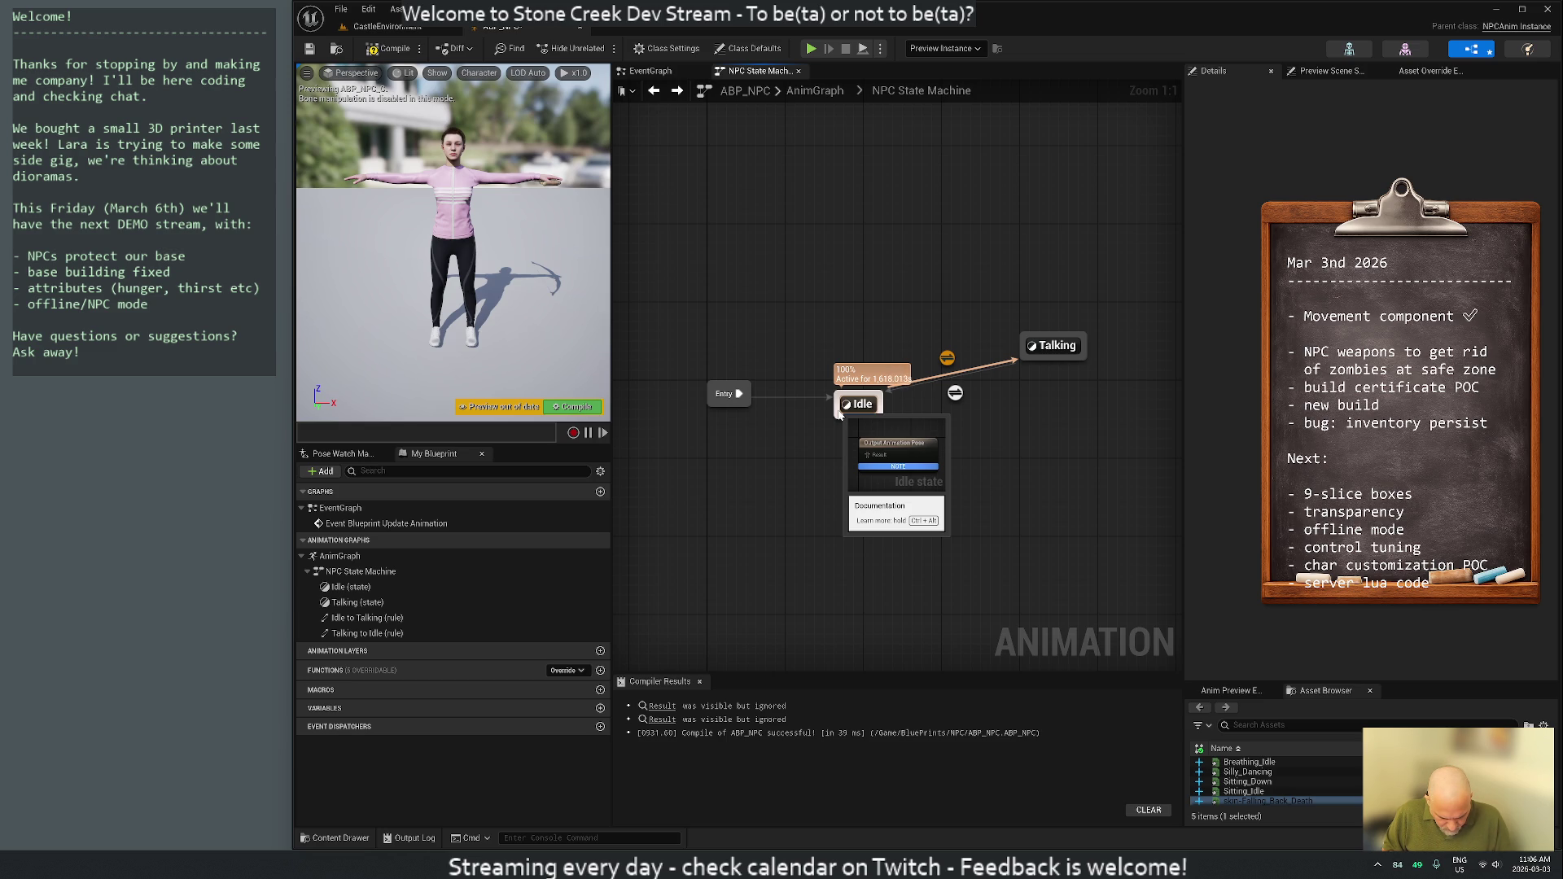
Move the Talking state higher in the NPC state machine
{"action": "left_click", "coordinate": [861, 403]}
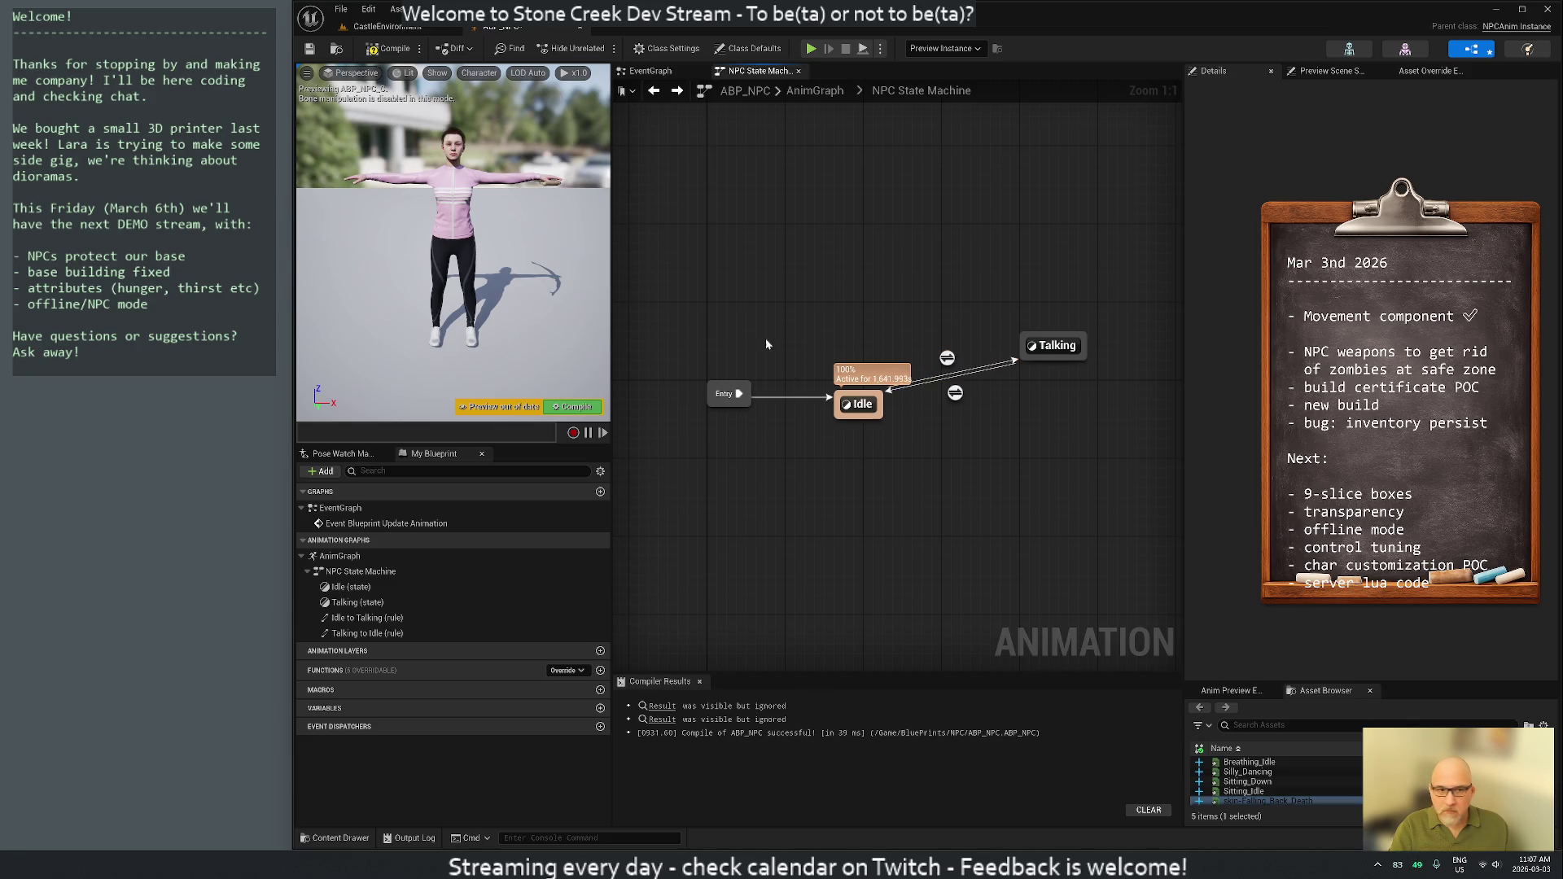
{"action": "right_click", "coordinate": [745, 298]}
{"action": "key", "text": "Escape"}
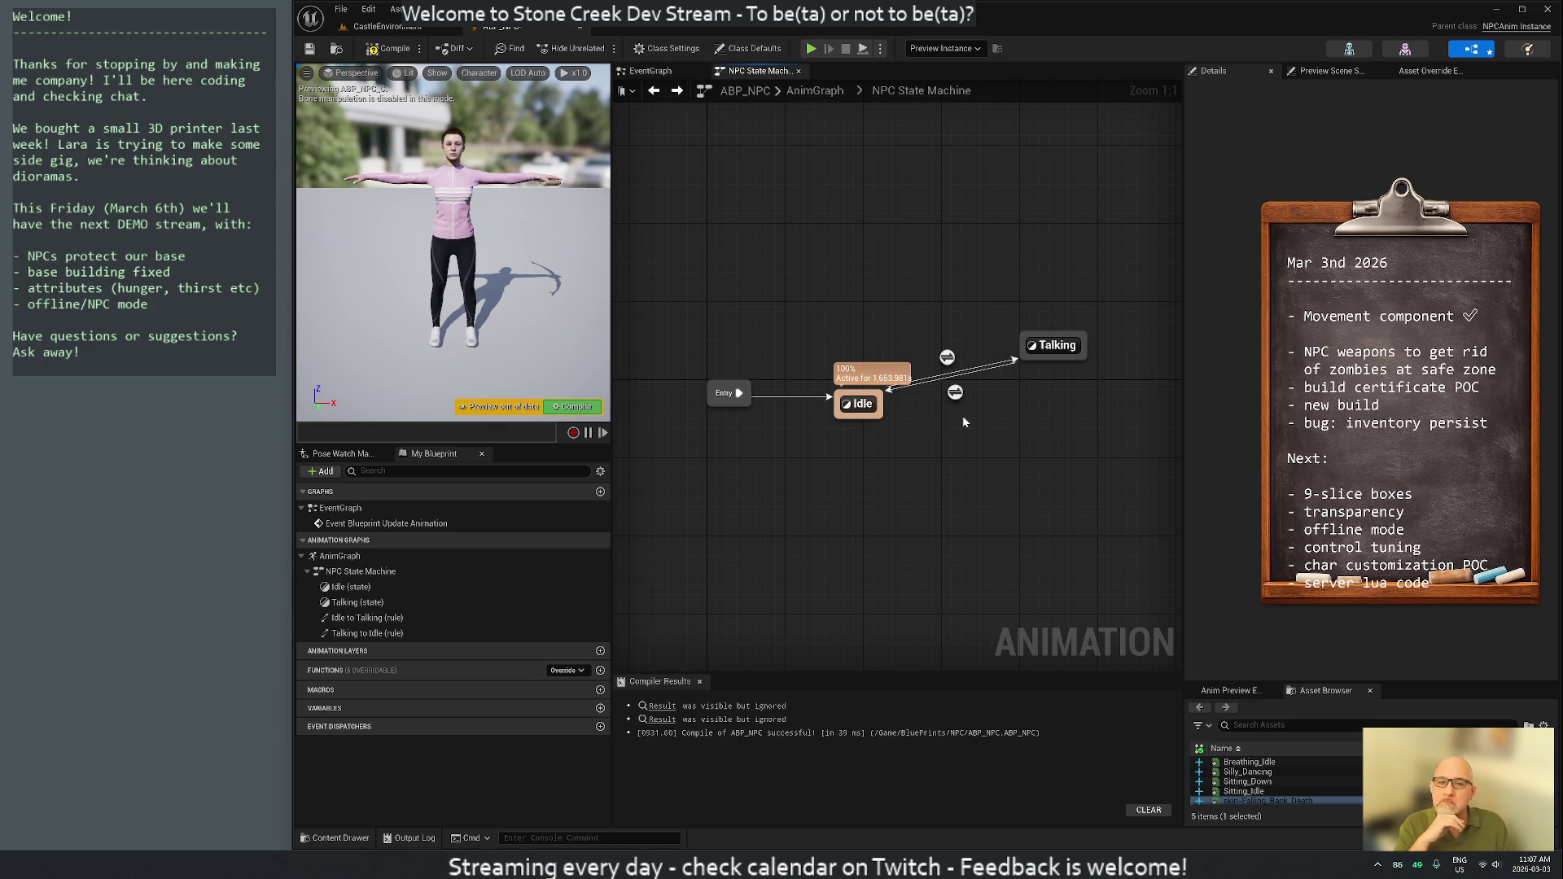
{"action": "left_click_drag", "start_coordinate": [1053, 346], "coordinate": [1052, 297]}
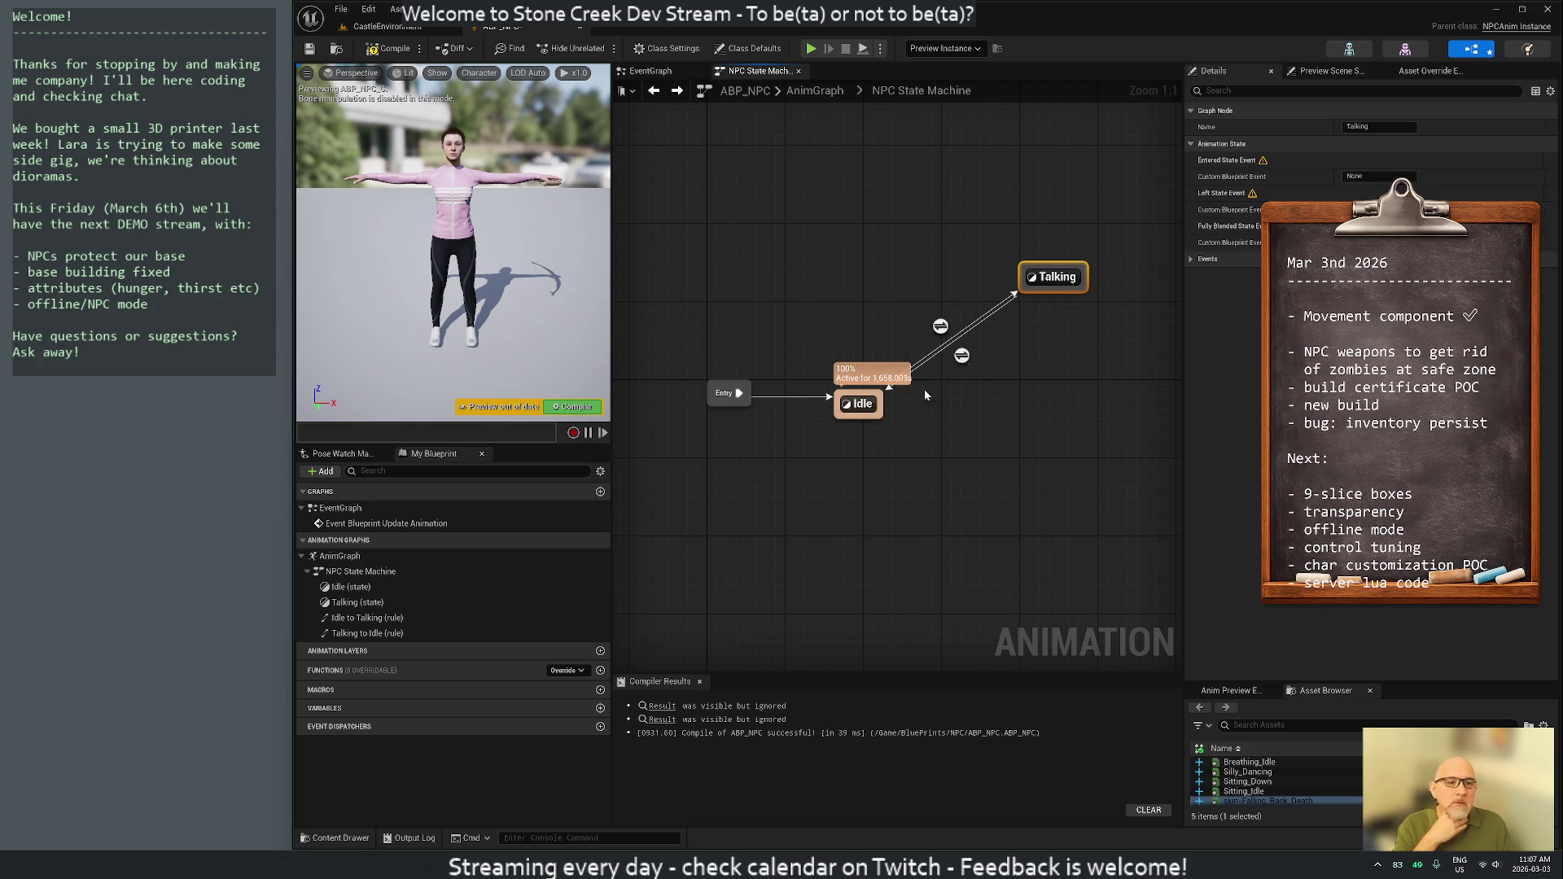
Rename the Idle state to Locomotion and open its state graph
{"action": "double_click", "coordinate": [860, 405]}
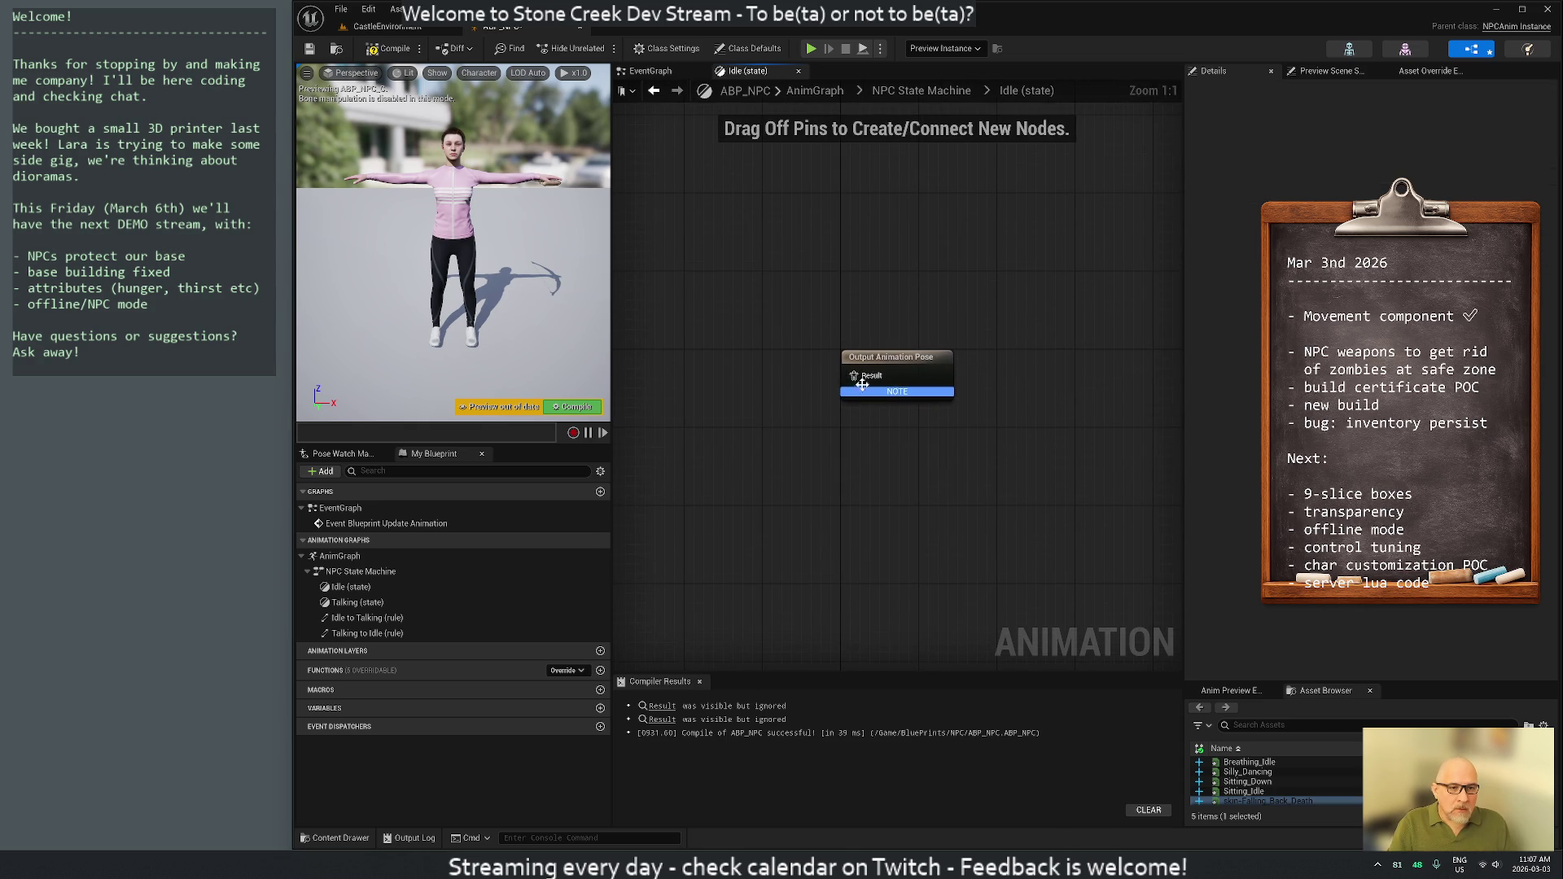
{"action": "key", "text": "alt+Left"}
{"action": "right_click", "coordinate": [863, 406]}
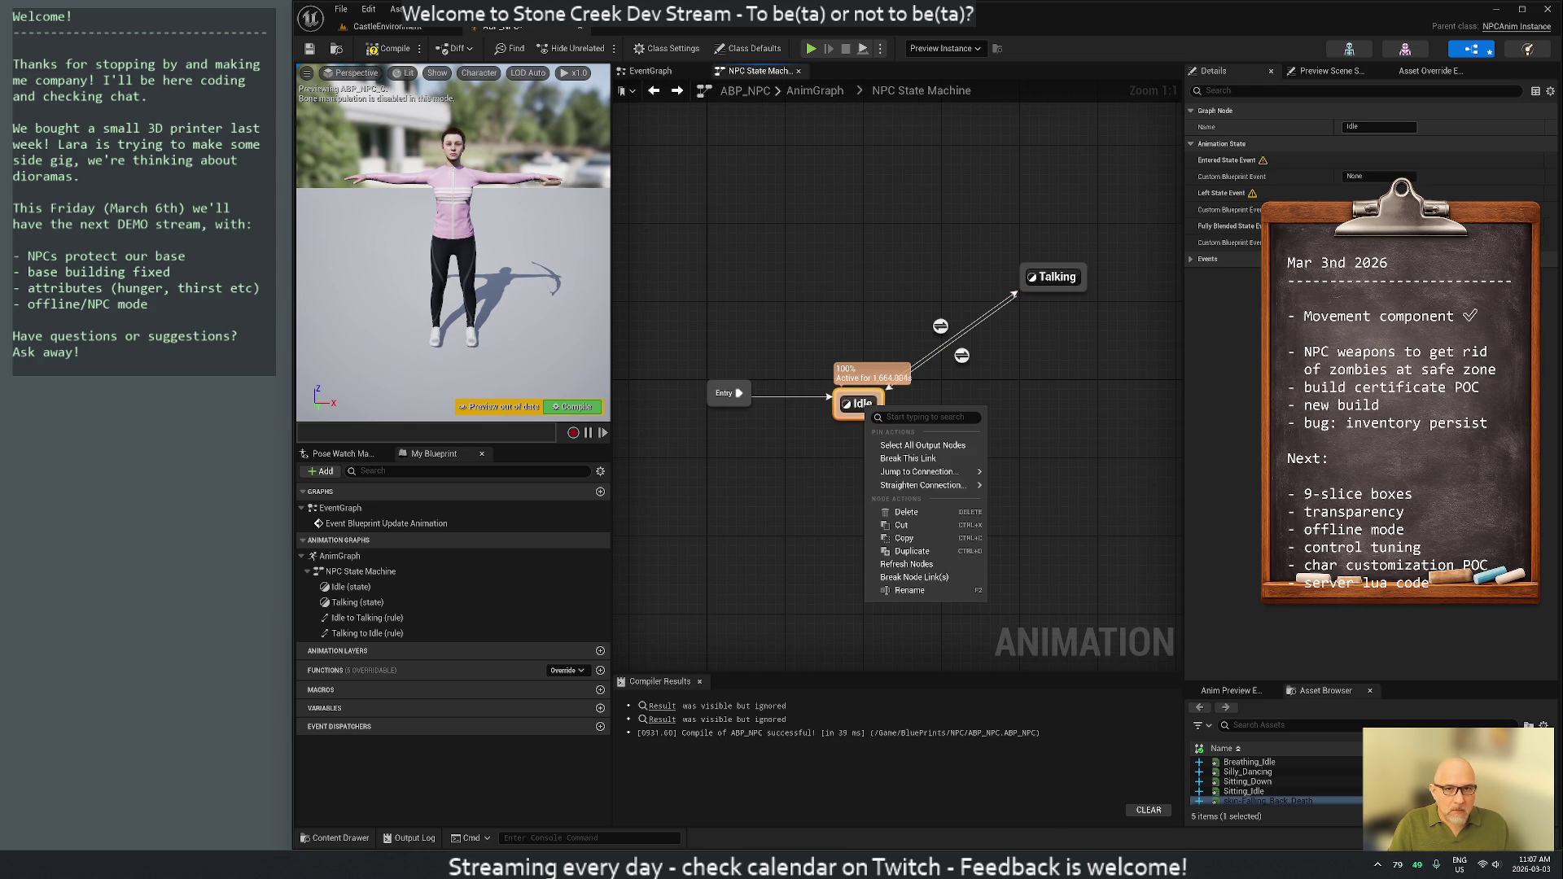
{"action": "left_click", "coordinate": [1359, 127]}
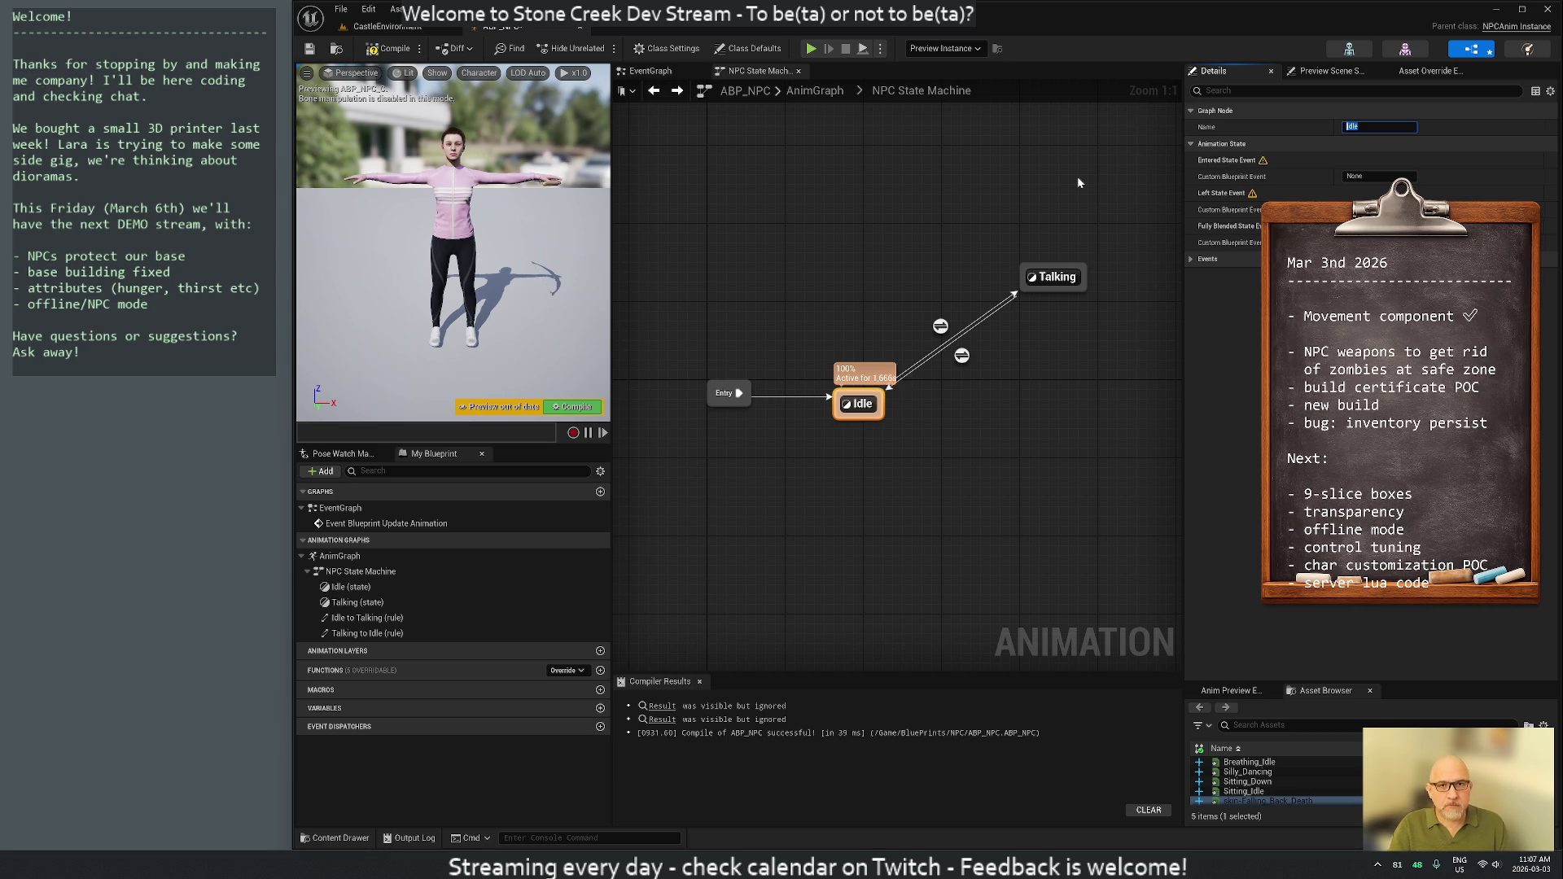
{"action": "type", "text": "Locomotion"}
{"action": "key", "text": "Return"}
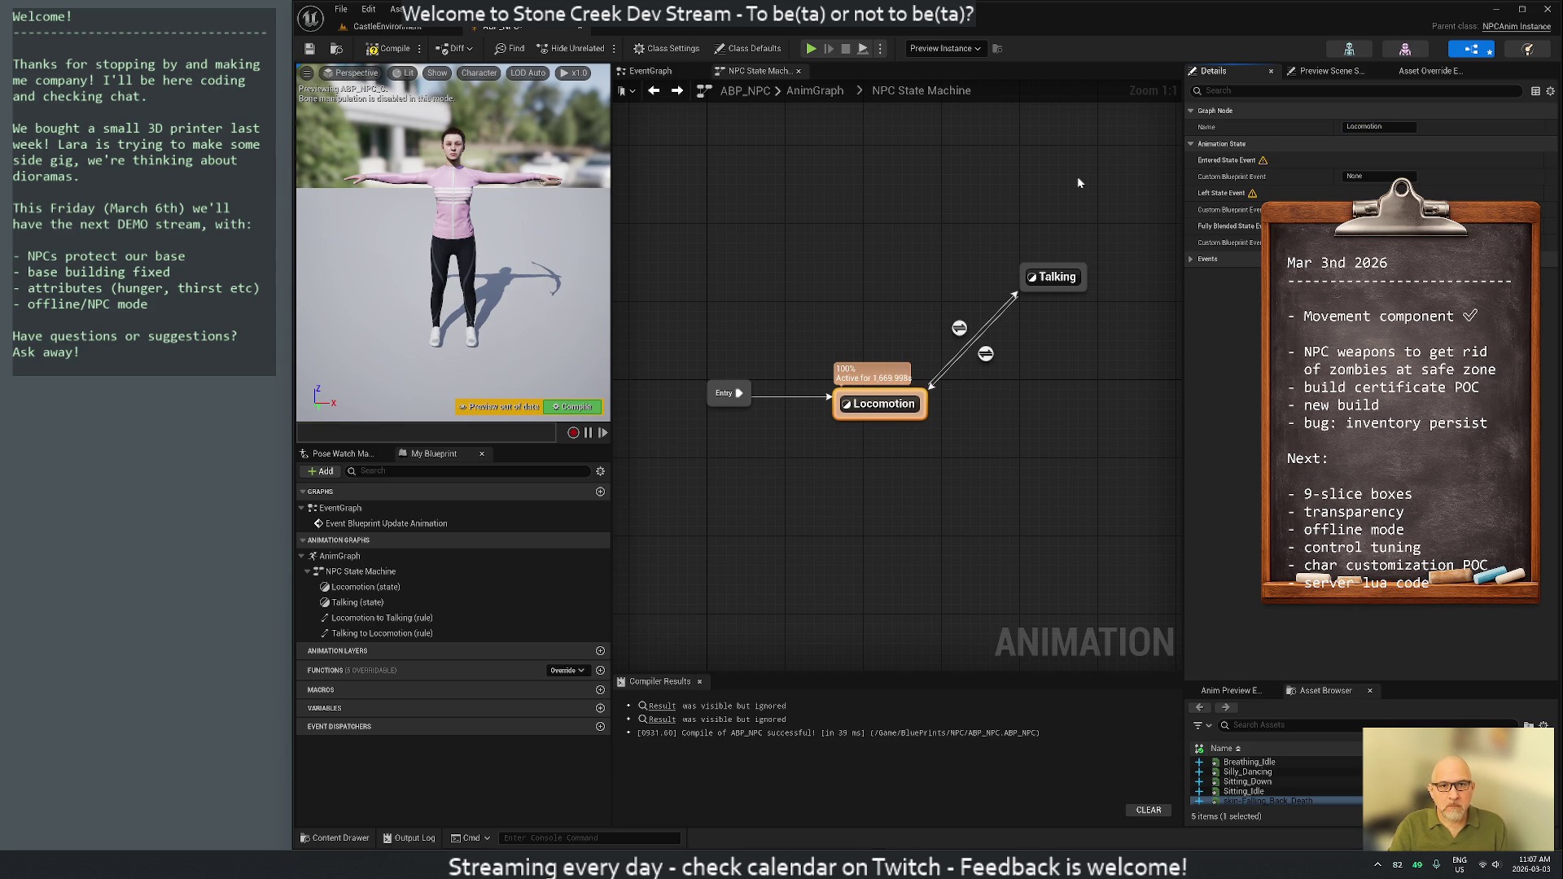
{"action": "double_click", "coordinate": [879, 407]}
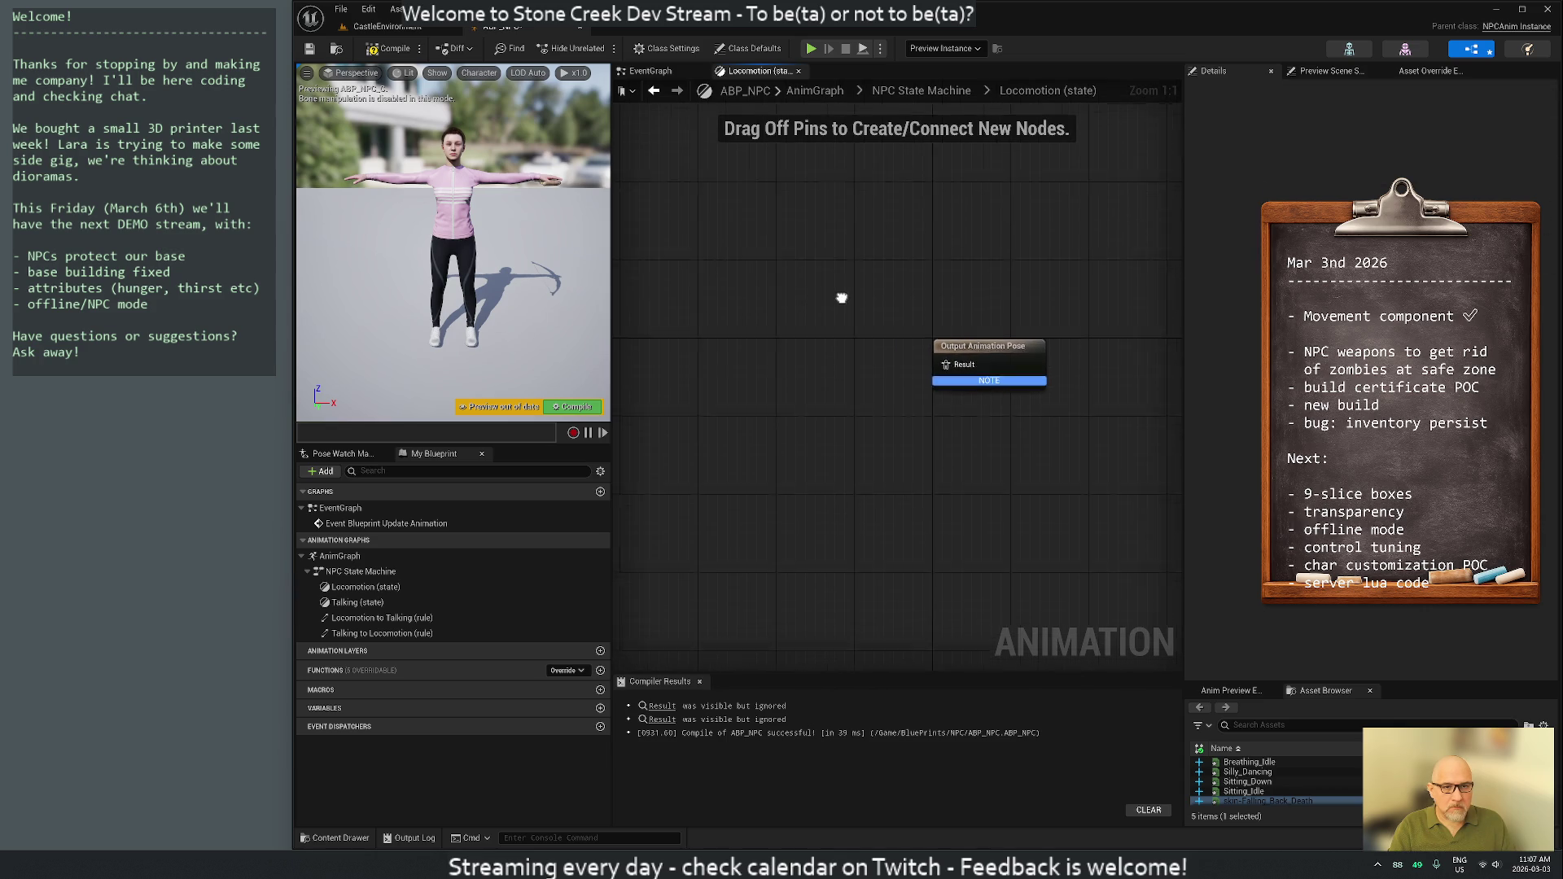
Widen the graph area and place a Silly_Dancing sequence player beside the Output Animation Pose
{"action": "left_click_drag", "start_coordinate": [1182, 212], "coordinate": [1348, 220]}
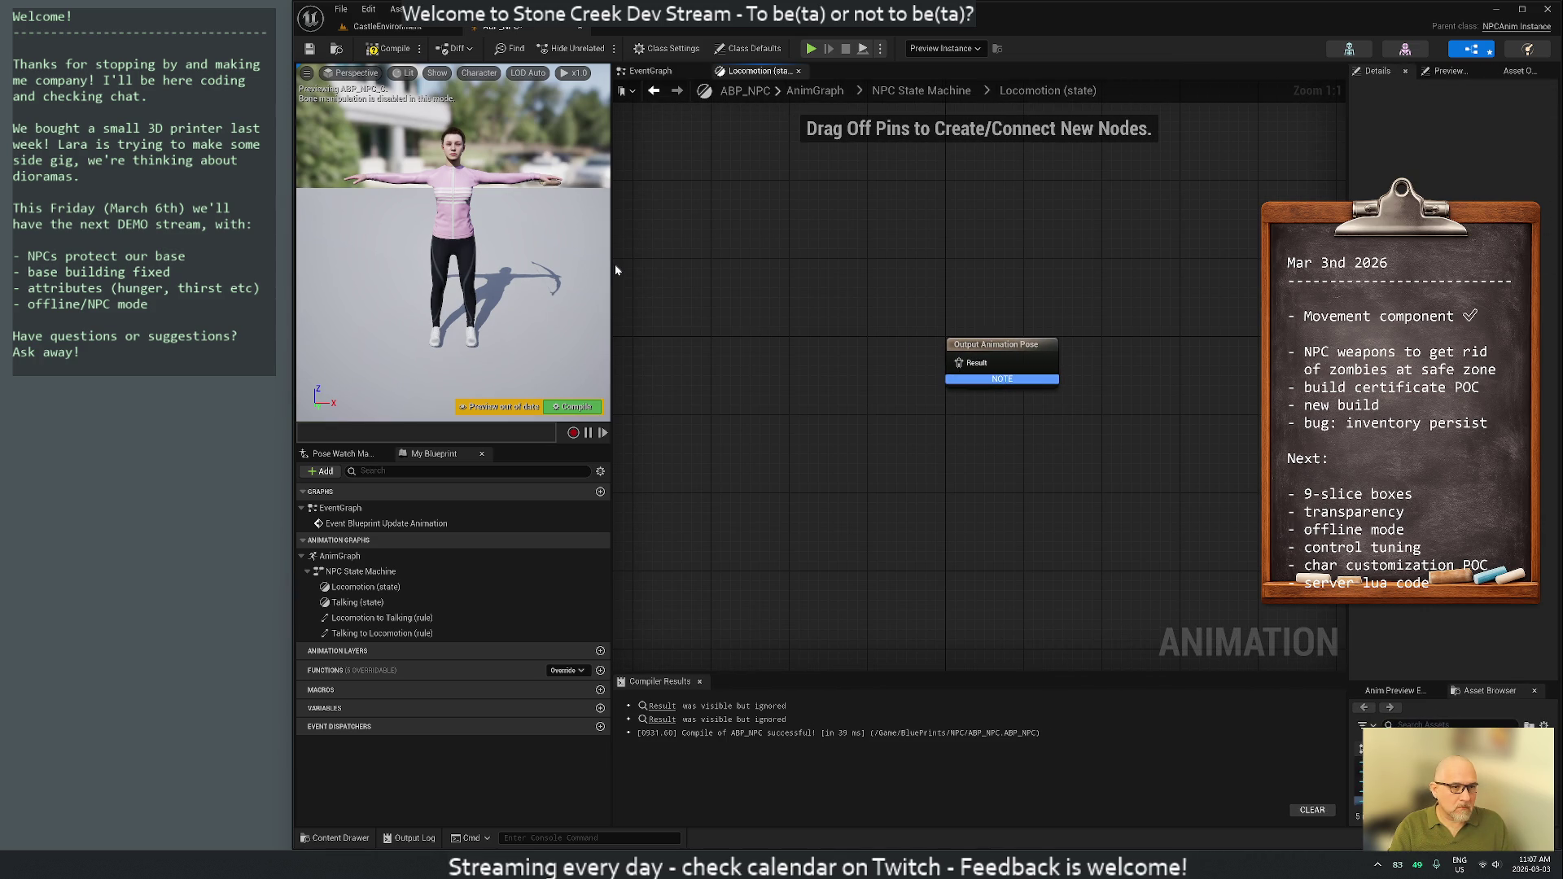
{"action": "left_click_drag", "start_coordinate": [612, 264], "coordinate": [462, 266]}
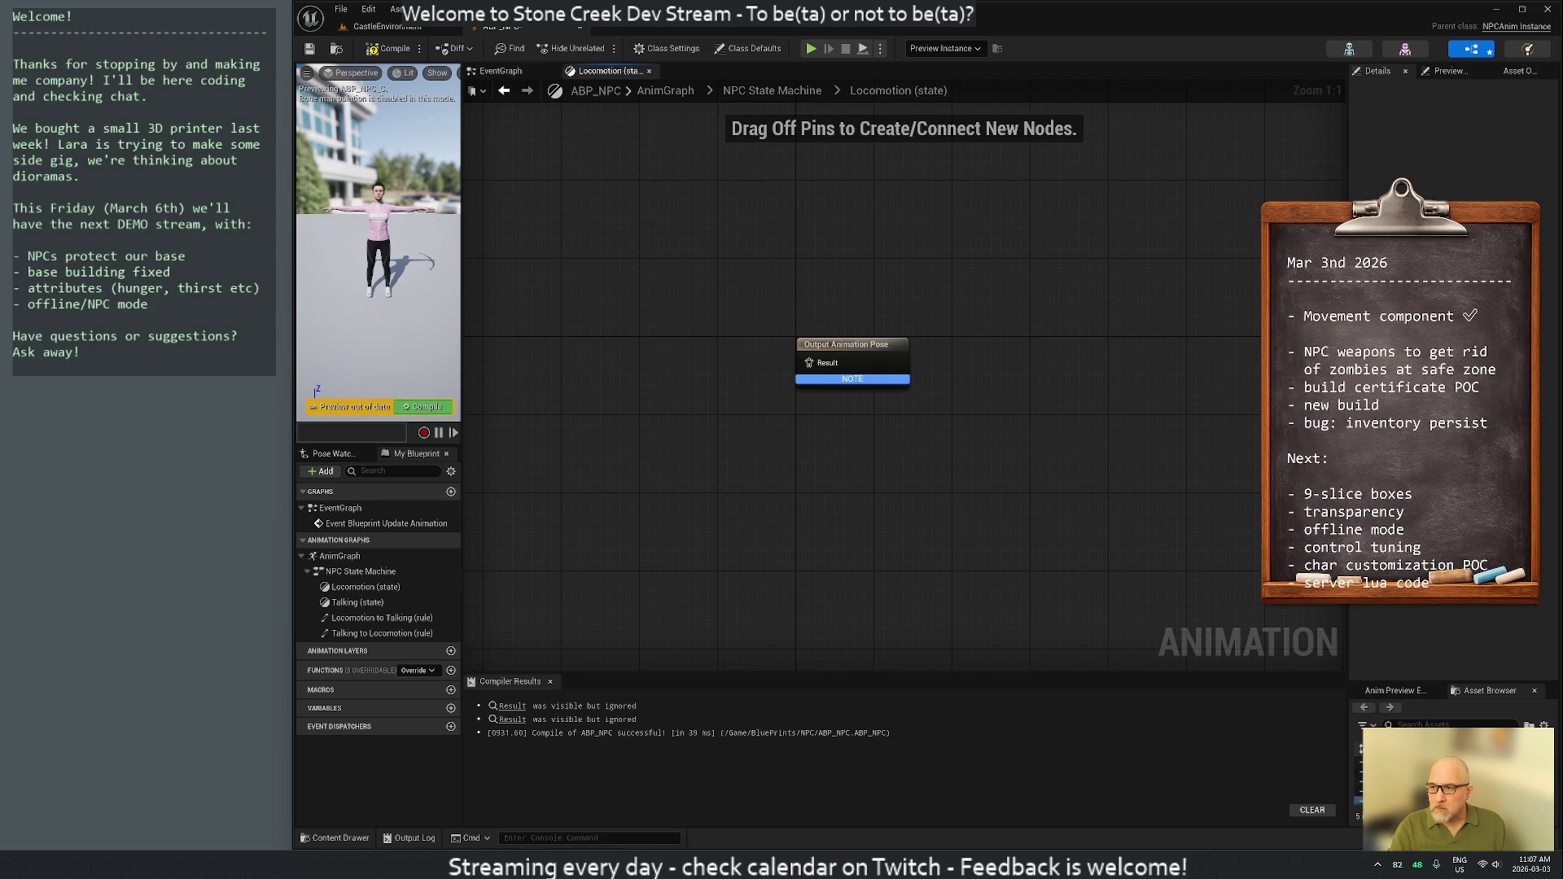
{"action": "mouse_move", "coordinate": [882, 296]}
{"action": "left_mouse_down"}
{"action": "mouse_move", "coordinate": [1154, 274]}
{"action": "mouse_move", "coordinate": [1173, 305]}
{"action": "left_mouse_up"}
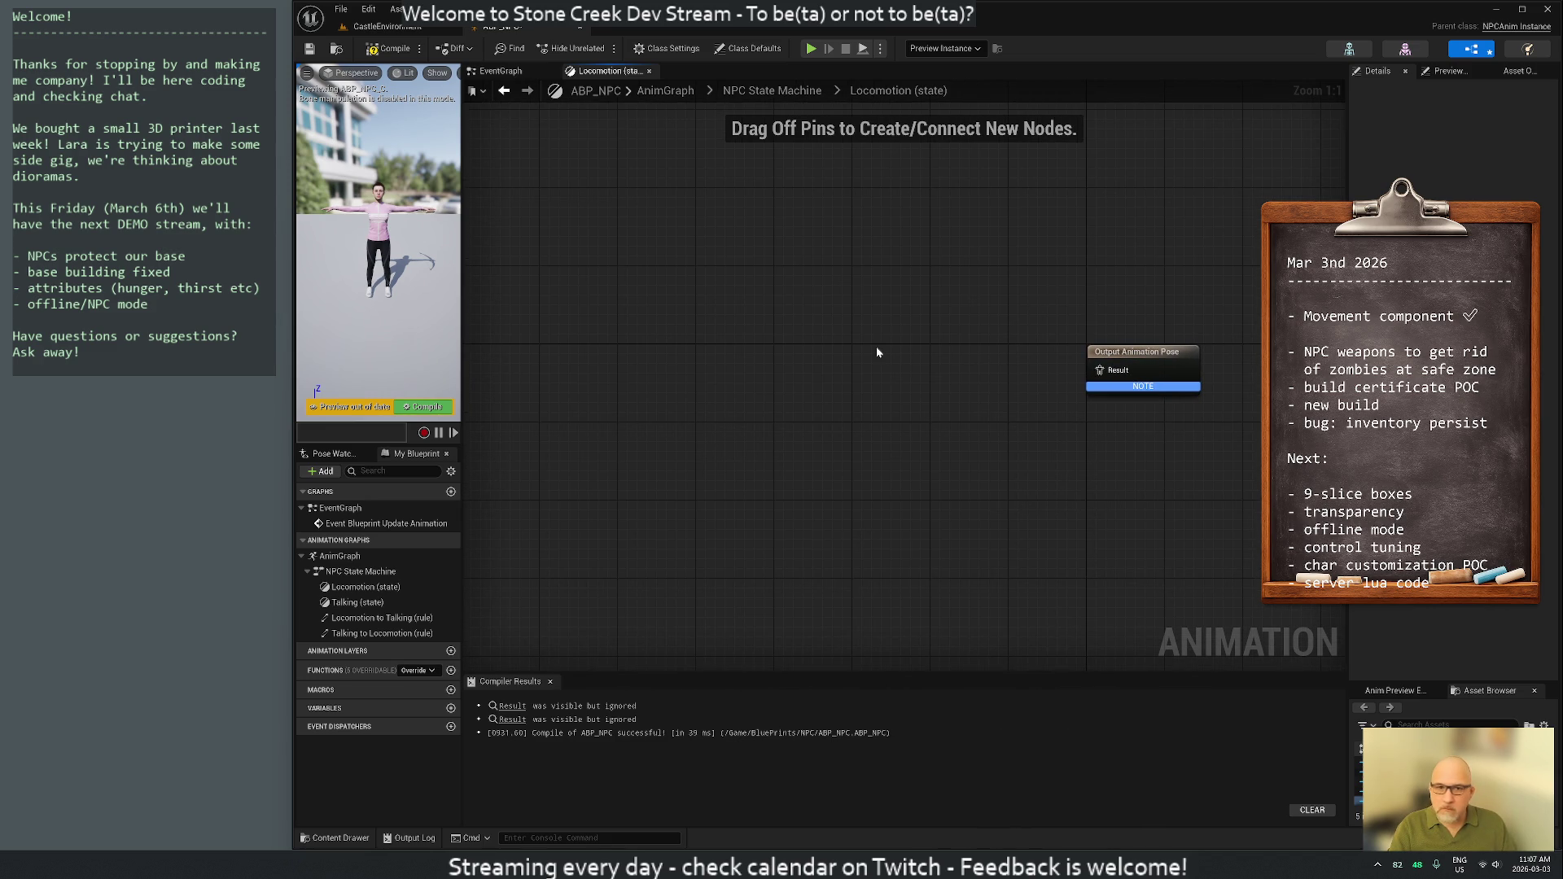
{"action": "mouse_move", "coordinate": [1385, 771]}
{"action": "left_mouse_down"}
{"action": "mouse_move", "coordinate": [942, 472]}
{"action": "mouse_move", "coordinate": [753, 208]}
{"action": "mouse_move", "coordinate": [736, 208]}
{"action": "left_mouse_up"}
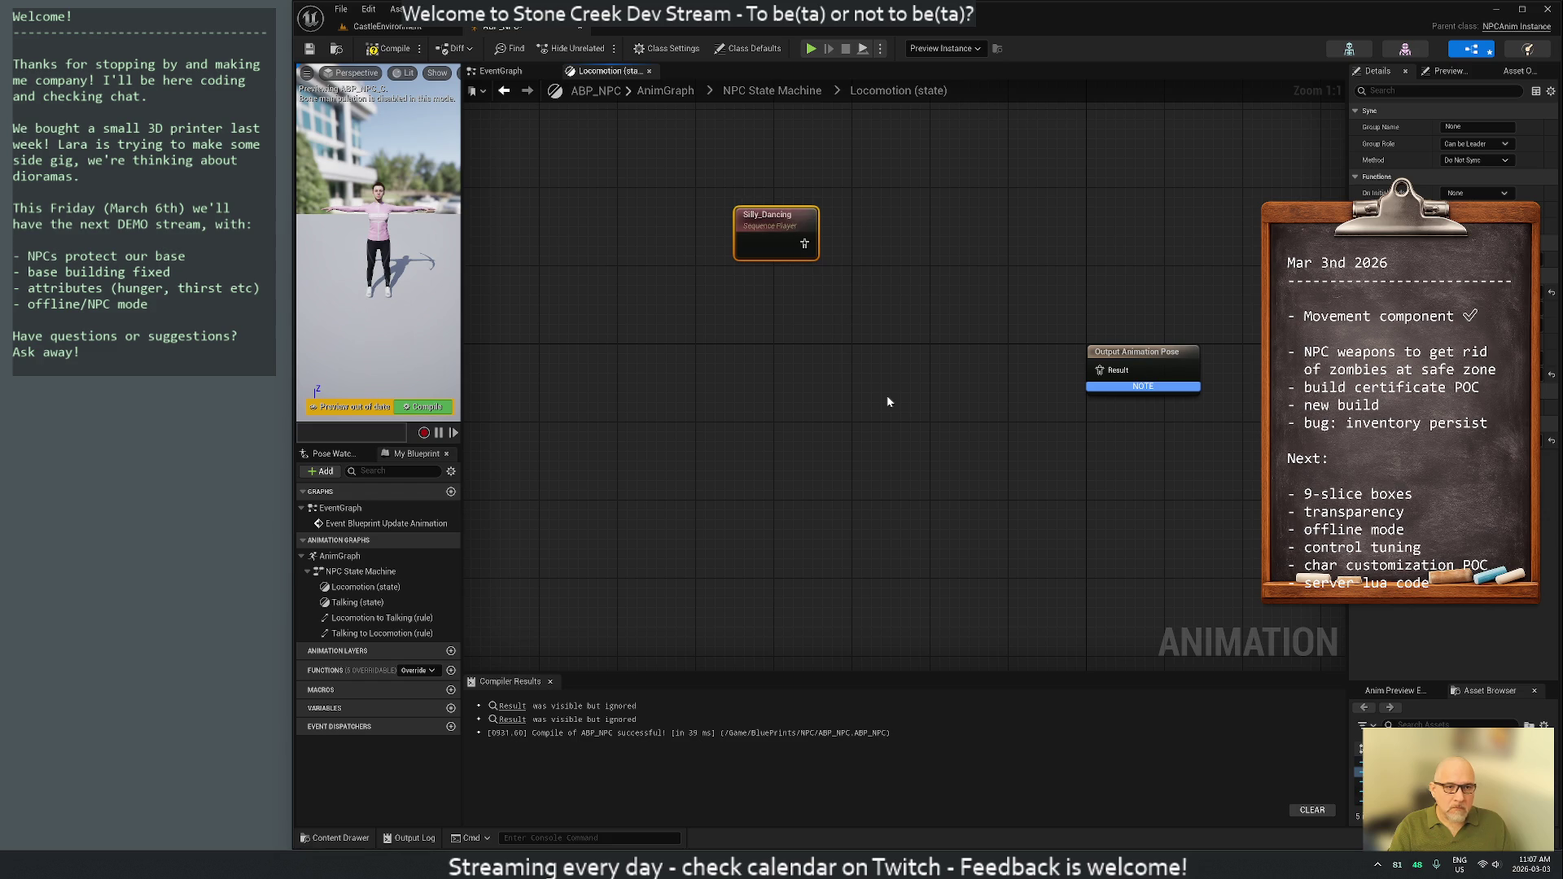
{"action": "right_click", "coordinate": [721, 584]}
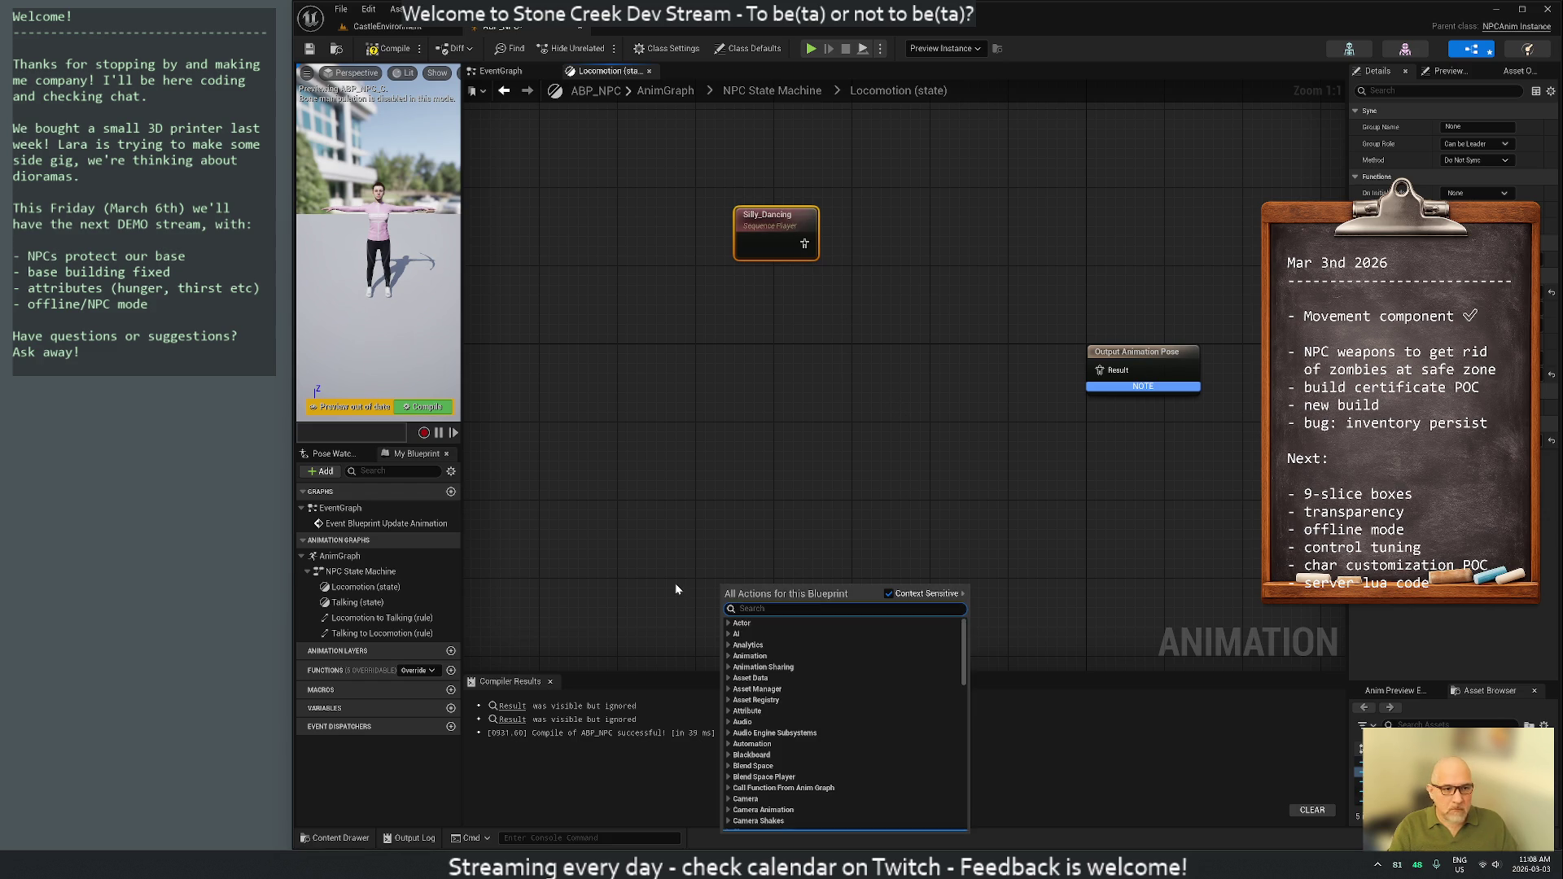
Add a Get Ground Speed node feeding an == comparison against 0.0
{"action": "type", "text": "ground sp"}
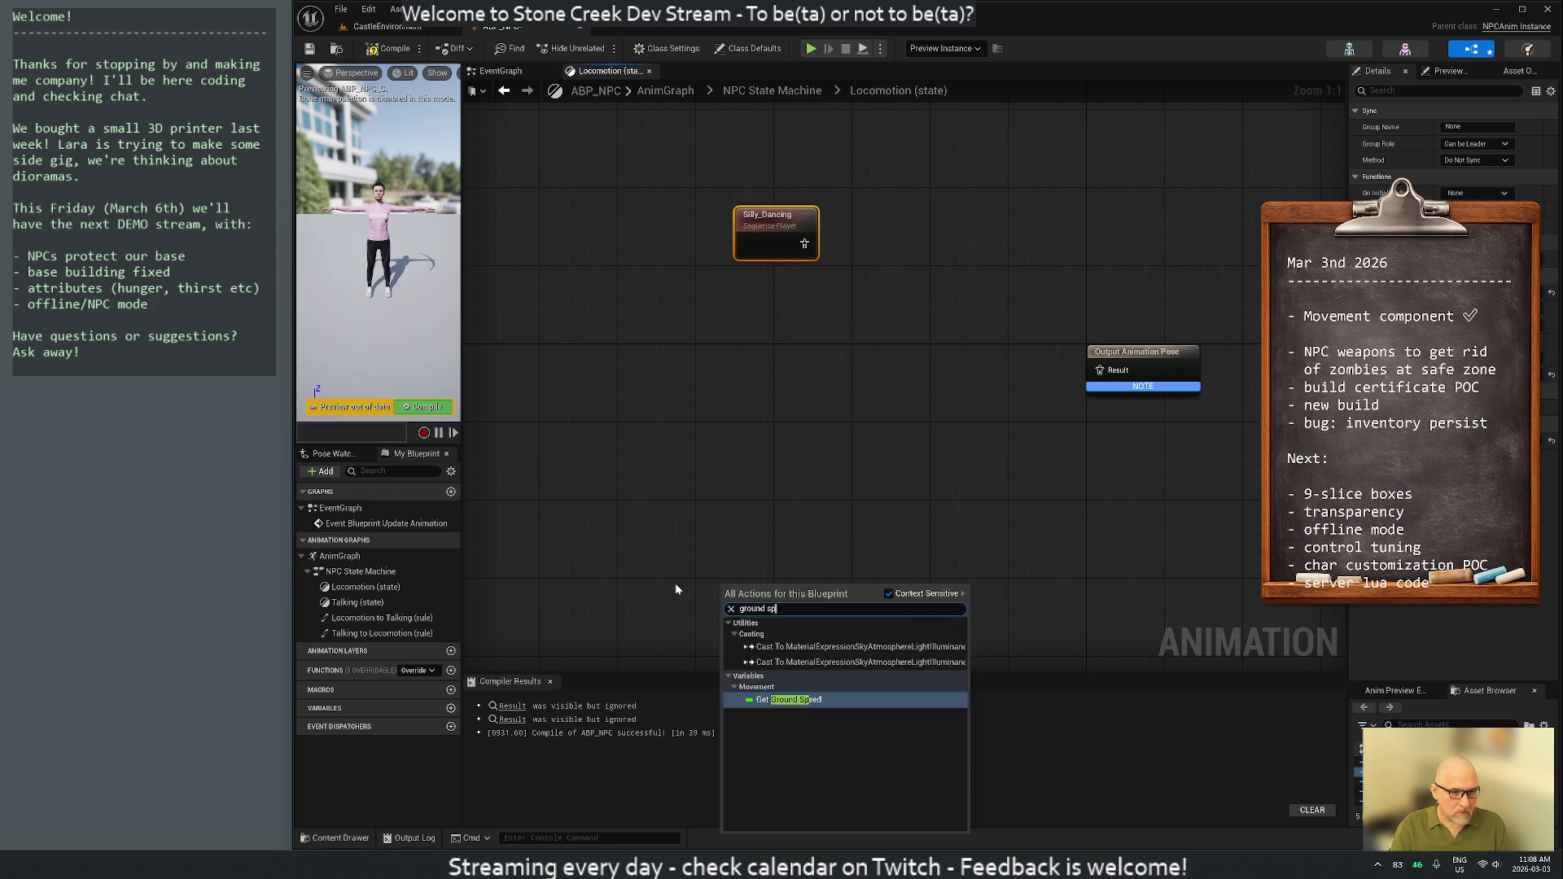
{"action": "type", "text": "eed"}
{"action": "key", "text": "Return"}
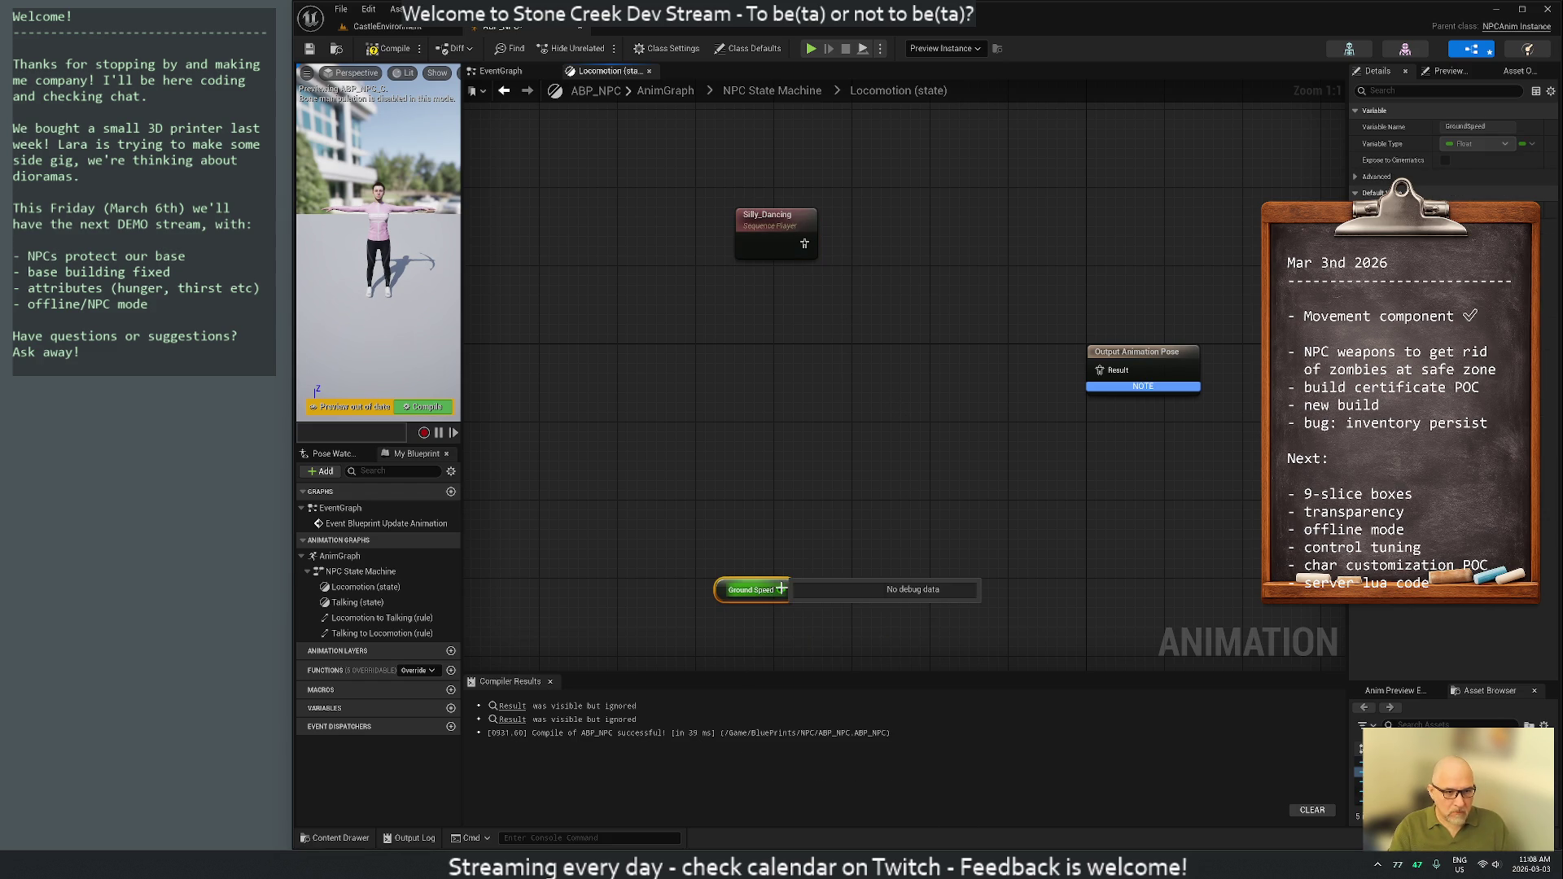
{"action": "left_click_drag", "start_coordinate": [782, 590], "coordinate": [855, 502]}
{"action": "type", "text": "equa"}
{"action": "key", "text": "Return"}
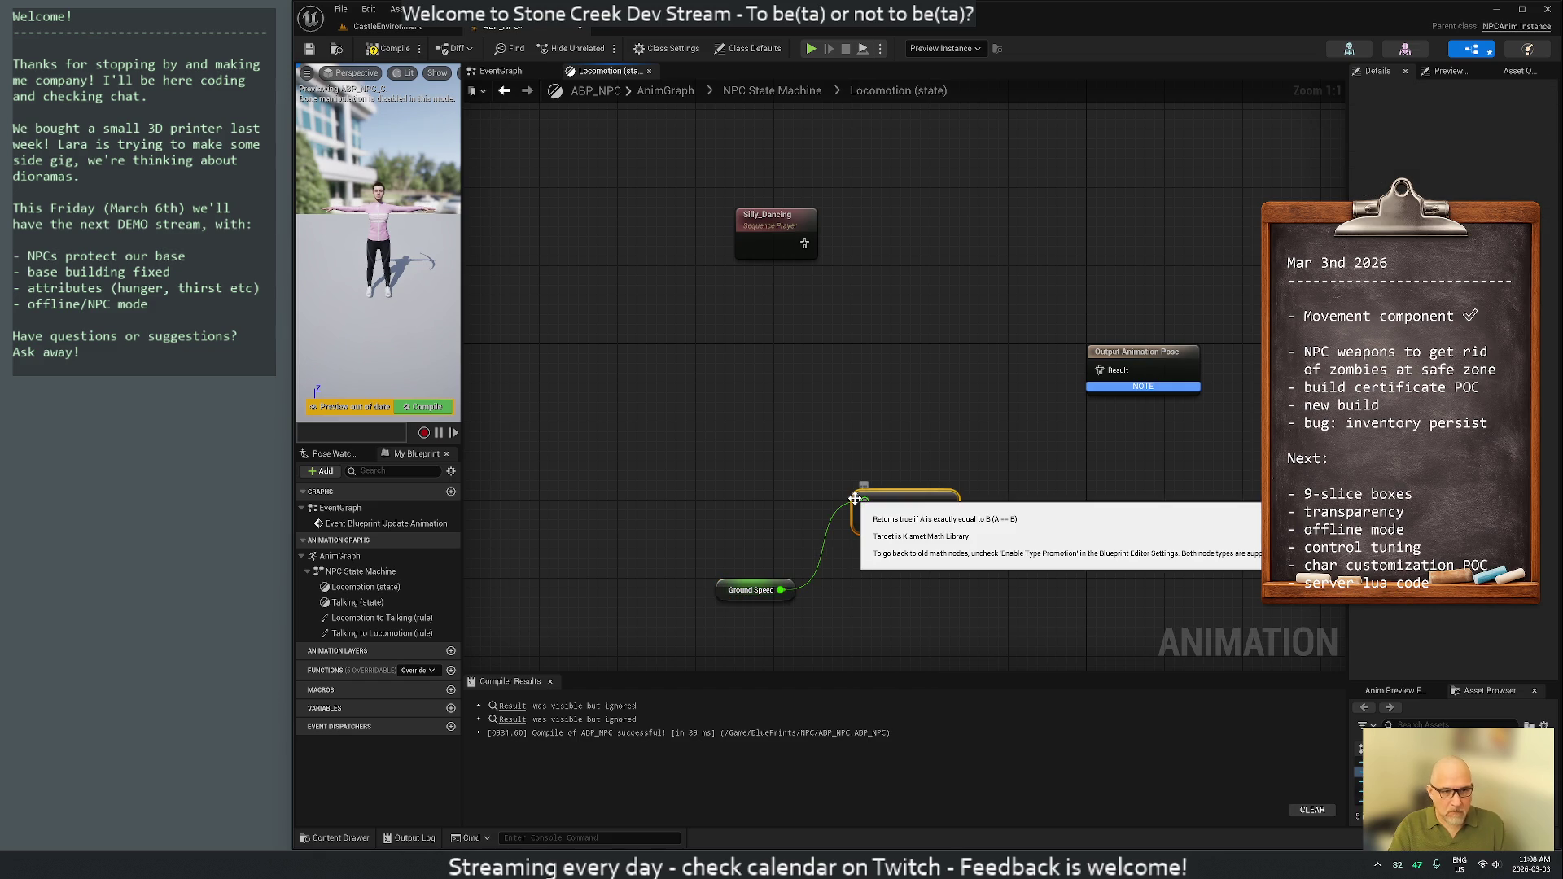
Add a Blend Poses by bool node wired into the Output Animation Pose, and tidy the layout
{"action": "right_click", "coordinate": [842, 428]}
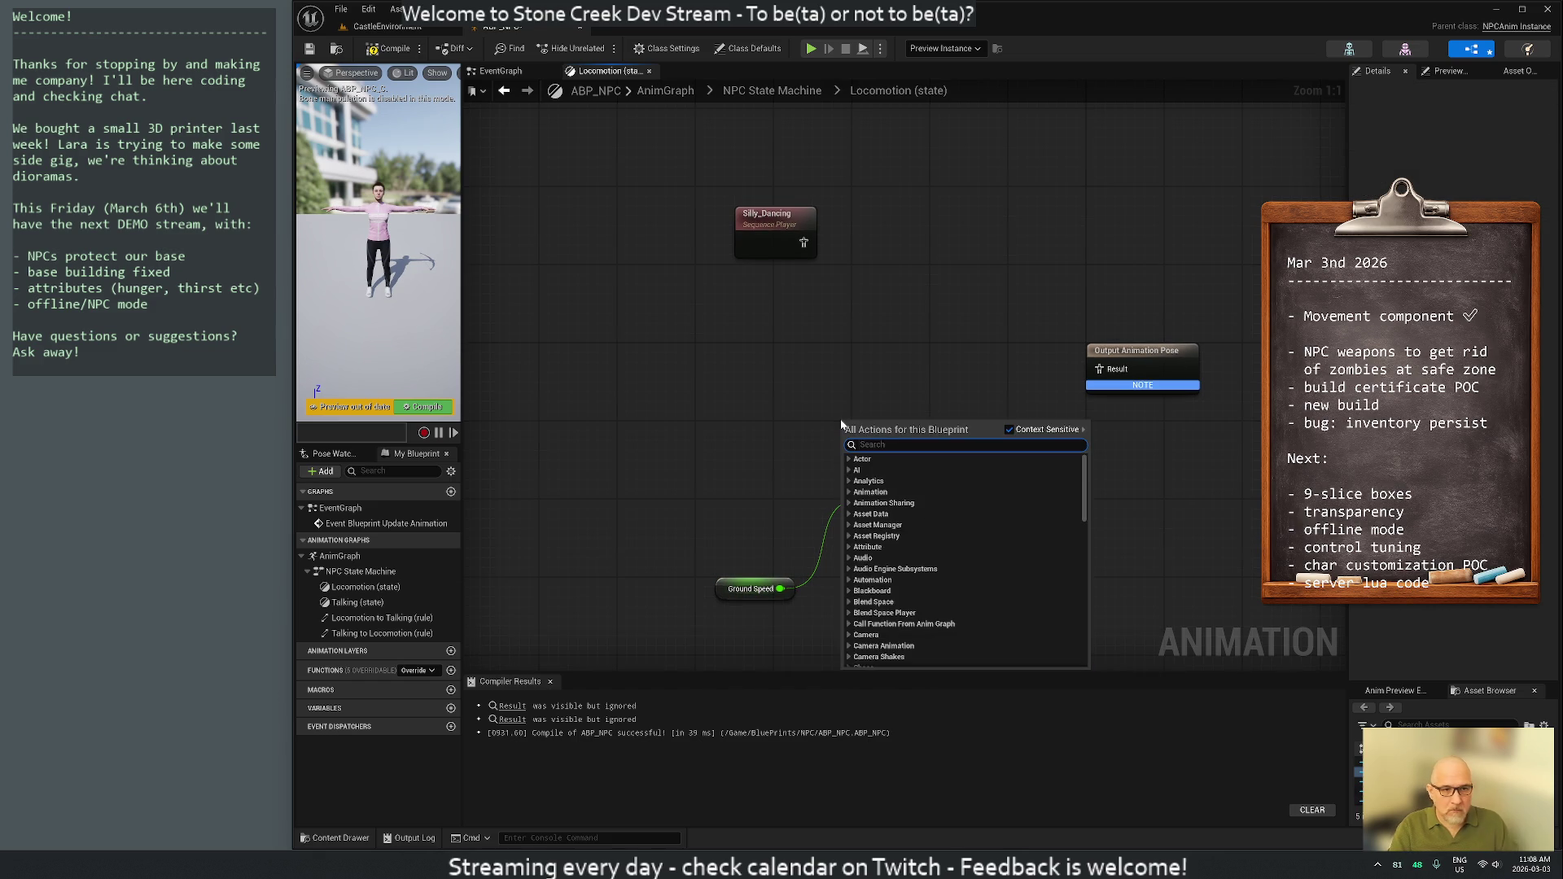
{"action": "type", "text": "blend pose"}
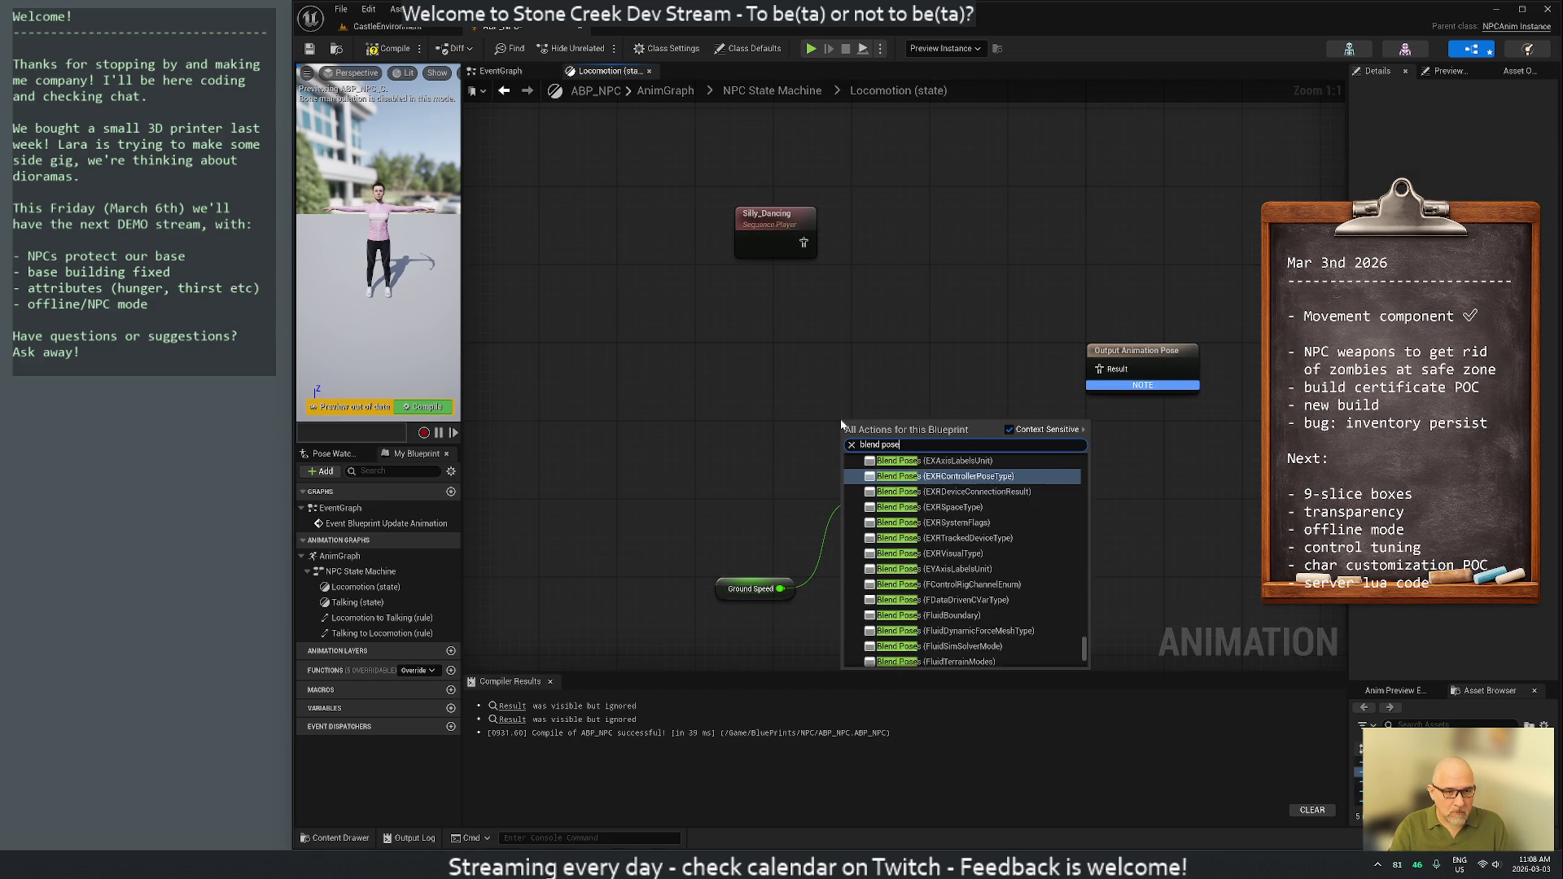
{"action": "type", "text": " bool"}
{"action": "key", "text": "Return"}
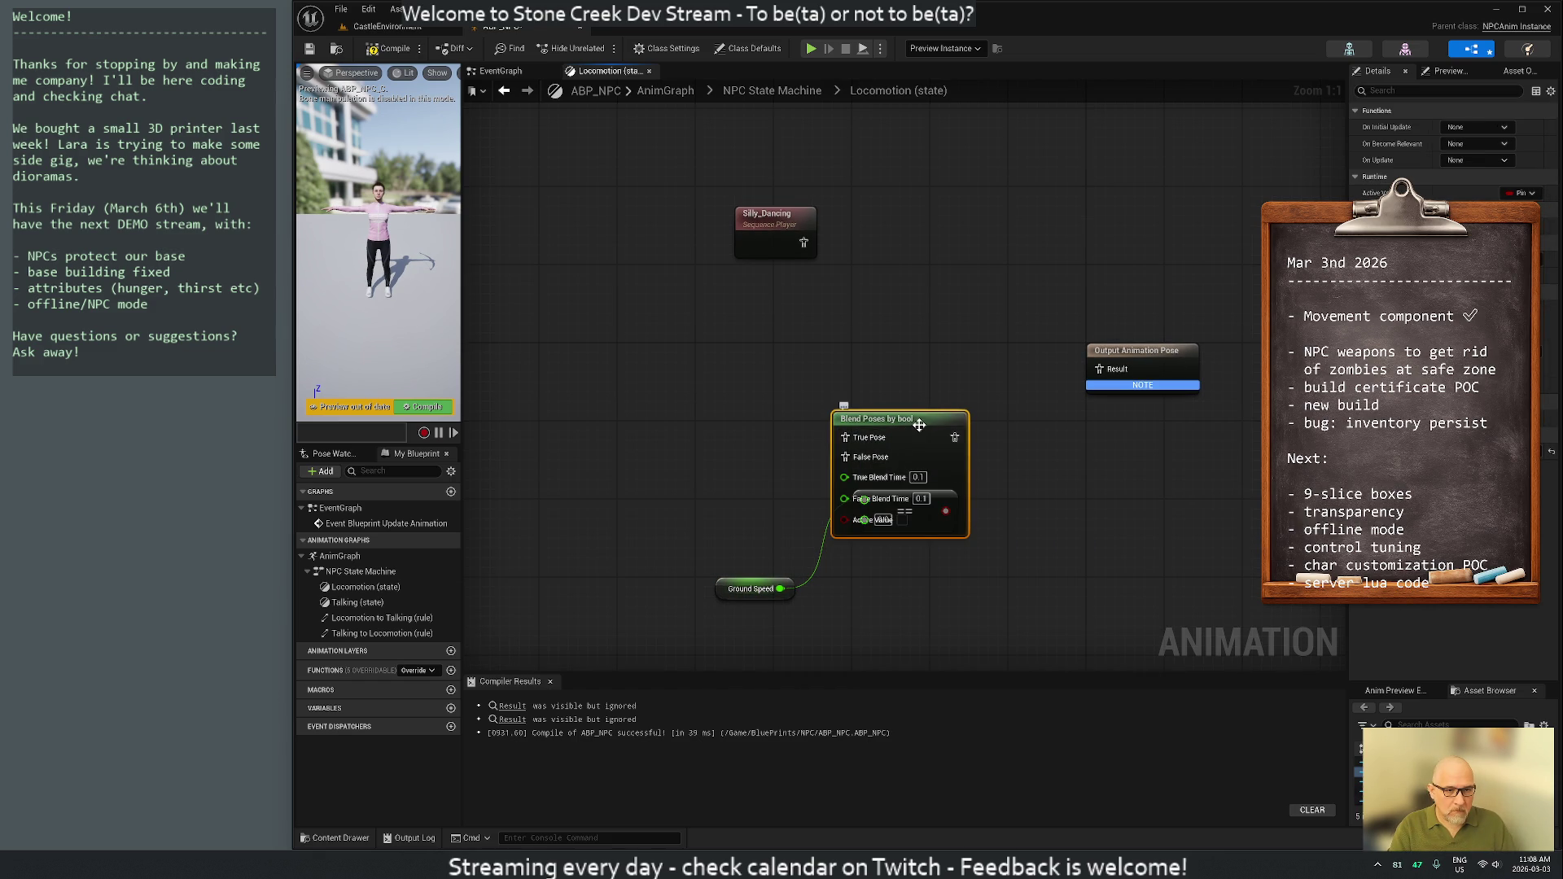
{"action": "mouse_move", "coordinate": [936, 397]}
{"action": "left_mouse_down"}
{"action": "mouse_move", "coordinate": [1005, 281]}
{"action": "mouse_move", "coordinate": [996, 333]}
{"action": "left_mouse_up"}
{"action": "left_click", "coordinate": [1108, 360], "text": "shift"}
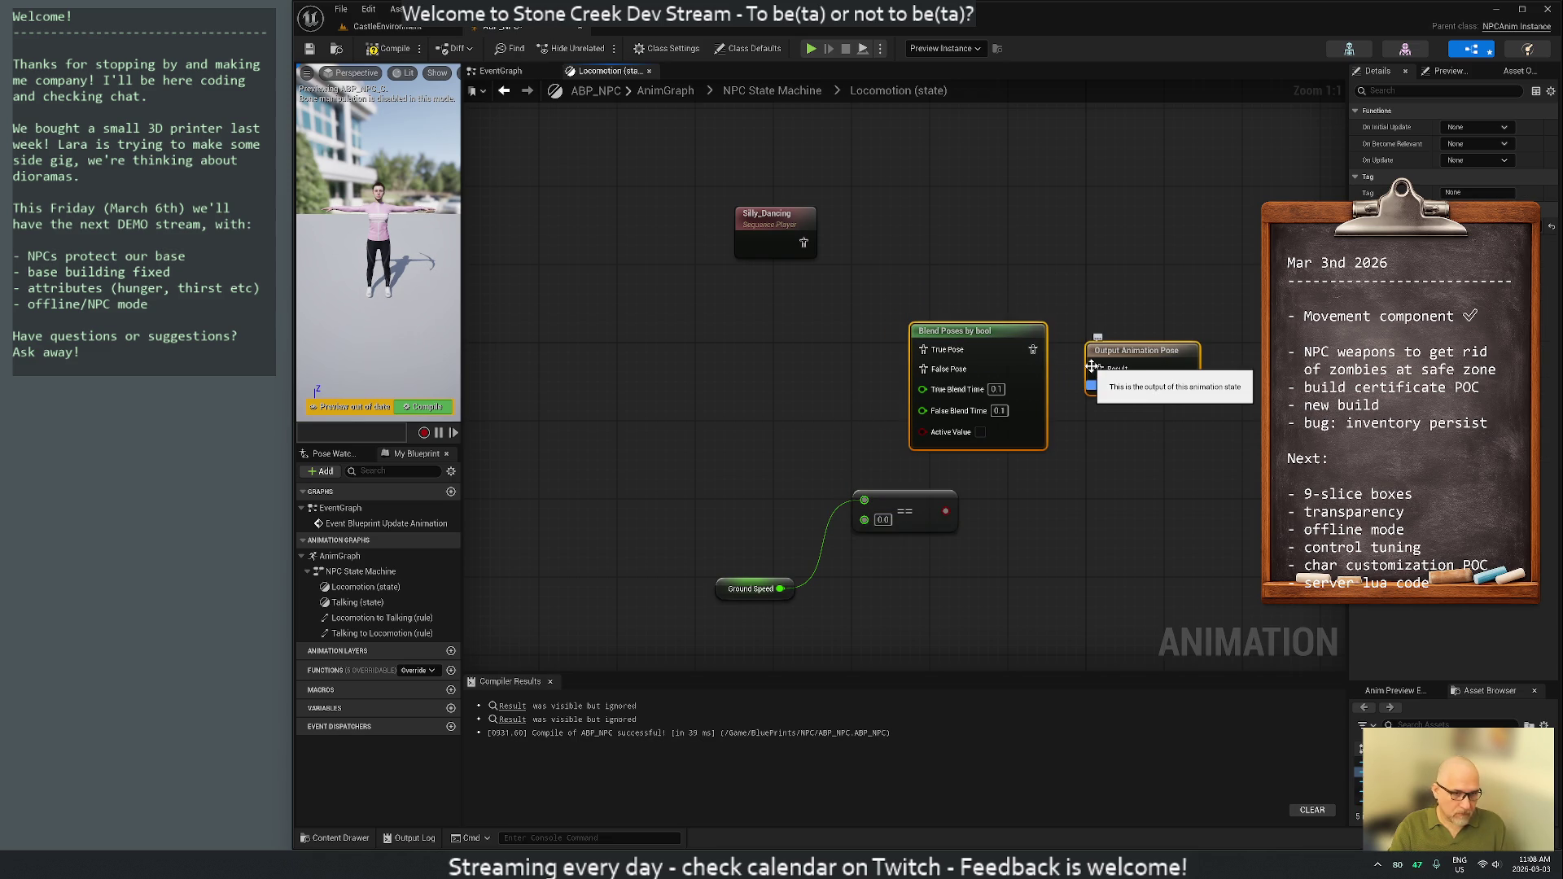
{"action": "left_click", "coordinate": [1075, 325]}
{"action": "mouse_move", "coordinate": [1033, 349]}
{"action": "left_mouse_down"}
{"action": "mouse_move", "coordinate": [1128, 362]}
{"action": "mouse_move", "coordinate": [1100, 369]}
{"action": "left_mouse_up"}
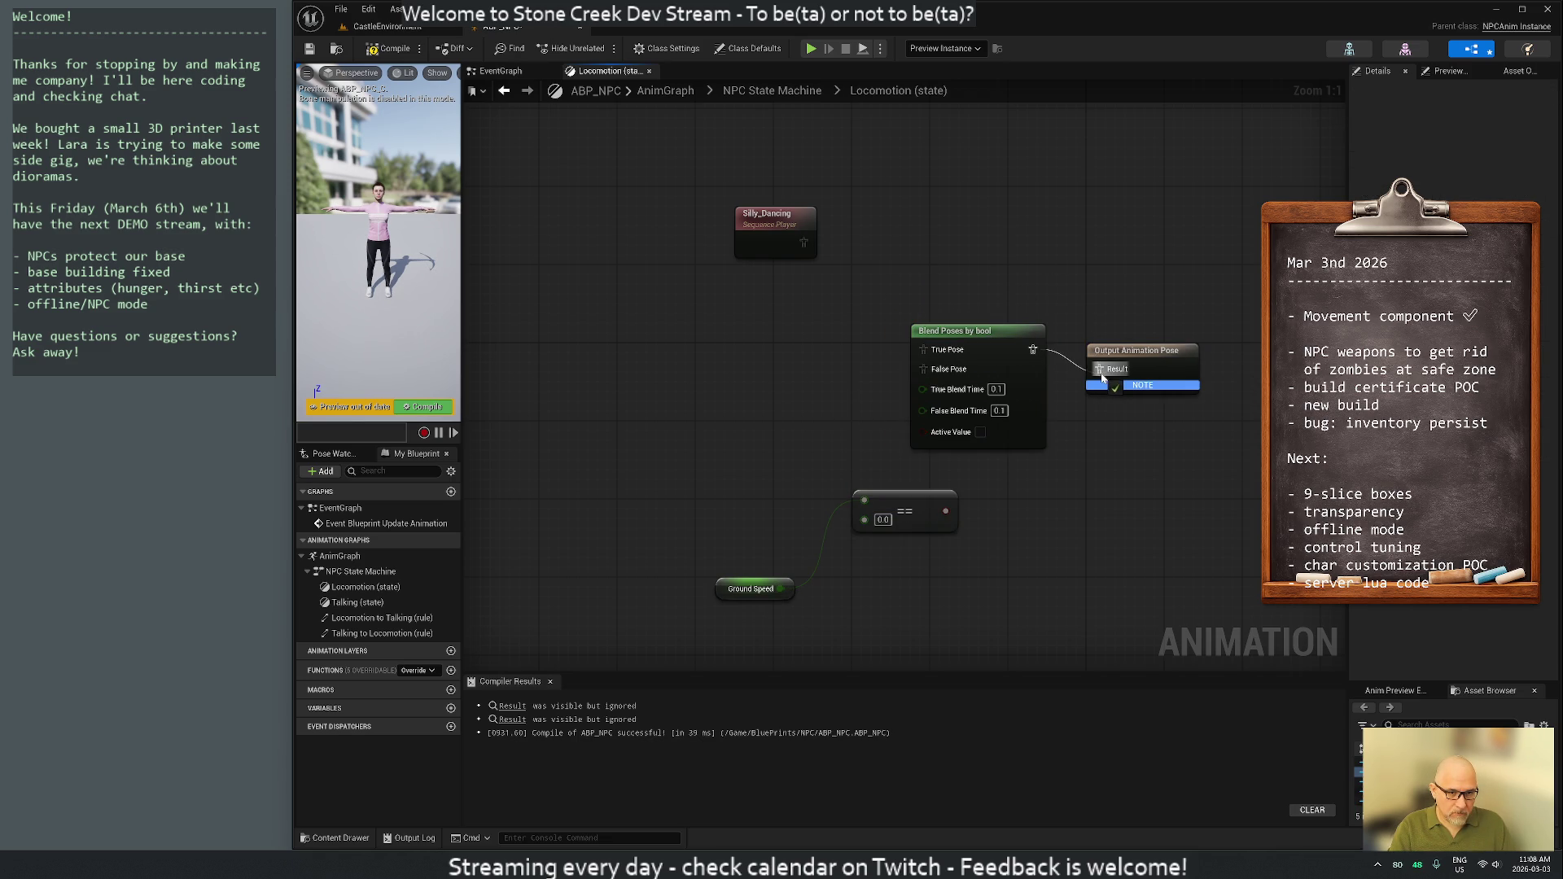
{"action": "left_click_drag", "start_coordinate": [967, 244], "coordinate": [1197, 395]}
{"action": "key", "text": "q"}
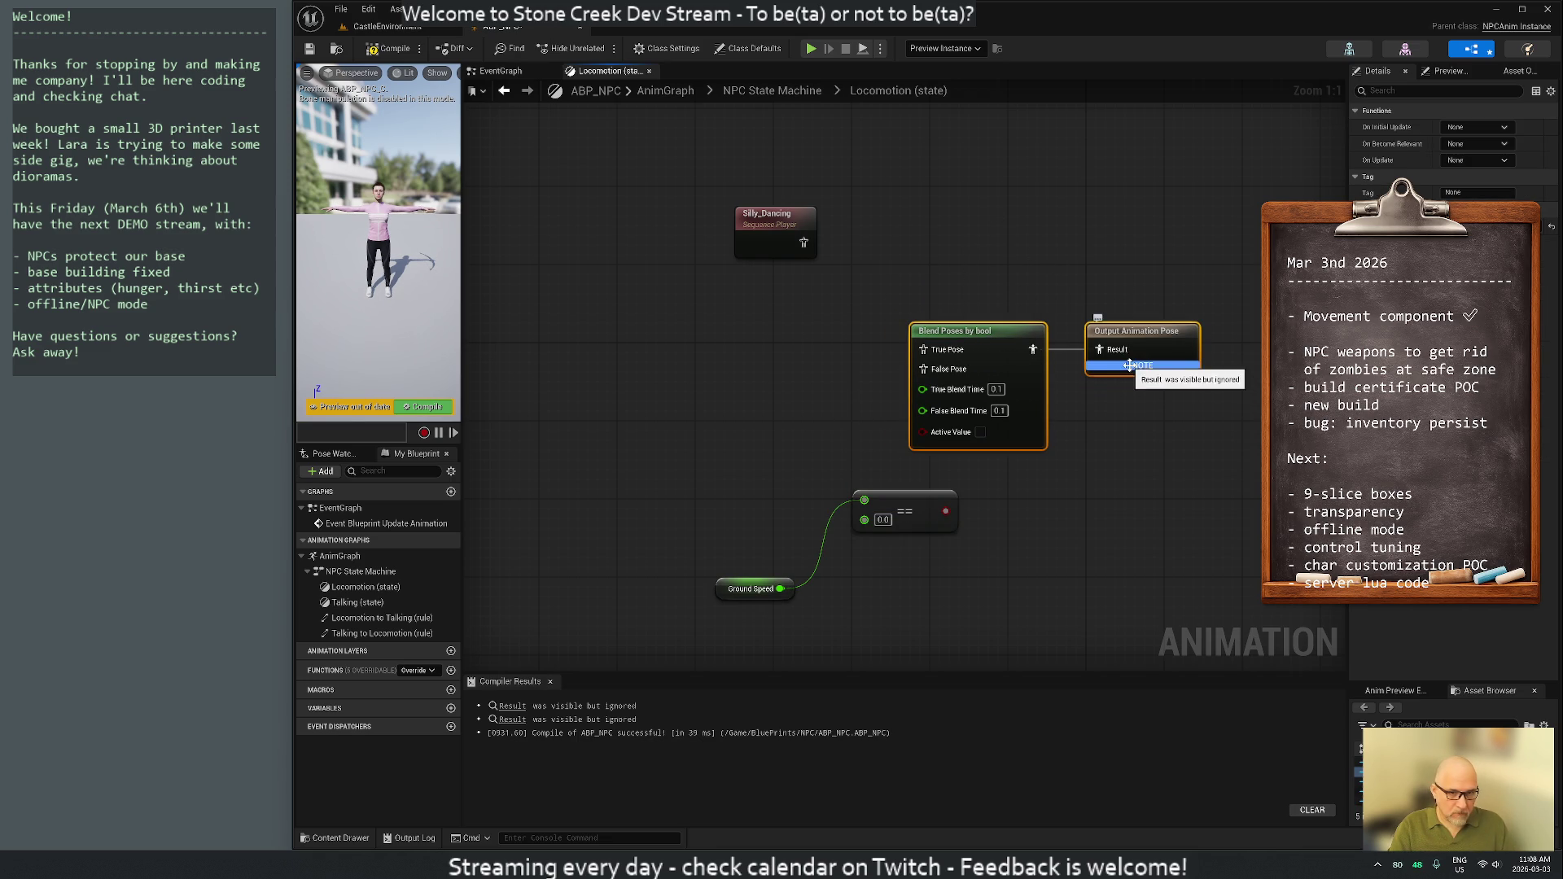
{"action": "mouse_move", "coordinate": [710, 439]}
{"action": "left_mouse_down"}
{"action": "mouse_move", "coordinate": [816, 562]}
{"action": "mouse_move", "coordinate": [964, 610]}
{"action": "left_mouse_up"}
{"action": "left_click_drag", "start_coordinate": [903, 514], "coordinate": [757, 515]}
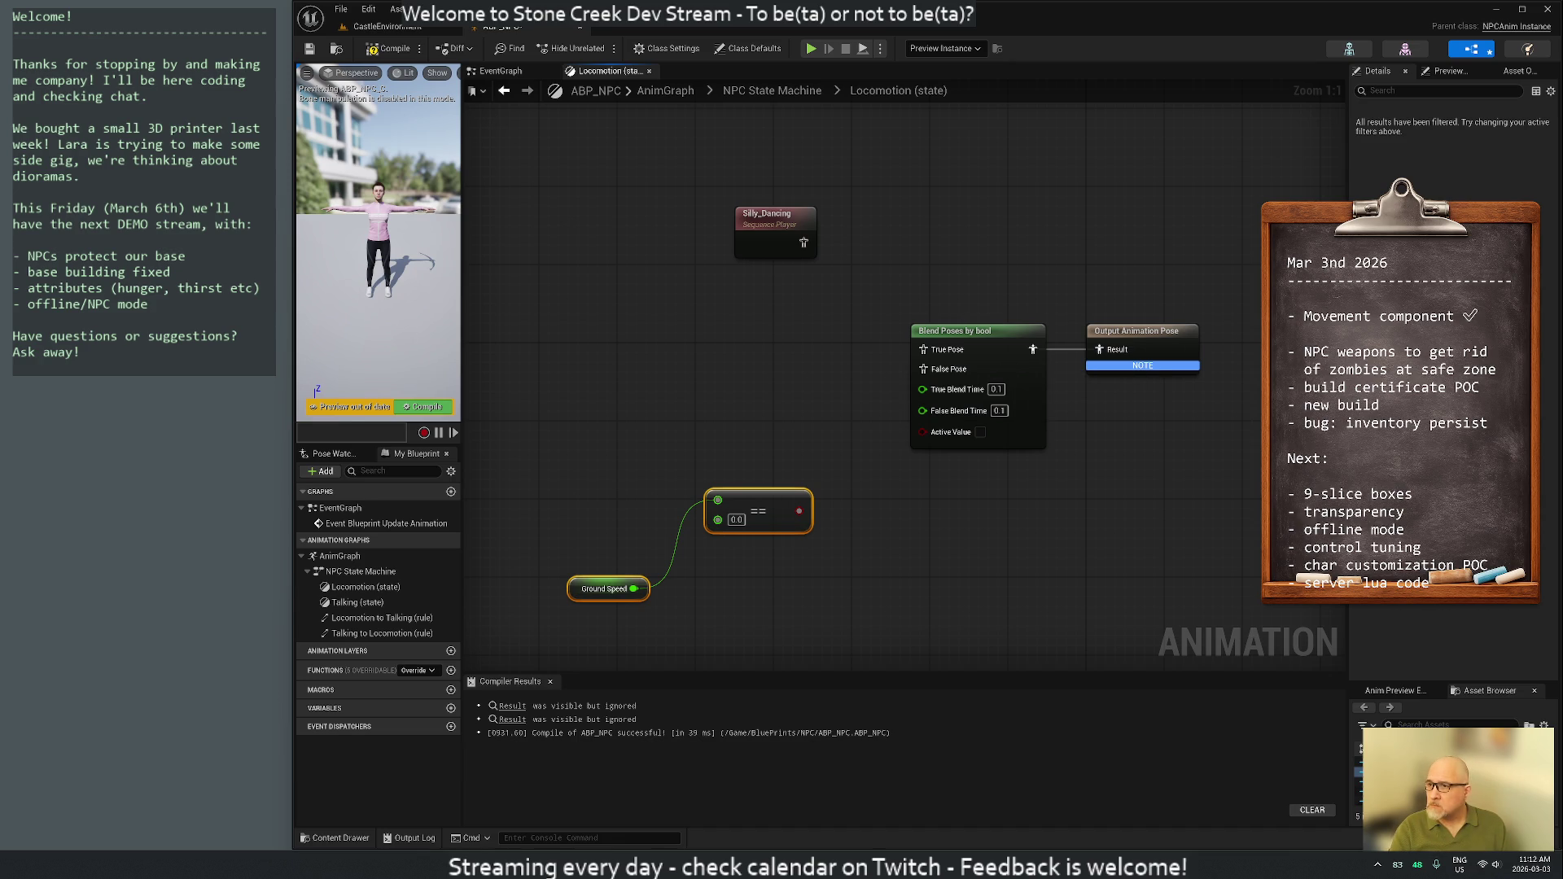
{"action": "key", "text": "Escape"}
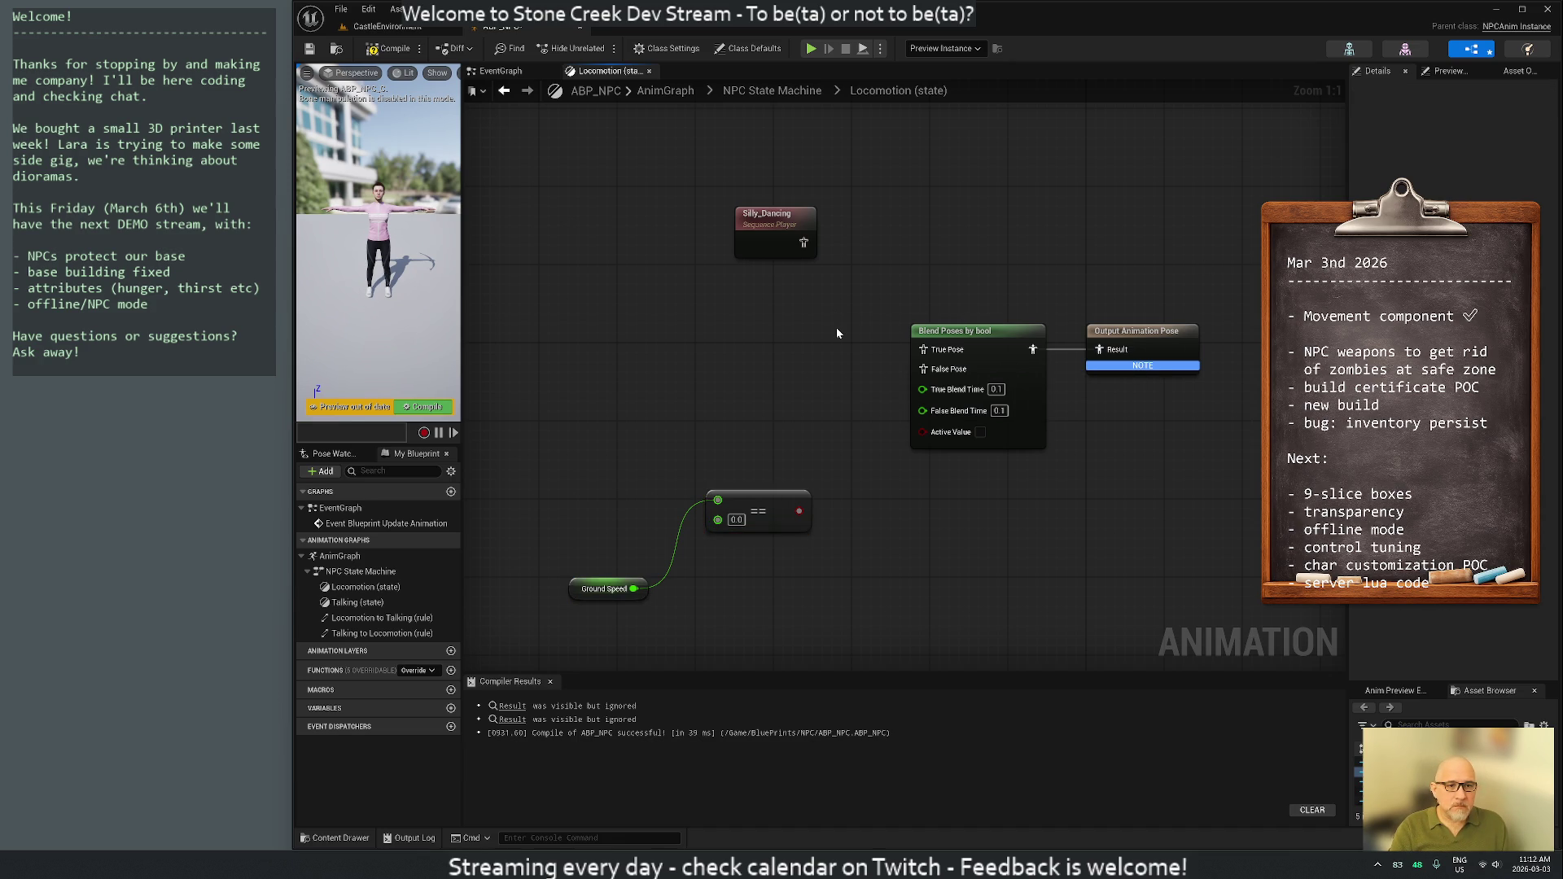
{"action": "left_click", "coordinate": [771, 223]}
{"action": "double_click", "coordinate": [771, 223]}
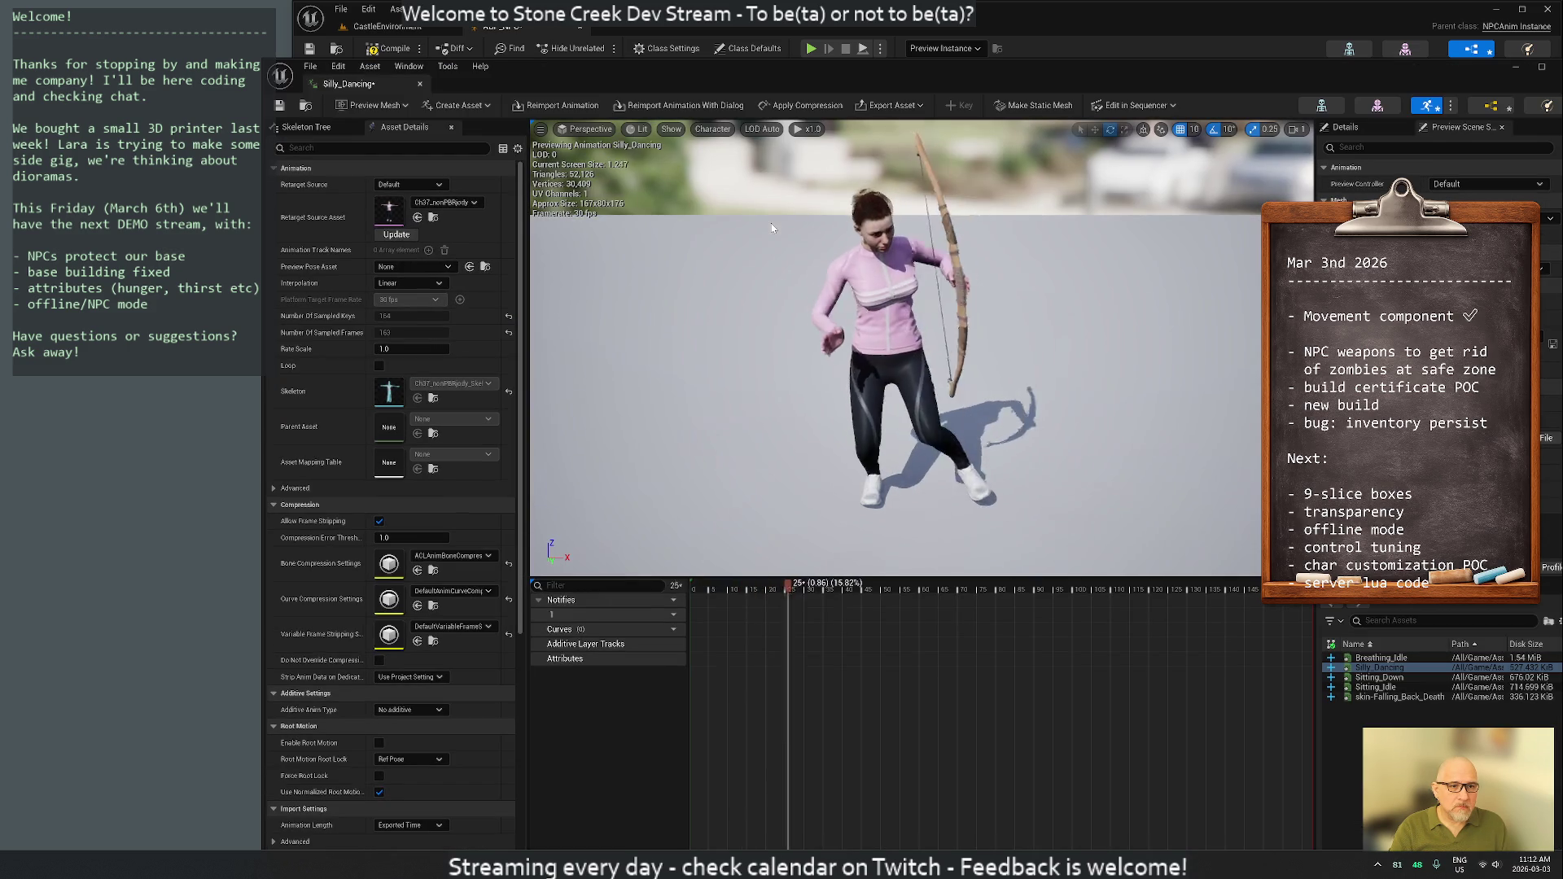
{"action": "left_click", "coordinate": [420, 84]}
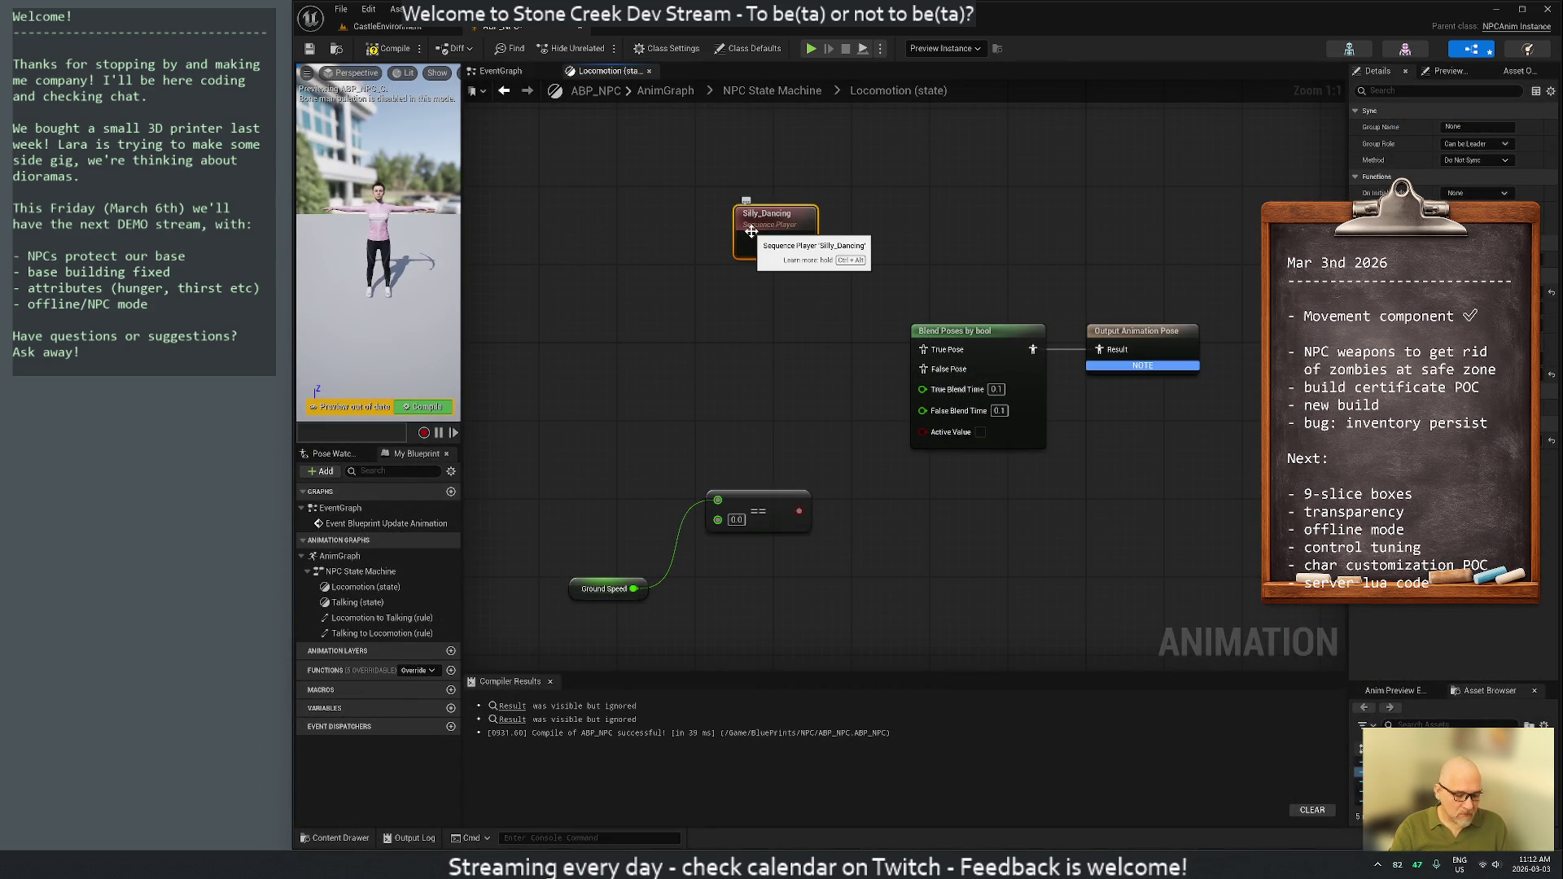
{"action": "key", "text": "Delete"}
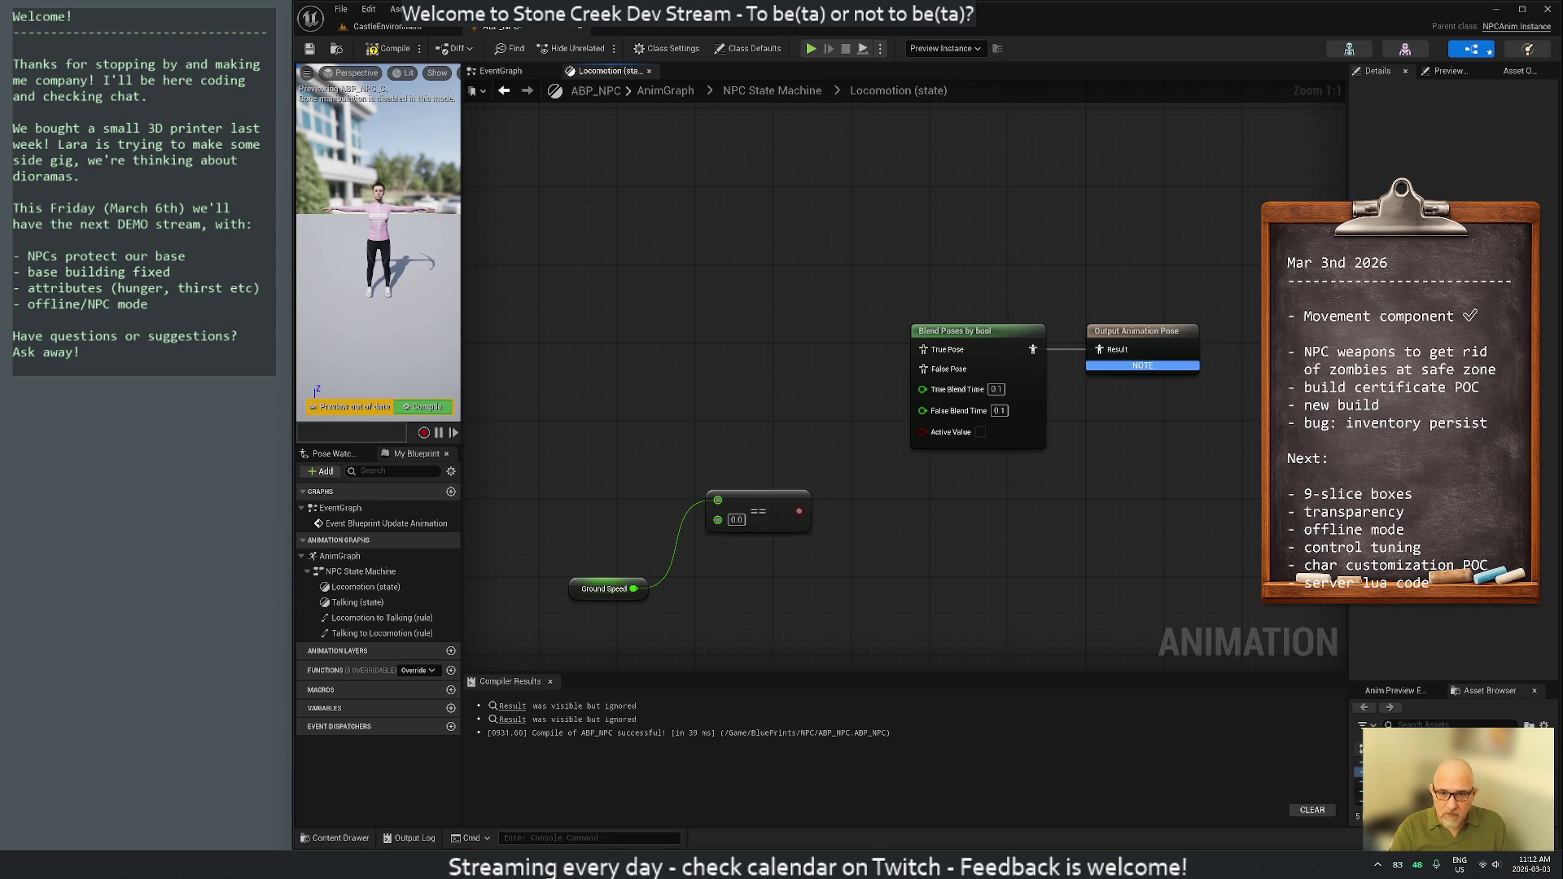
Place a Breathing_Idle player for True Pose and wire the == result into Active Value
{"action": "left_click", "coordinate": [1376, 762]}
{"action": "mouse_move", "coordinate": [1376, 762]}
{"action": "left_mouse_down"}
{"action": "mouse_move", "coordinate": [1254, 663]}
{"action": "mouse_move", "coordinate": [1099, 587]}
{"action": "mouse_move", "coordinate": [659, 210]}
{"action": "mouse_move", "coordinate": [794, 264]}
{"action": "mouse_move", "coordinate": [924, 356]}
{"action": "left_mouse_up"}
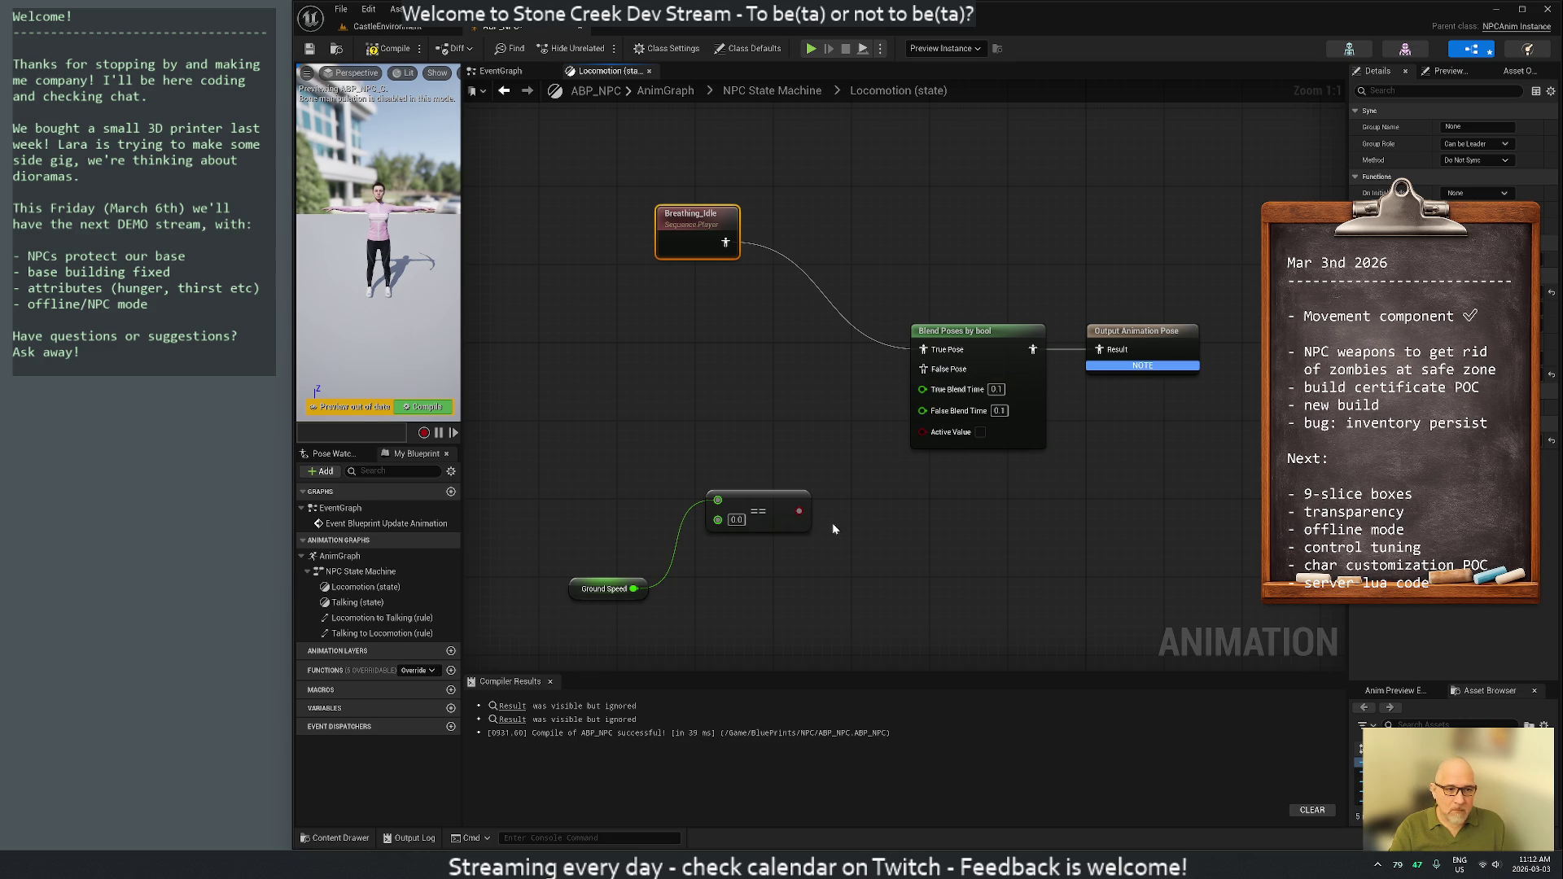
{"action": "left_click_drag", "start_coordinate": [801, 511], "coordinate": [927, 437]}
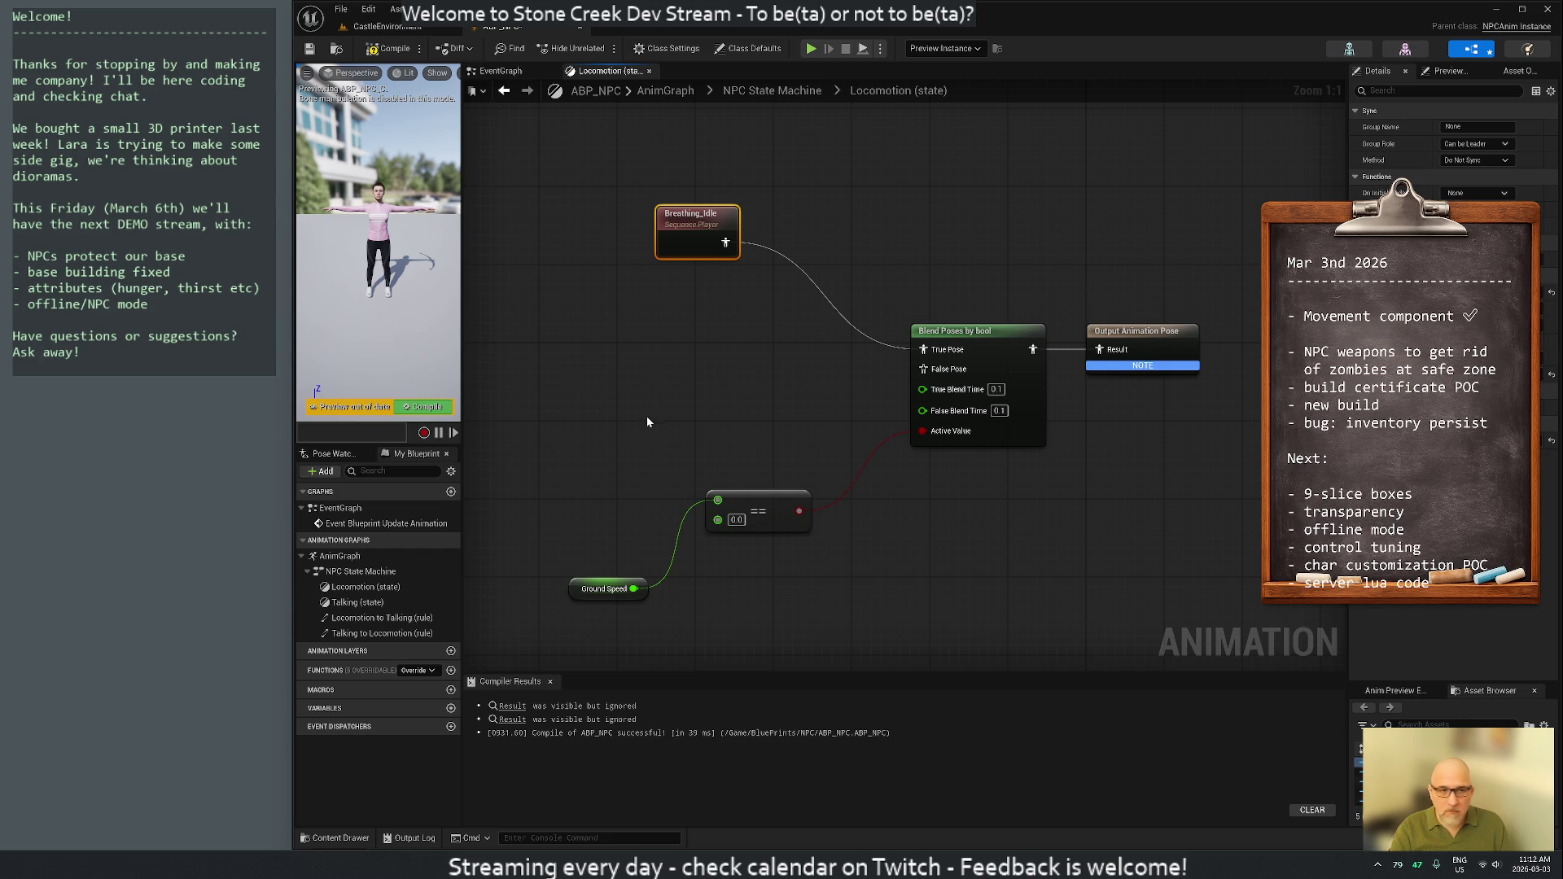
Add and then delete a blendspace player node, and move Ground Speed up and left
{"action": "right_click", "coordinate": [595, 365]}
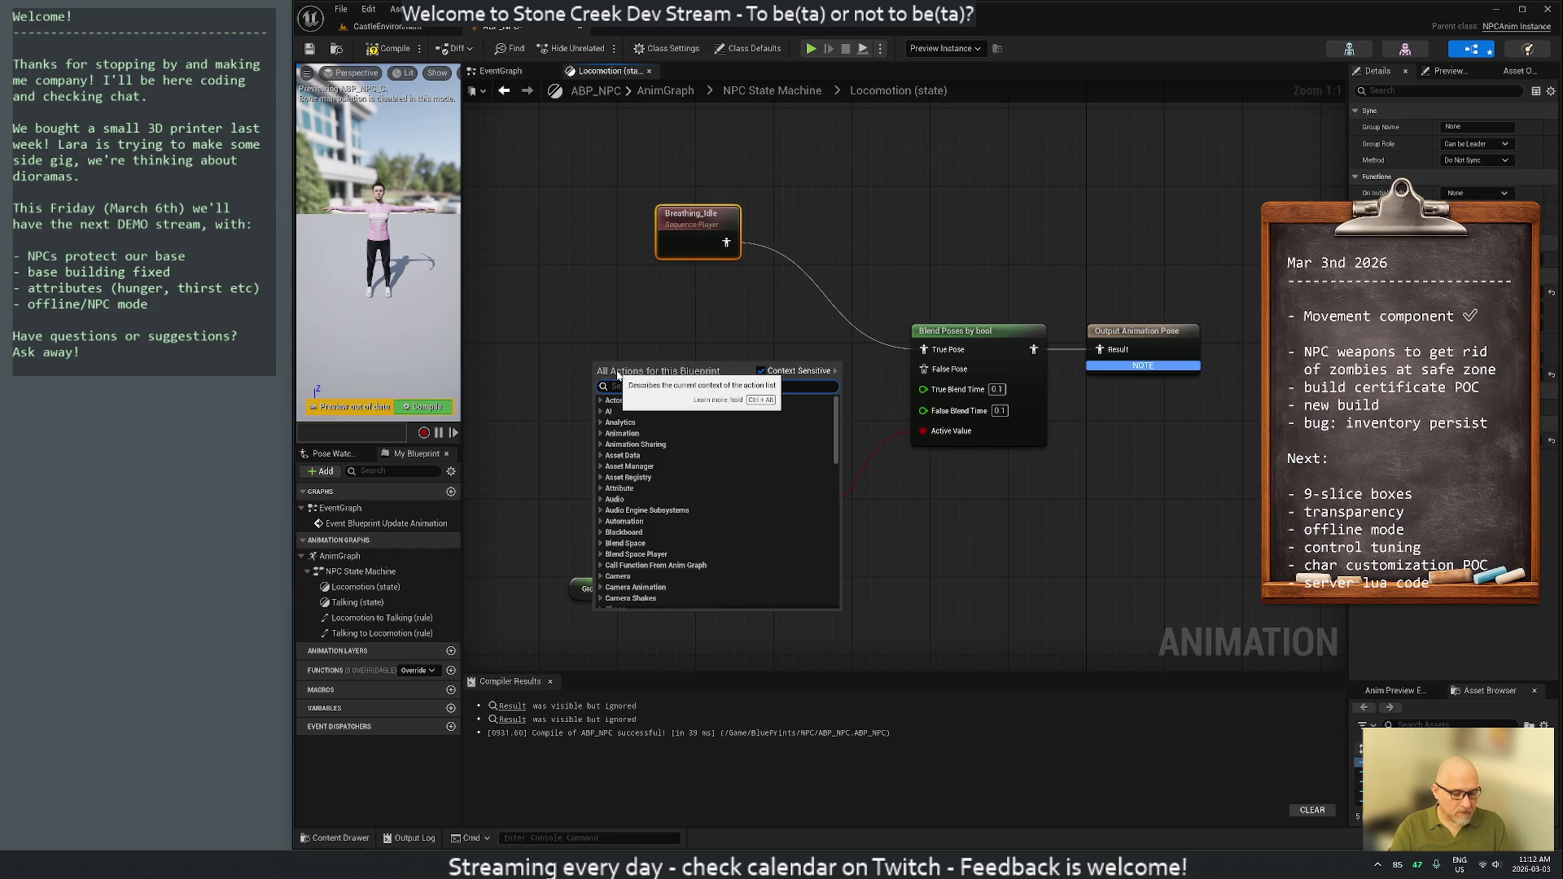
{"action": "type", "text": "blendspace"}
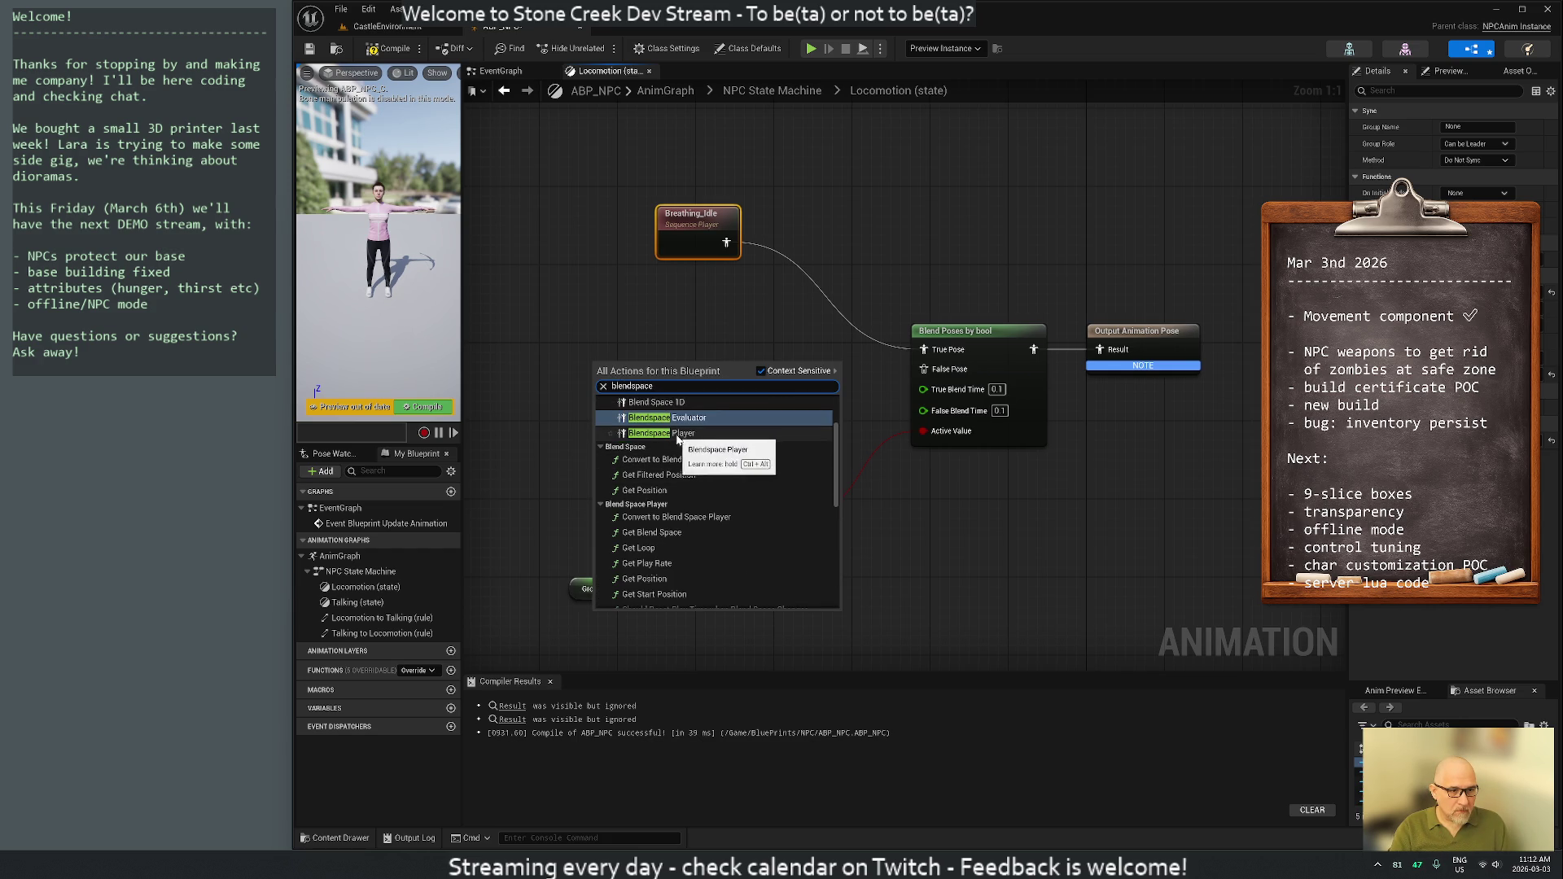
{"action": "left_click", "coordinate": [677, 435]}
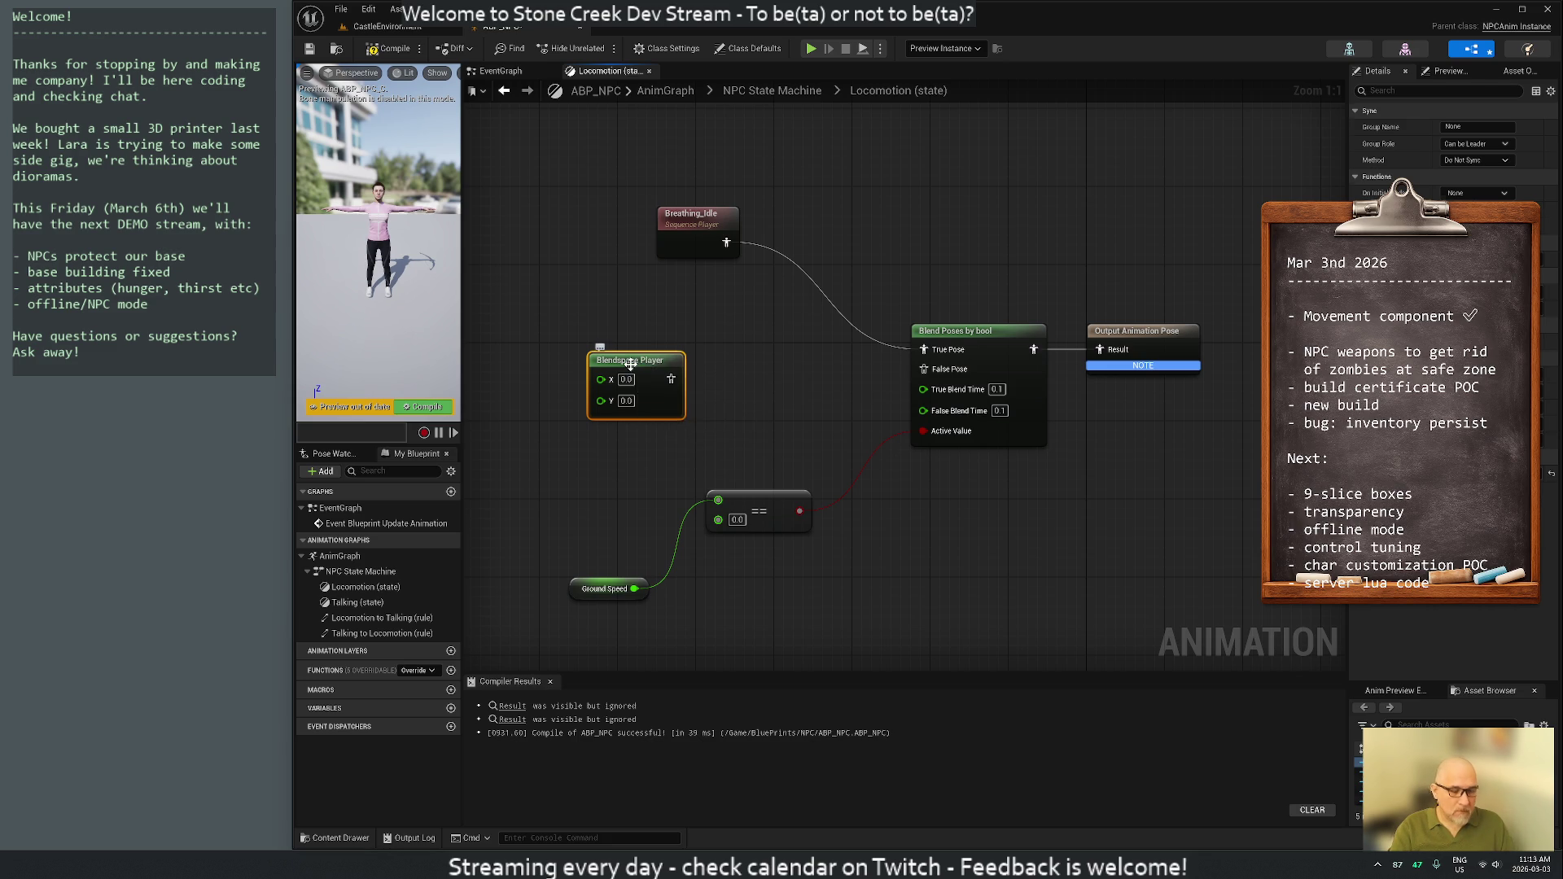
{"action": "key", "text": "Delete"}
{"action": "left_click_drag", "start_coordinate": [631, 363], "coordinate": [911, 337]}
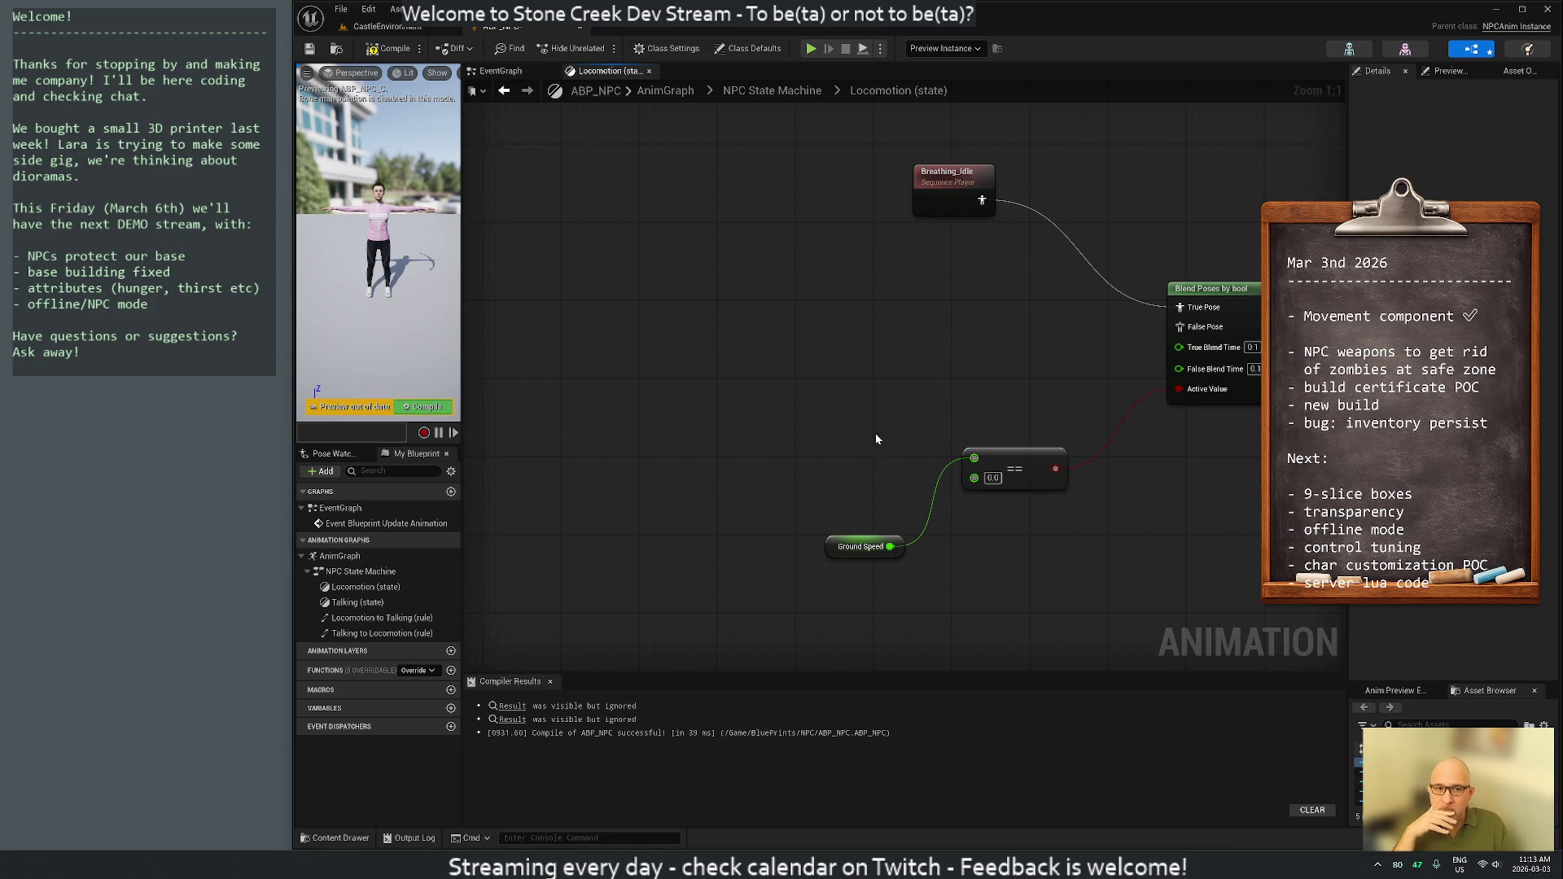
{"action": "mouse_move", "coordinate": [841, 550]}
{"action": "left_mouse_down"}
{"action": "mouse_move", "coordinate": [776, 545]}
{"action": "mouse_move", "coordinate": [713, 463]}
{"action": "left_mouse_up"}
Add a BlendSpace1D node and open it in the blend space editor
{"action": "right_click", "coordinate": [794, 325]}
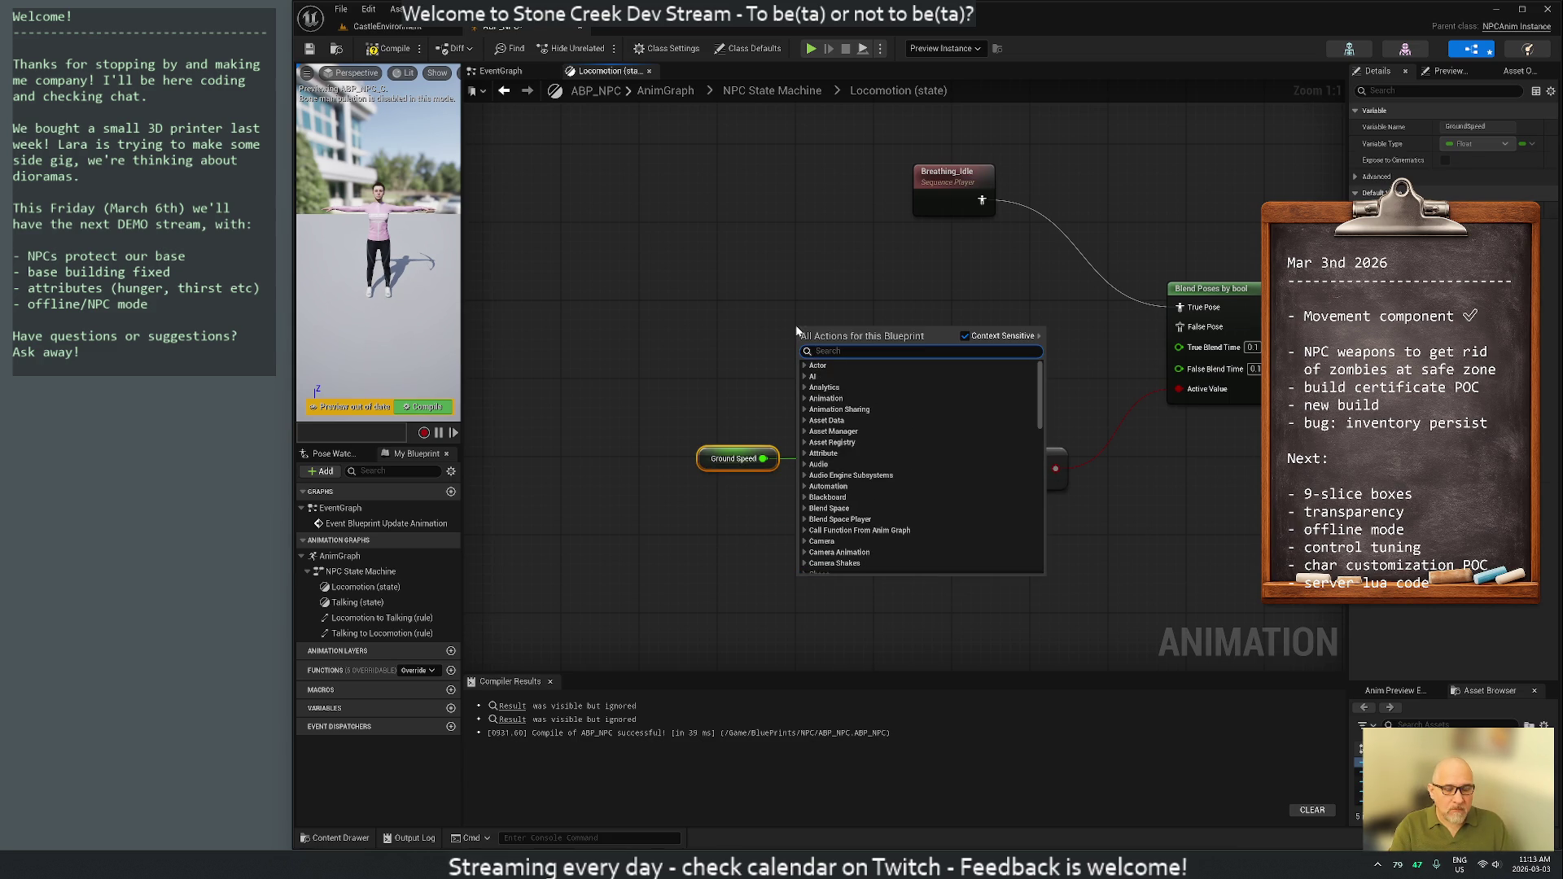
{"action": "type", "text": "blend"}
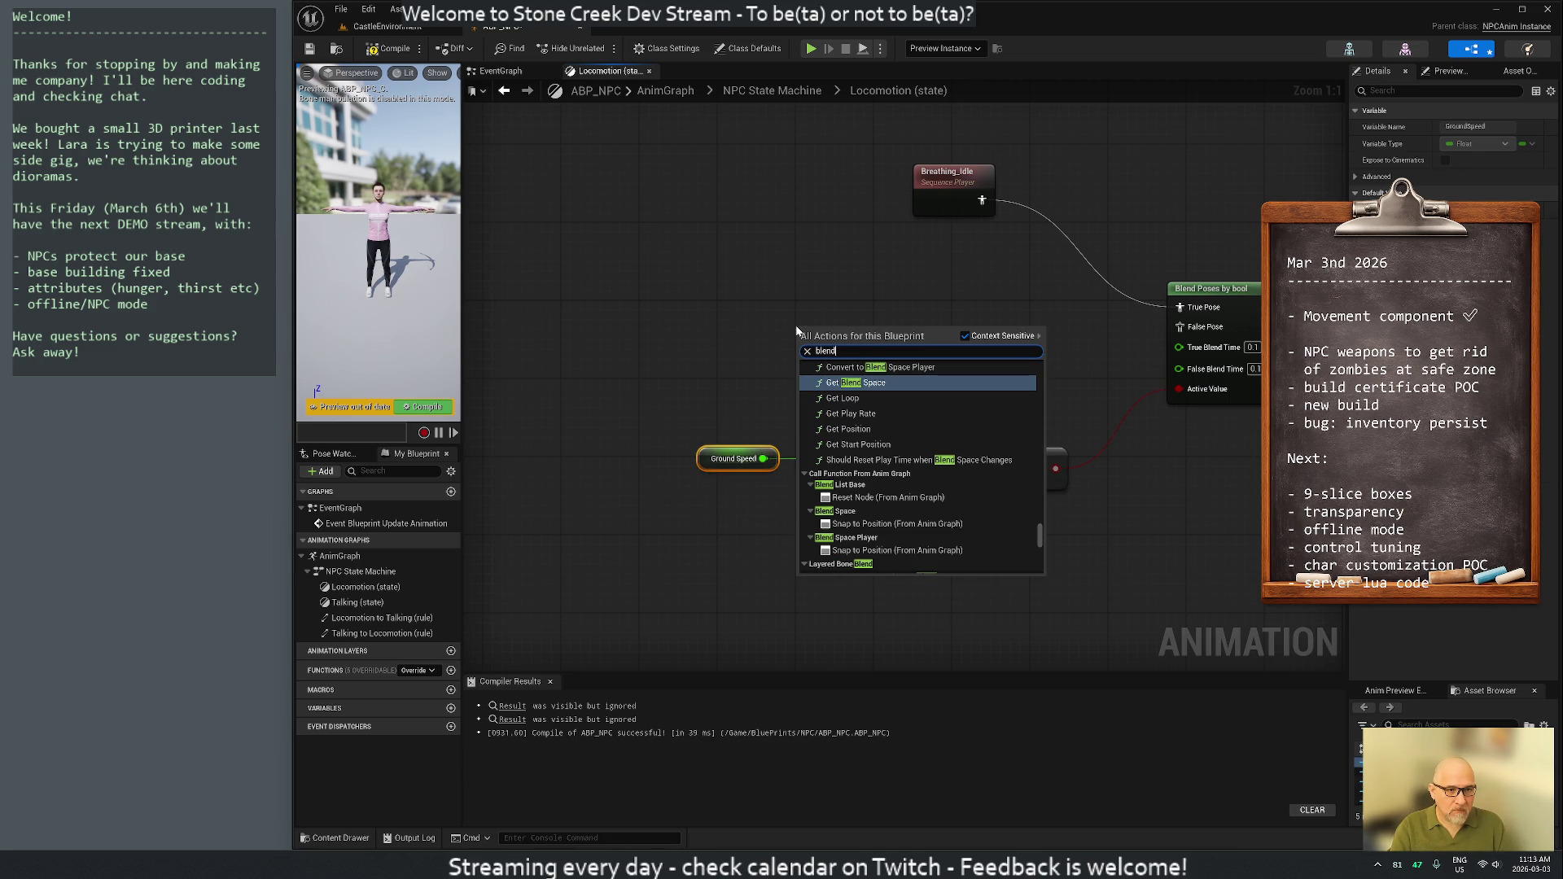
{"action": "type", "text": "space"}
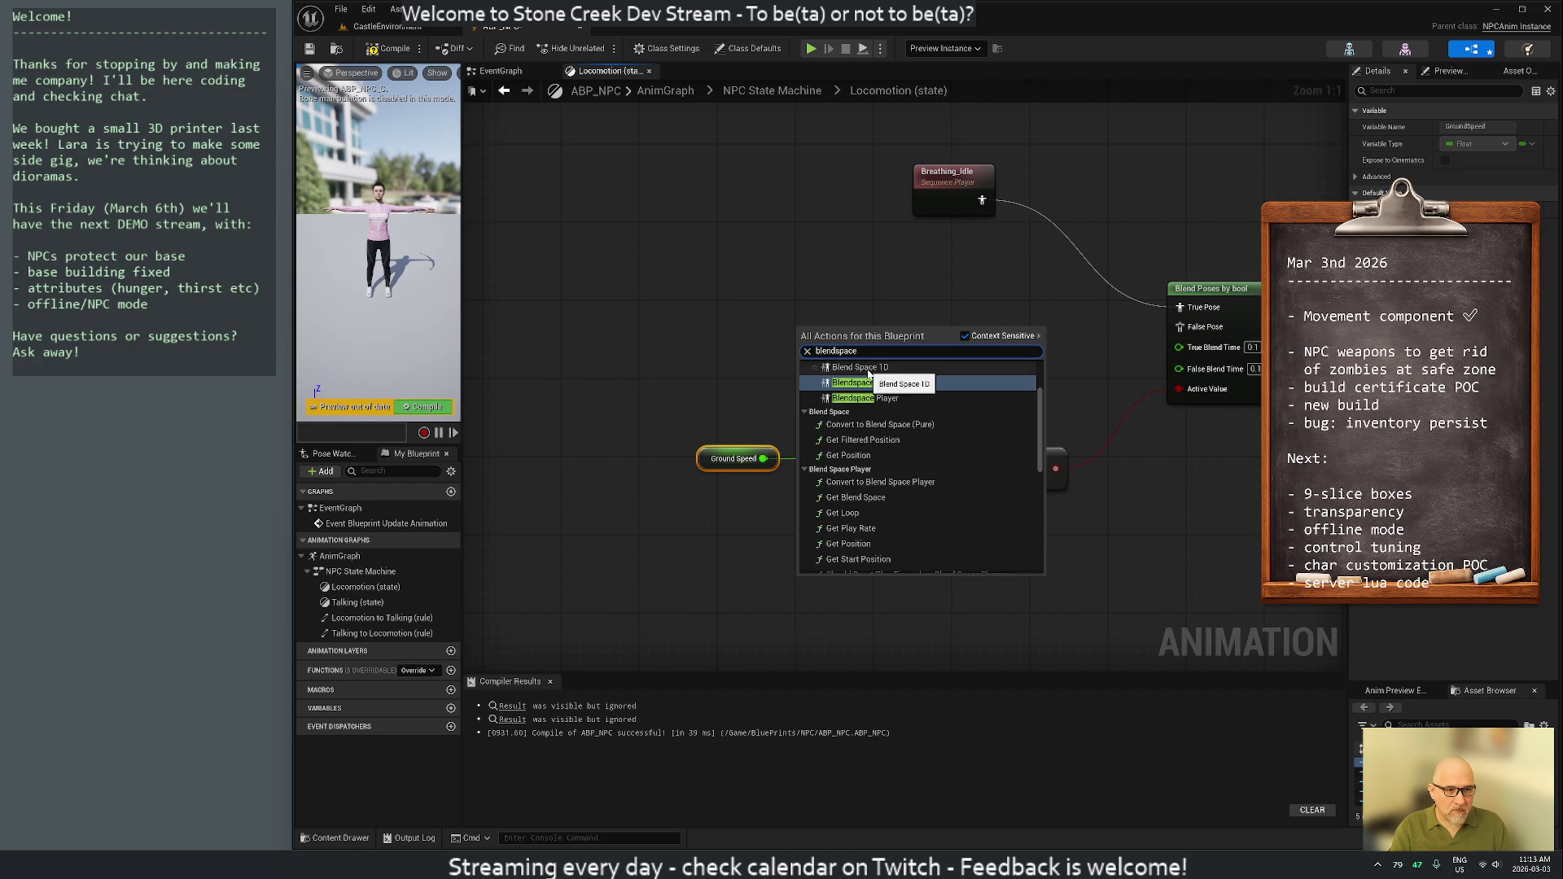
{"action": "left_click", "coordinate": [865, 368]}
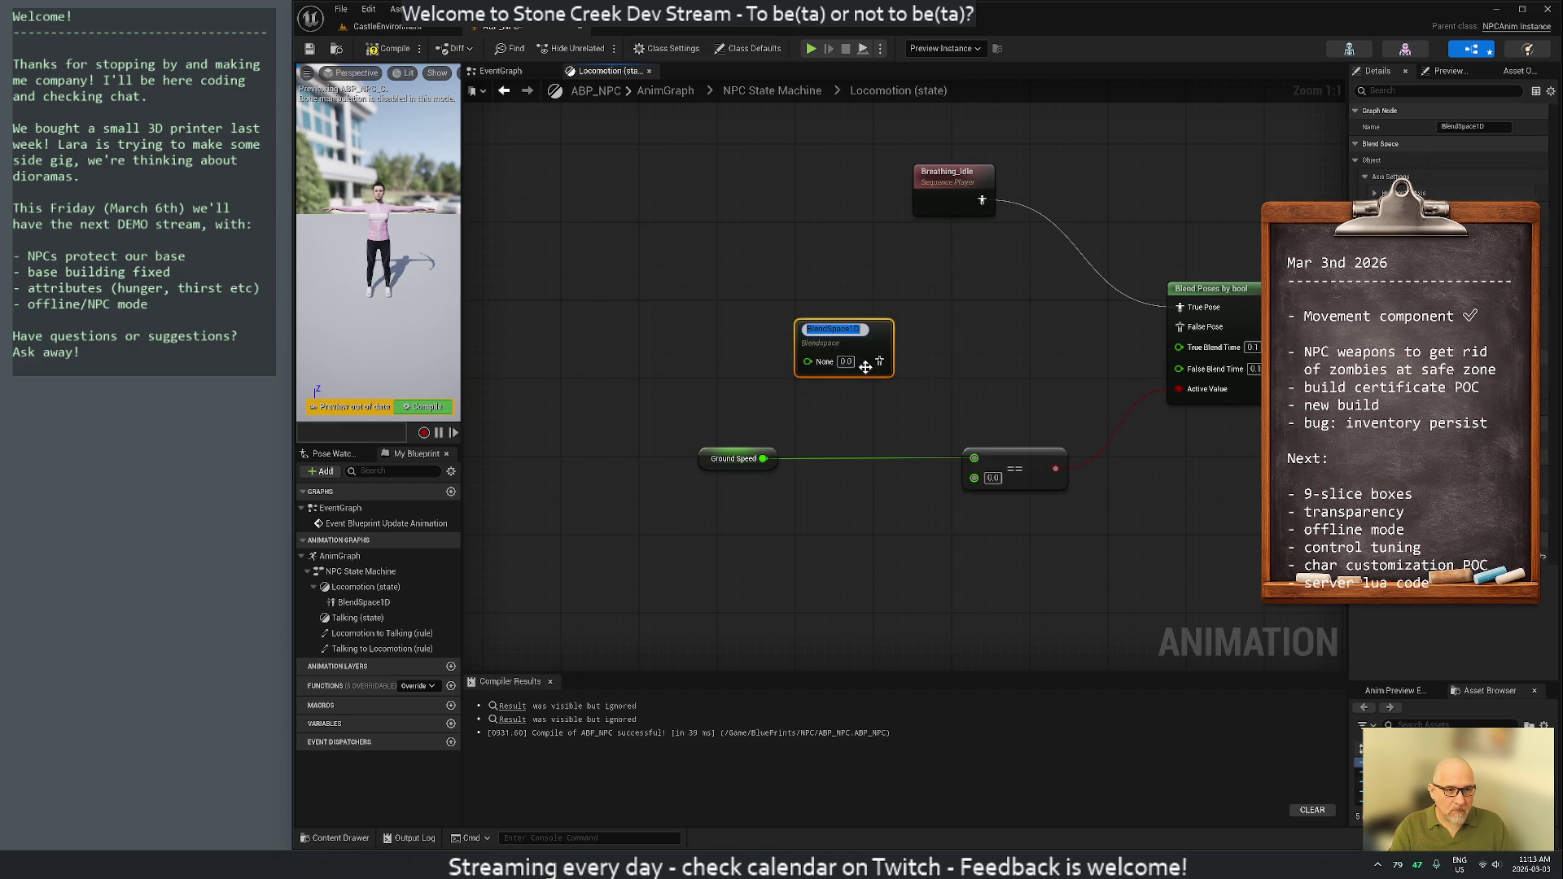
{"action": "left_click", "coordinate": [743, 369]}
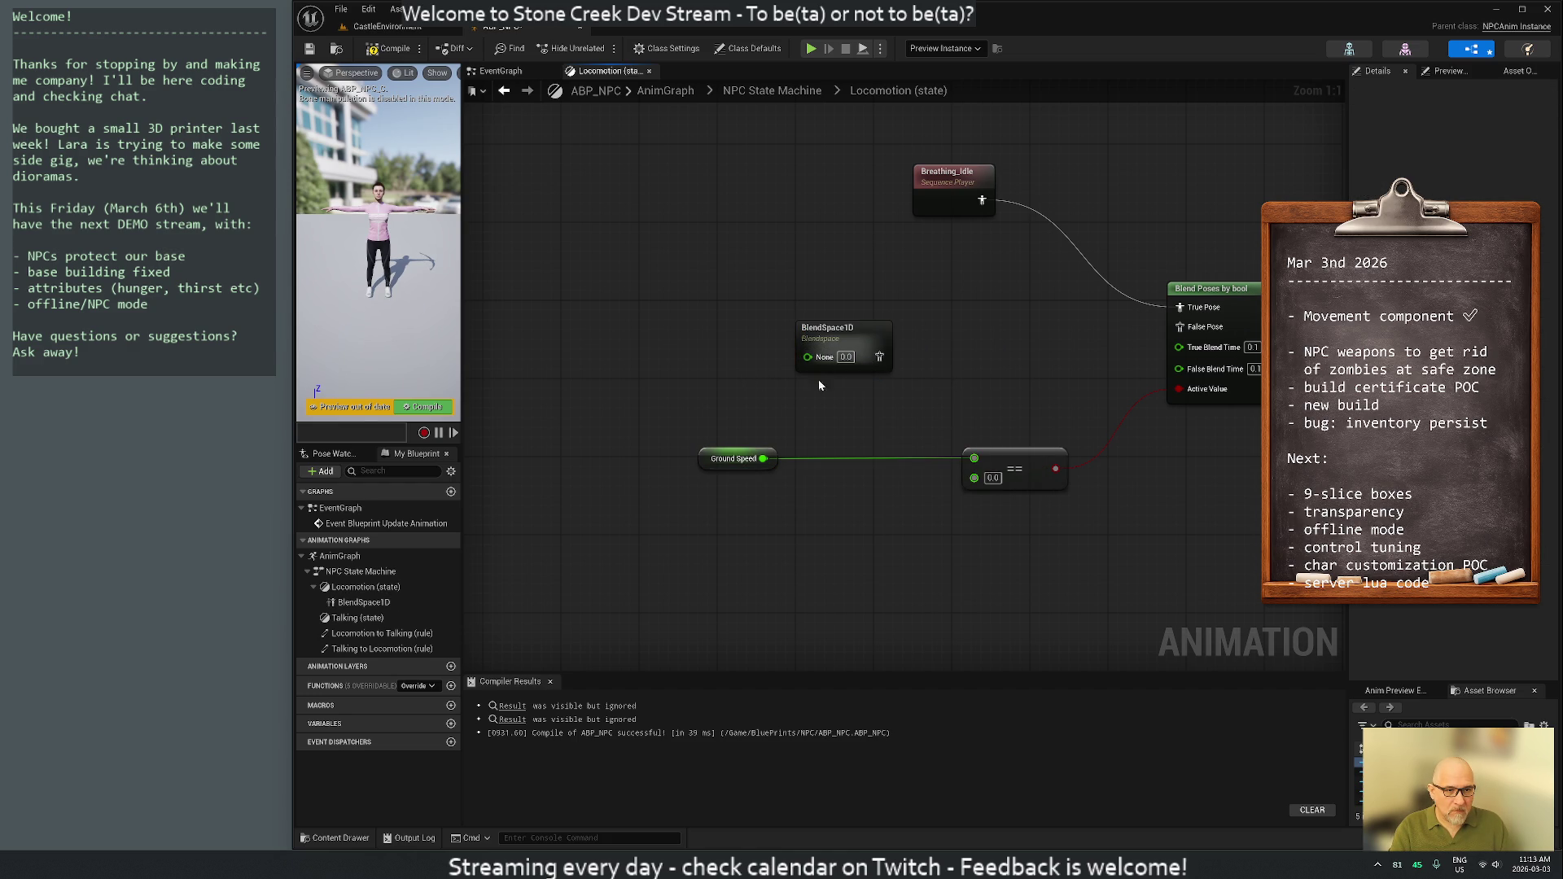
{"action": "double_click", "coordinate": [878, 336]}
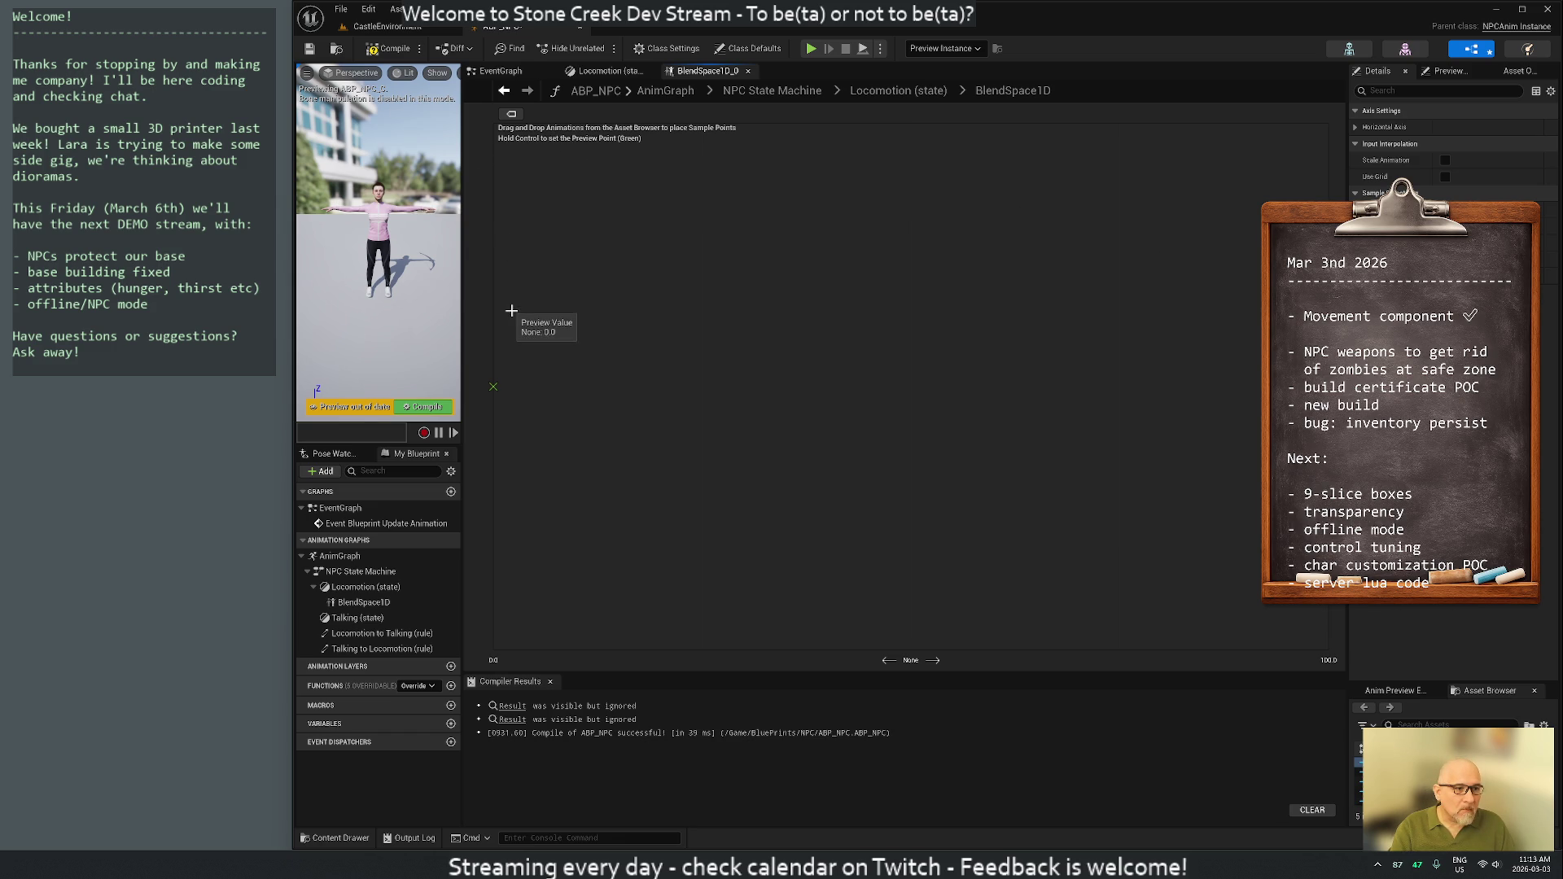
Widen the character preview, close the BS_Survivor_Move editor, and return to the level editor
{"action": "left_click_drag", "start_coordinate": [461, 289], "coordinate": [571, 309]}
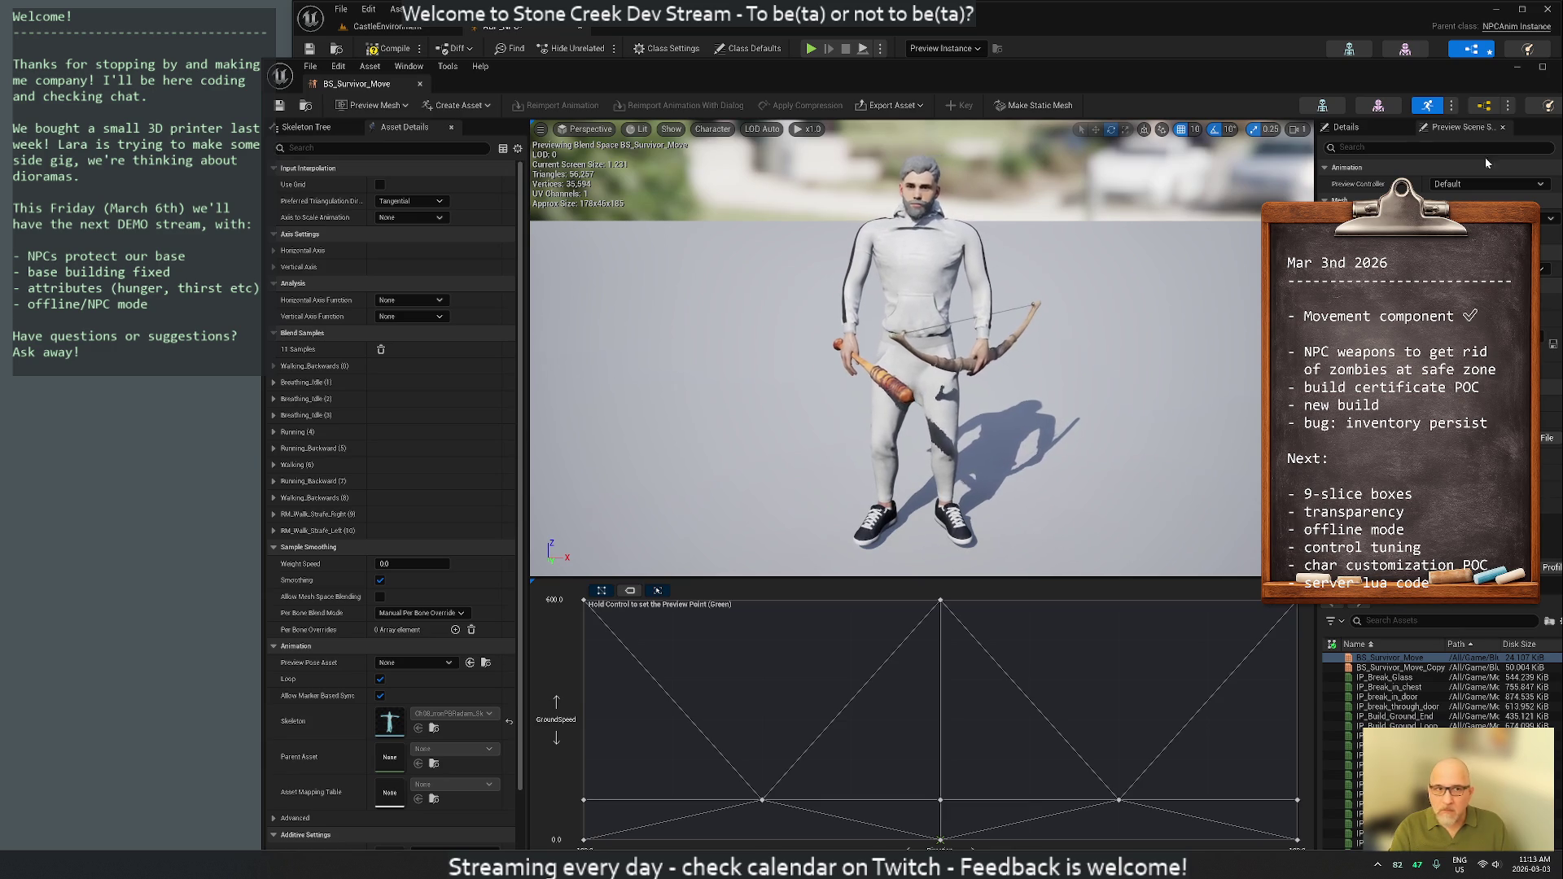
{"action": "left_click", "coordinate": [420, 84]}
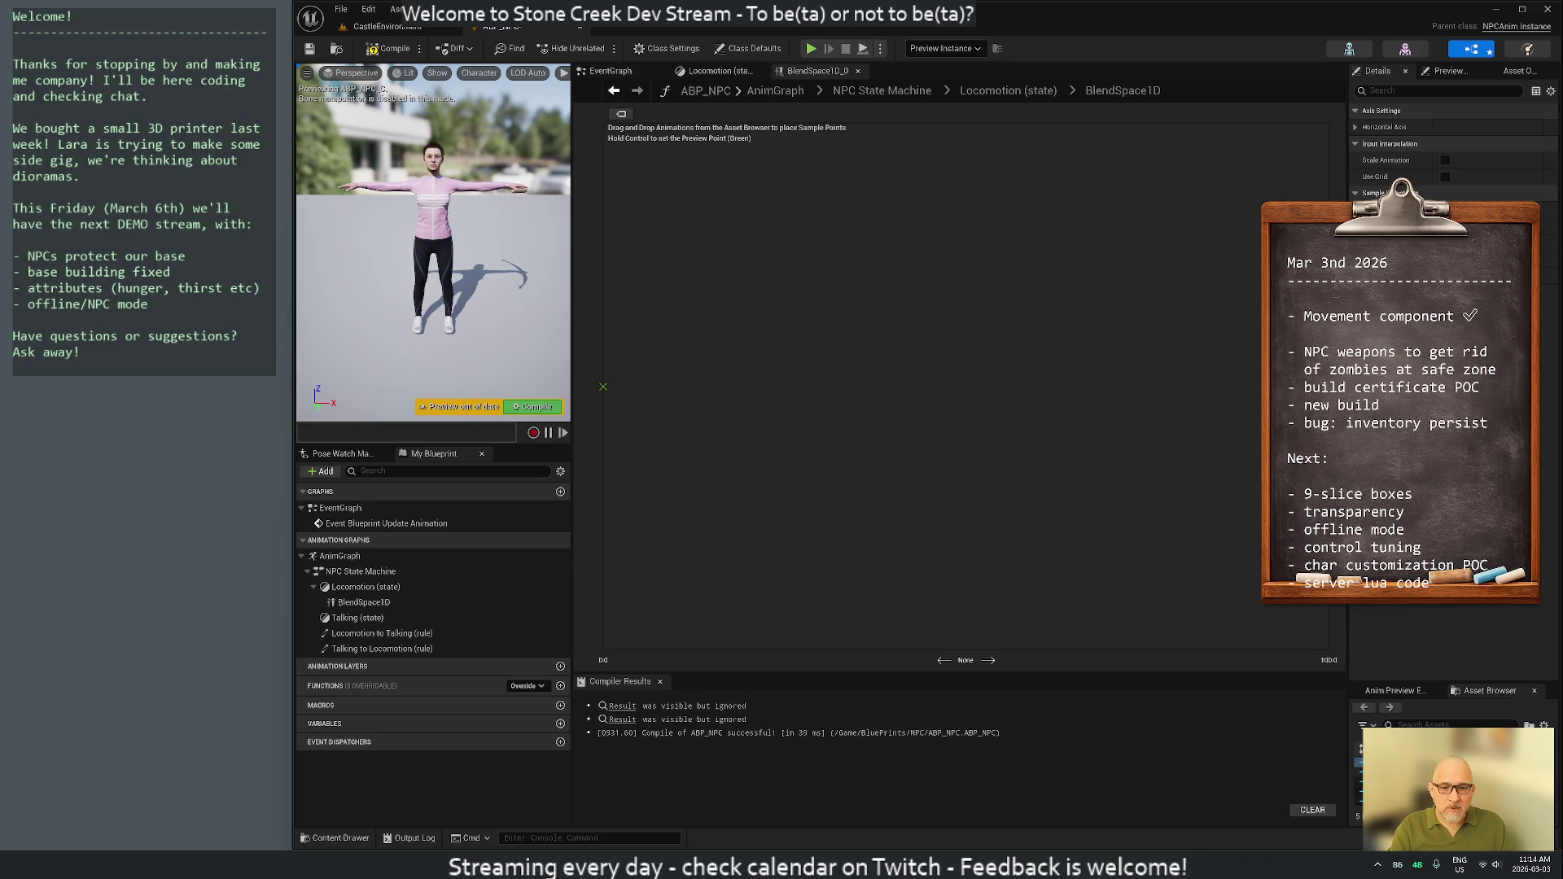
{"action": "left_click", "coordinate": [383, 26]}
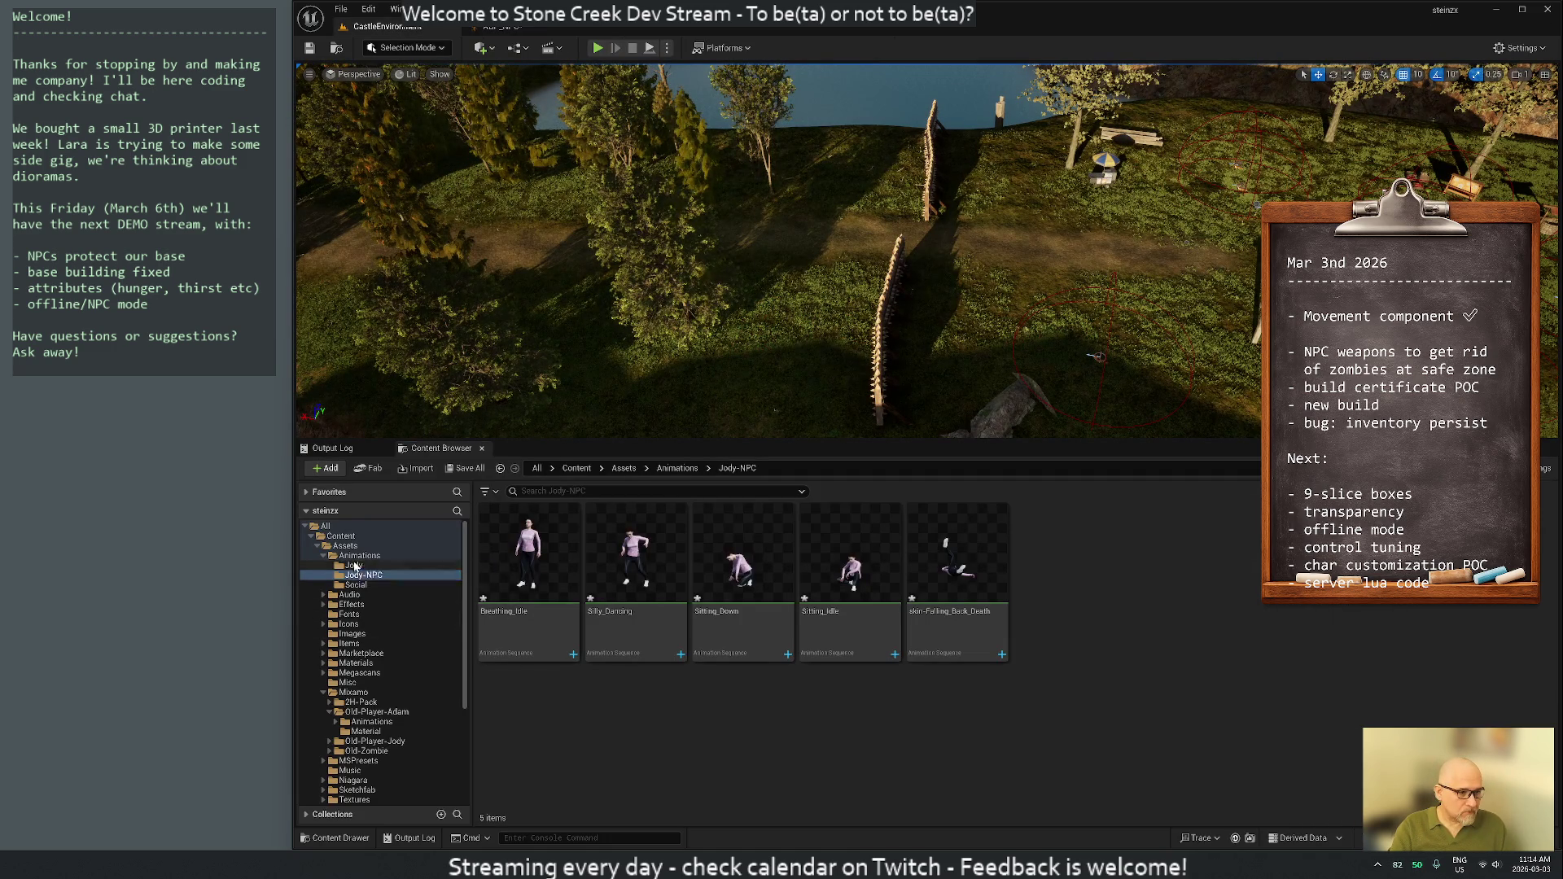
Delete the empty Jody folder and look over the Social animations
{"action": "left_click", "coordinate": [355, 565]}
{"action": "right_click", "coordinate": [355, 565]}
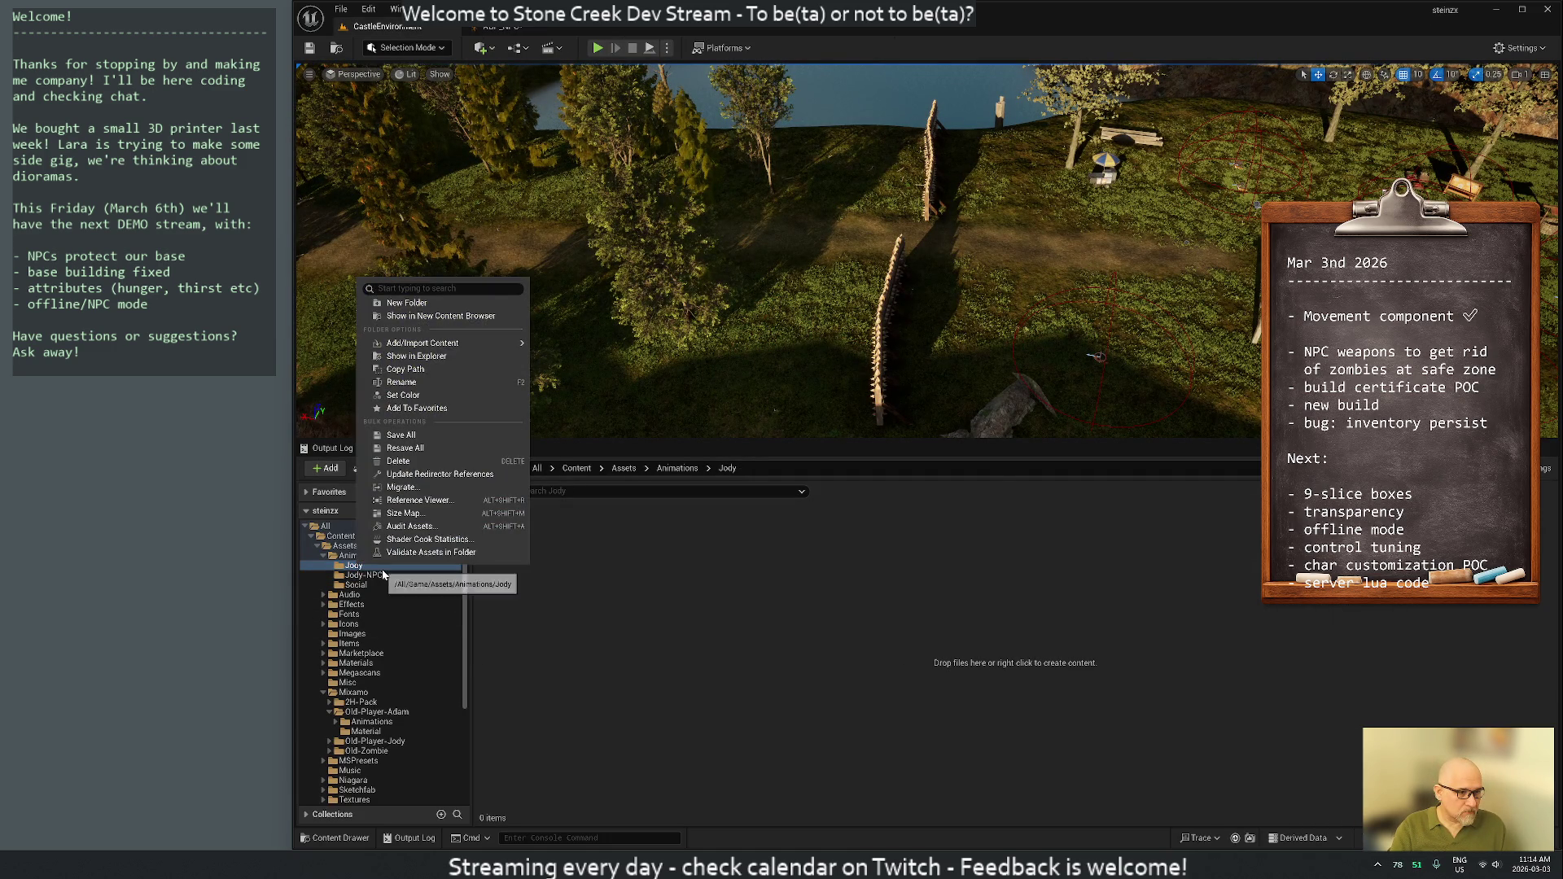
{"action": "left_click", "coordinate": [398, 462]}
{"action": "left_click", "coordinate": [435, 526]}
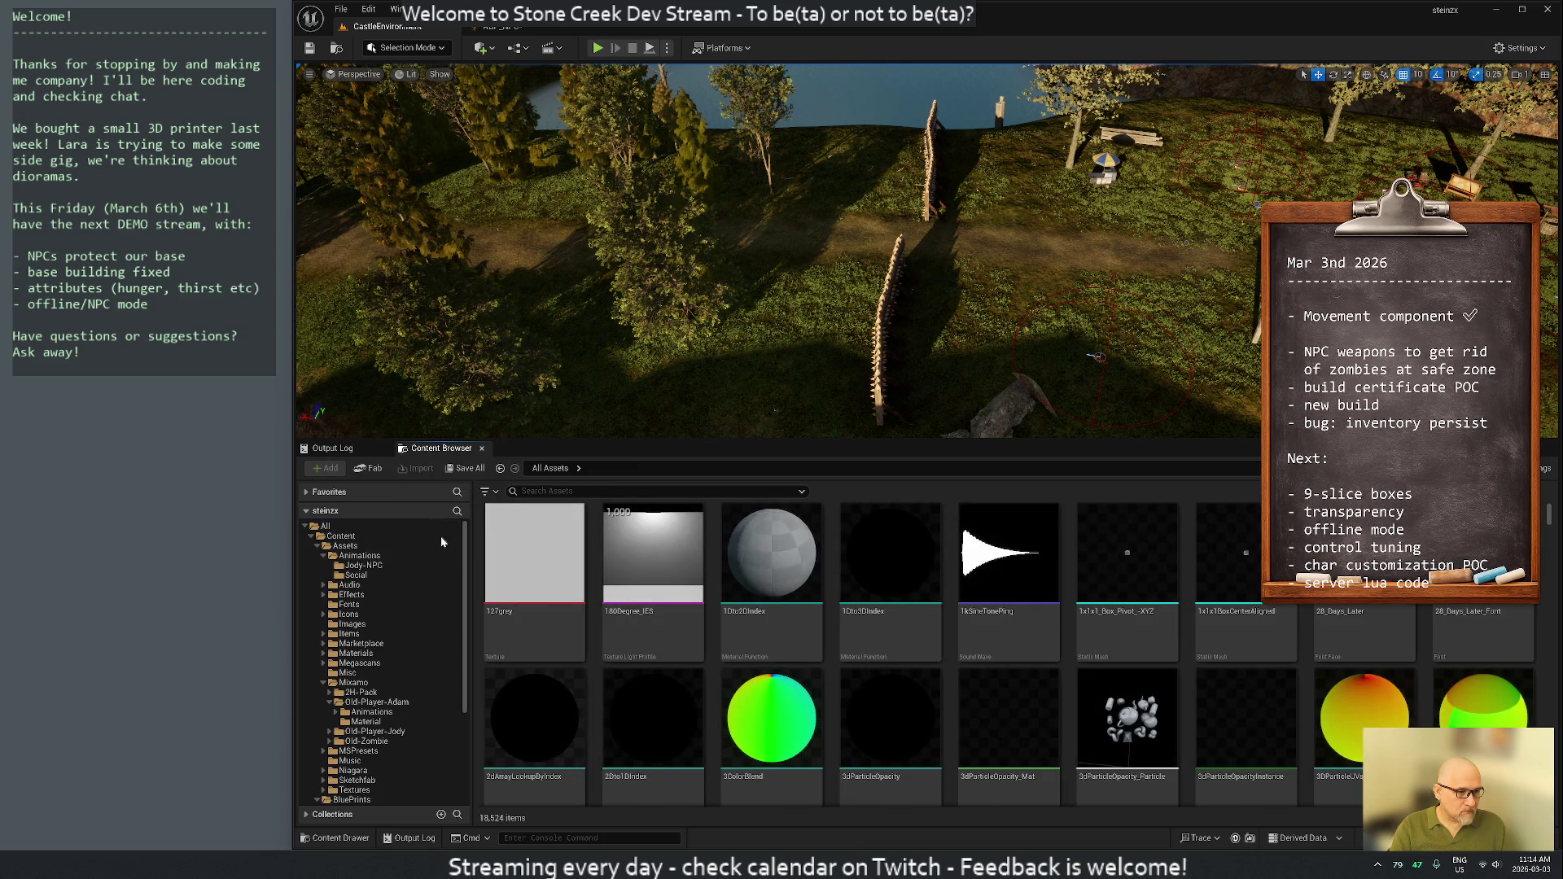
{"action": "left_click", "coordinate": [355, 575]}
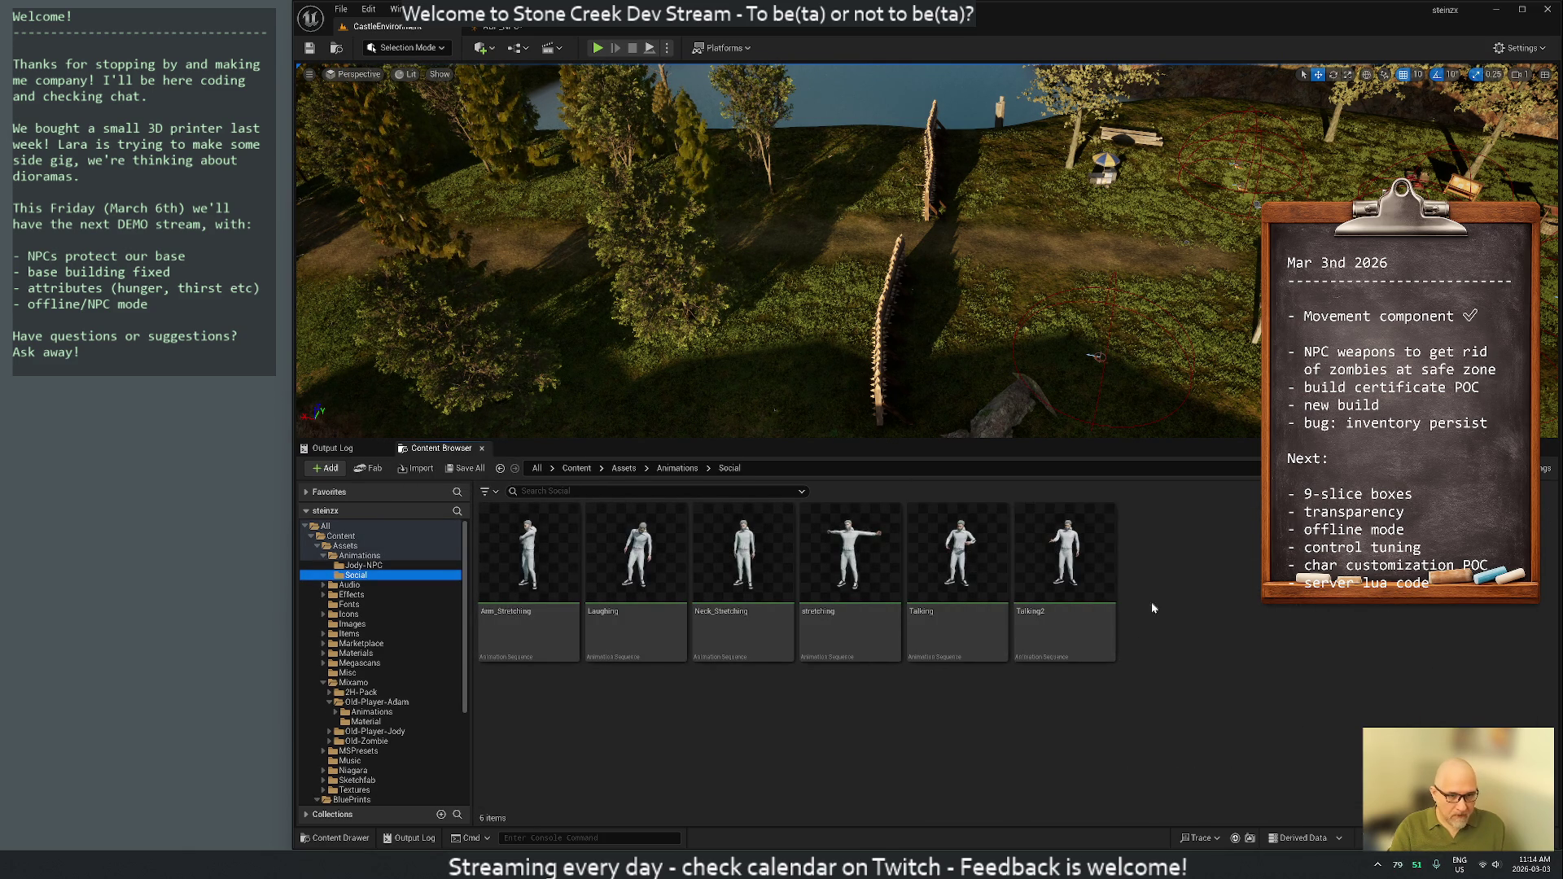
{"action": "left_click", "coordinate": [1062, 570]}
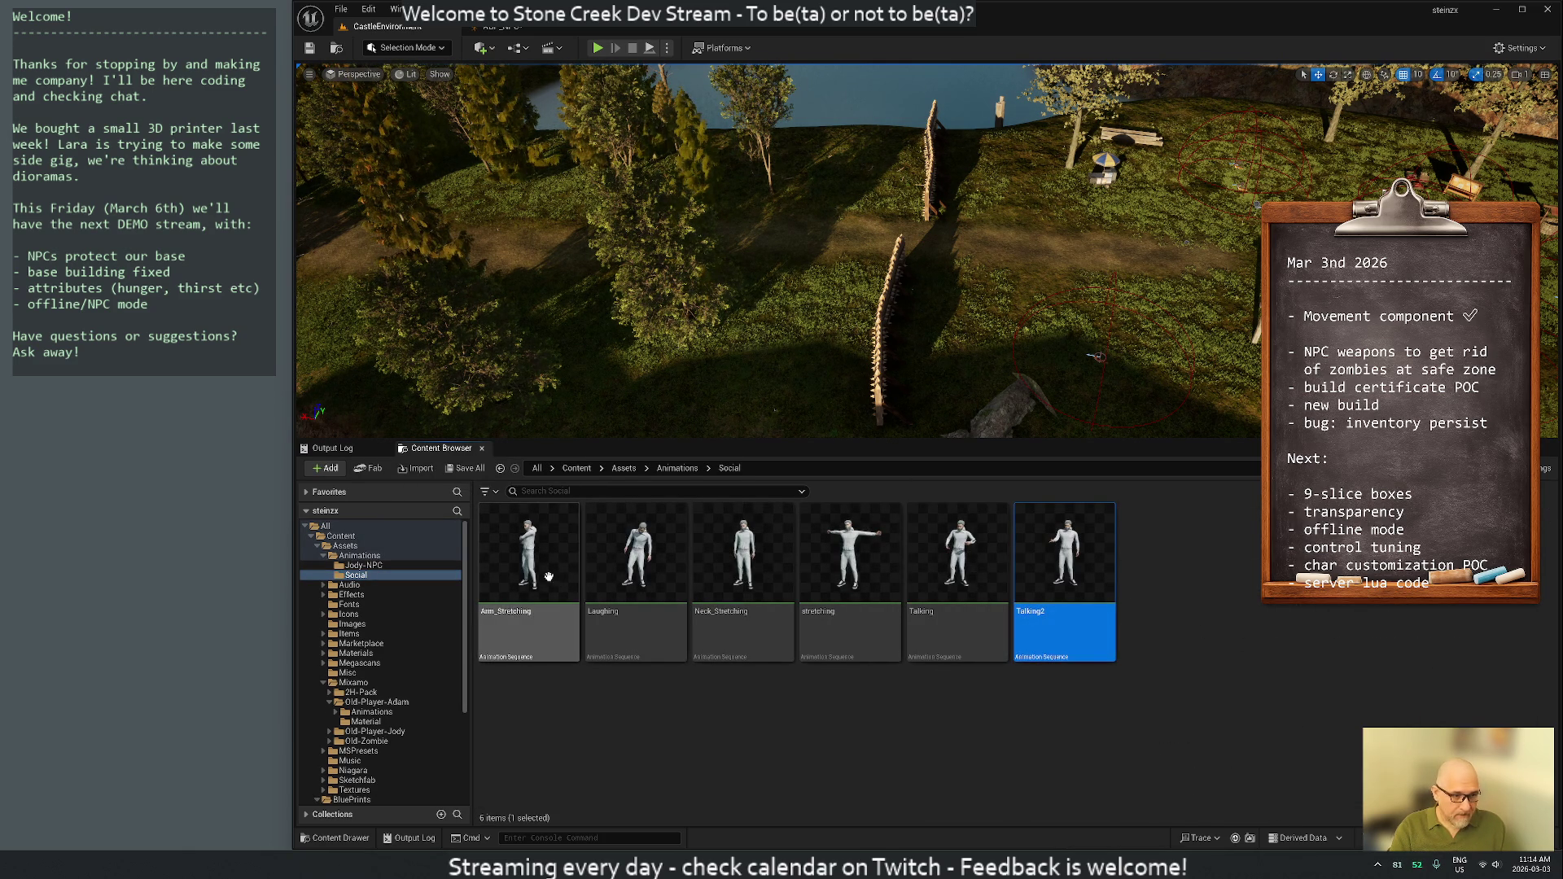
{"action": "mouse_move", "coordinate": [535, 573]}
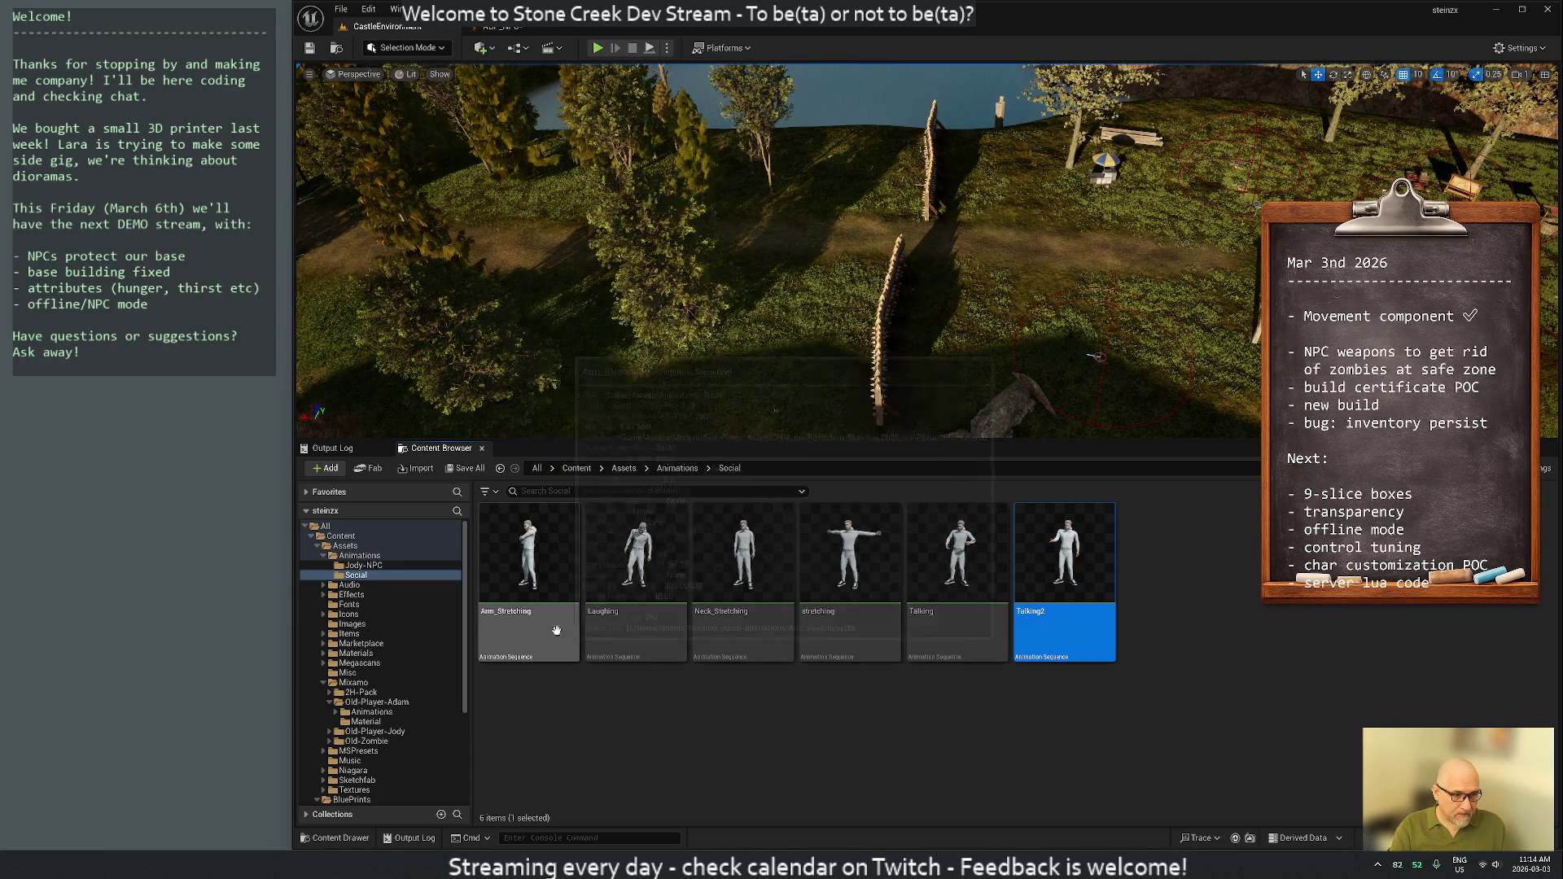
{"action": "left_click", "coordinate": [538, 692]}
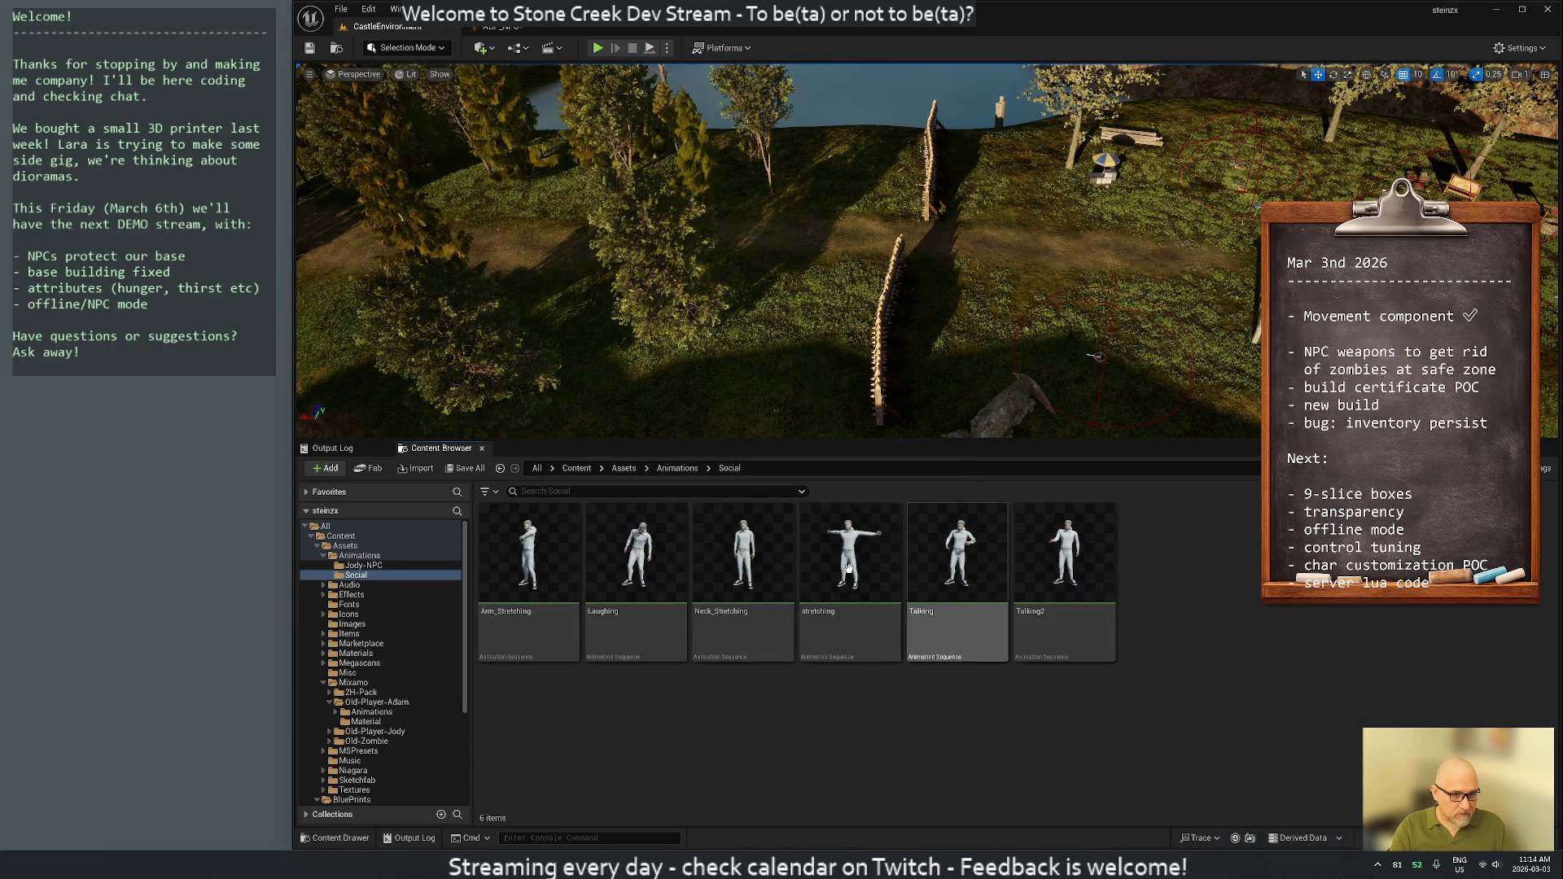
Create a new folder named Talking inside Jody-NPC
{"action": "left_click", "coordinate": [393, 570]}
{"action": "right_click", "coordinate": [1123, 557]}
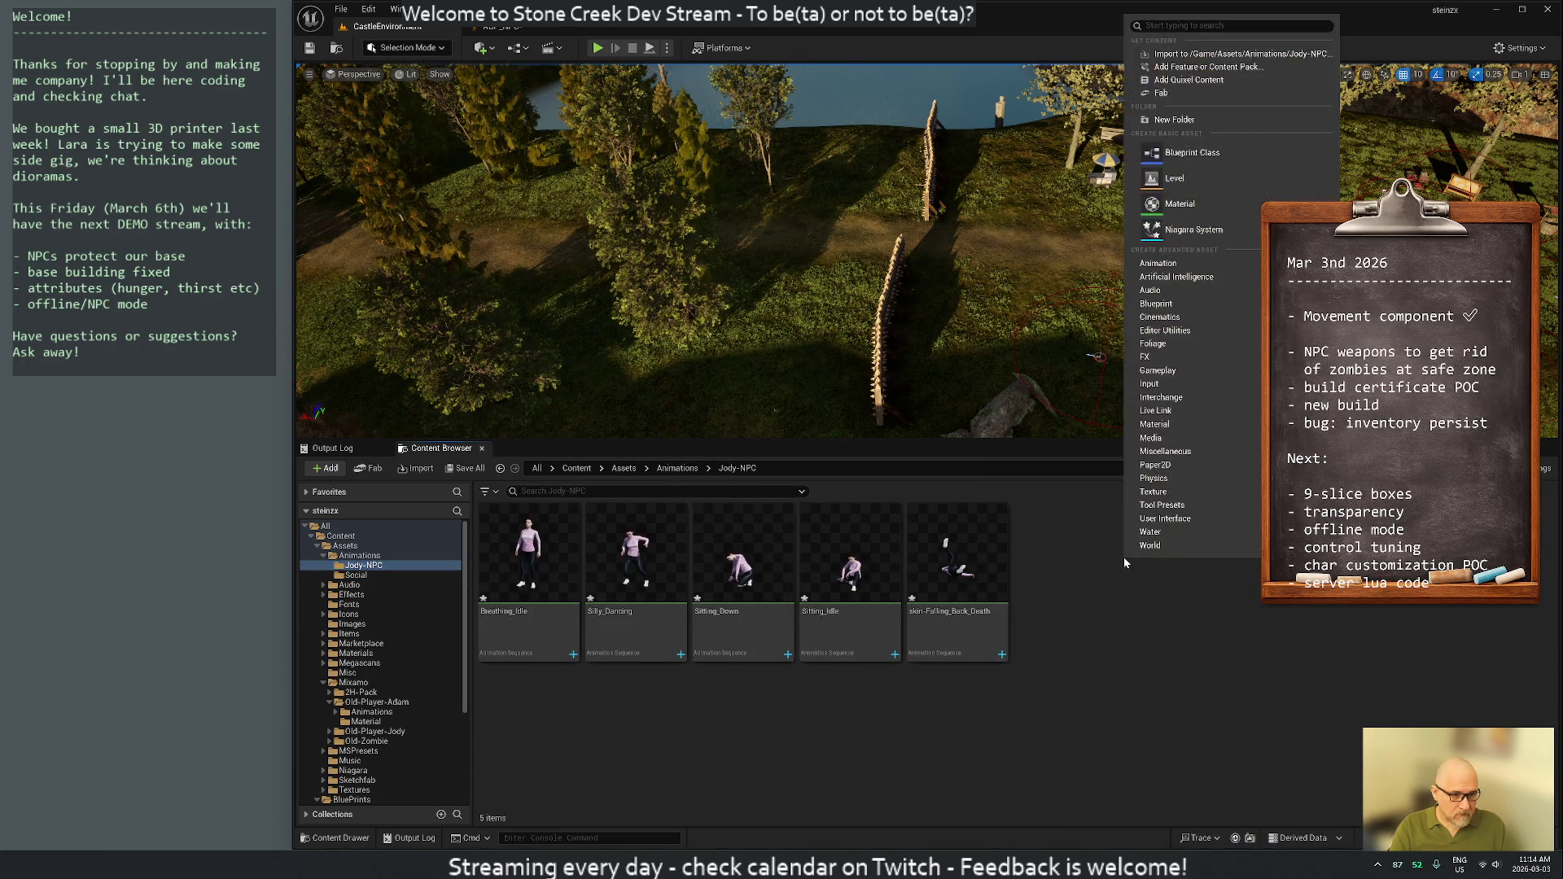
{"action": "left_click", "coordinate": [1177, 122]}
{"action": "type", "text": "Talking"}
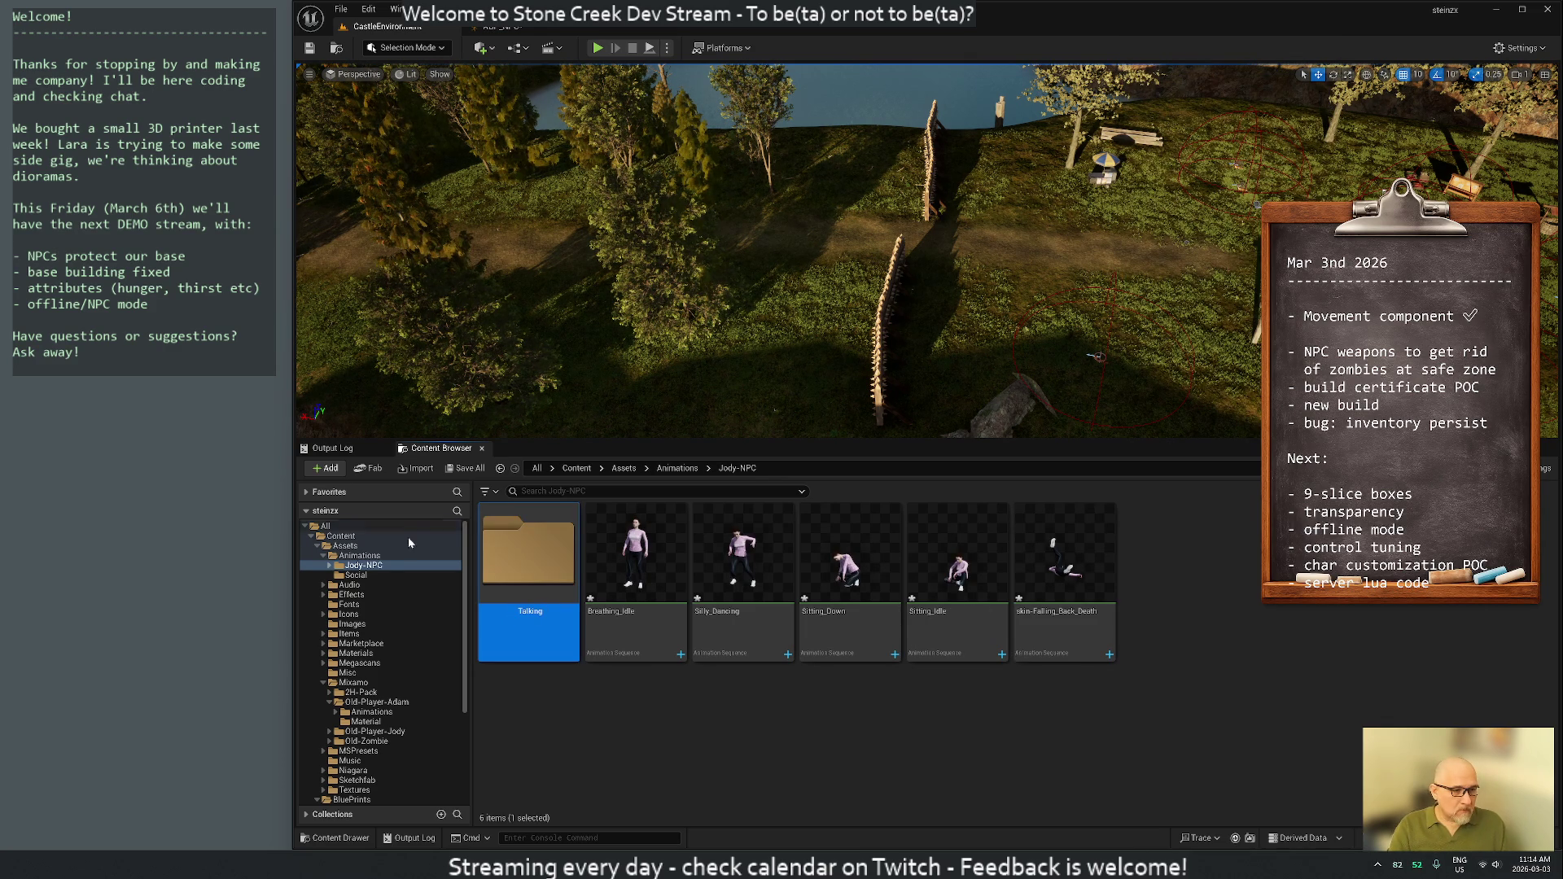
Select all six Social animations and open their context menu
{"action": "left_click", "coordinate": [356, 575]}
{"action": "left_click", "coordinate": [540, 557]}
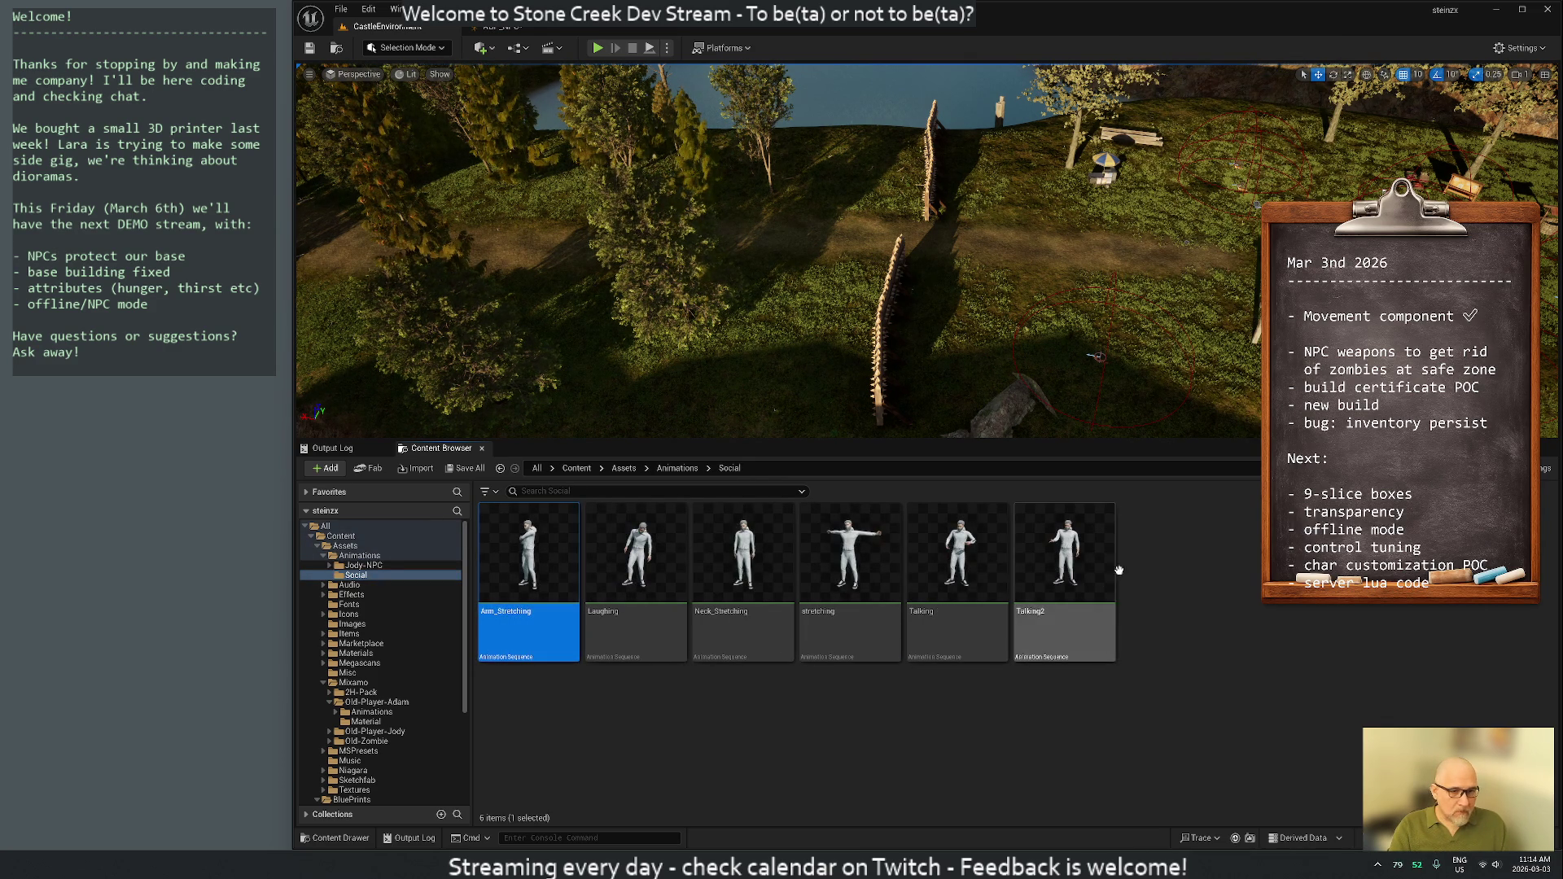
{"action": "left_click", "coordinate": [1063, 551], "text": "shift"}
{"action": "right_click", "coordinate": [1063, 550]}
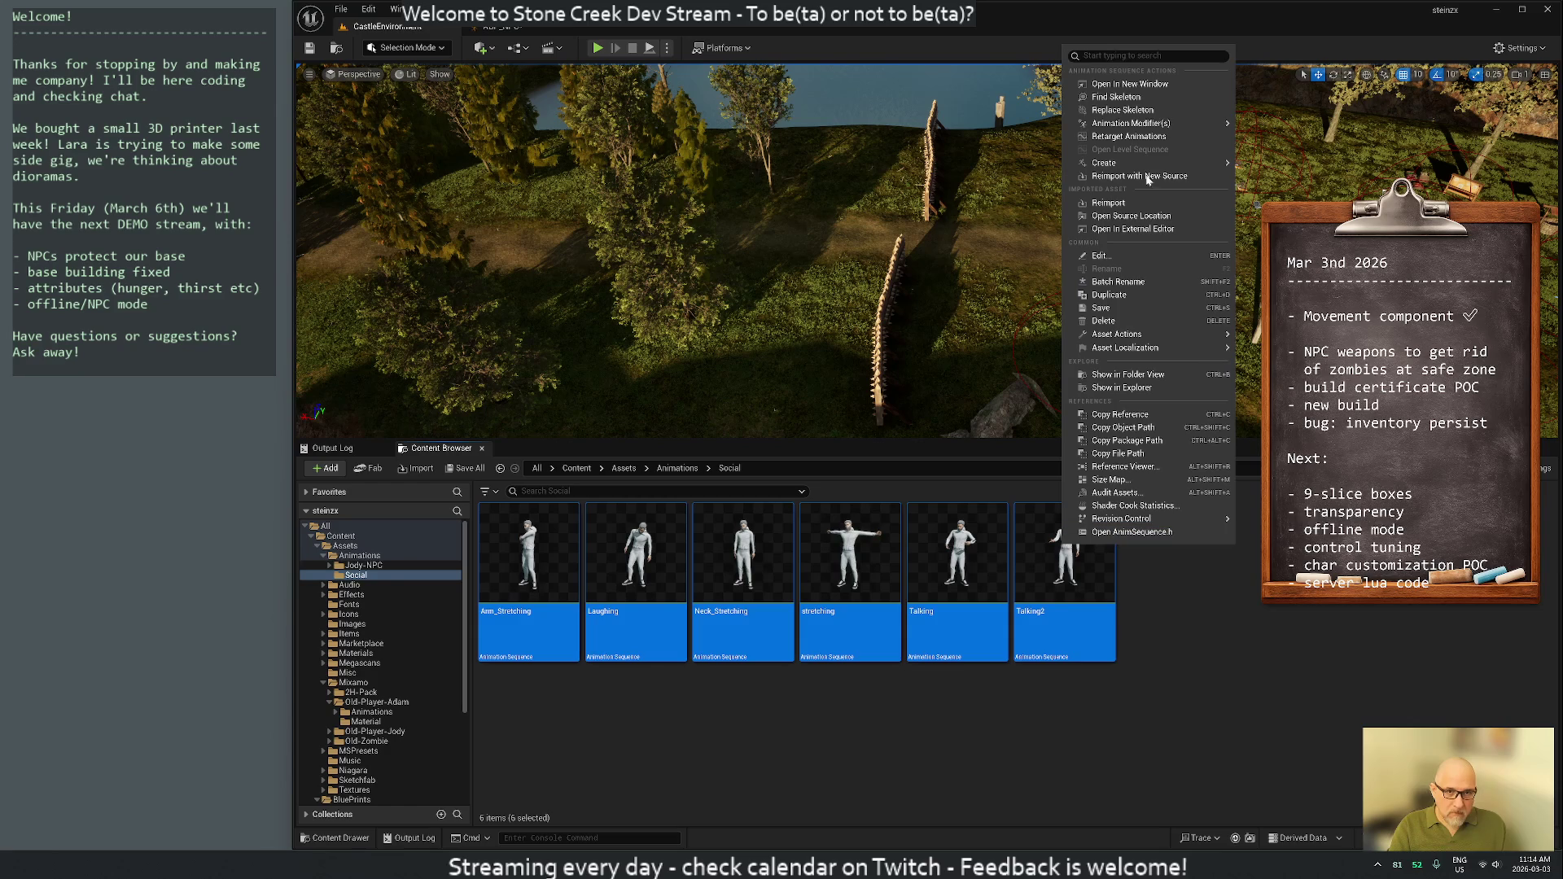
Start retargeting the six animations with Ch37_nonPBRjody as the target mesh
{"action": "left_click", "coordinate": [1126, 136]}
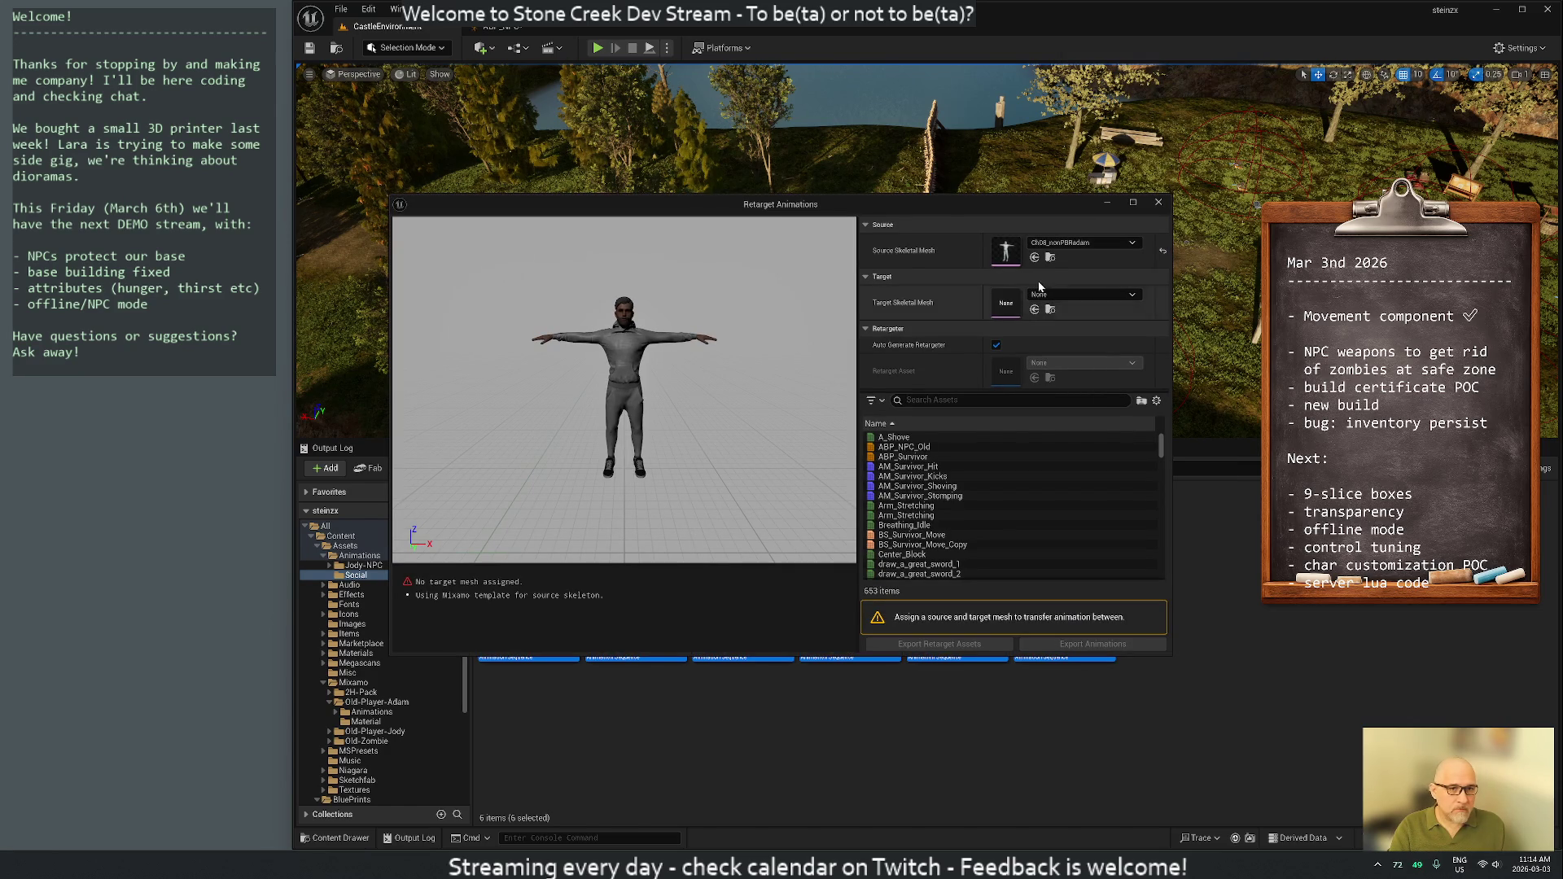
{"action": "left_click", "coordinate": [1083, 294]}
{"action": "left_click", "coordinate": [1124, 441]}
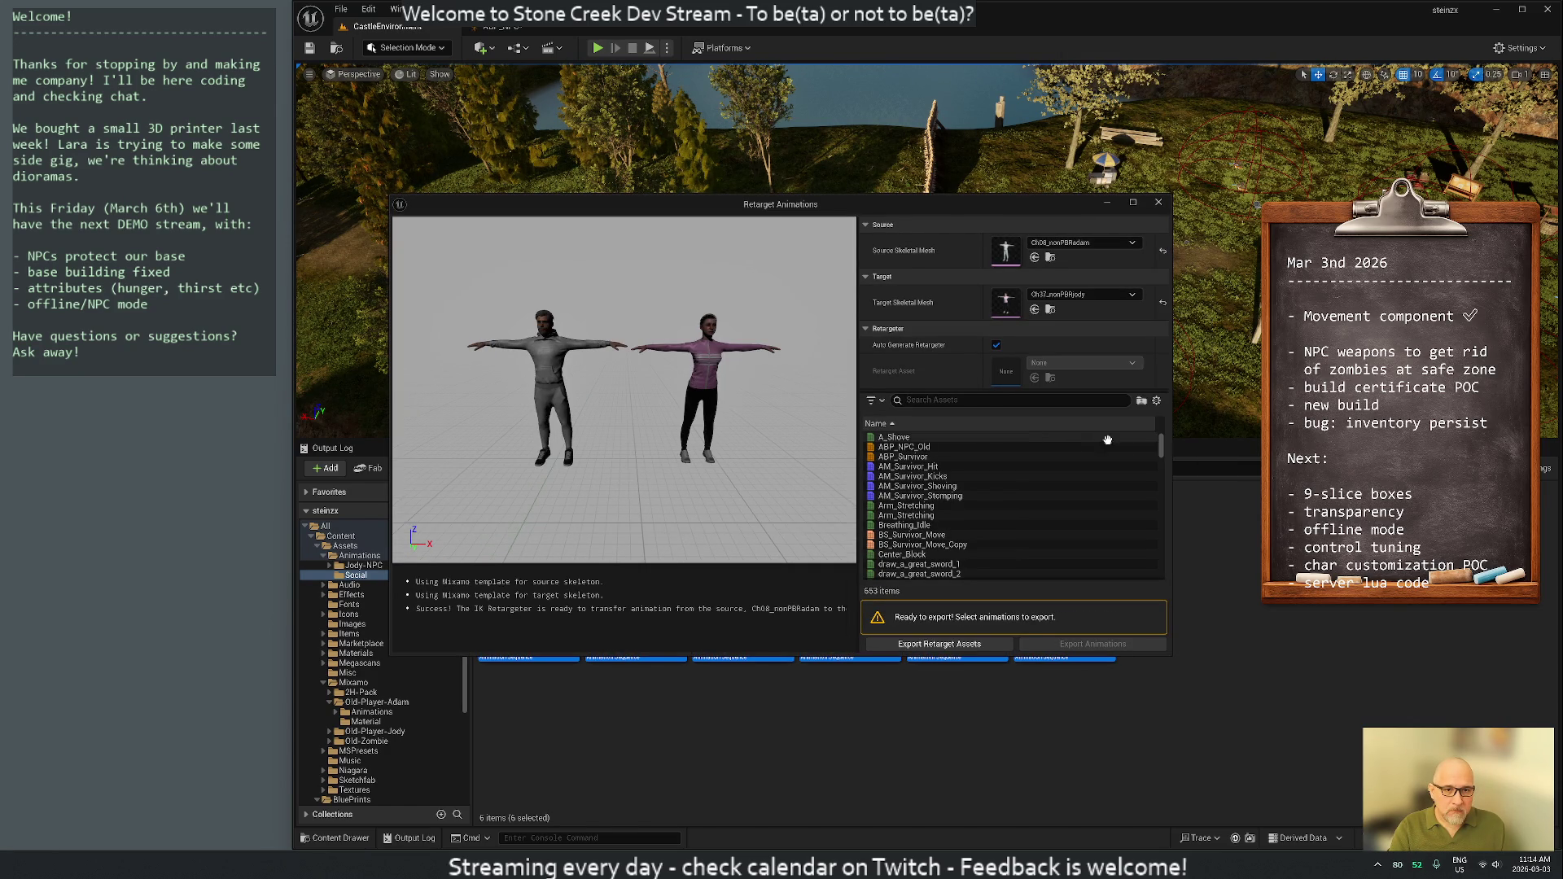
{"action": "left_click_drag", "start_coordinate": [700, 208], "coordinate": [677, 108]}
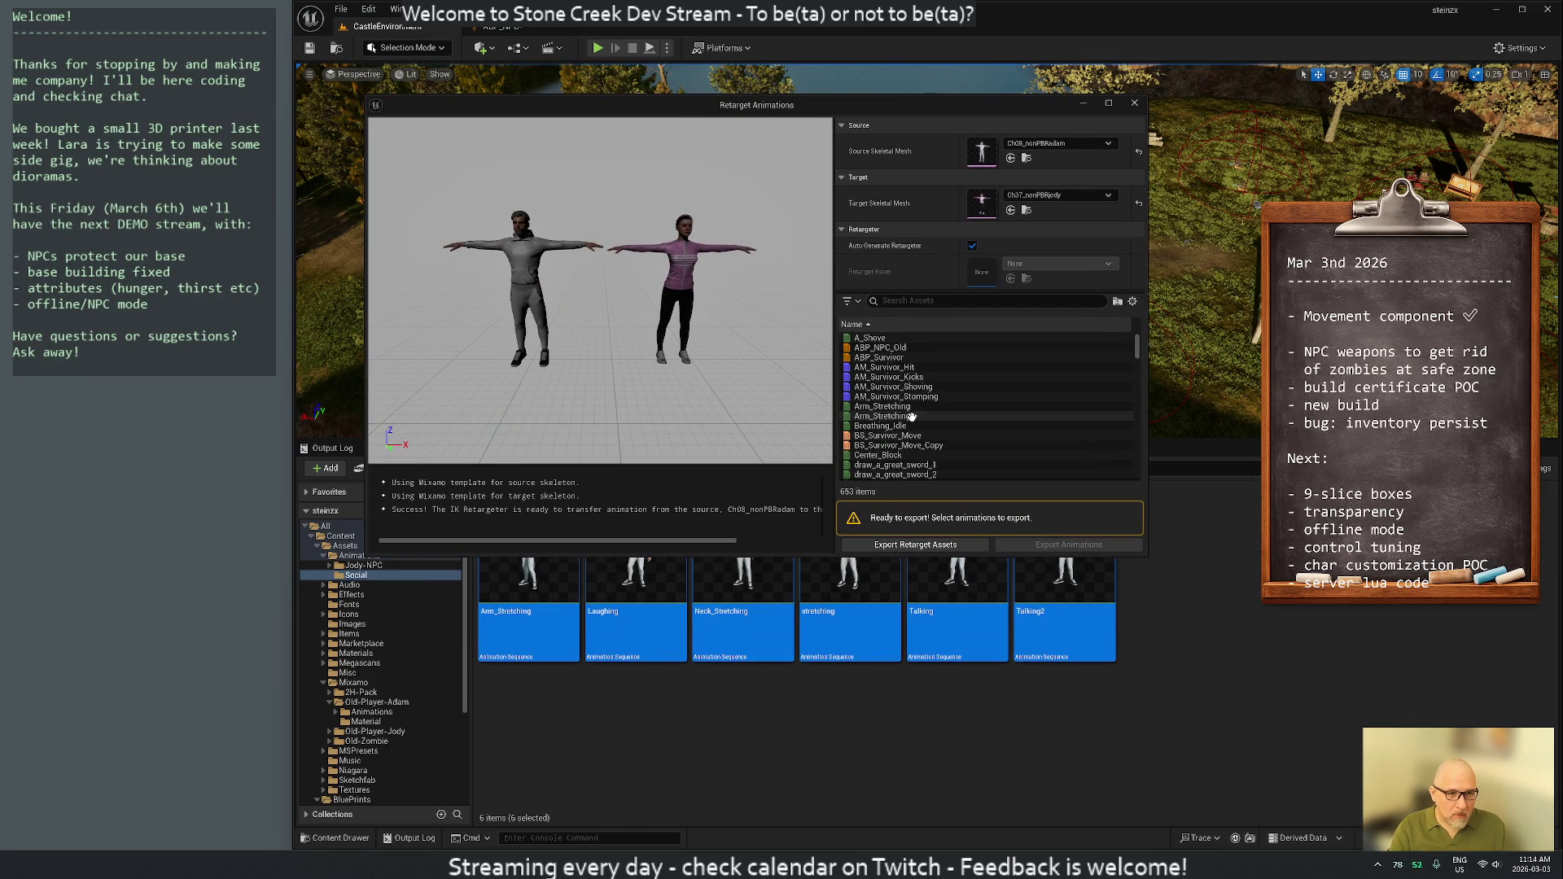
Select Arm_Stretching and Breathing_Idle in the retarget asset list
{"action": "mouse_move", "coordinate": [910, 405]}
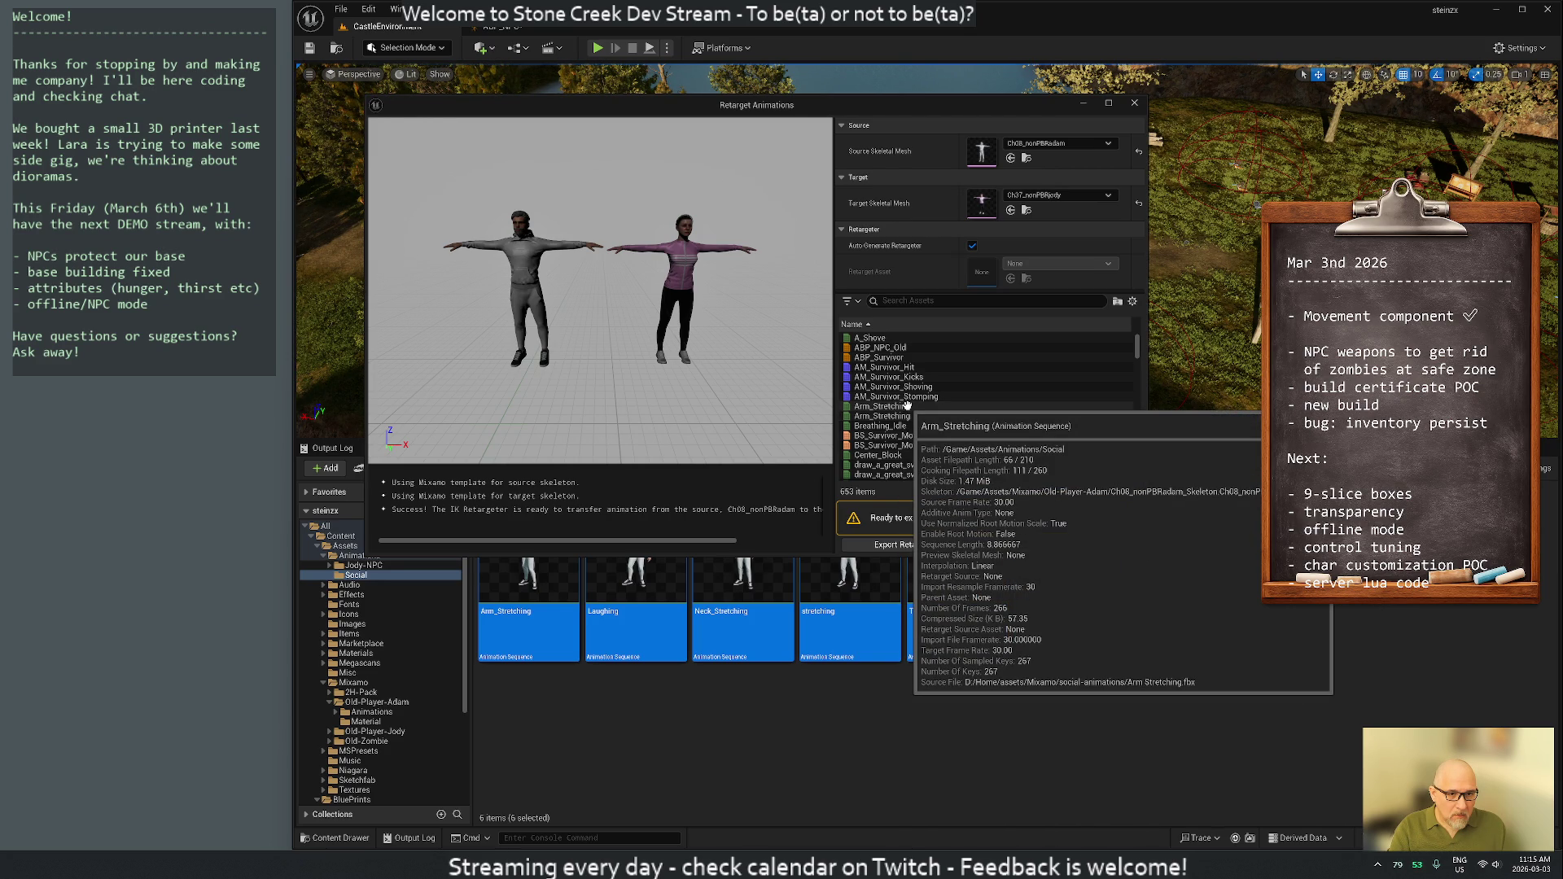
{"action": "left_click", "coordinate": [907, 406]}
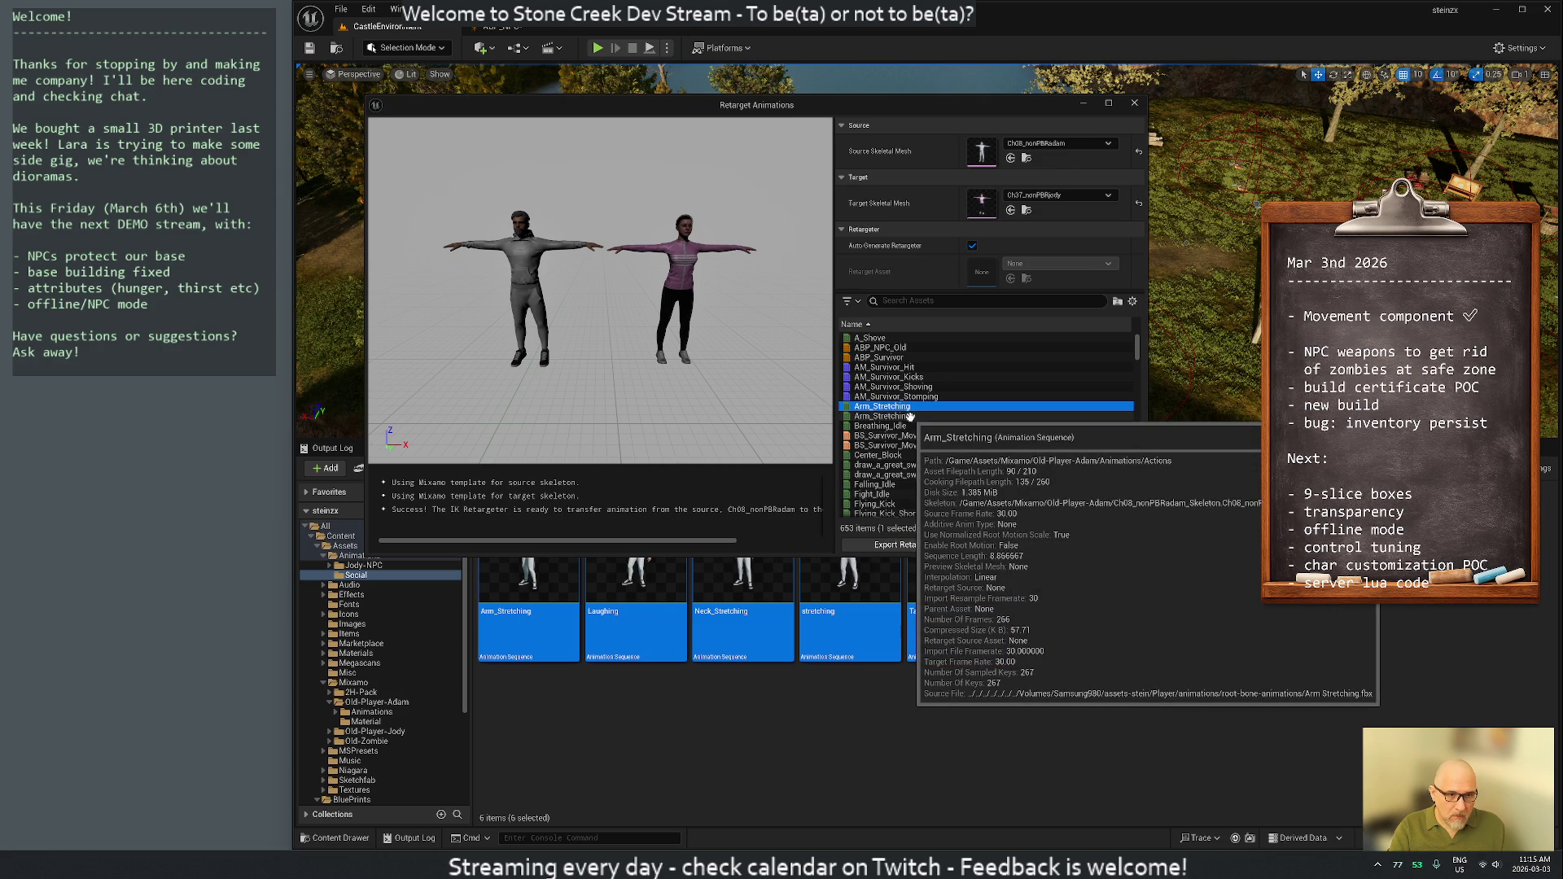
{"action": "left_click", "coordinate": [903, 425], "text": "ctrl"}
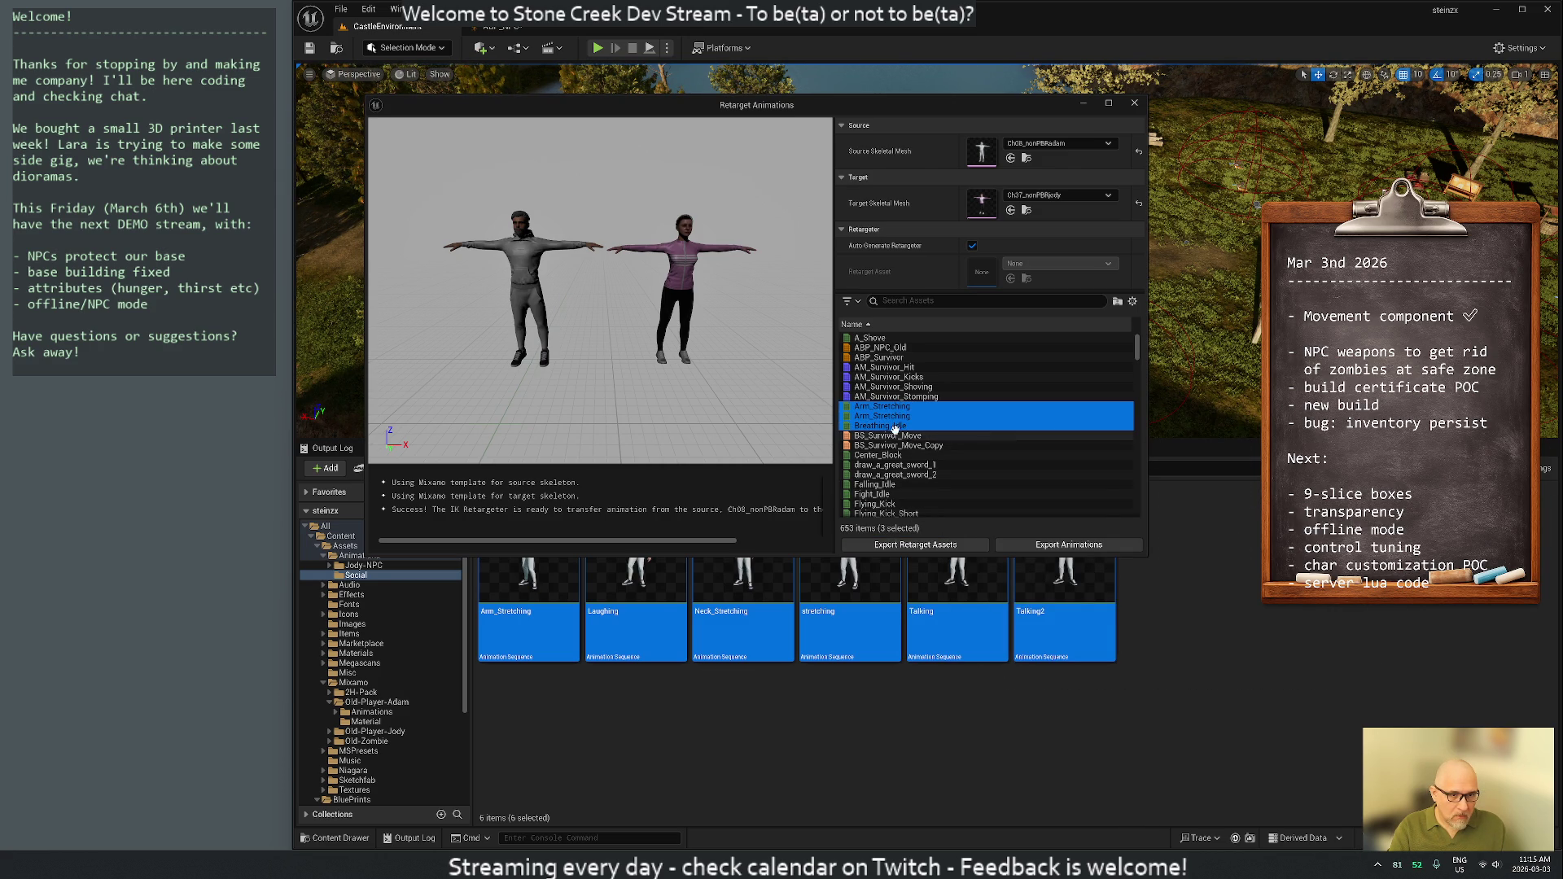
{"action": "mouse_move", "coordinate": [935, 471]}
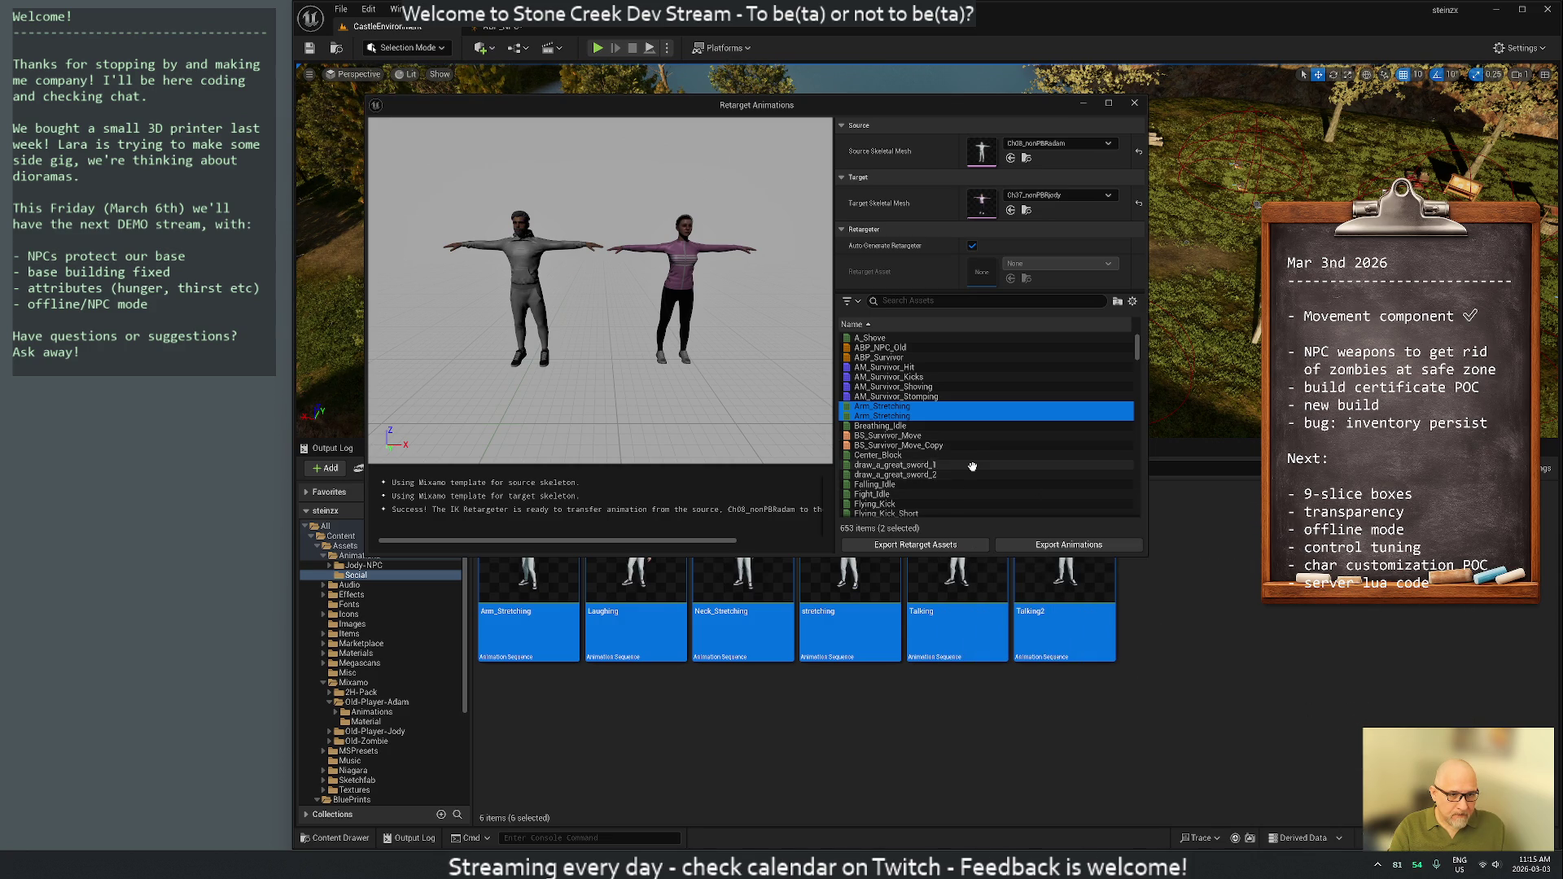
{"action": "scroll", "coordinate": [972, 467], "scroll_direction": "down", "scroll_amount": 3}
{"action": "scroll", "coordinate": [972, 467], "scroll_direction": "down", "scroll_amount": 5}
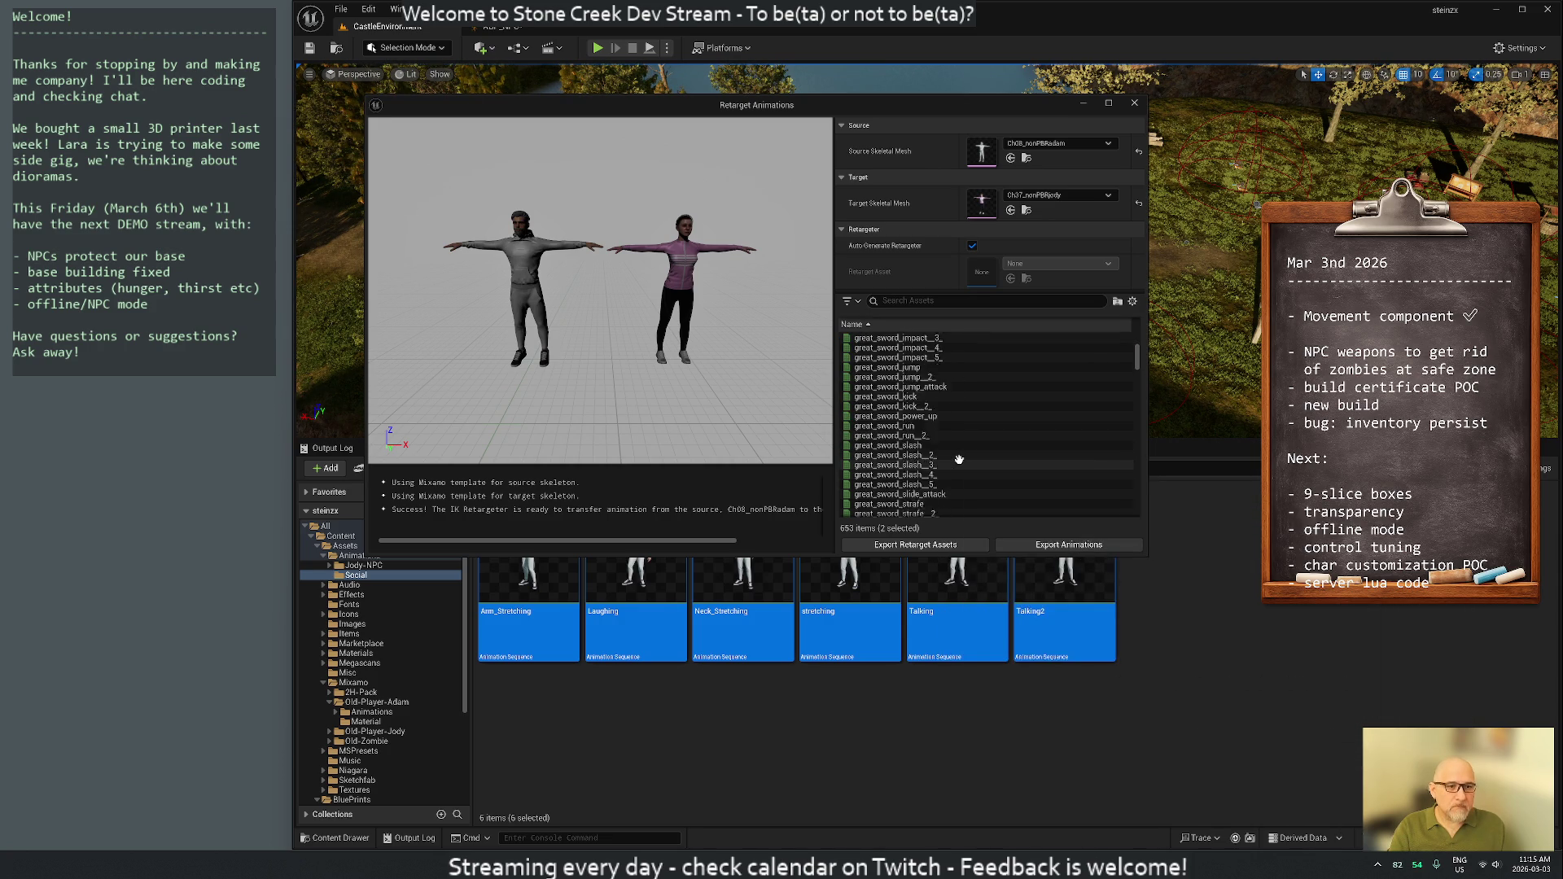
{"action": "scroll", "coordinate": [952, 454], "scroll_direction": "down", "scroll_amount": 4}
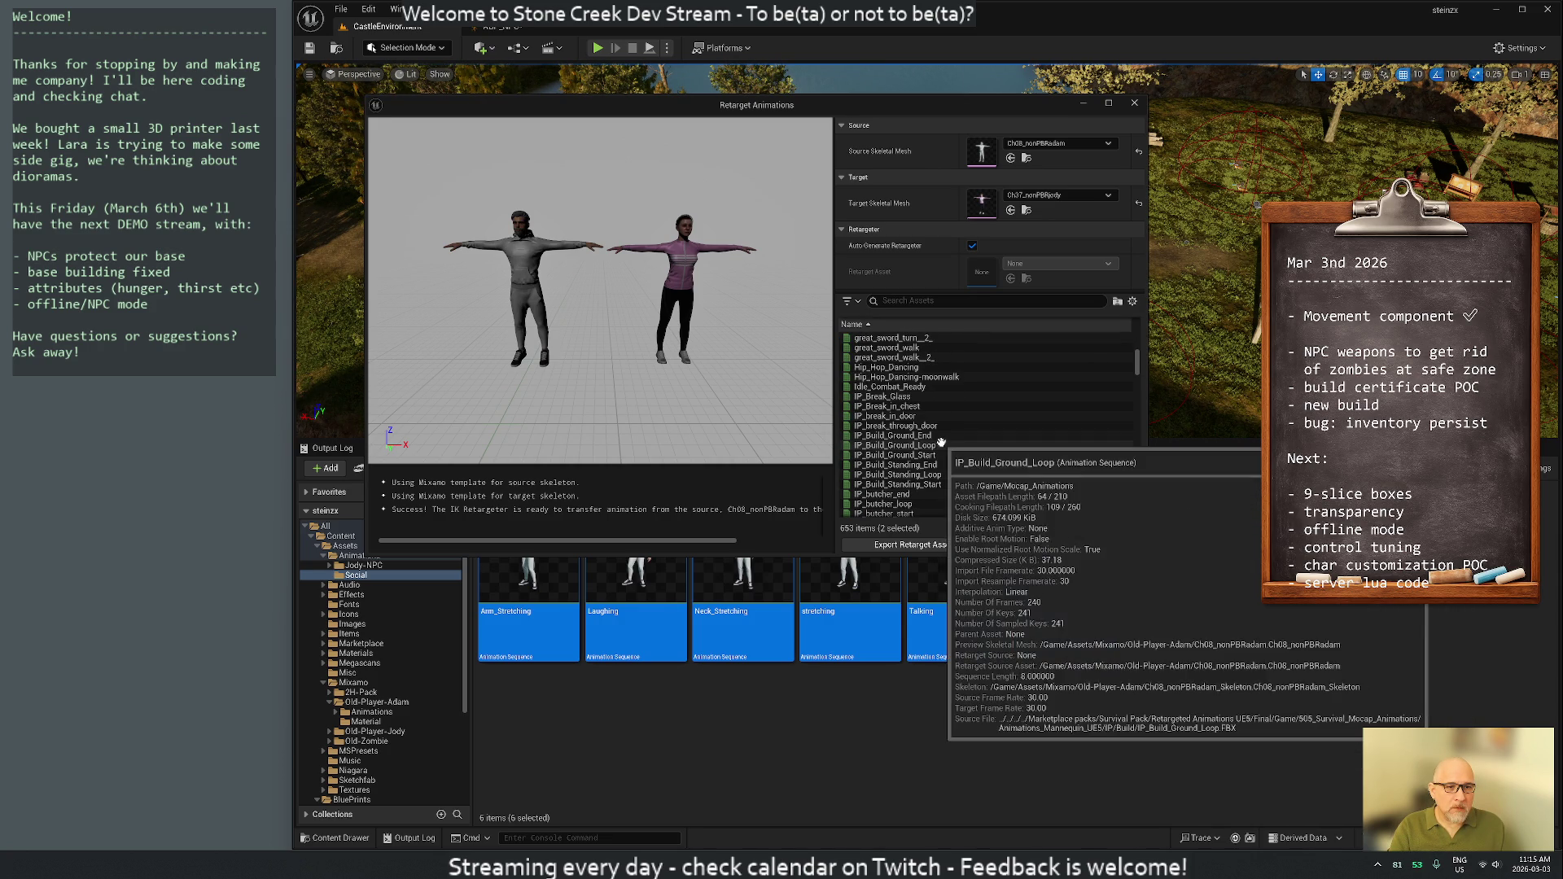
{"action": "scroll", "coordinate": [943, 446], "scroll_direction": "down", "scroll_amount": 8}
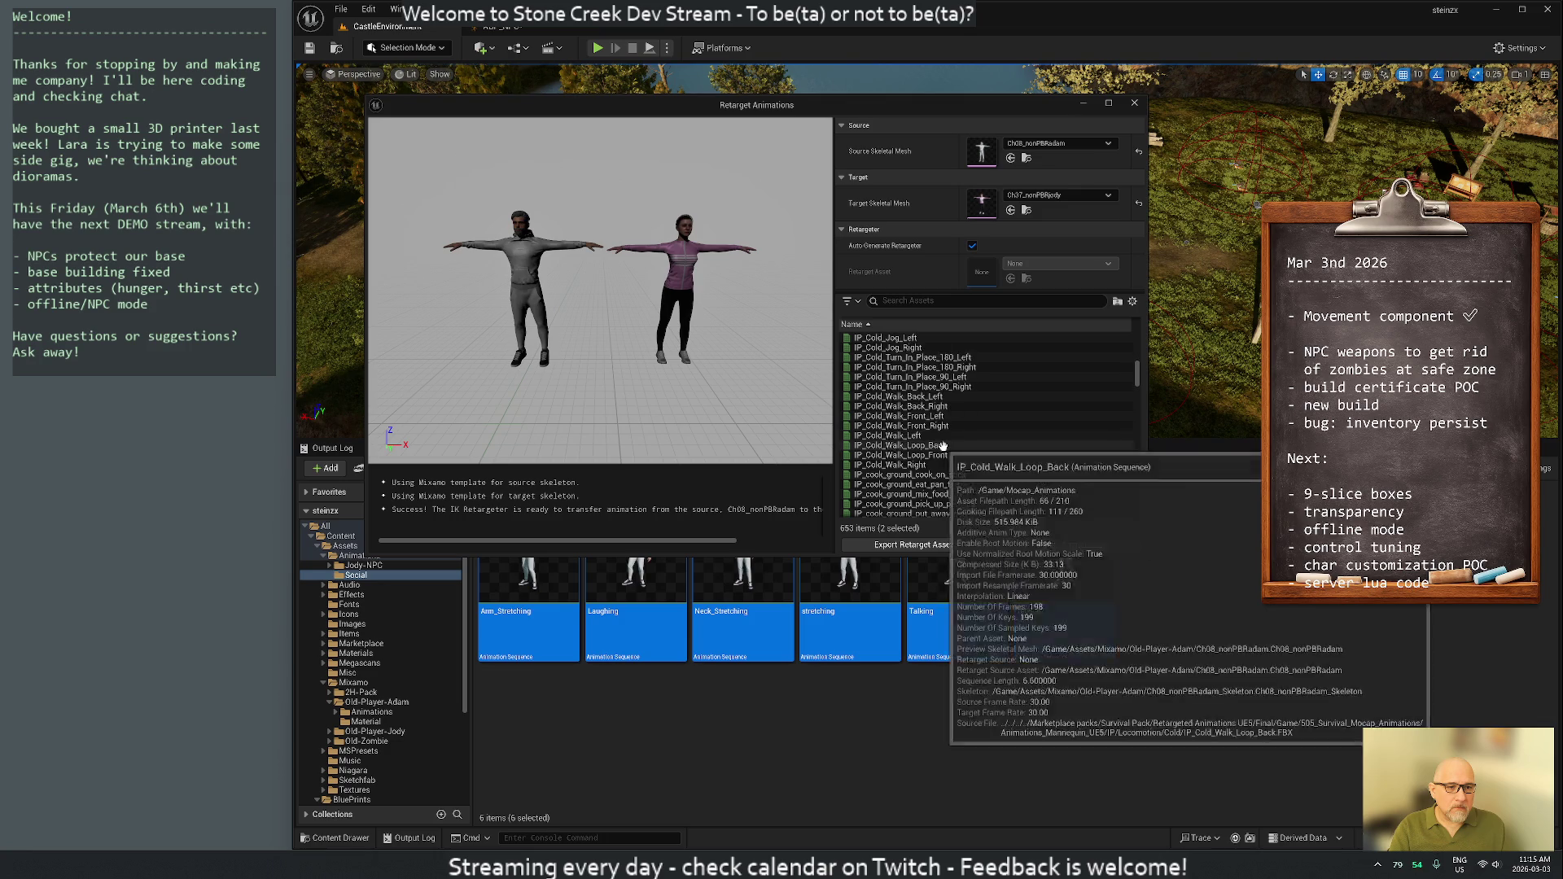
{"action": "scroll", "coordinate": [942, 446], "scroll_direction": "down", "scroll_amount": 6}
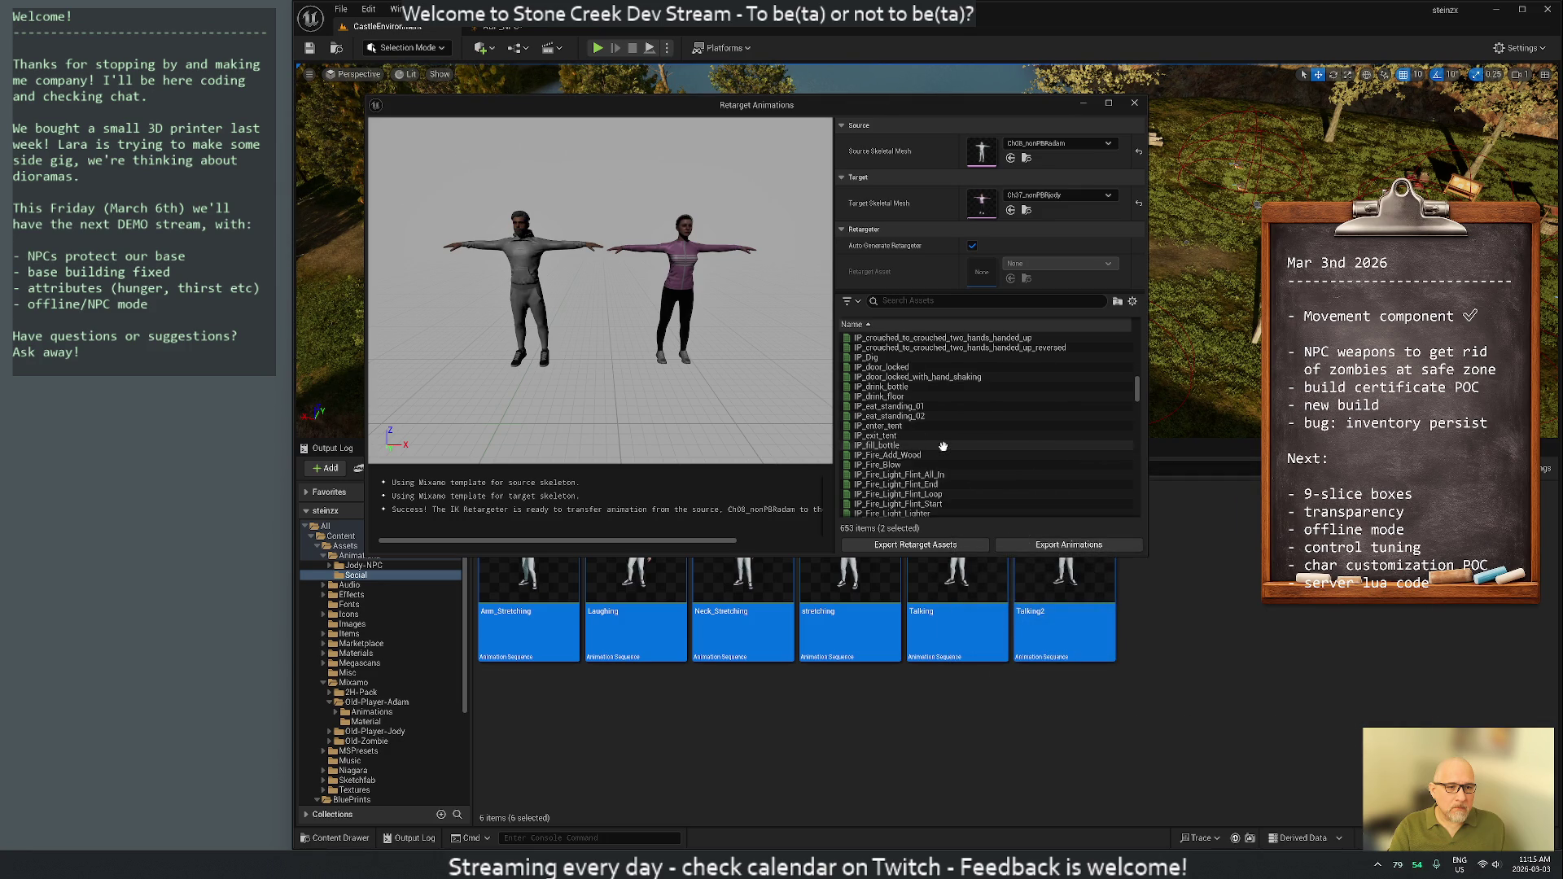
{"action": "scroll", "coordinate": [942, 446], "scroll_direction": "down", "scroll_amount": 5}
{"action": "left_click_drag", "start_coordinate": [1138, 399], "coordinate": [1143, 458]}
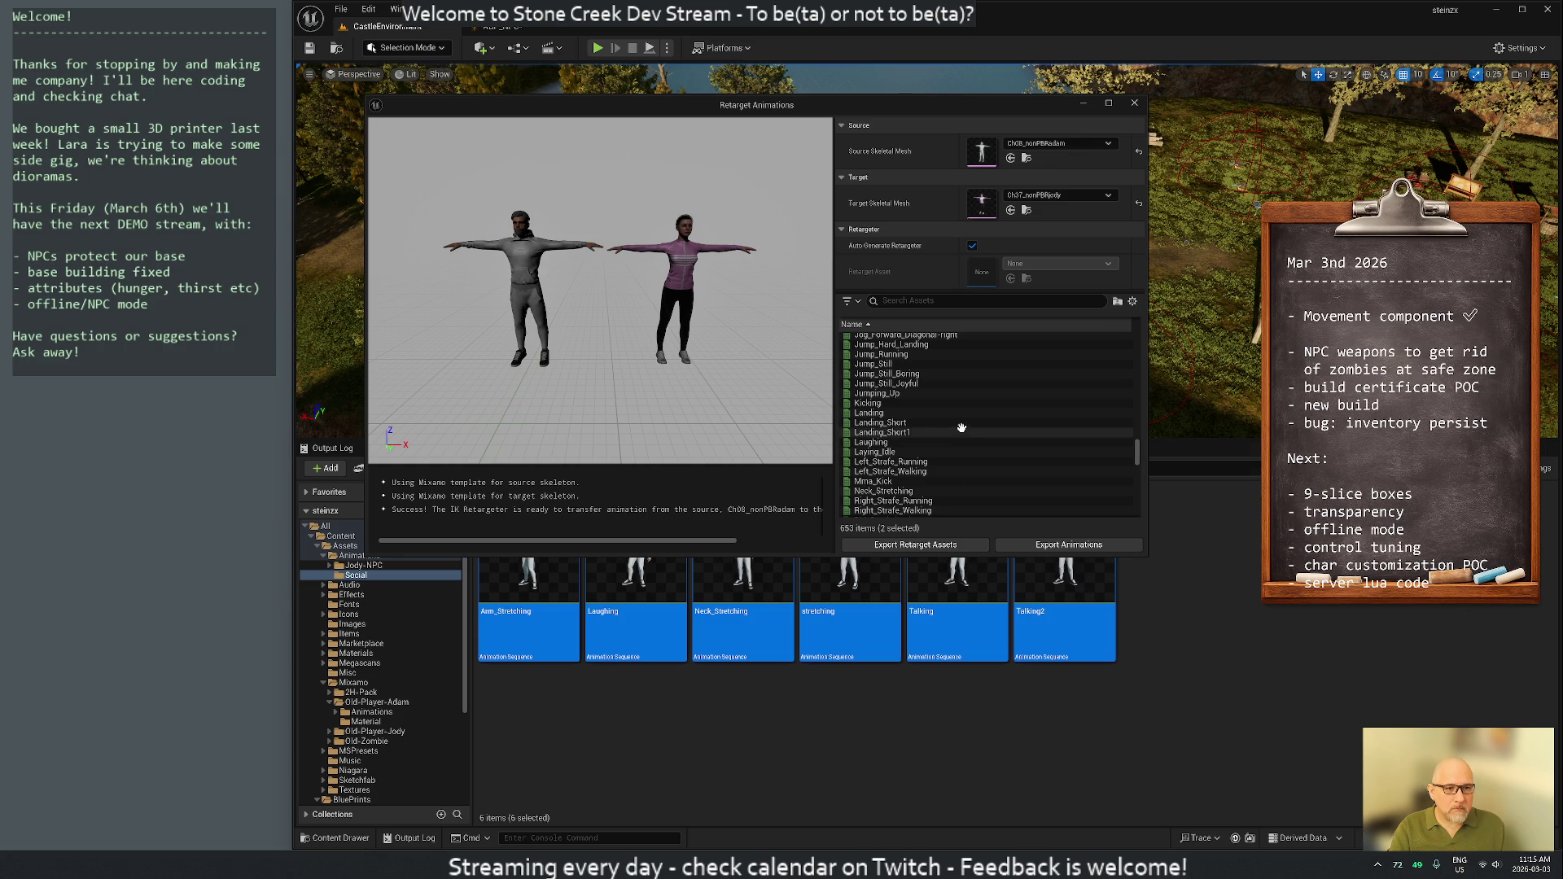
{"action": "scroll", "coordinate": [936, 415], "scroll_direction": "down", "scroll_amount": 2}
Add Laughing, stretching, Talking, Talking2, Walking and Running to the retarget selection
{"action": "left_click", "coordinate": [896, 384], "text": "ctrl"}
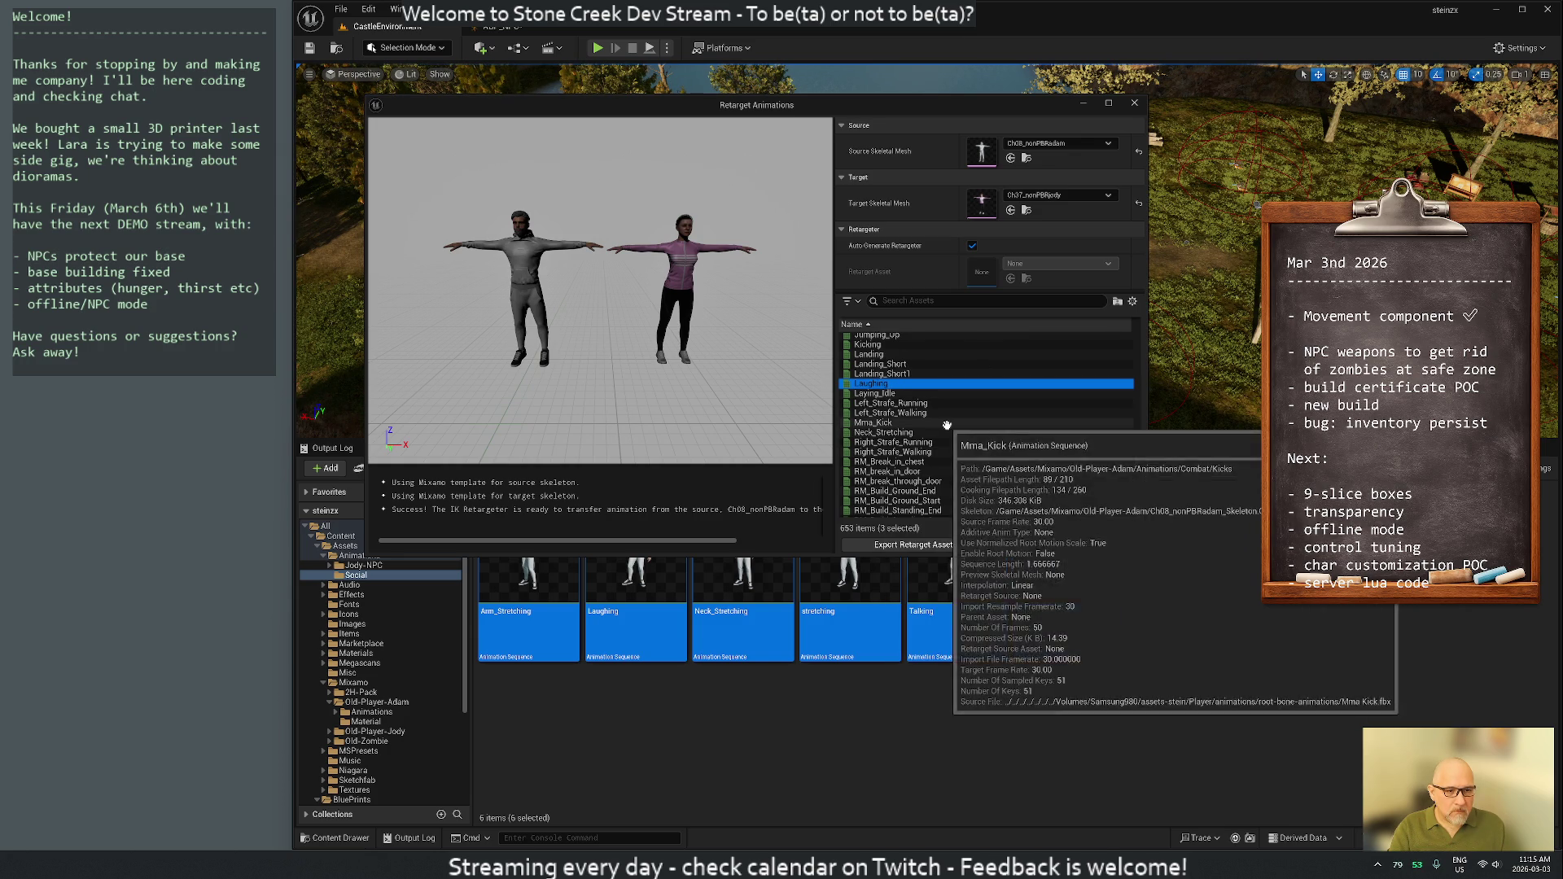
{"action": "left_click_drag", "start_coordinate": [1139, 457], "coordinate": [1148, 500]}
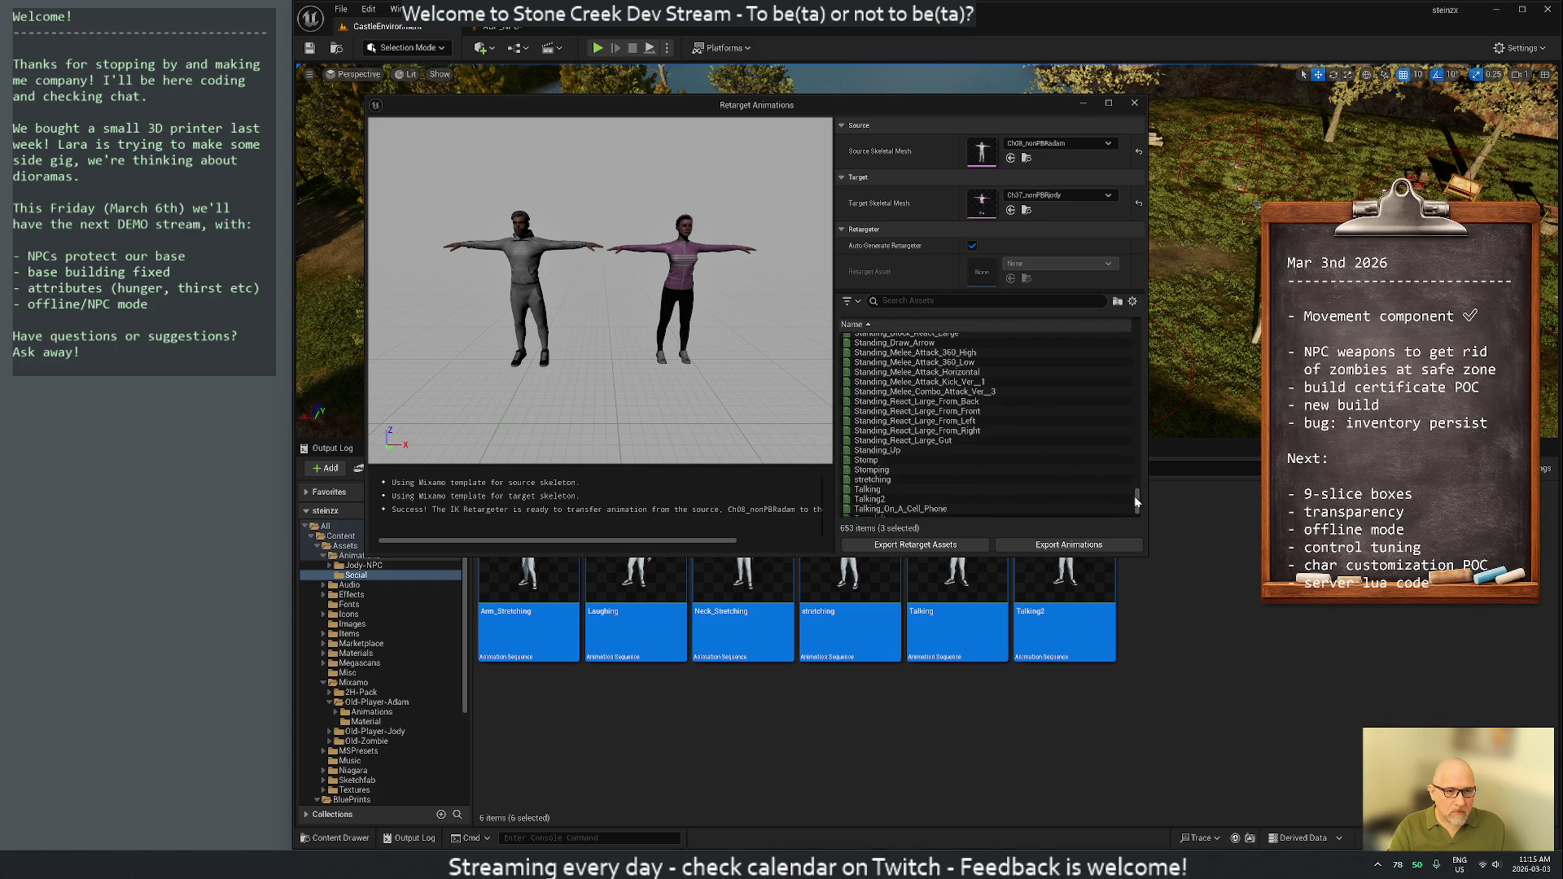
{"action": "left_click", "coordinate": [880, 481], "text": "ctrl"}
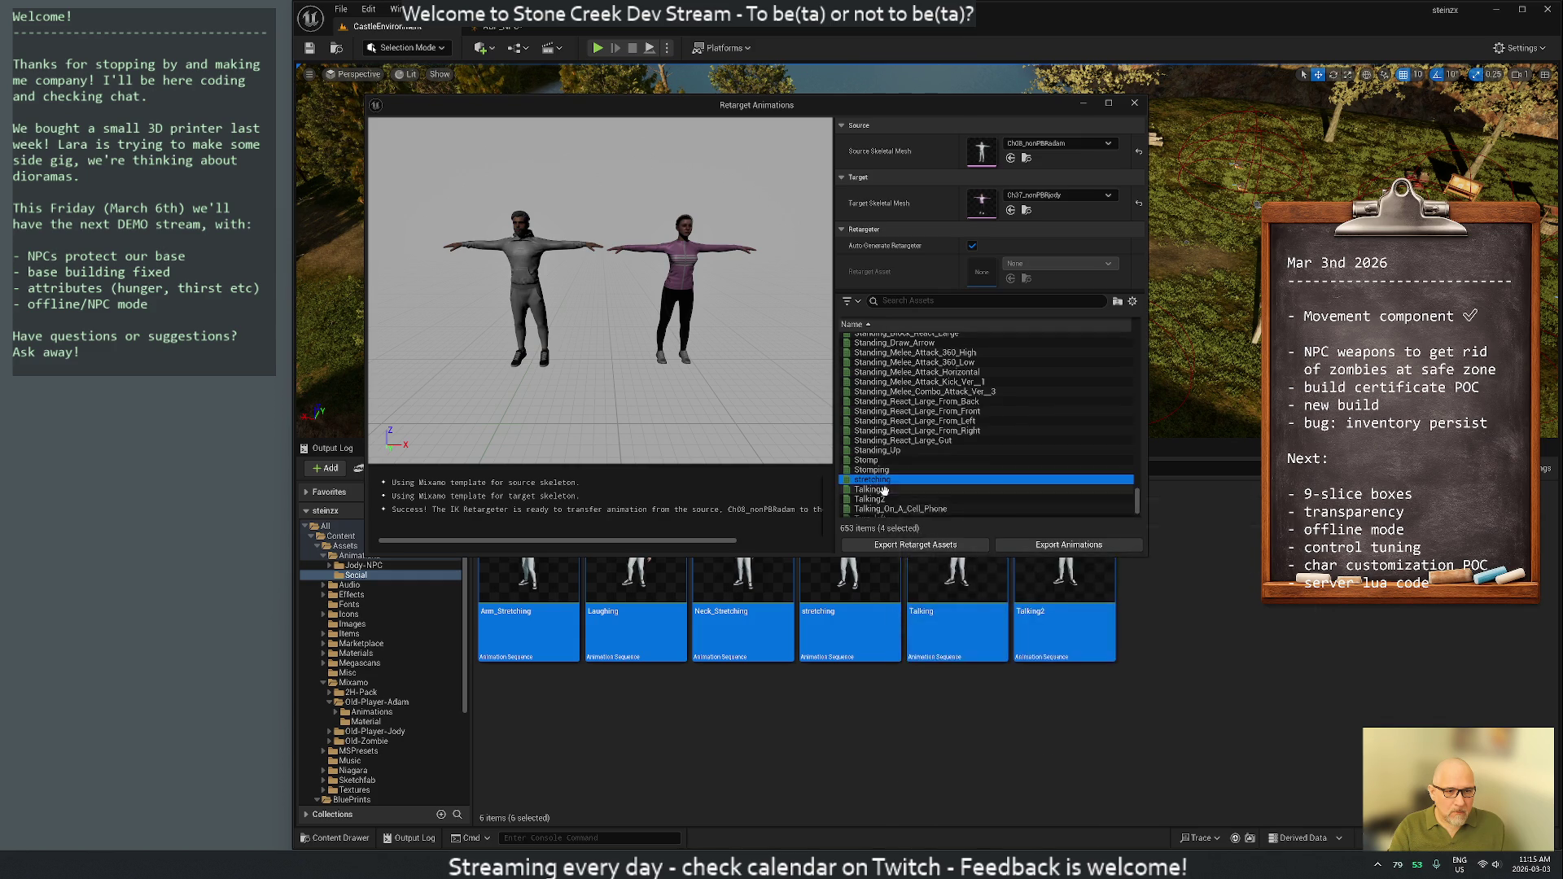
{"action": "left_click", "coordinate": [885, 490], "text": "ctrl"}
{"action": "left_click", "coordinate": [876, 509], "text": "ctrl"}
{"action": "left_click", "coordinate": [876, 500], "text": "ctrl"}
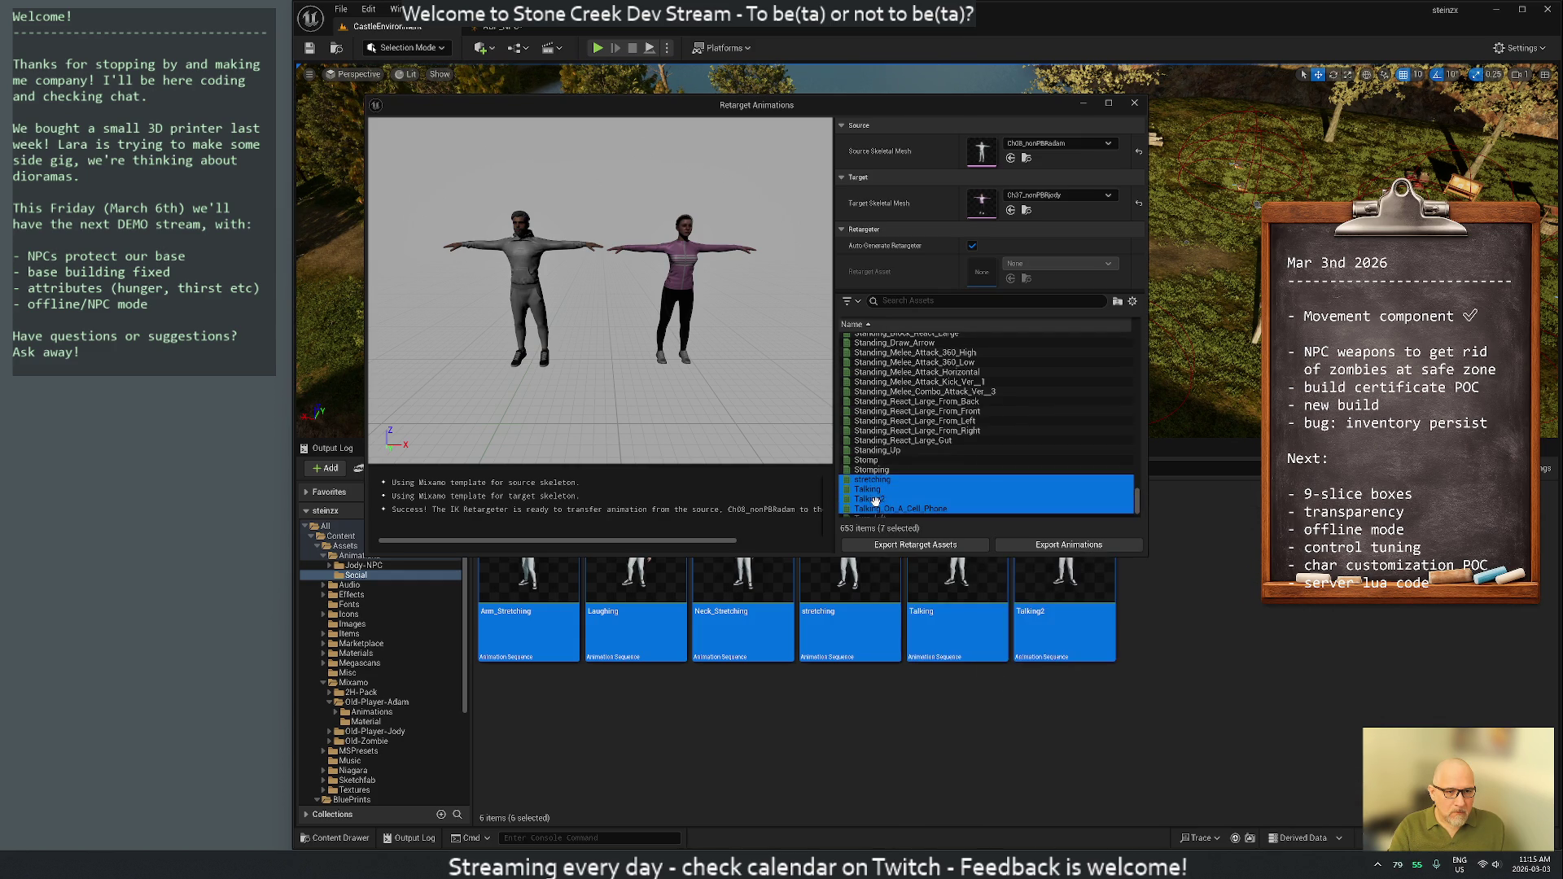
{"action": "left_click", "coordinate": [884, 509], "text": "ctrl"}
{"action": "scroll", "coordinate": [977, 486], "scroll_direction": "down", "scroll_amount": 3}
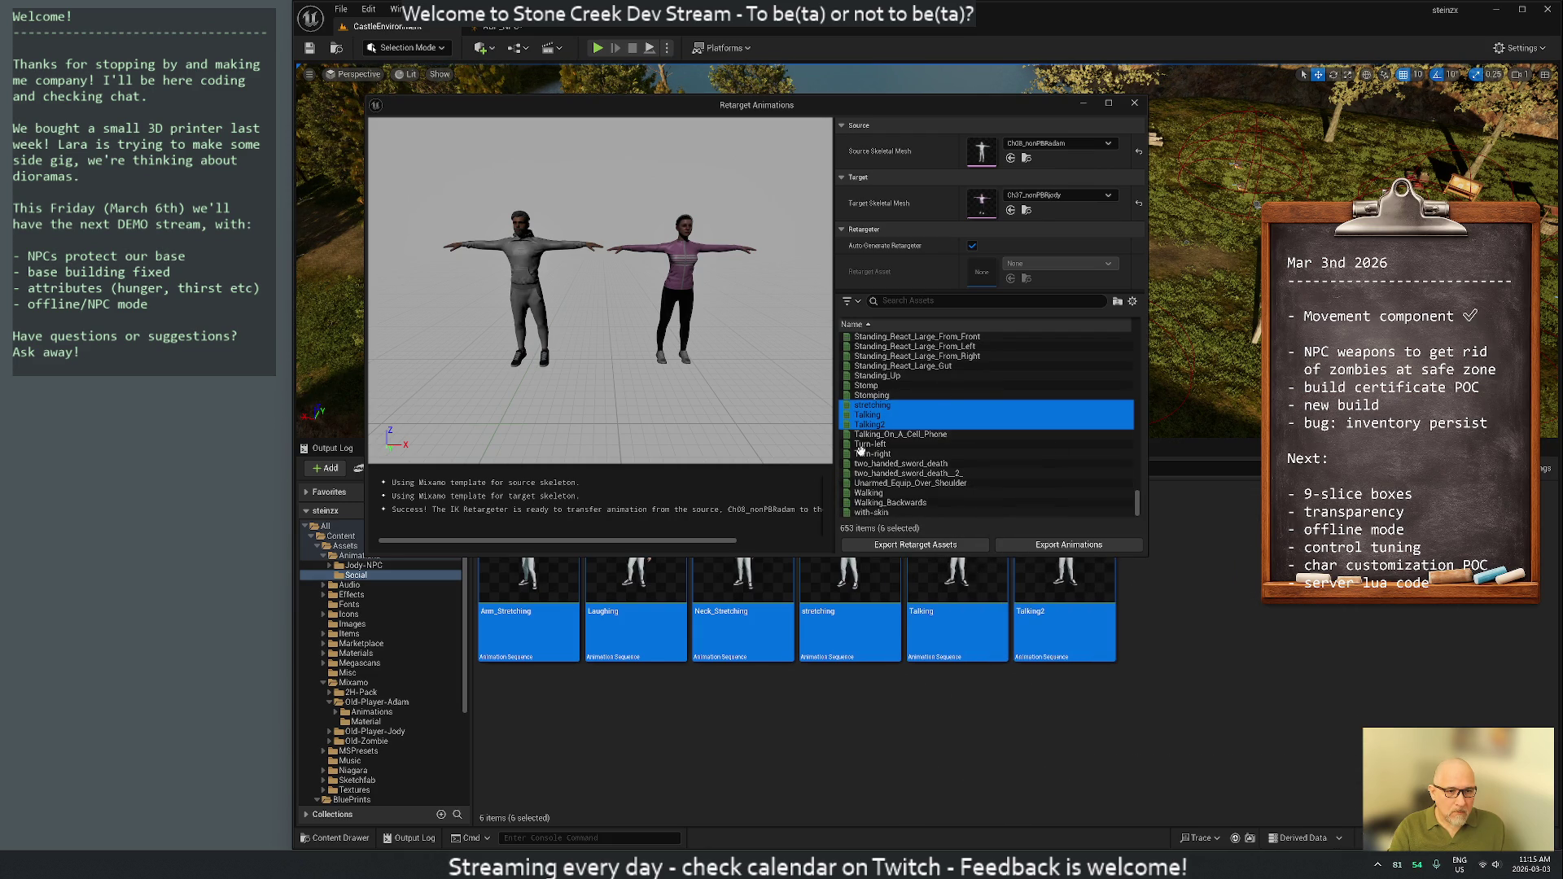
{"action": "left_click", "coordinate": [874, 493], "text": "ctrl"}
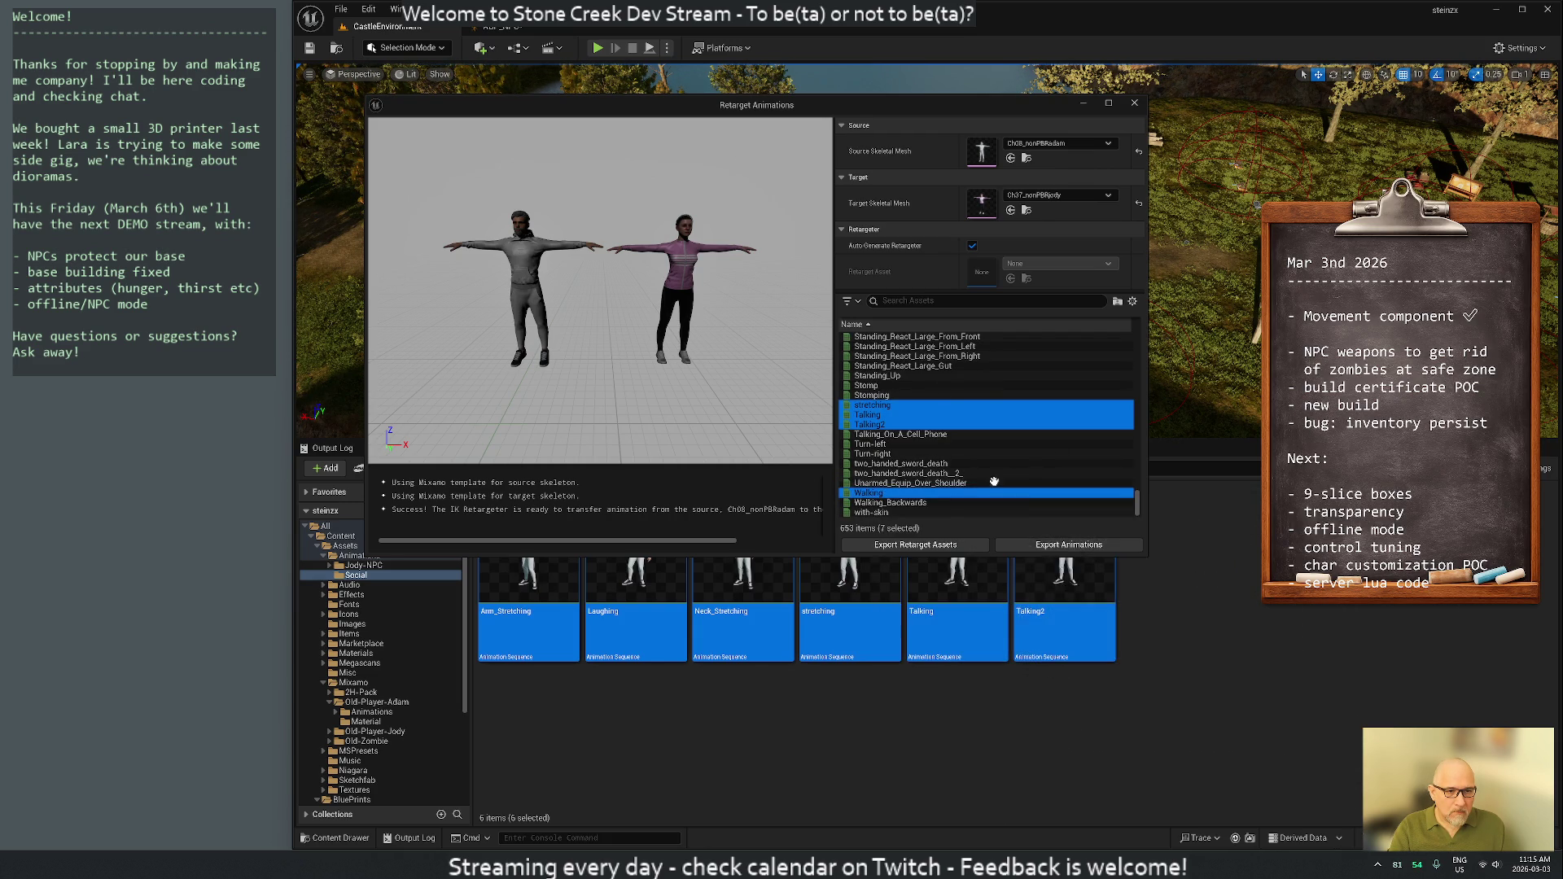
{"action": "scroll", "coordinate": [1011, 464], "scroll_direction": "up", "scroll_amount": 8}
{"action": "scroll", "coordinate": [1011, 464], "scroll_direction": "up", "scroll_amount": 10}
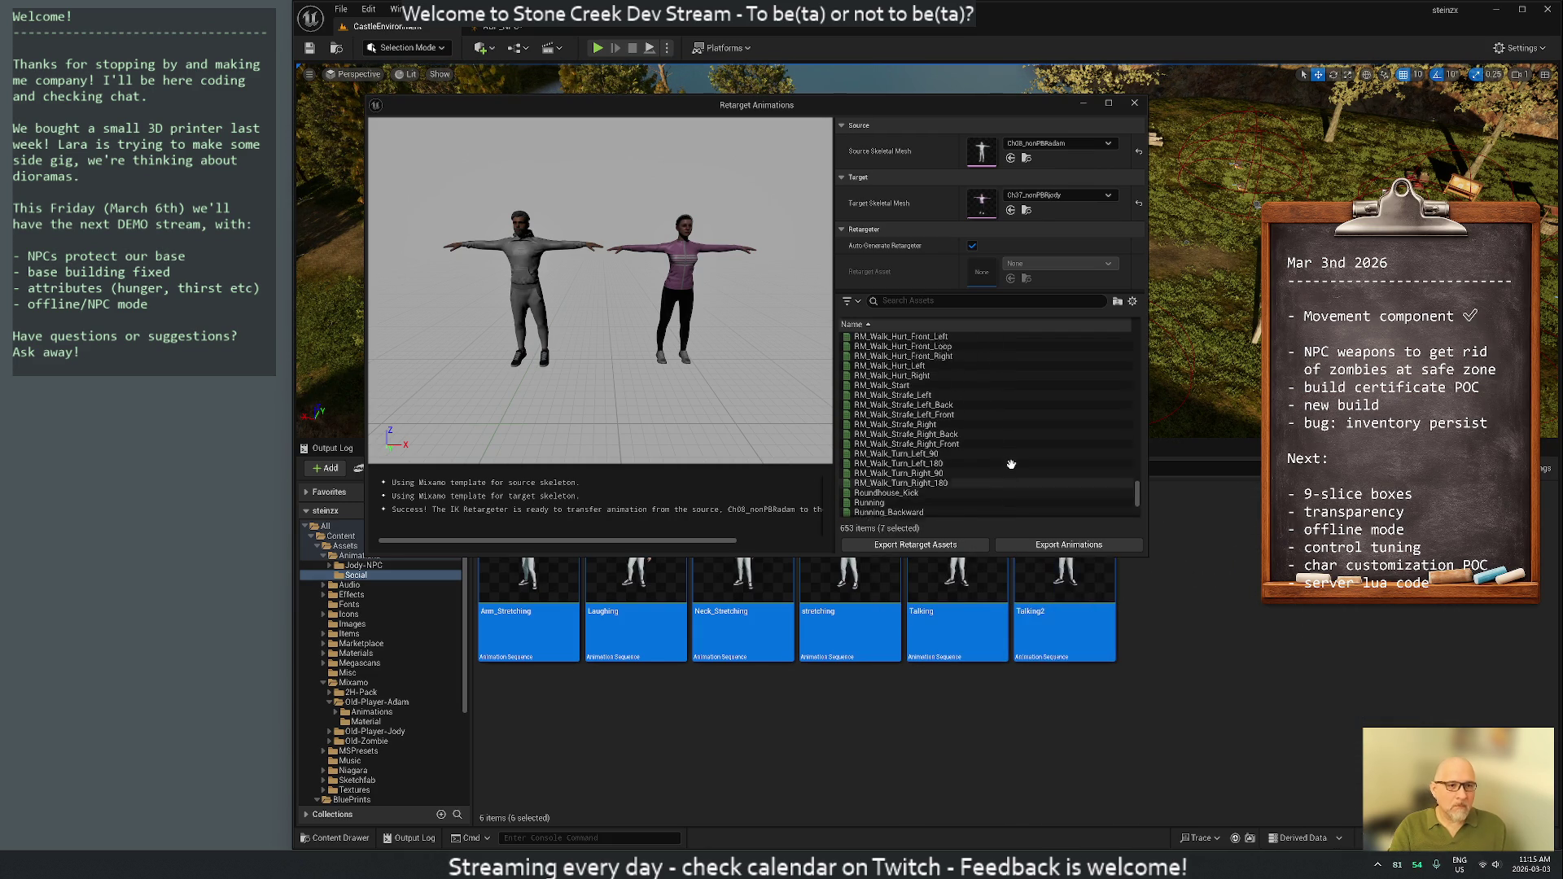
{"action": "mouse_move", "coordinate": [1138, 484]}
{"action": "left_mouse_down"}
{"action": "mouse_move", "coordinate": [1138, 452]}
{"action": "mouse_move", "coordinate": [1140, 493]}
{"action": "left_mouse_up"}
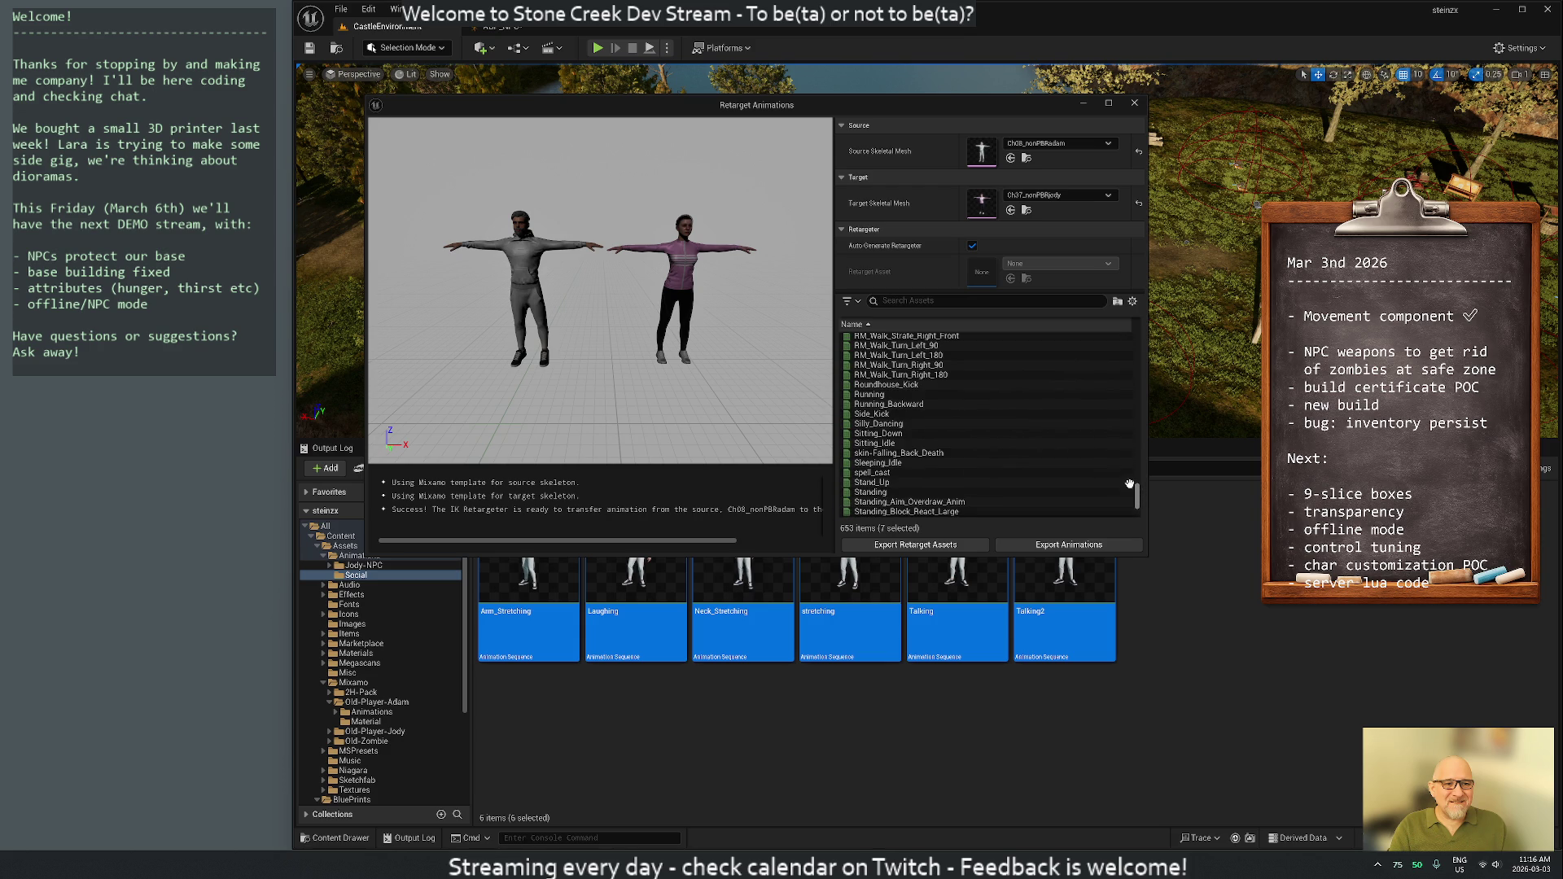
{"action": "left_click", "coordinate": [869, 396], "text": "ctrl"}
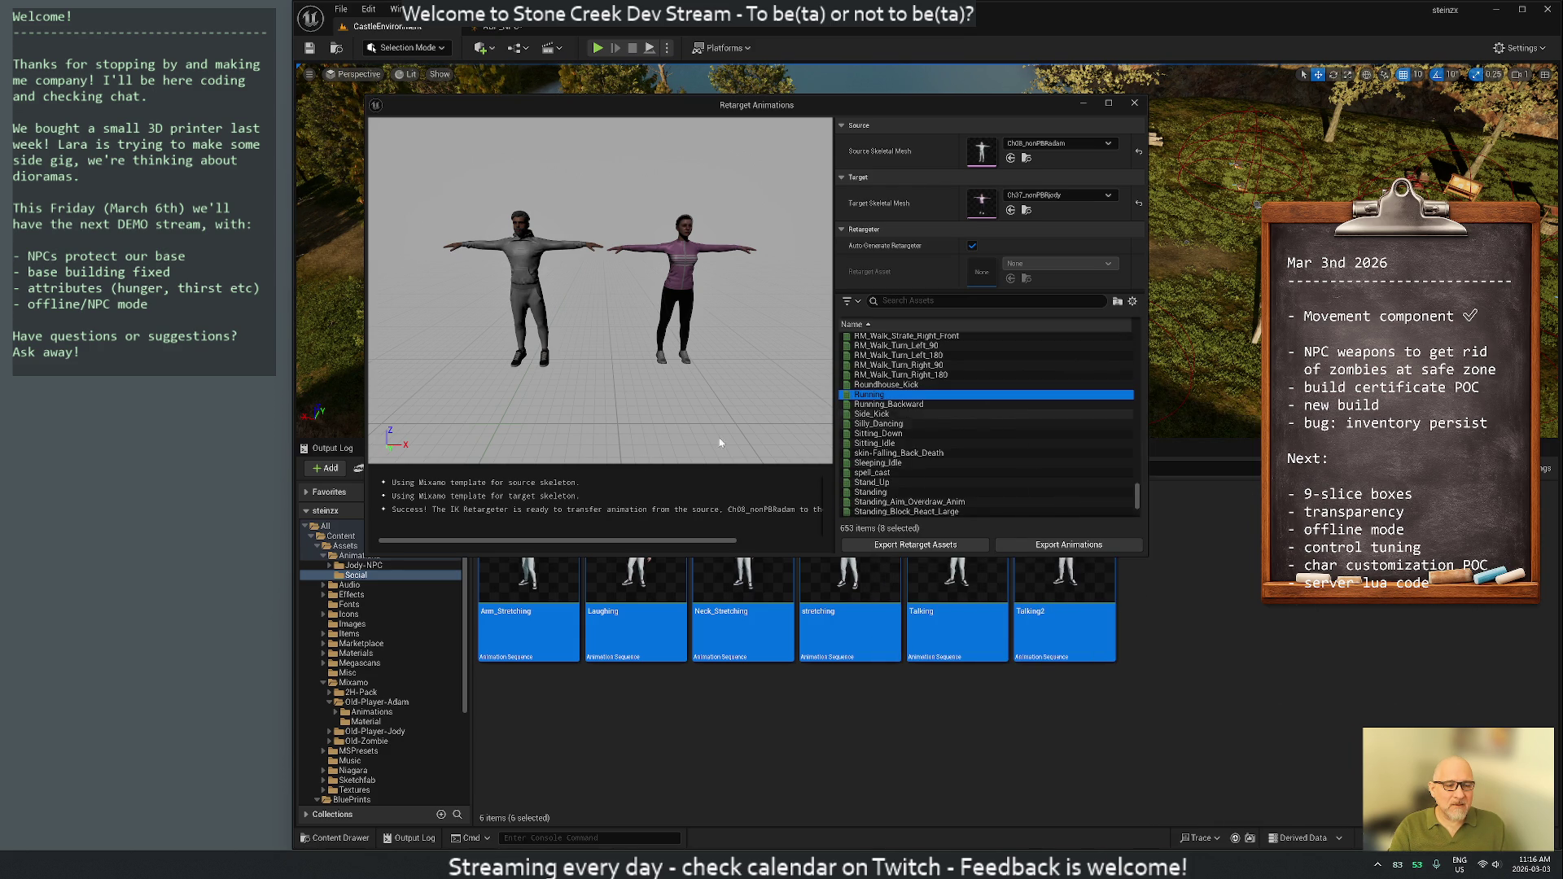
Export the retargeted animations to Animations/Jody-NPC/Talking with default batch options
{"action": "left_click", "coordinate": [1052, 546]}
{"action": "left_click", "coordinate": [709, 309]}
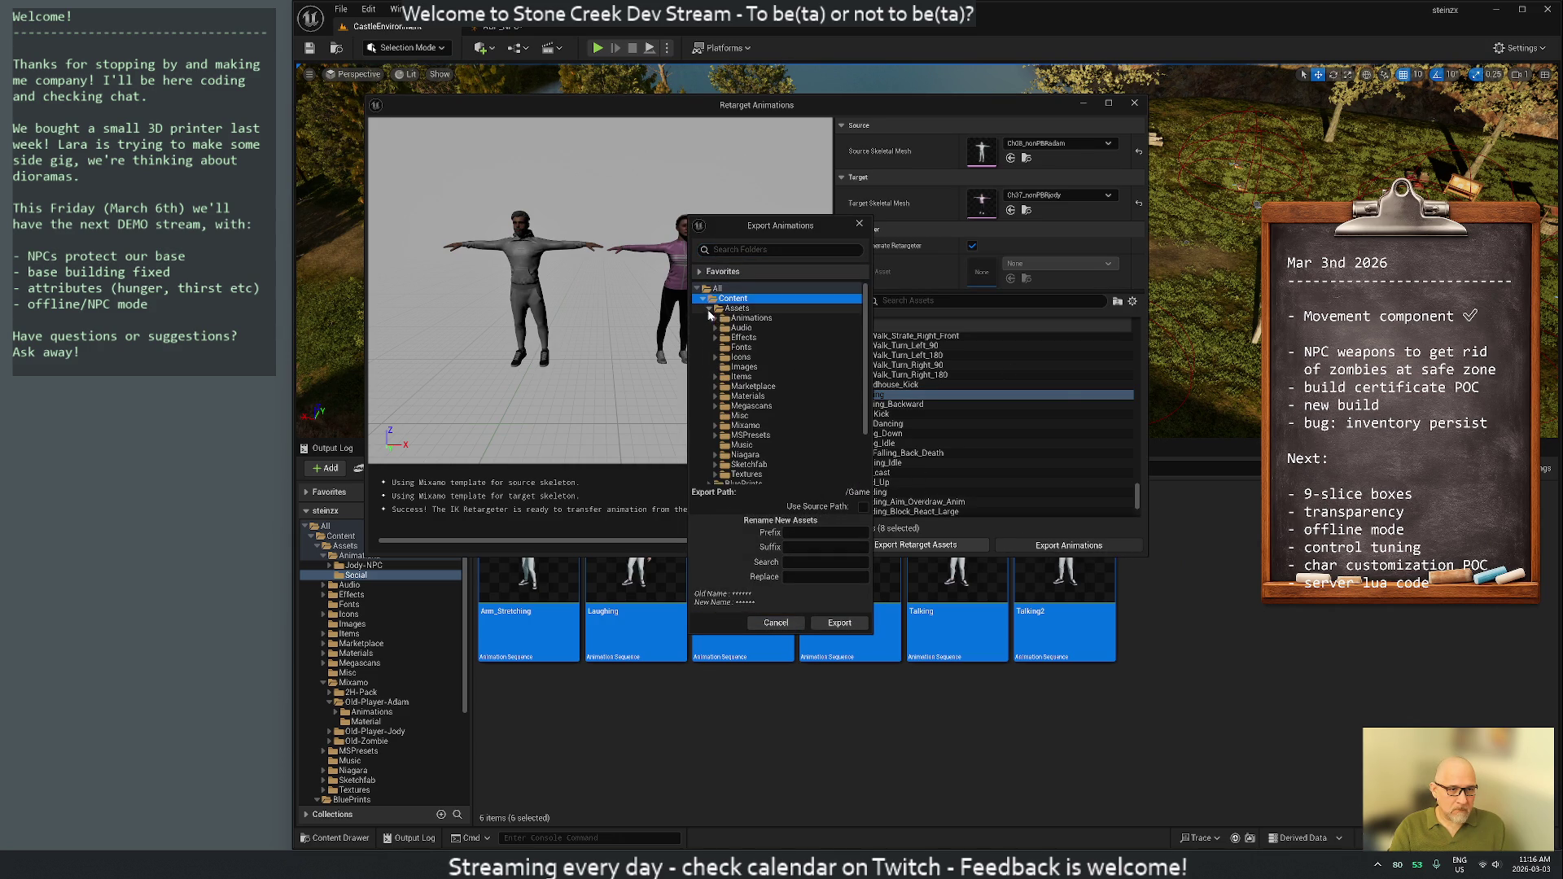
{"action": "left_click", "coordinate": [716, 318]}
{"action": "left_click", "coordinate": [745, 327]}
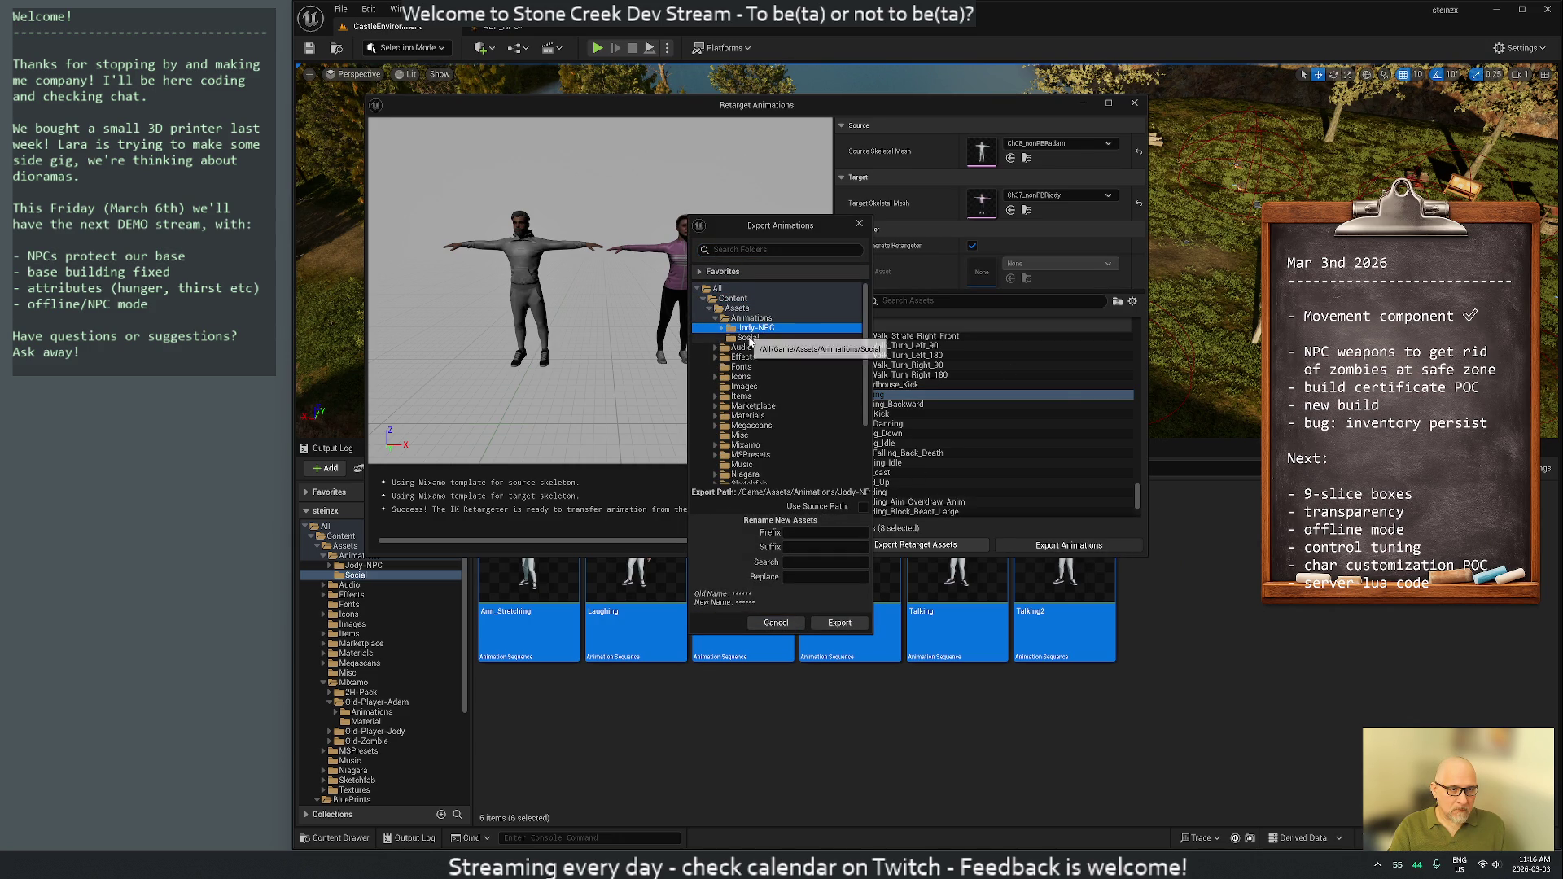
{"action": "left_click", "coordinate": [720, 328]}
{"action": "left_click", "coordinate": [764, 339]}
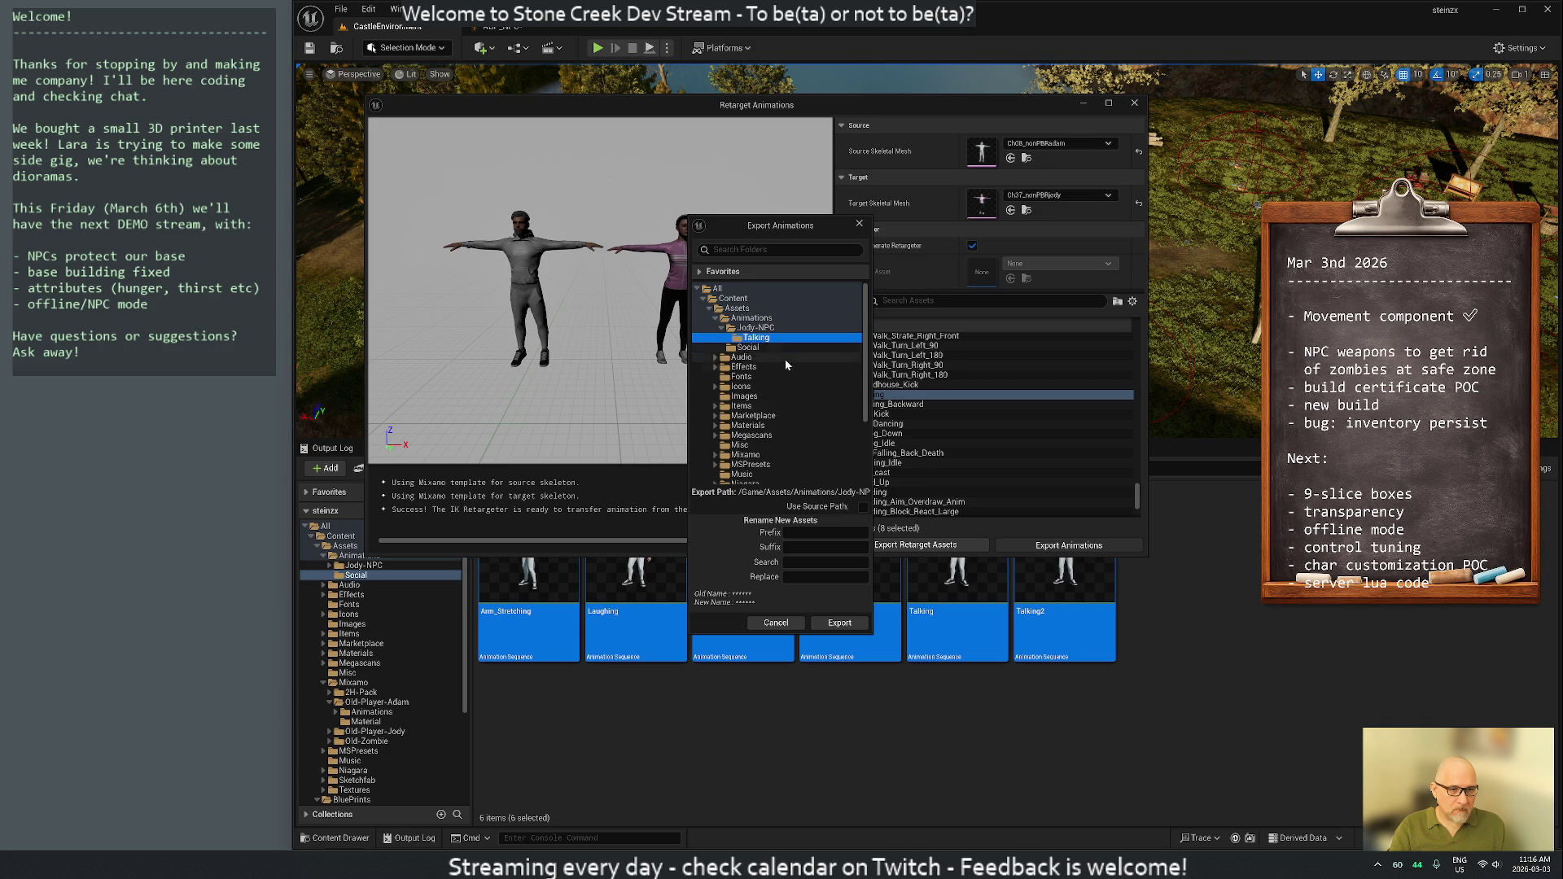
{"action": "left_click", "coordinate": [831, 624]}
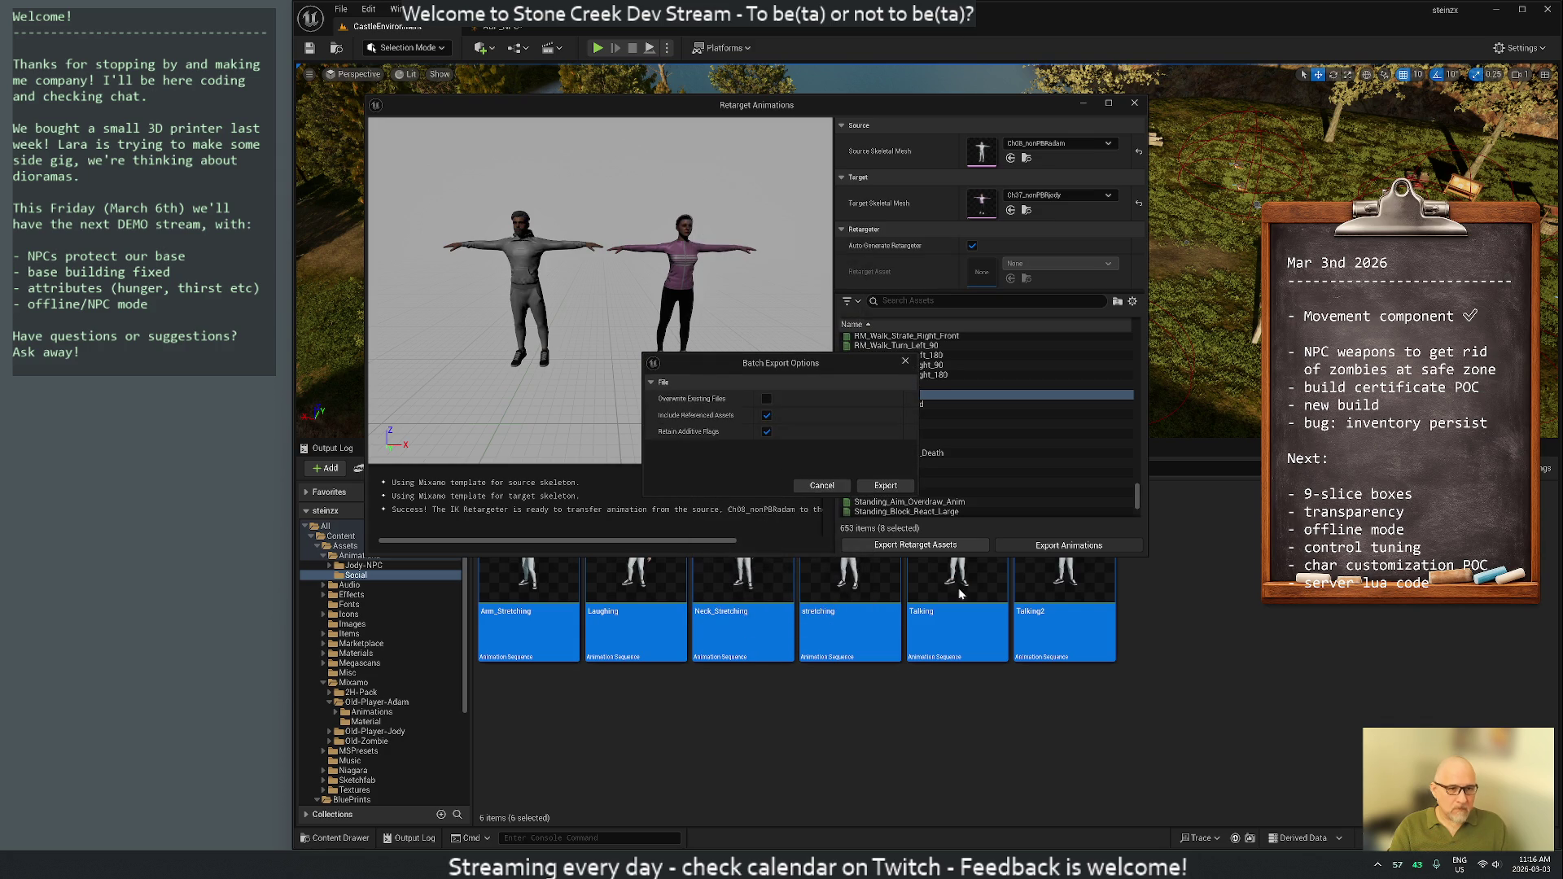
{"action": "left_click", "coordinate": [886, 487]}
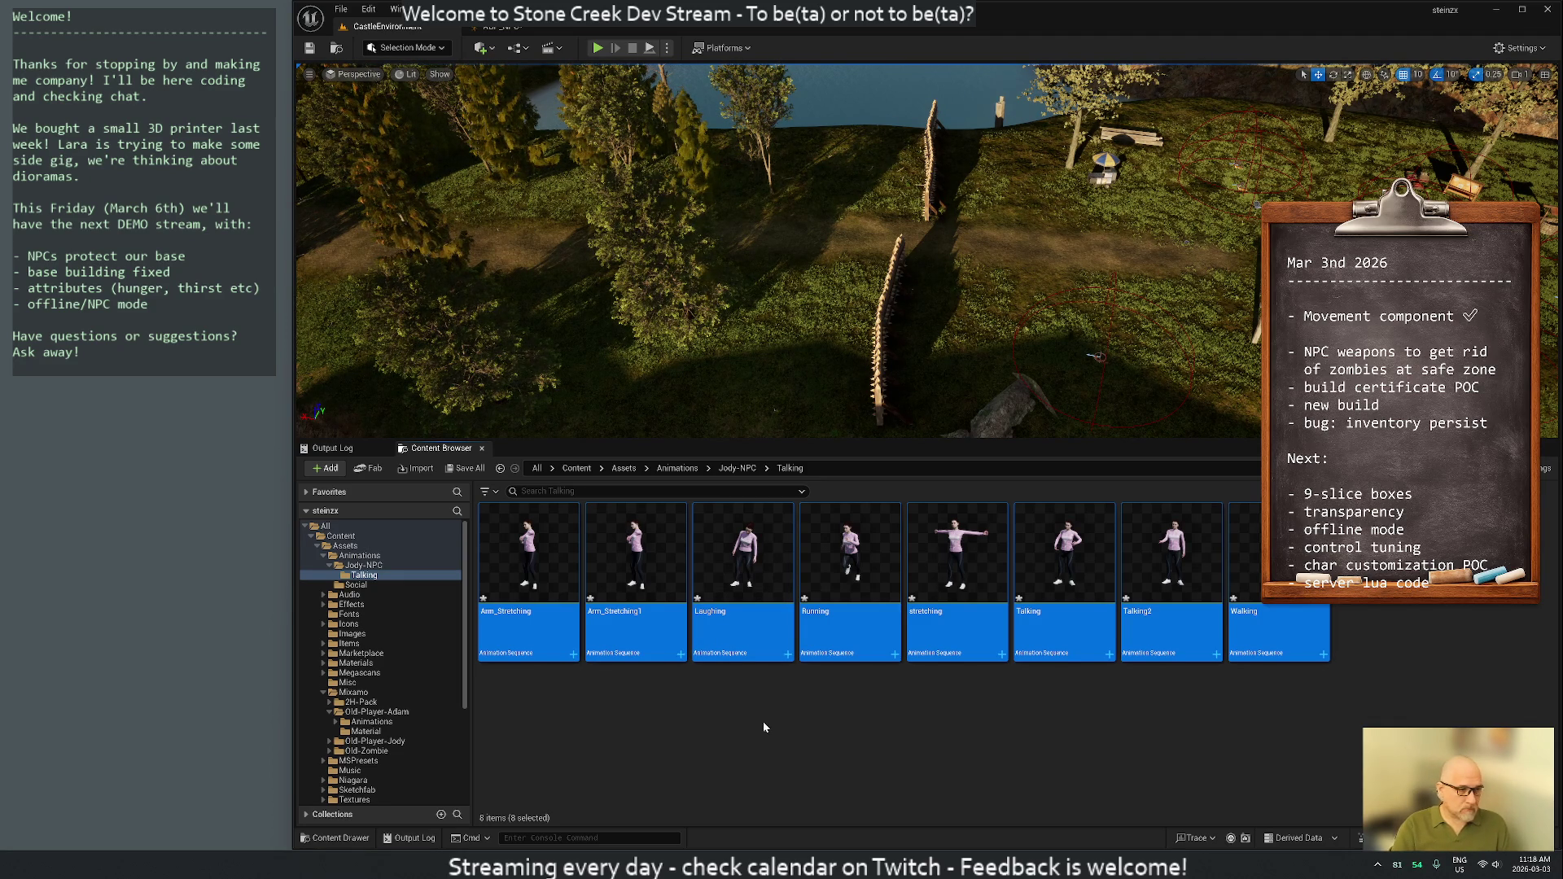
Review the exported sequences, selecting Walking and Running, then the duplicate Arm_Stretching1
{"action": "left_click", "coordinate": [798, 693]}
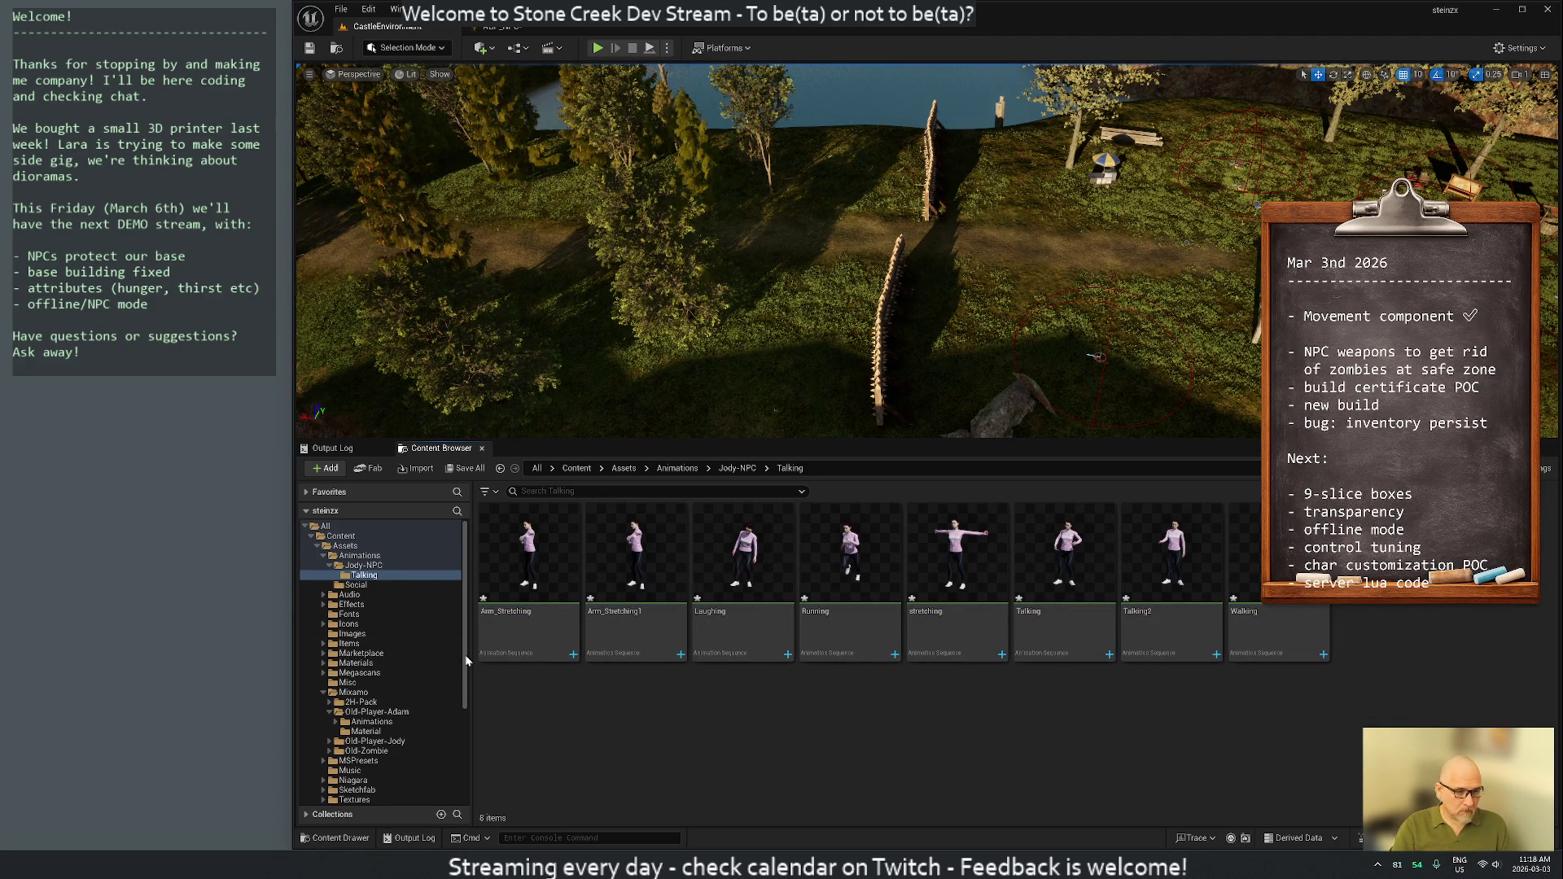
{"action": "left_click", "coordinate": [529, 614]}
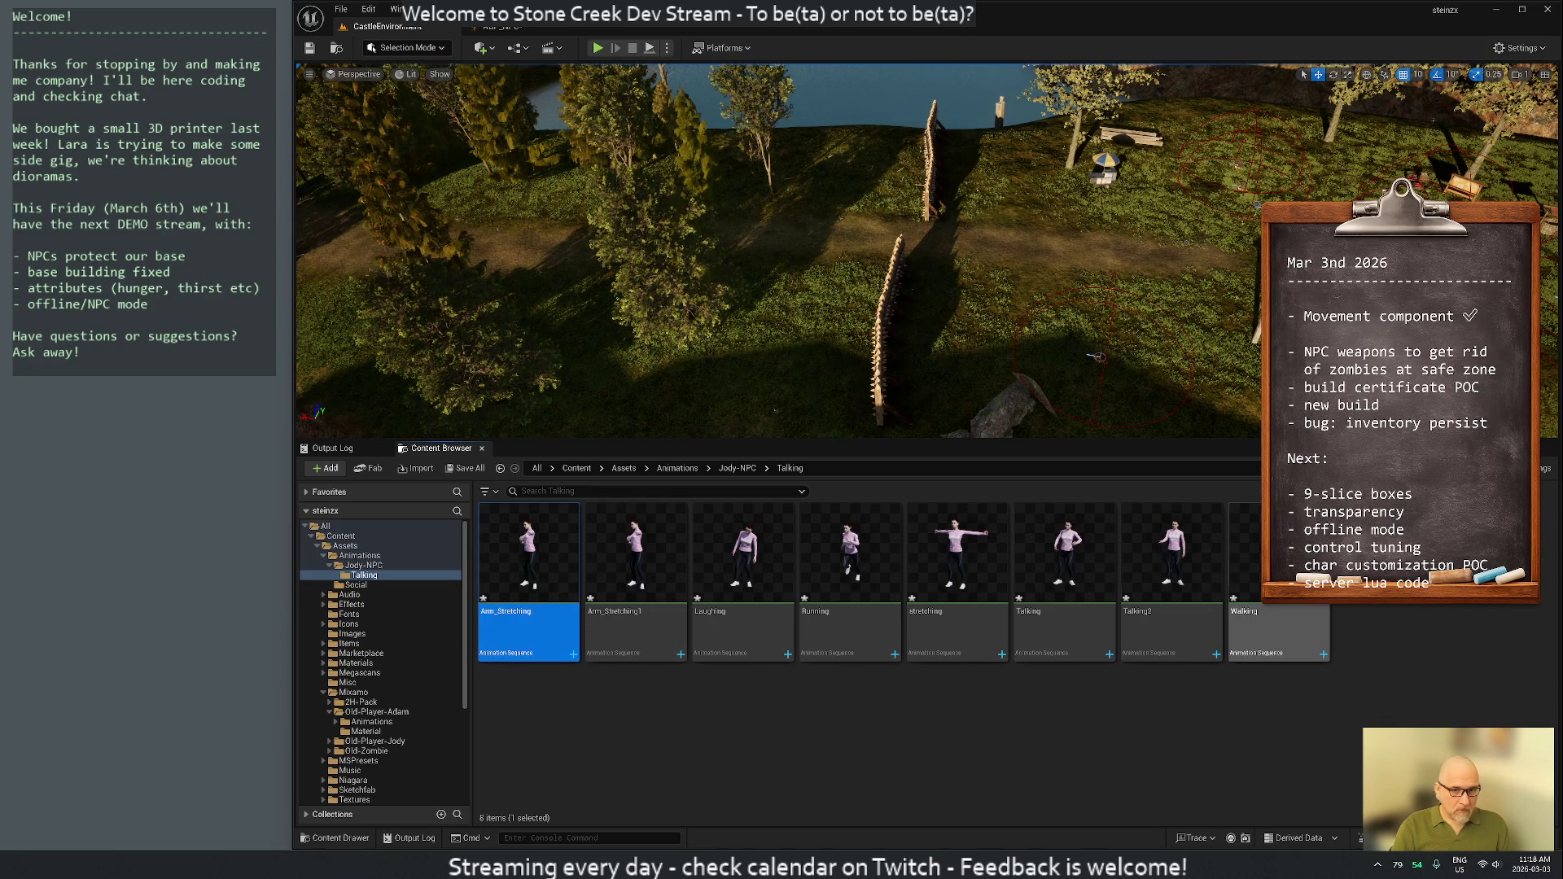
{"action": "left_click", "coordinate": [1183, 721]}
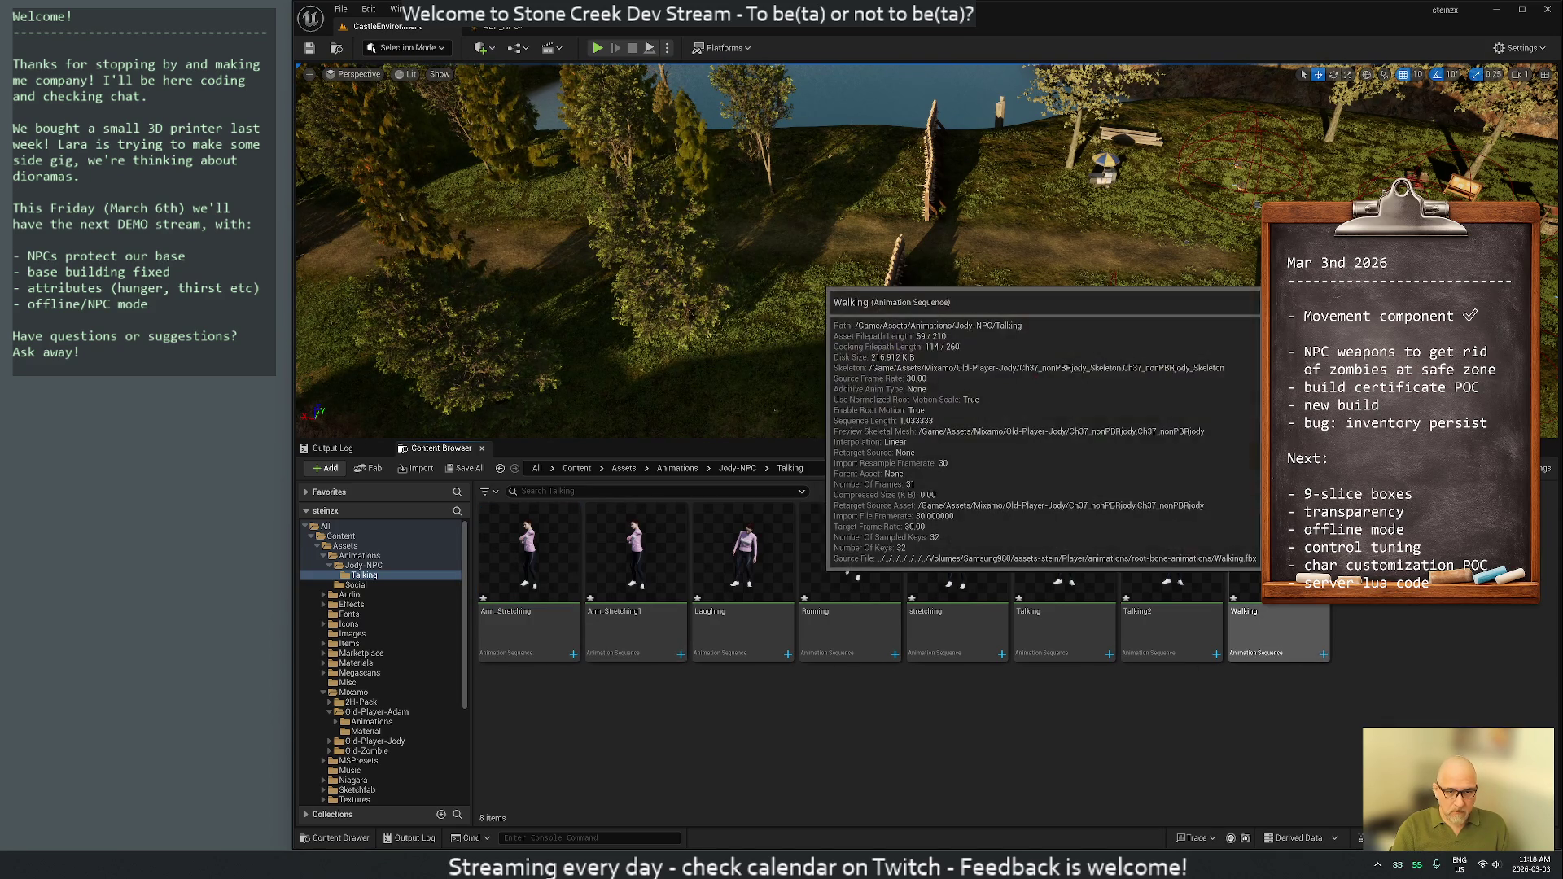
{"action": "left_click", "coordinate": [1278, 631]}
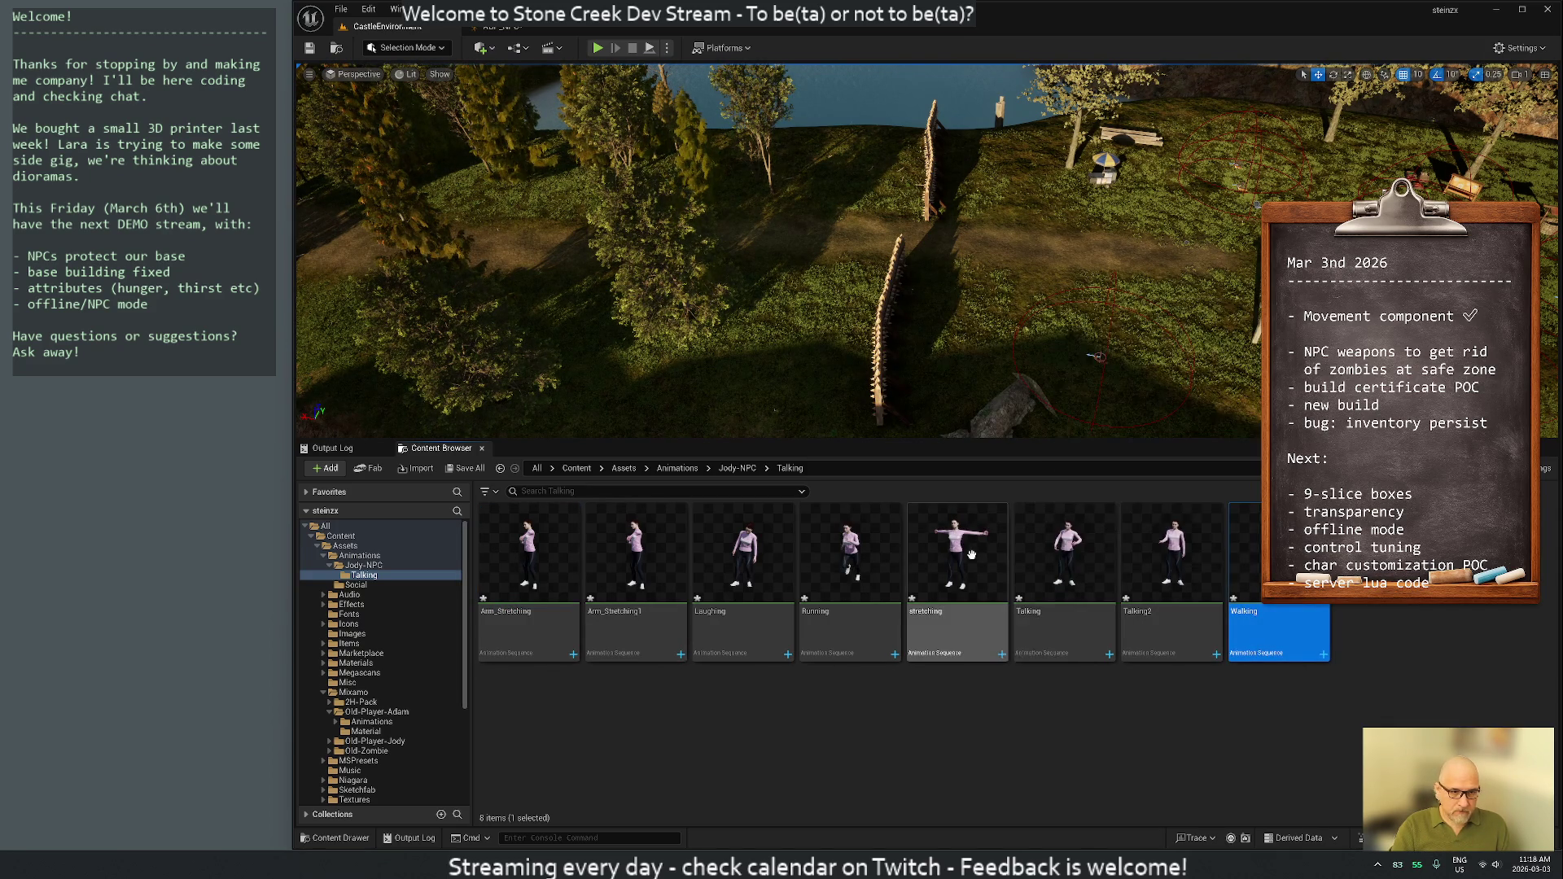
{"action": "left_click", "coordinate": [858, 565], "text": "ctrl"}
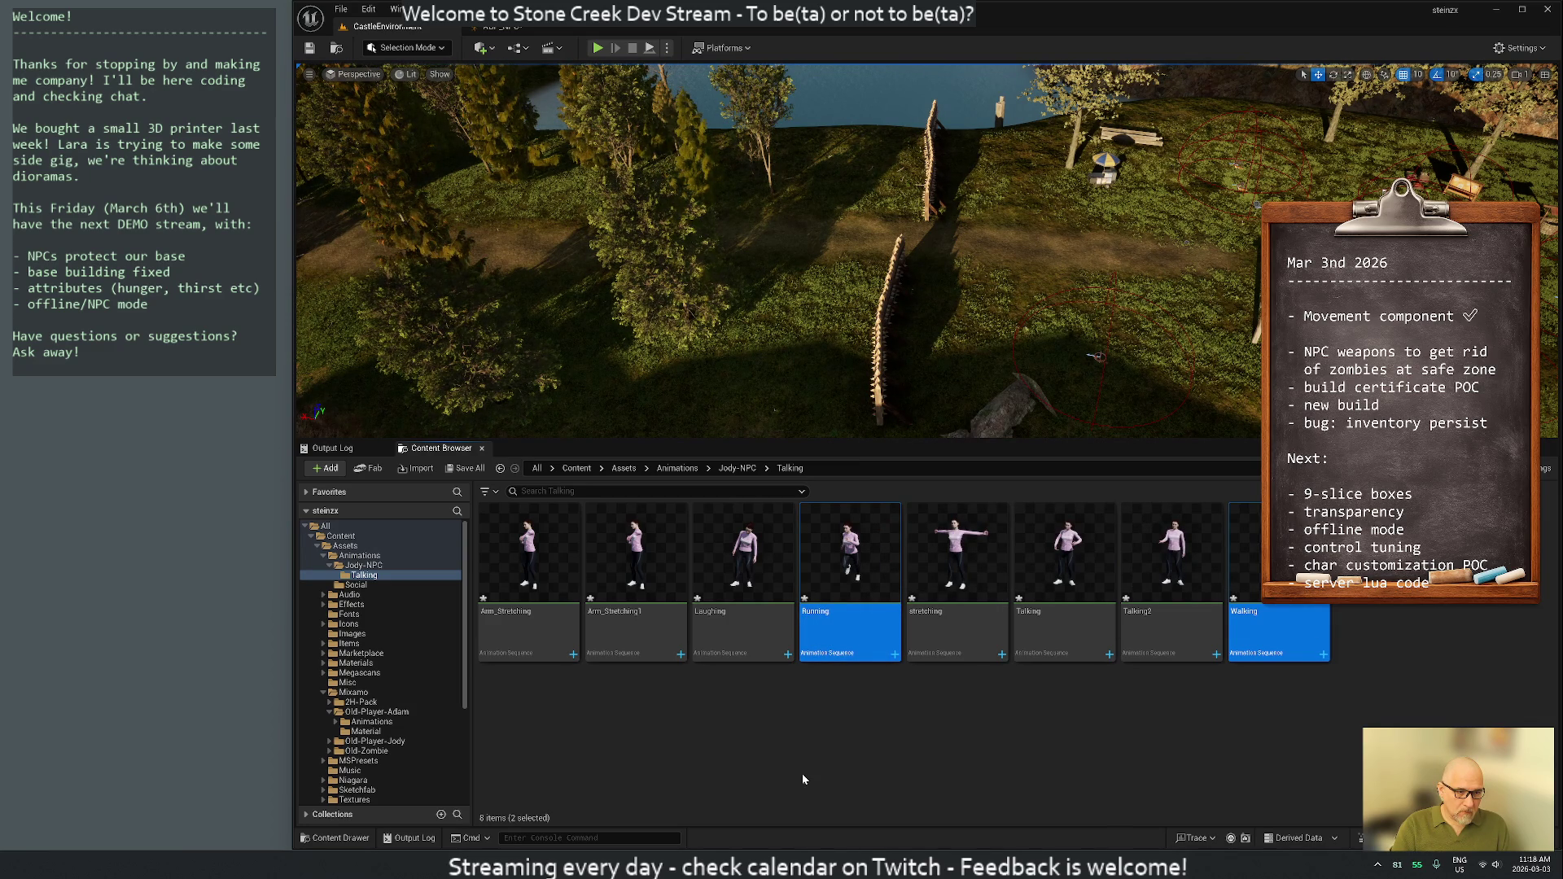
{"action": "left_click", "coordinate": [628, 542]}
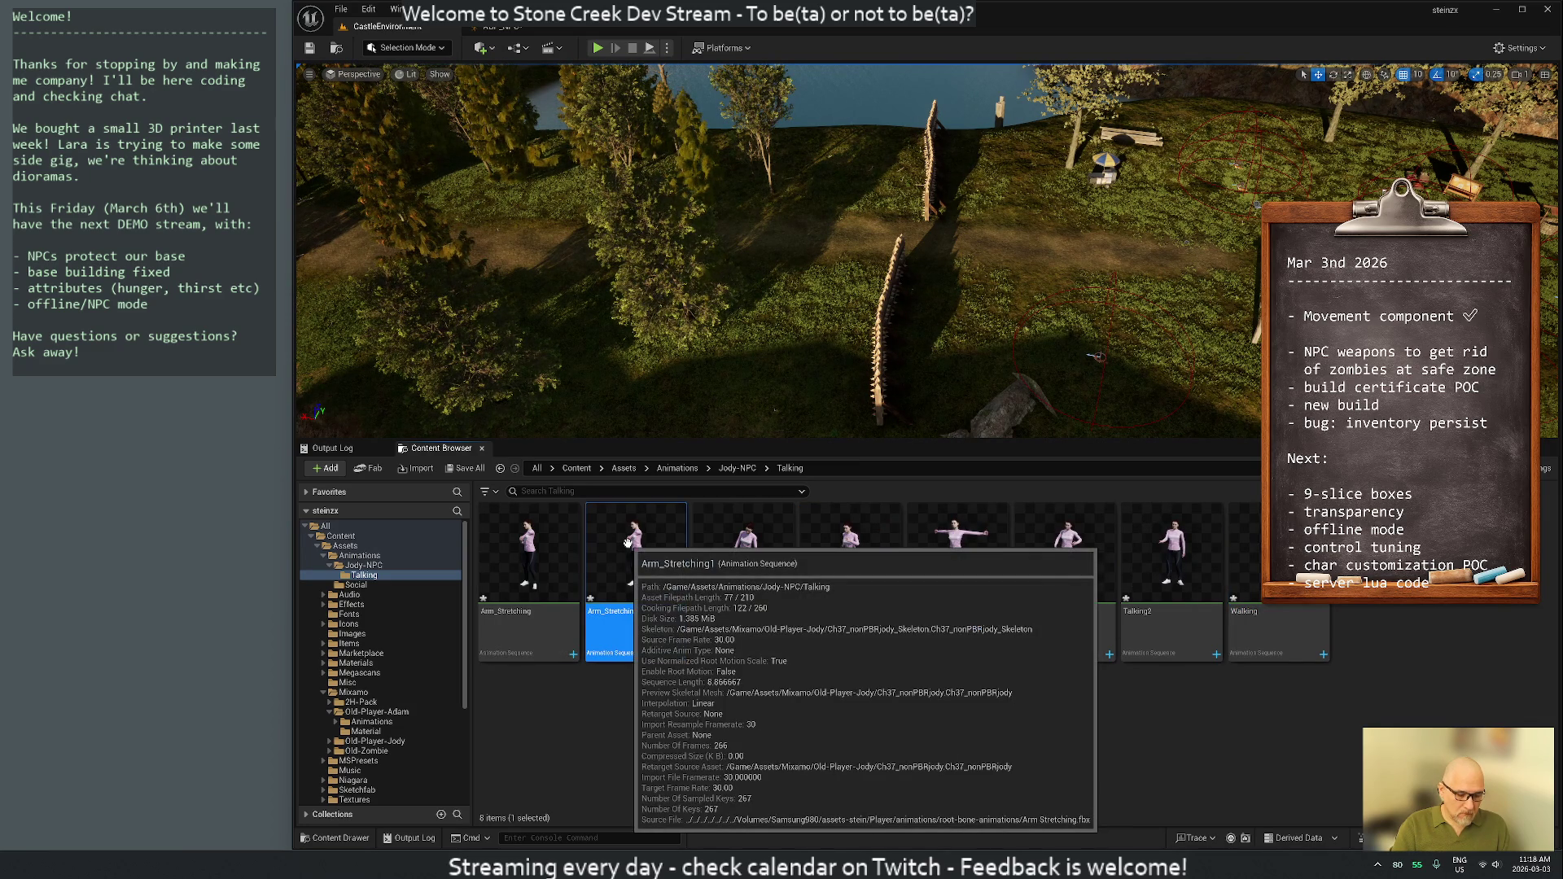
{"action": "key", "text": "Delete"}
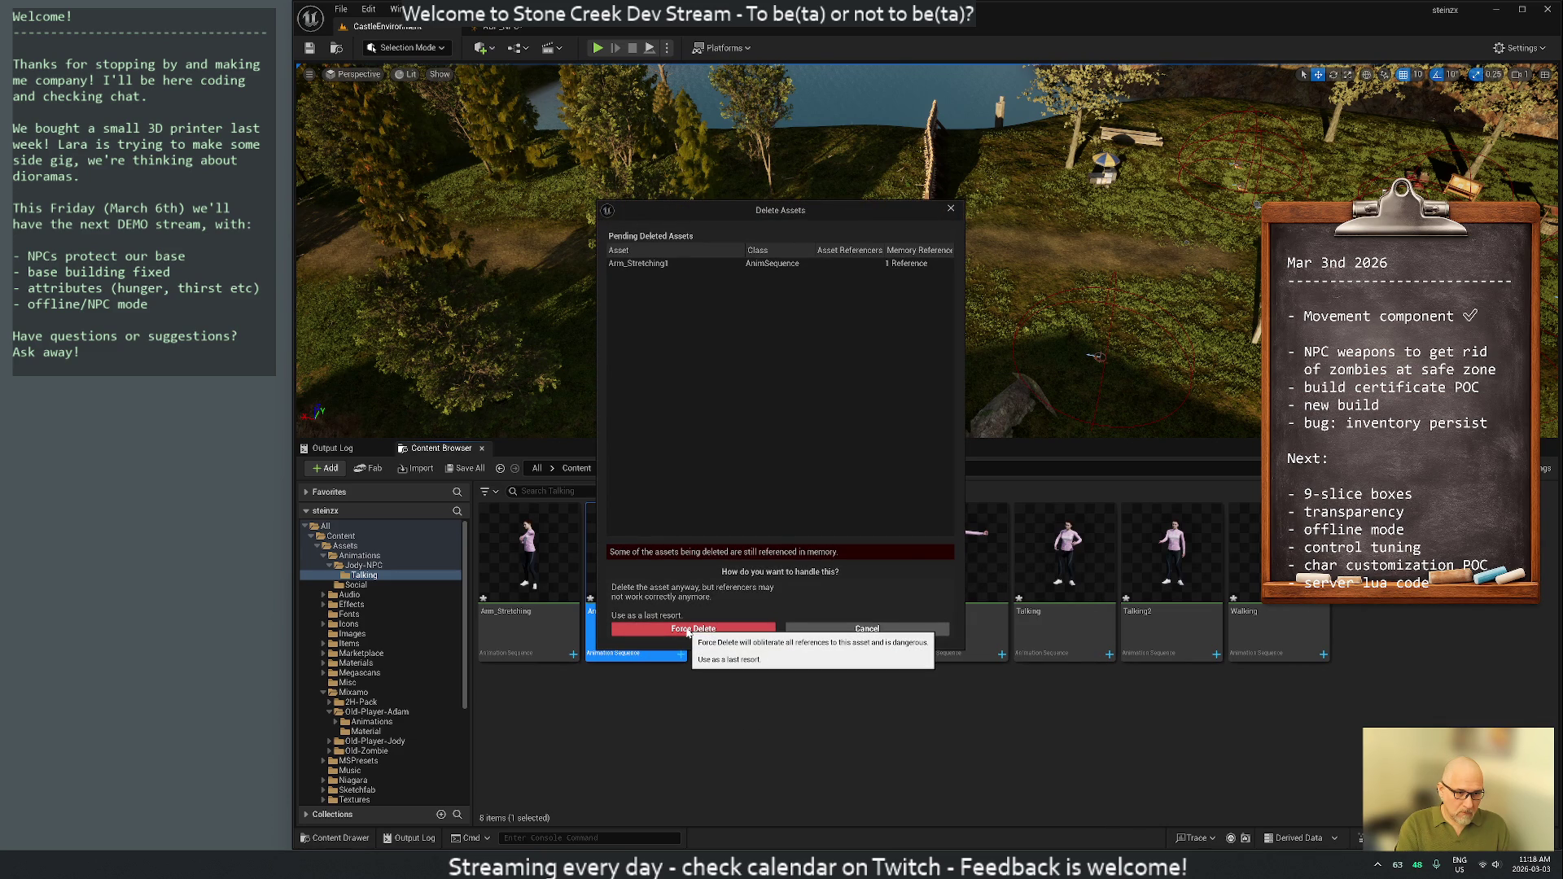
{"action": "left_click", "coordinate": [688, 630]}
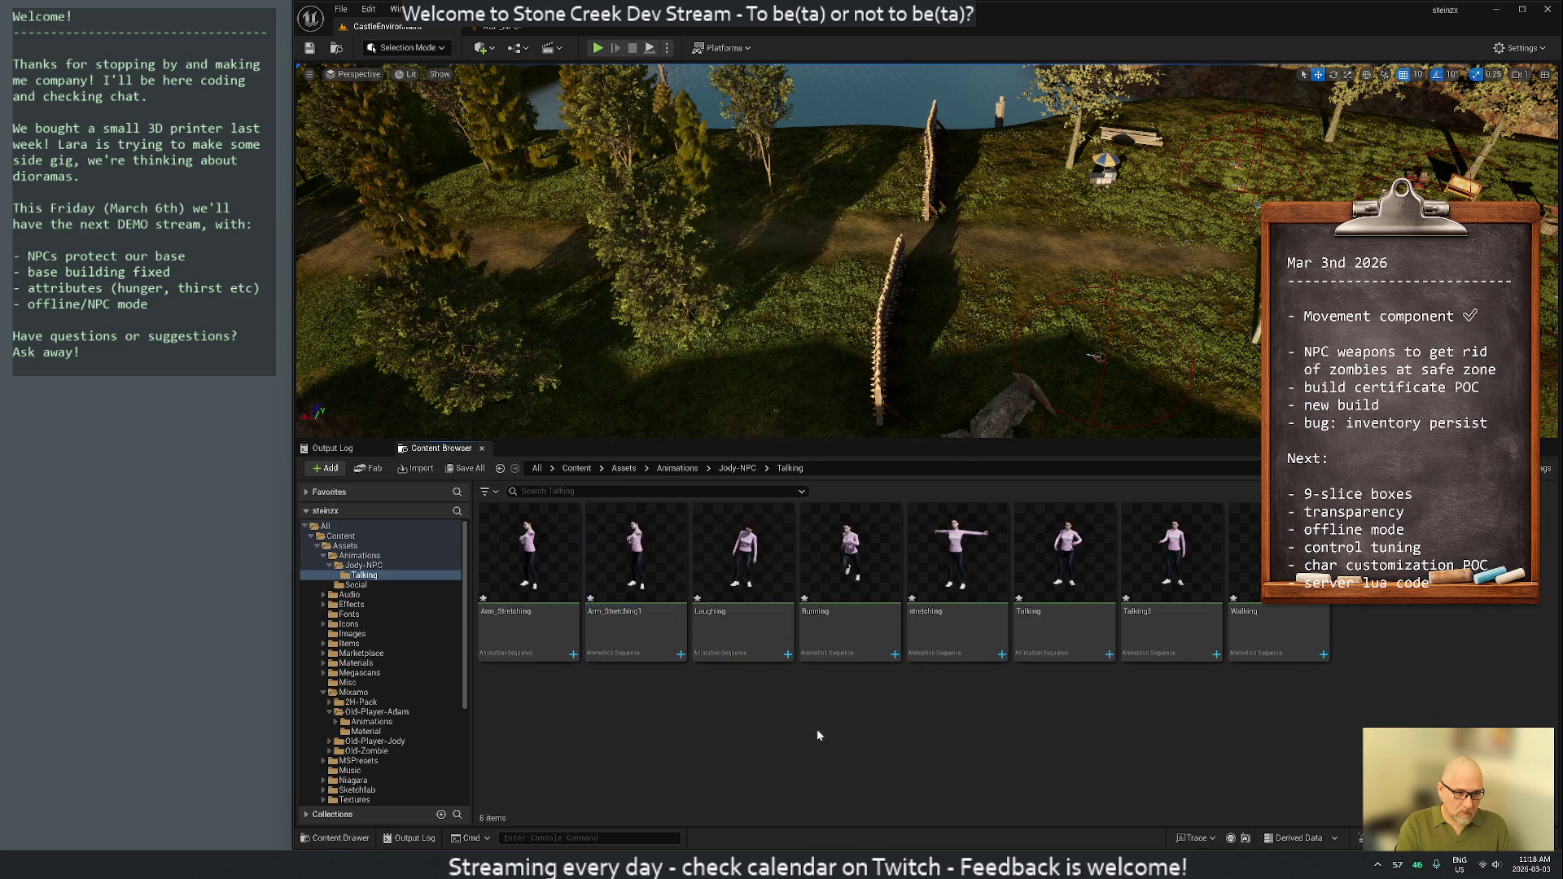
{"action": "left_click", "coordinate": [1275, 631]}
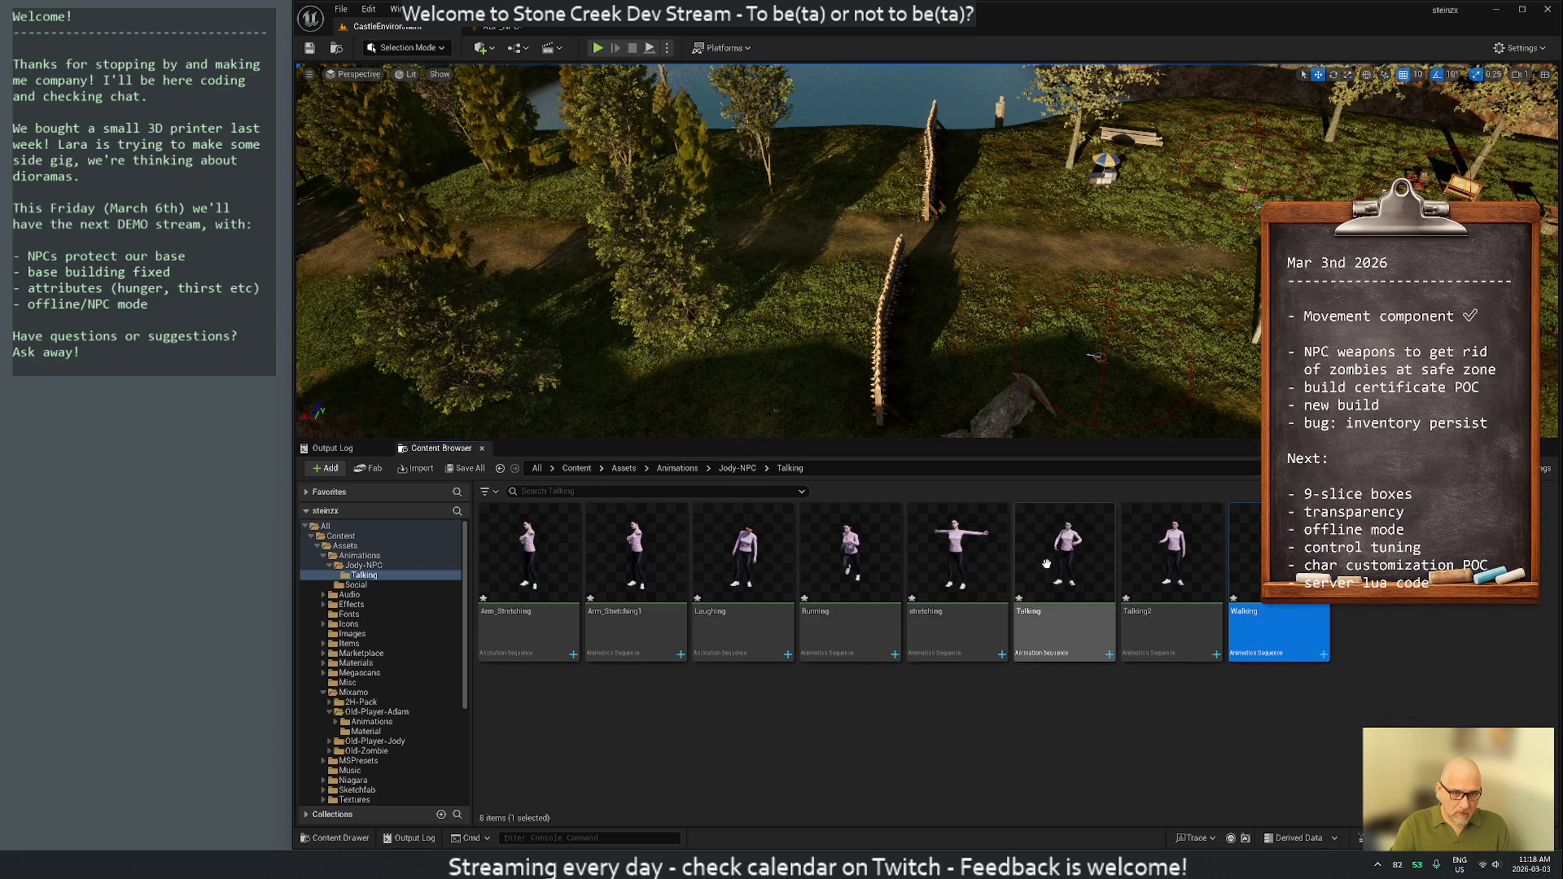
{"action": "left_click", "coordinate": [859, 616], "text": "ctrl"}
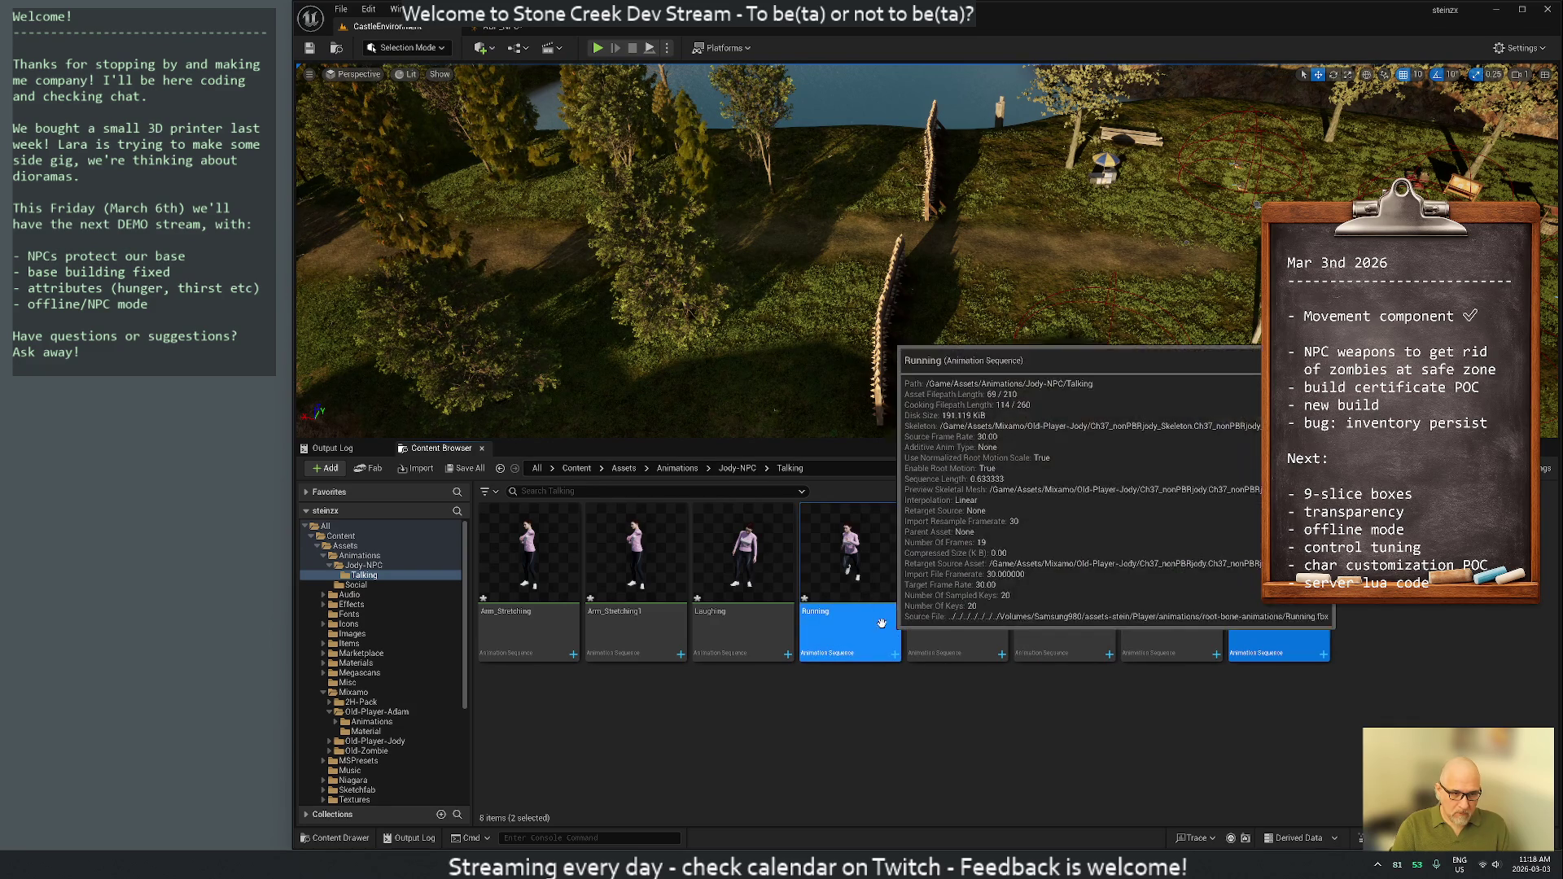
{"action": "key", "text": "Delete"}
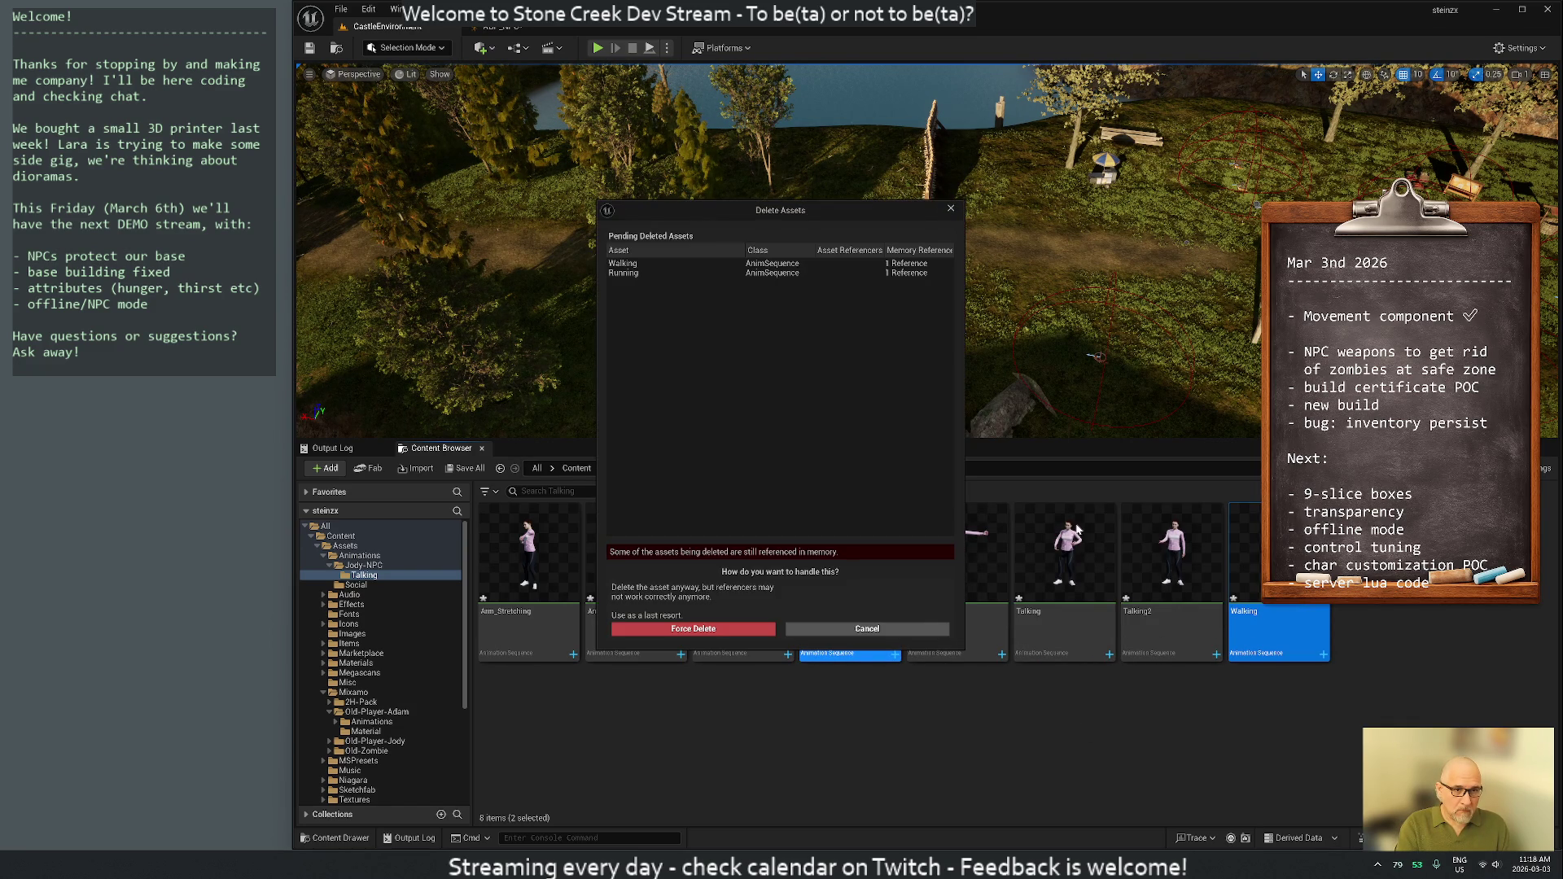
{"action": "left_click", "coordinate": [875, 629]}
{"action": "mouse_move", "coordinate": [844, 574]}
{"action": "left_mouse_down"}
{"action": "mouse_move", "coordinate": [470, 625]}
{"action": "mouse_move", "coordinate": [366, 562]}
{"action": "mouse_move", "coordinate": [757, 702]}
{"action": "left_mouse_up"}
{"action": "right_click", "coordinate": [833, 624]}
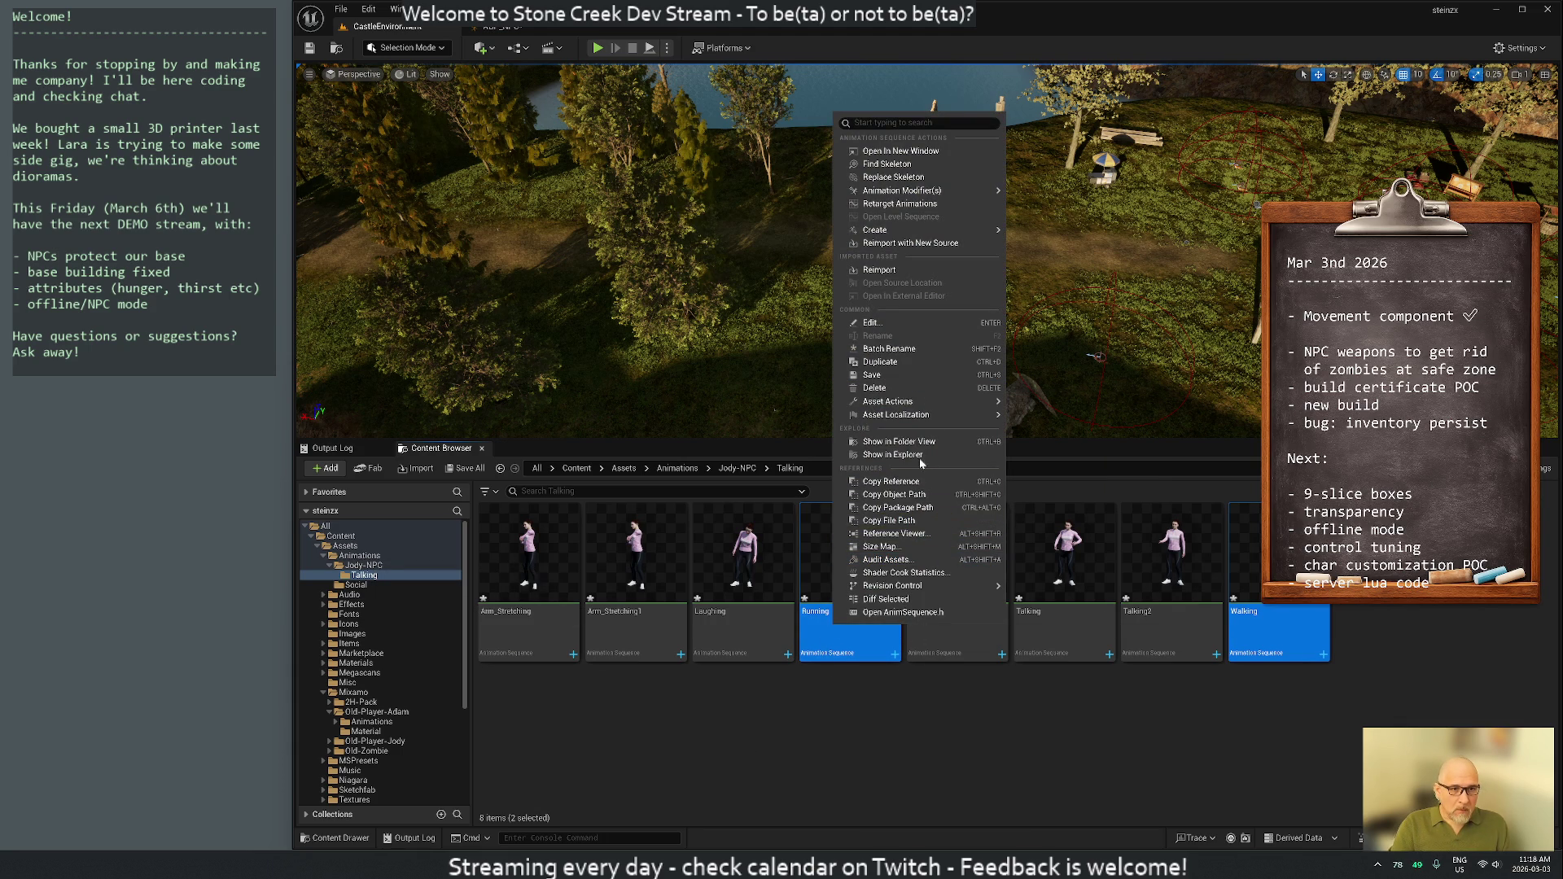
Move Walking and Running into the Jody-NPC folder and view its contents
{"action": "mouse_move", "coordinate": [914, 231]}
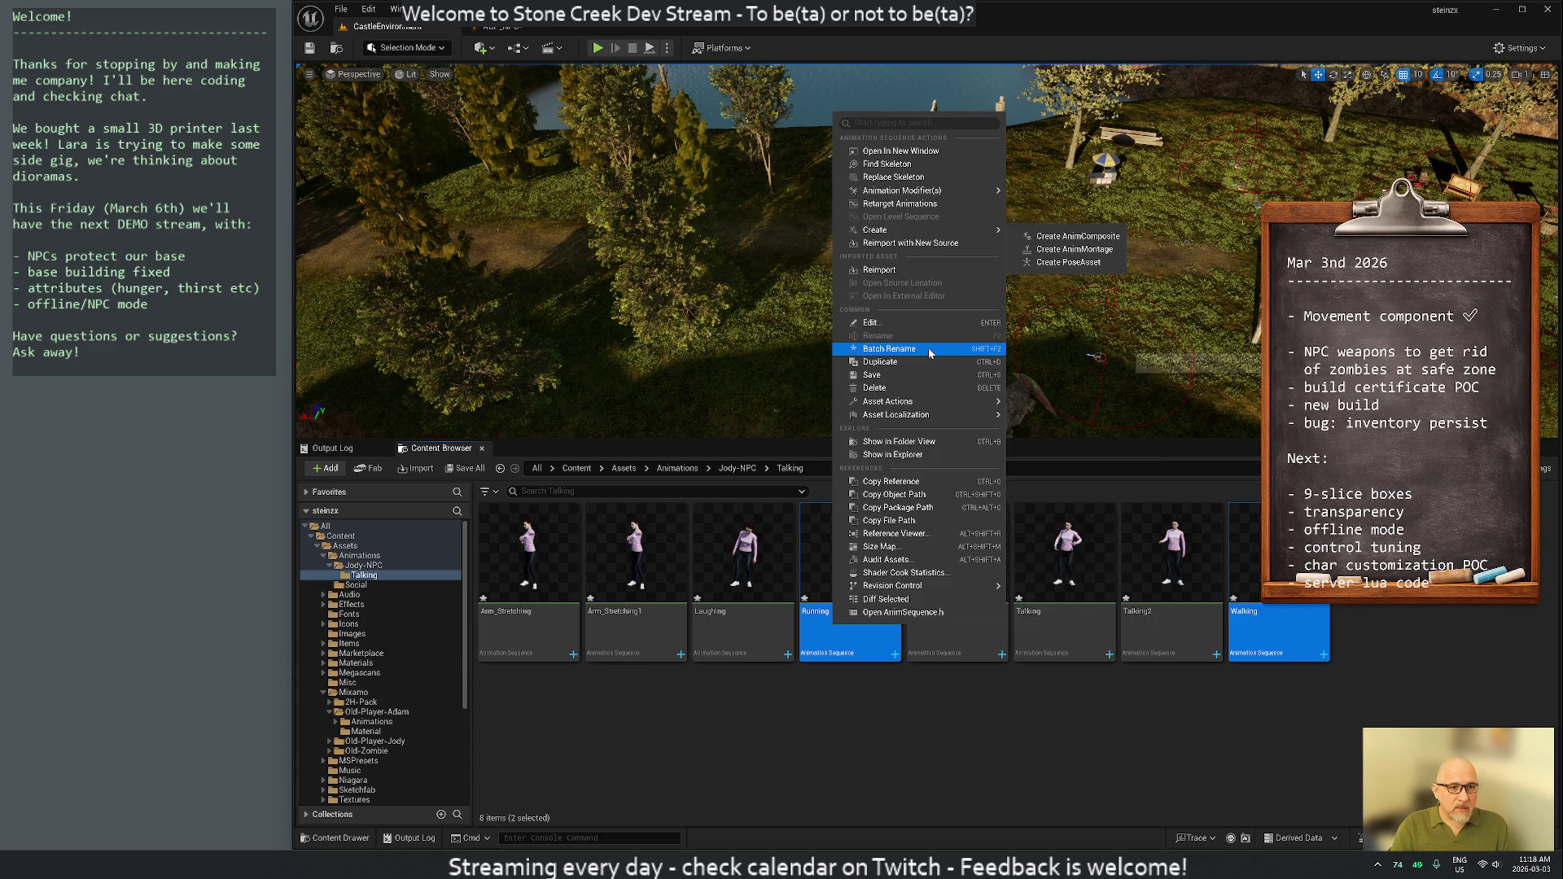
{"action": "mouse_move", "coordinate": [912, 585]}
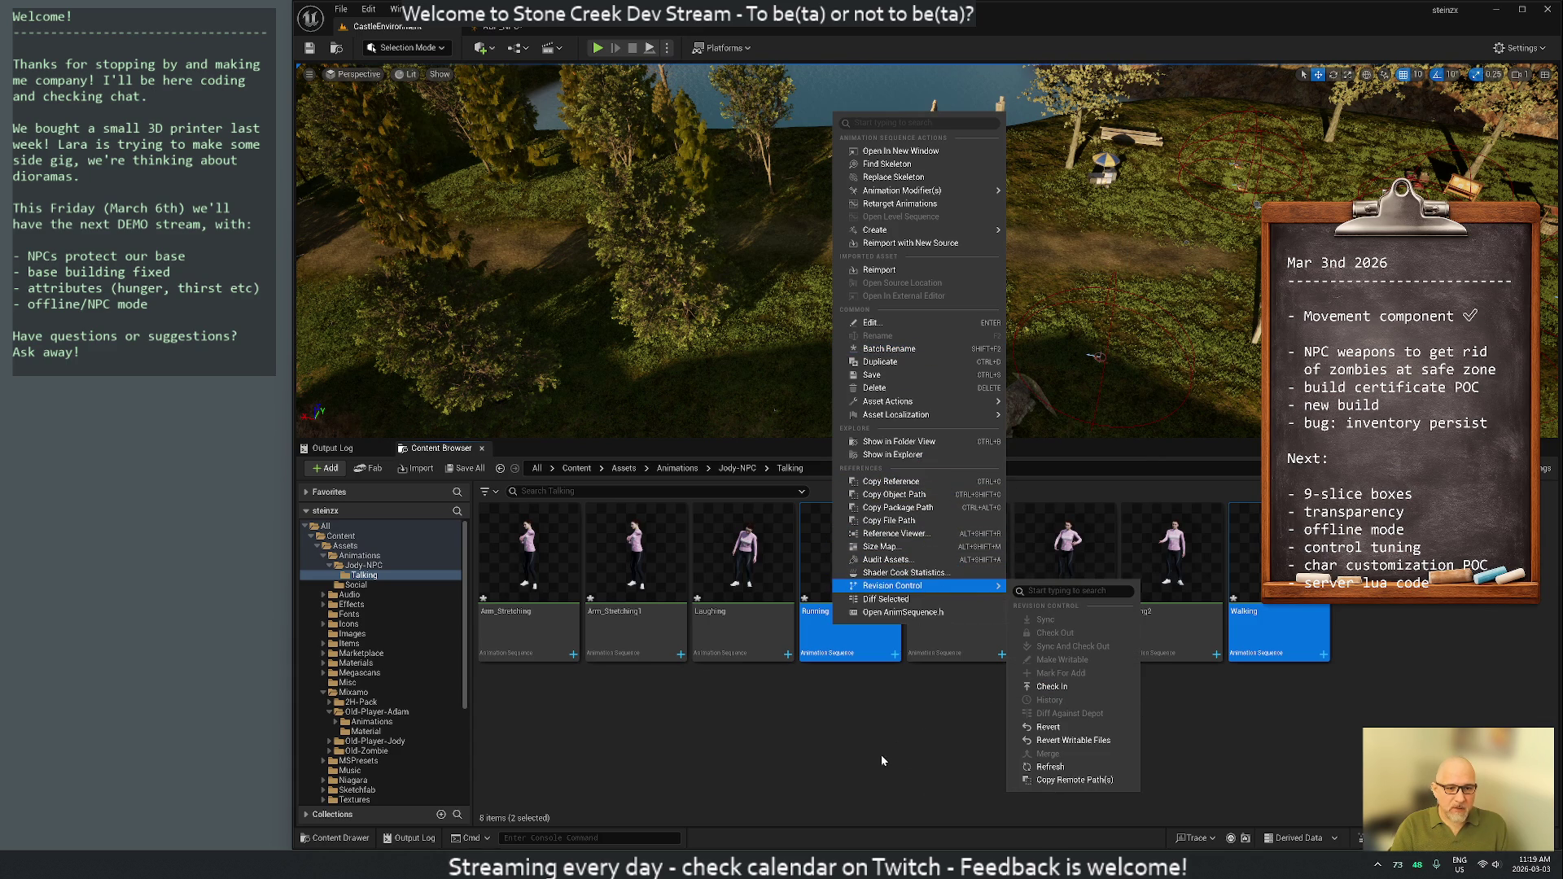
{"action": "mouse_move", "coordinate": [1274, 570]}
{"action": "left_mouse_down"}
{"action": "mouse_move", "coordinate": [1140, 643]}
{"action": "mouse_move", "coordinate": [683, 659]}
{"action": "mouse_move", "coordinate": [366, 571]}
{"action": "left_mouse_up"}
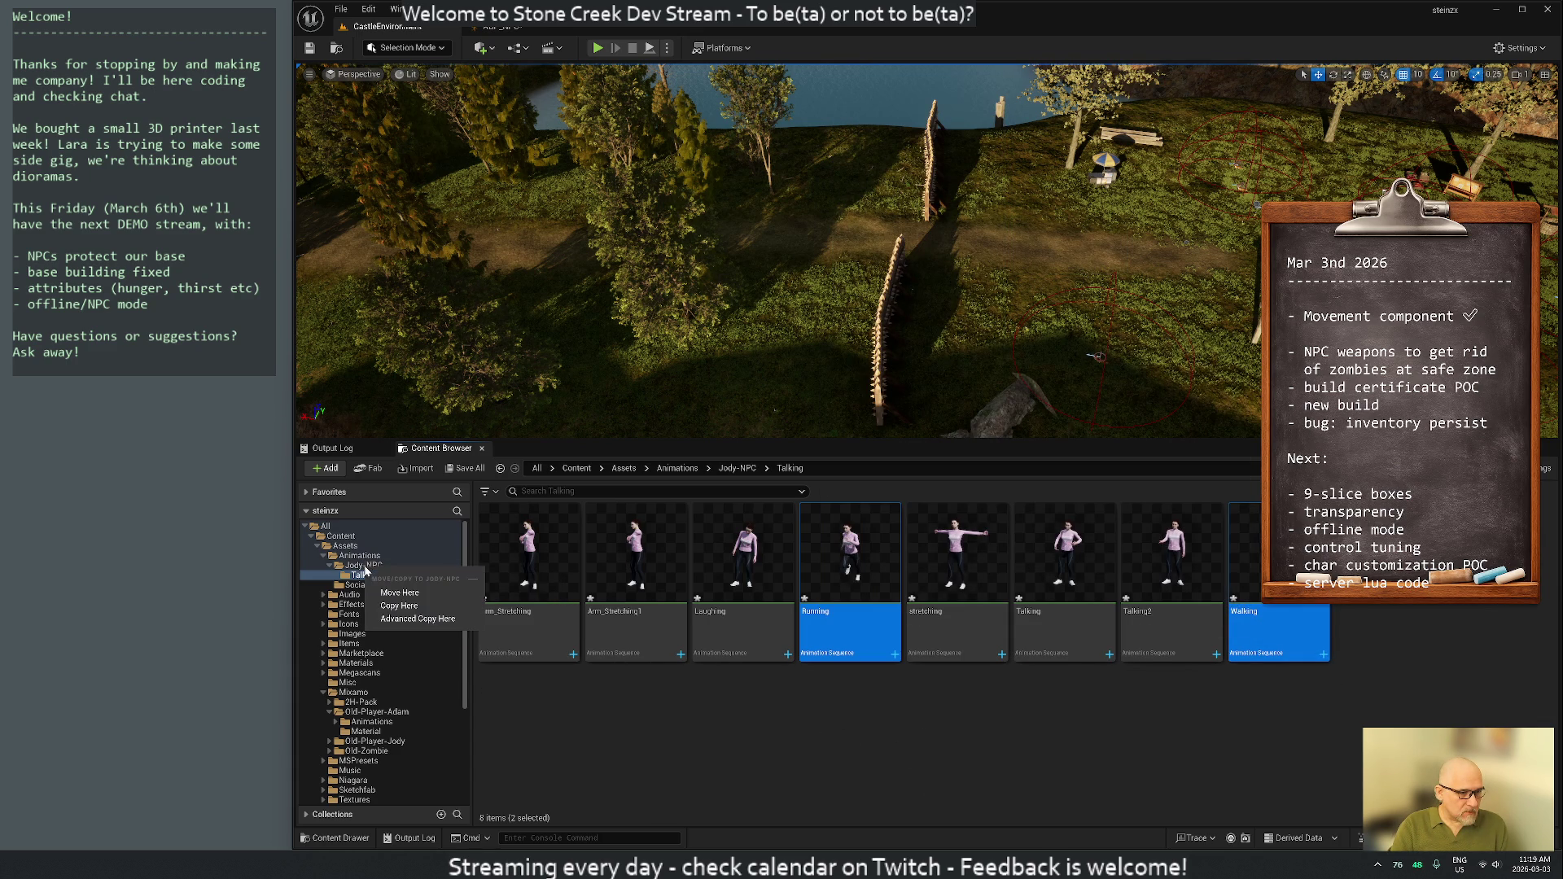
{"action": "left_click", "coordinate": [396, 594]}
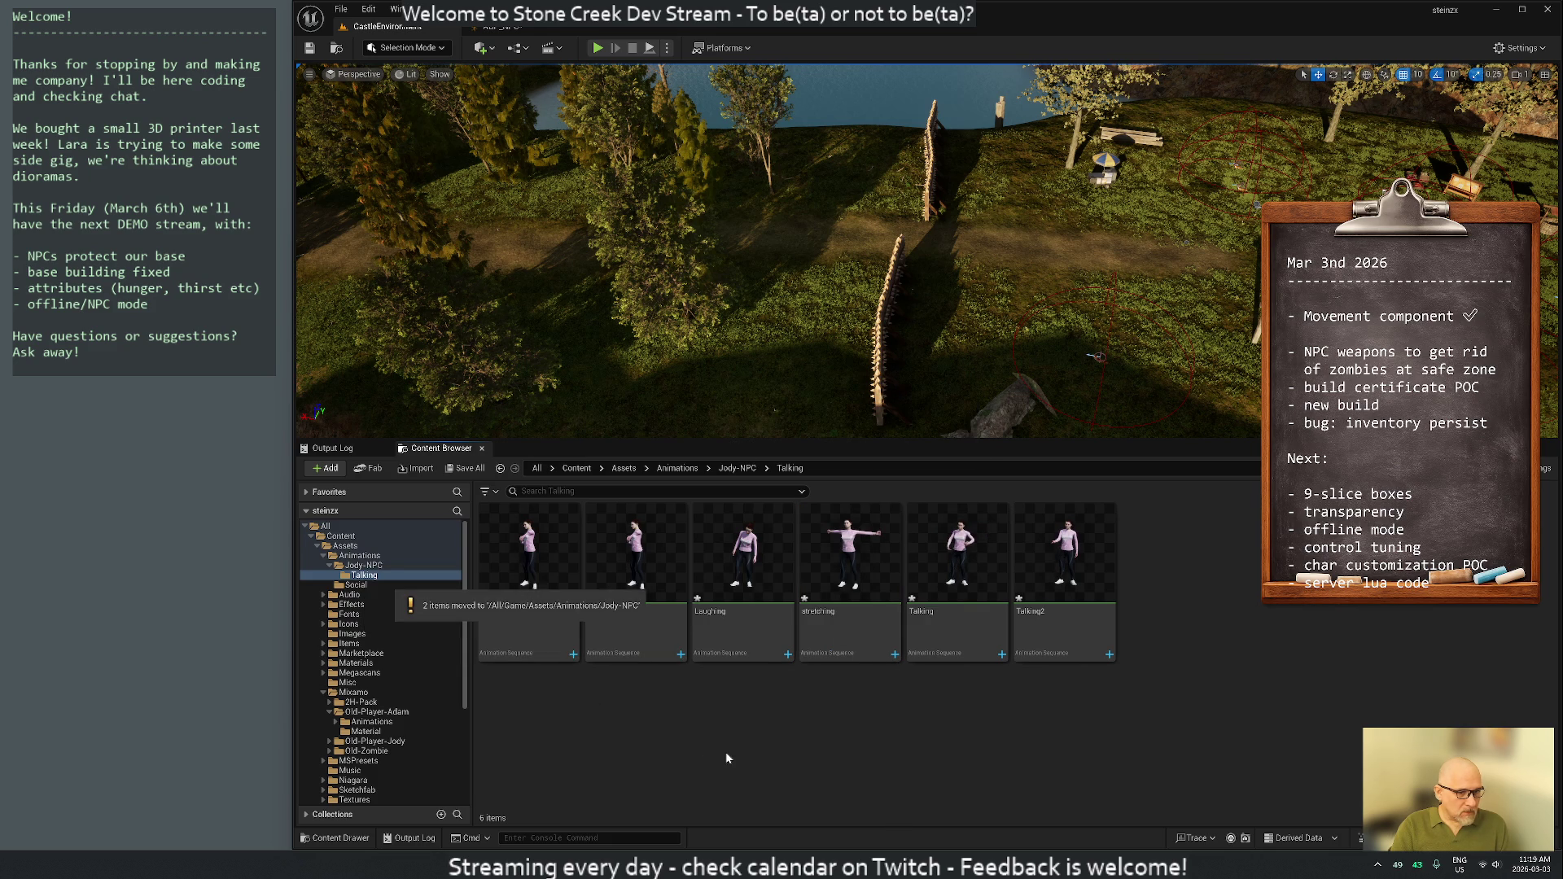
{"action": "mouse_move", "coordinate": [636, 573]}
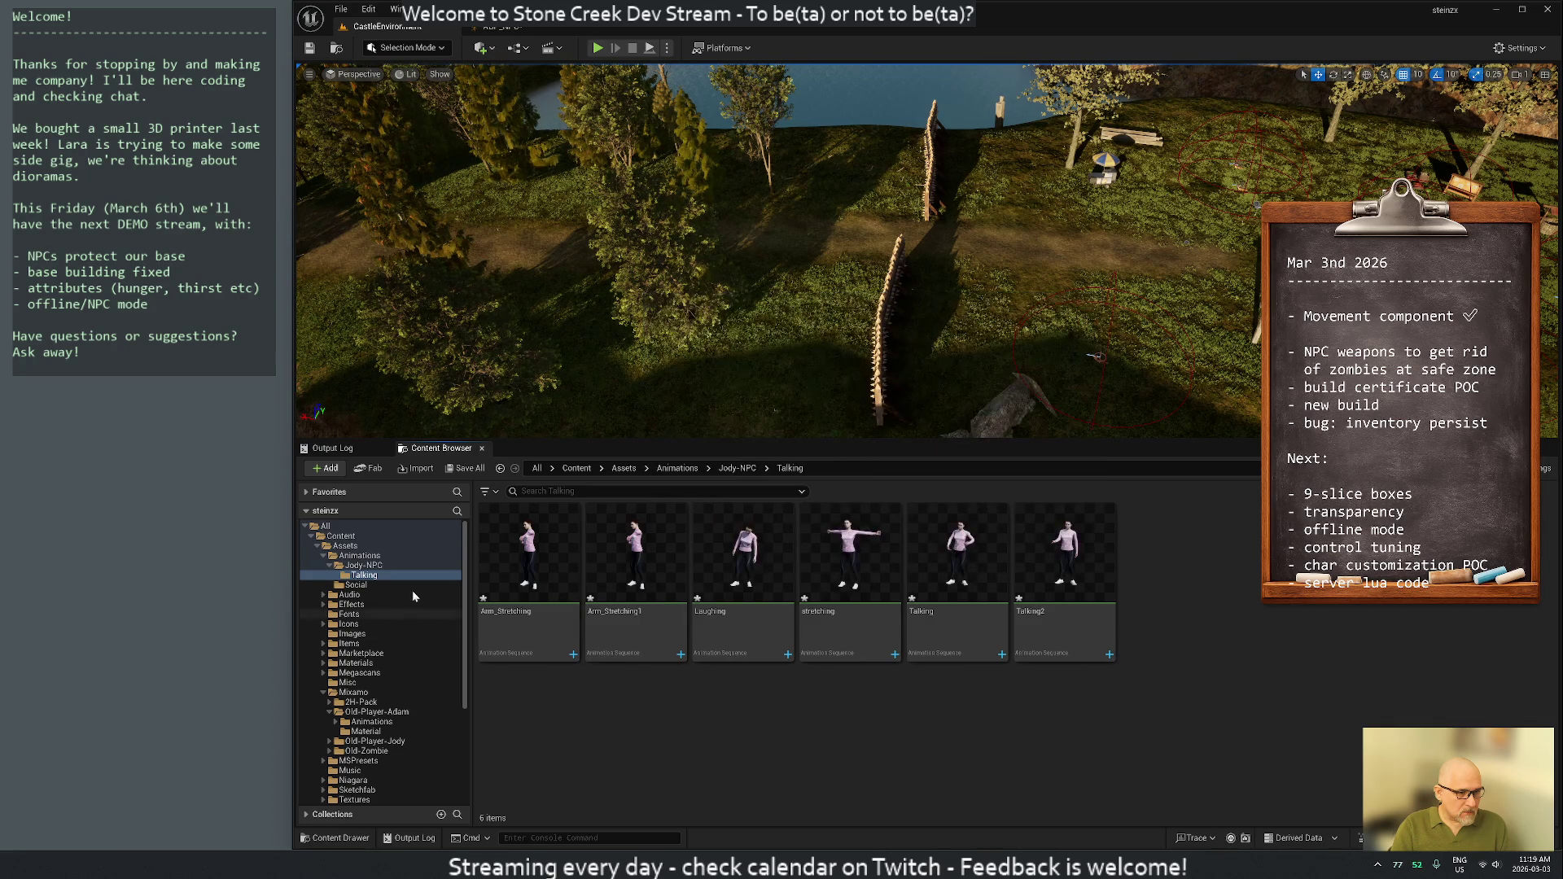
{"action": "left_click", "coordinate": [364, 565]}
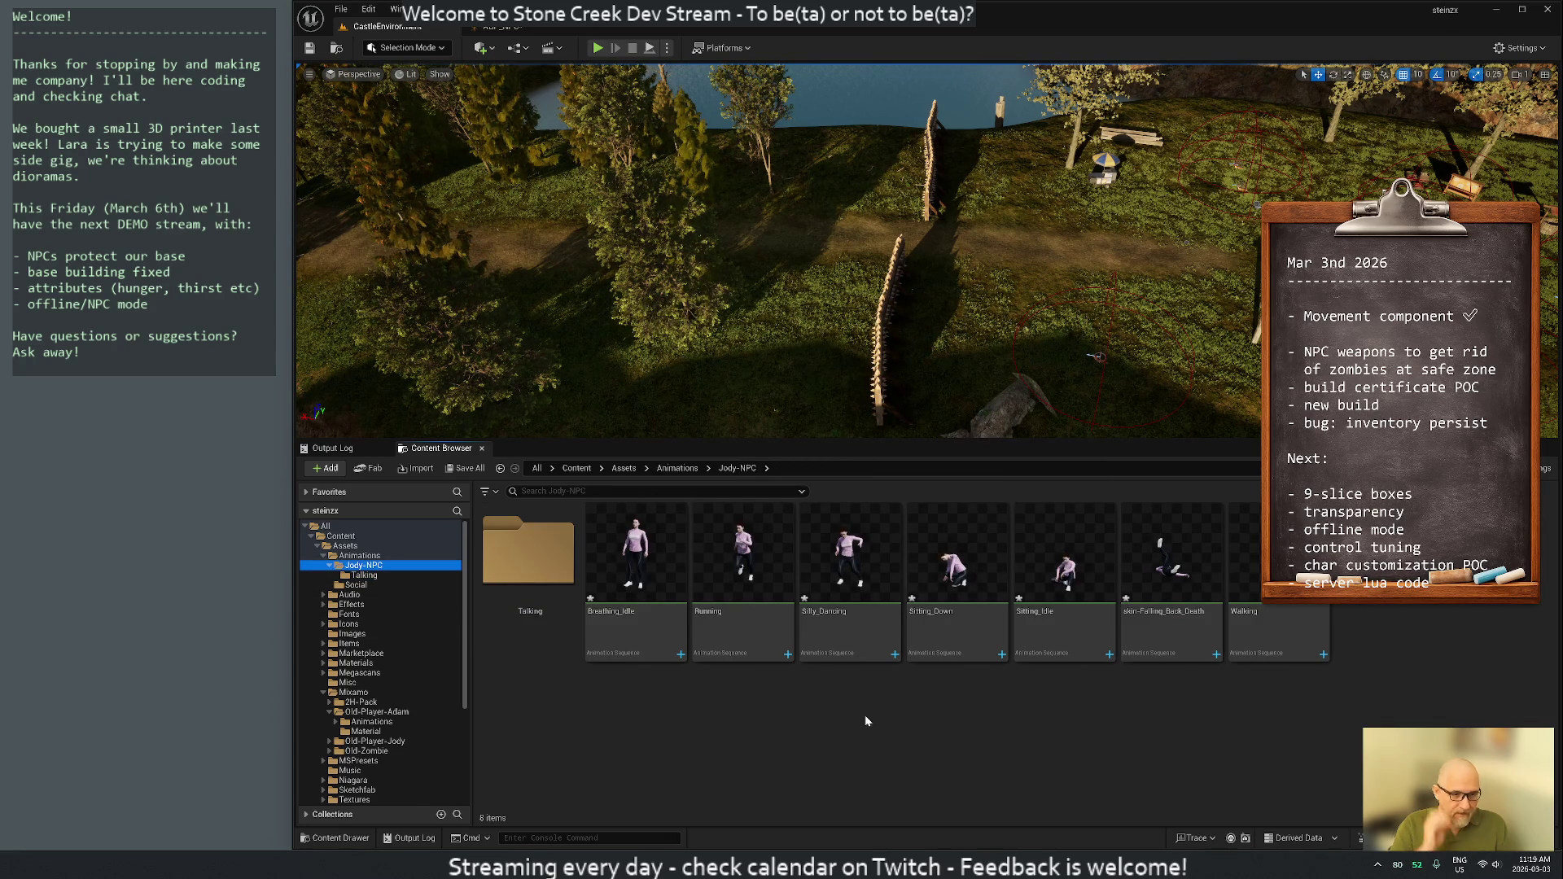
Start moving Silly_Dancing into the Social folder, cancel it, and return to ABP_NPC
{"action": "left_click", "coordinate": [830, 566]}
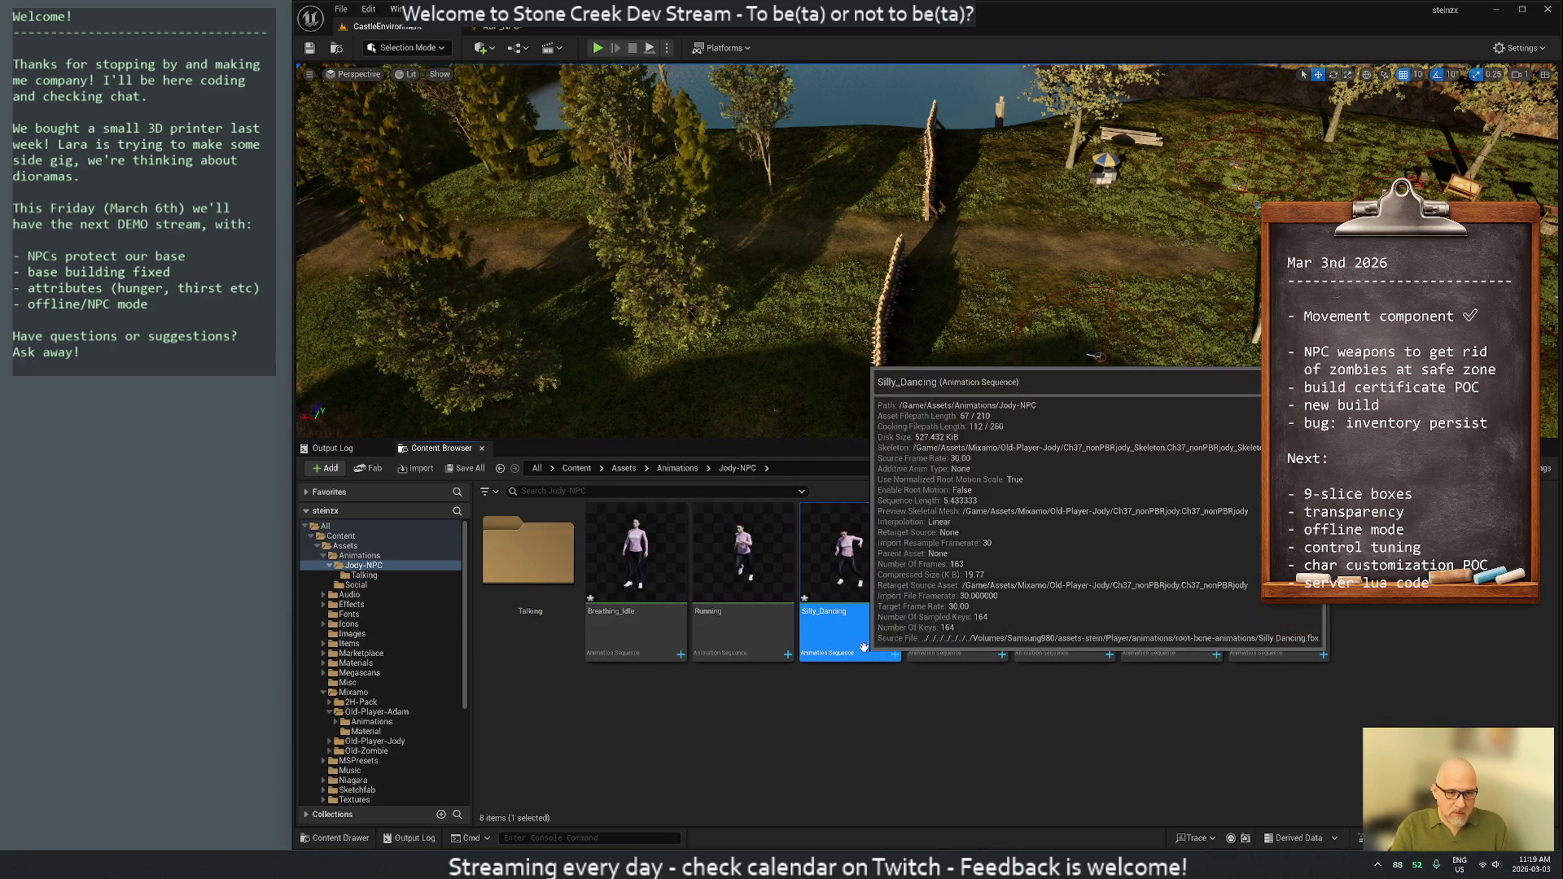
{"action": "left_click_drag", "start_coordinate": [867, 560], "coordinate": [370, 575]}
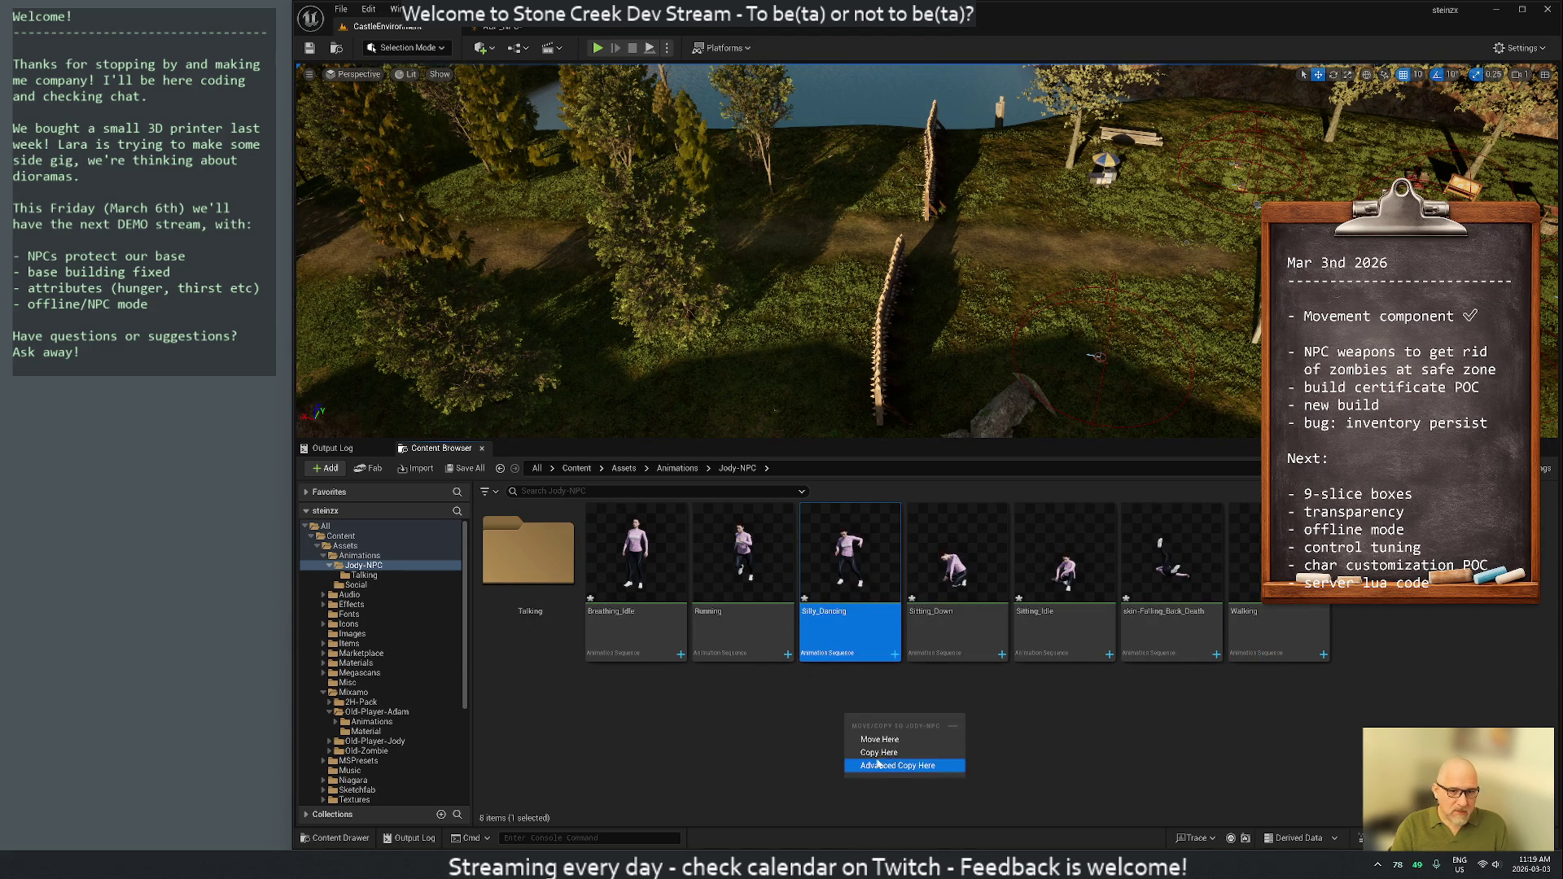
{"action": "left_click", "coordinate": [1116, 734]}
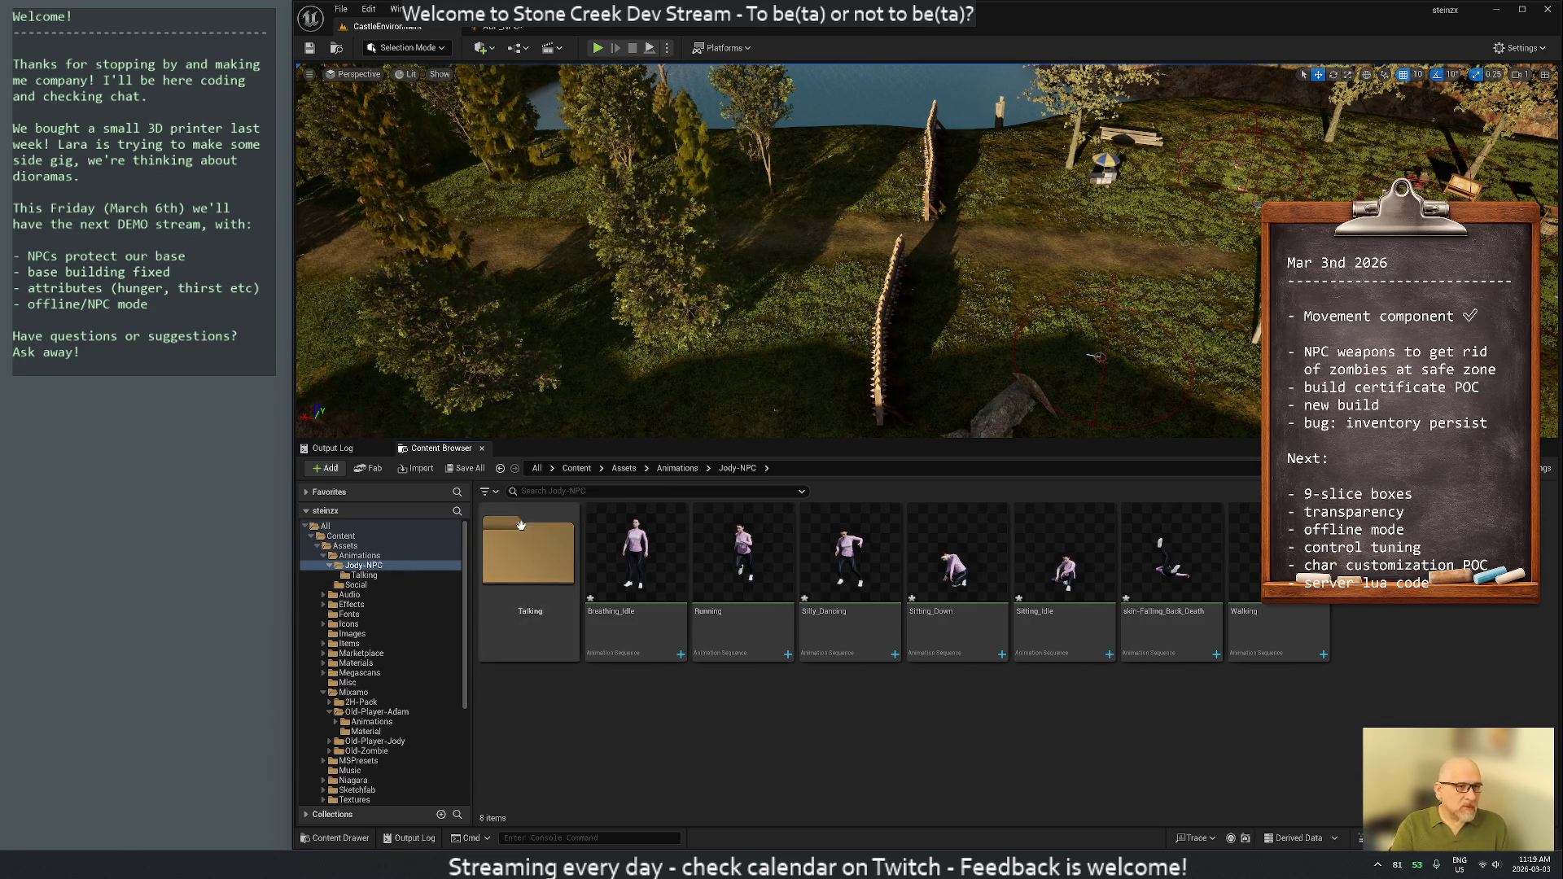
{"action": "left_click", "coordinate": [534, 33]}
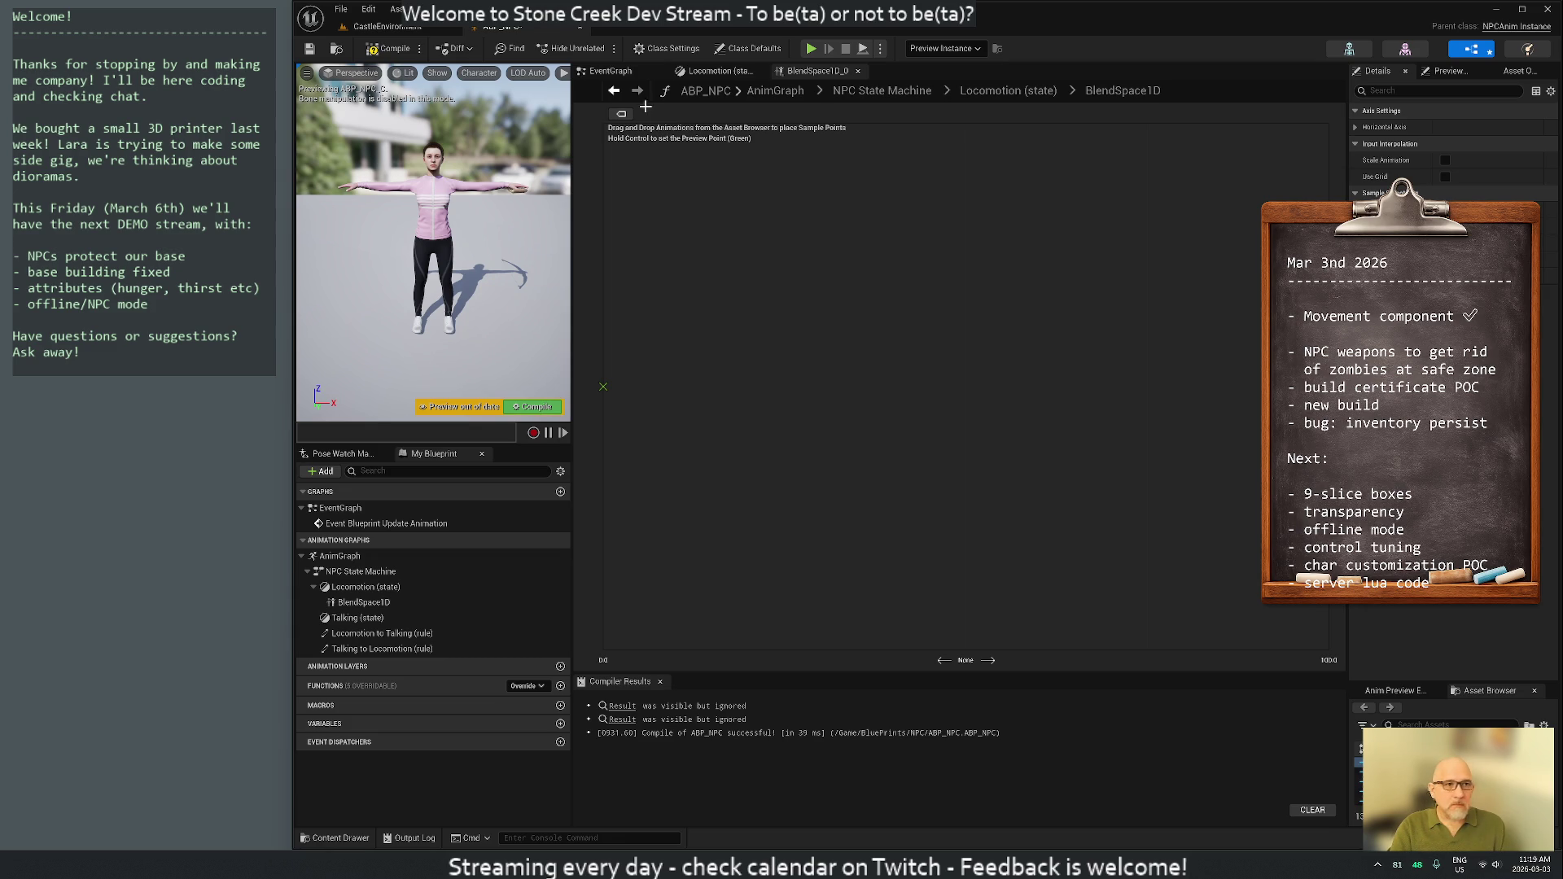
Wire Ground Speed into the Locomotion BlendSpace1D node and open its blend space asset
{"action": "left_click", "coordinate": [715, 71]}
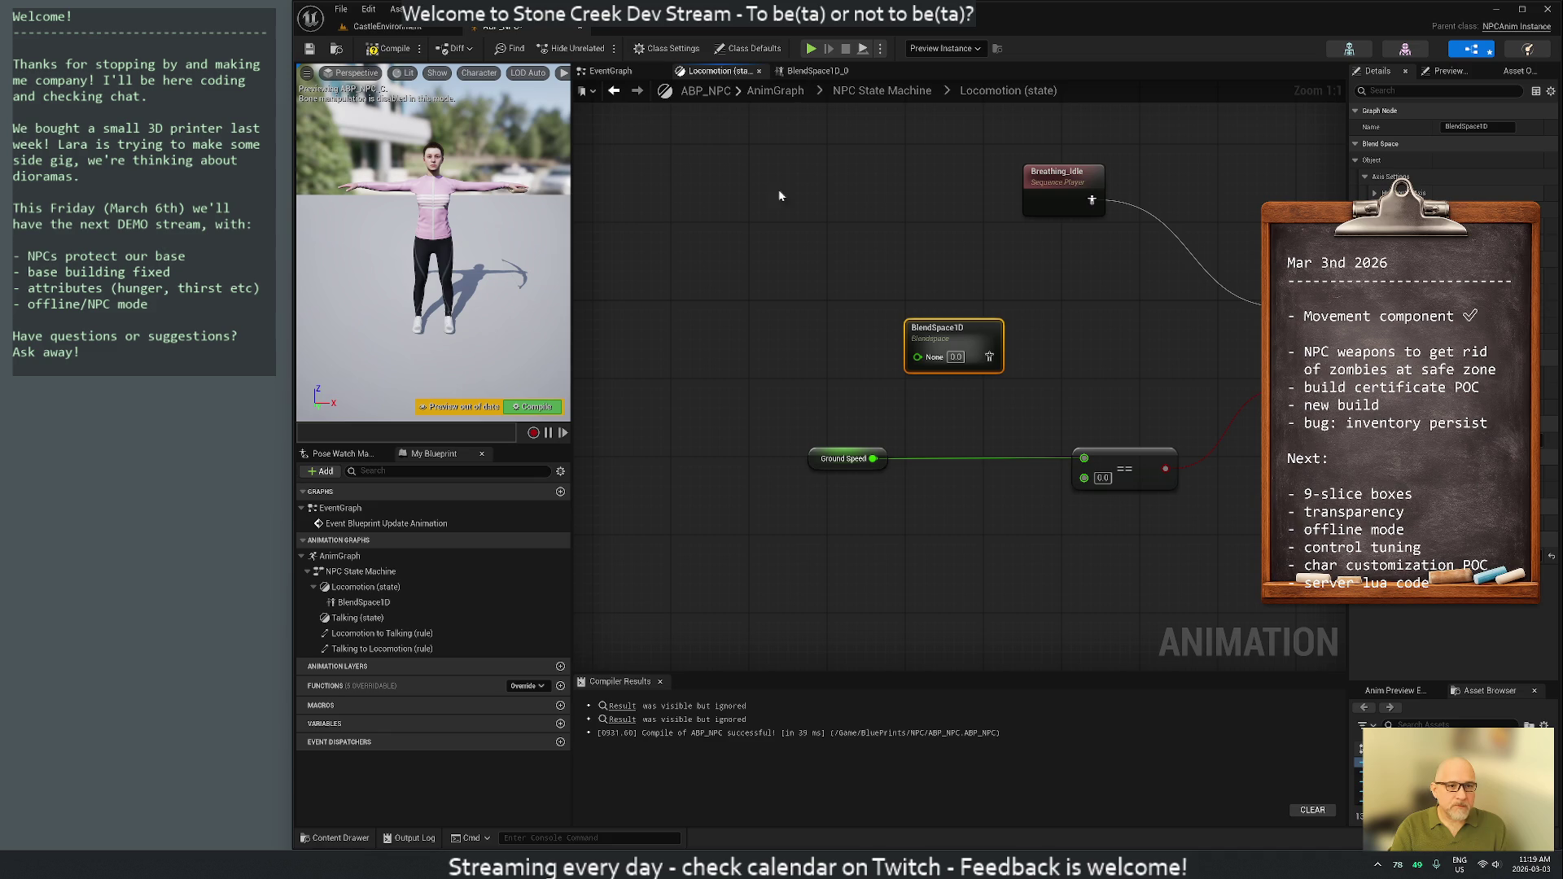
{"action": "mouse_move", "coordinate": [873, 458]}
{"action": "left_mouse_down"}
{"action": "mouse_move", "coordinate": [920, 423]}
{"action": "mouse_move", "coordinate": [917, 357]}
{"action": "mouse_move", "coordinate": [1063, 297]}
{"action": "mouse_move", "coordinate": [1181, 330]}
{"action": "mouse_move", "coordinate": [1274, 326]}
{"action": "left_mouse_up"}
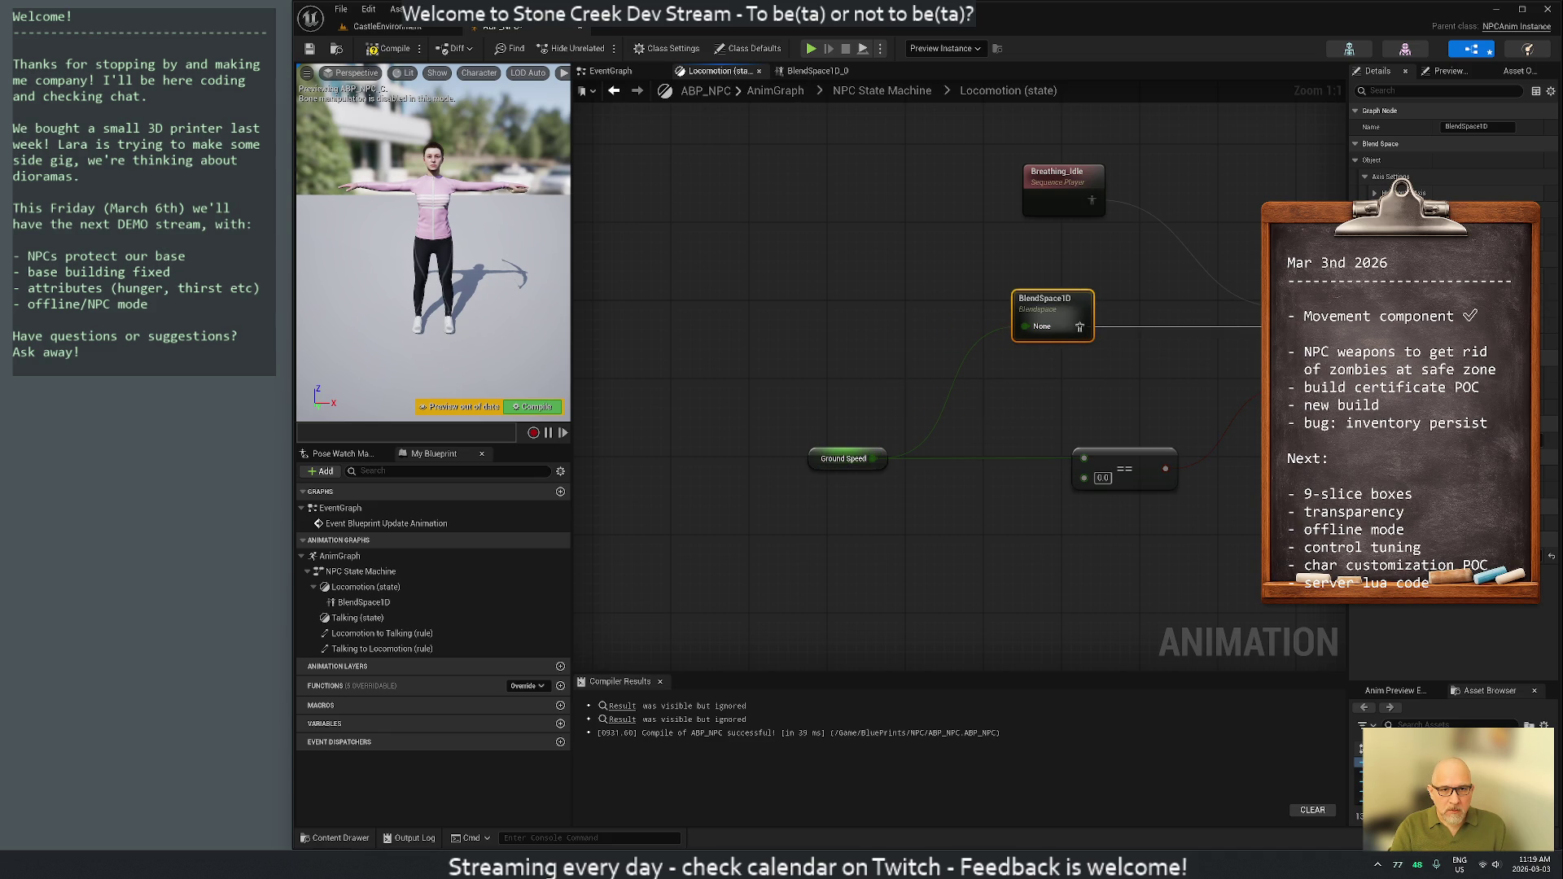
{"action": "double_click", "coordinate": [1033, 297]}
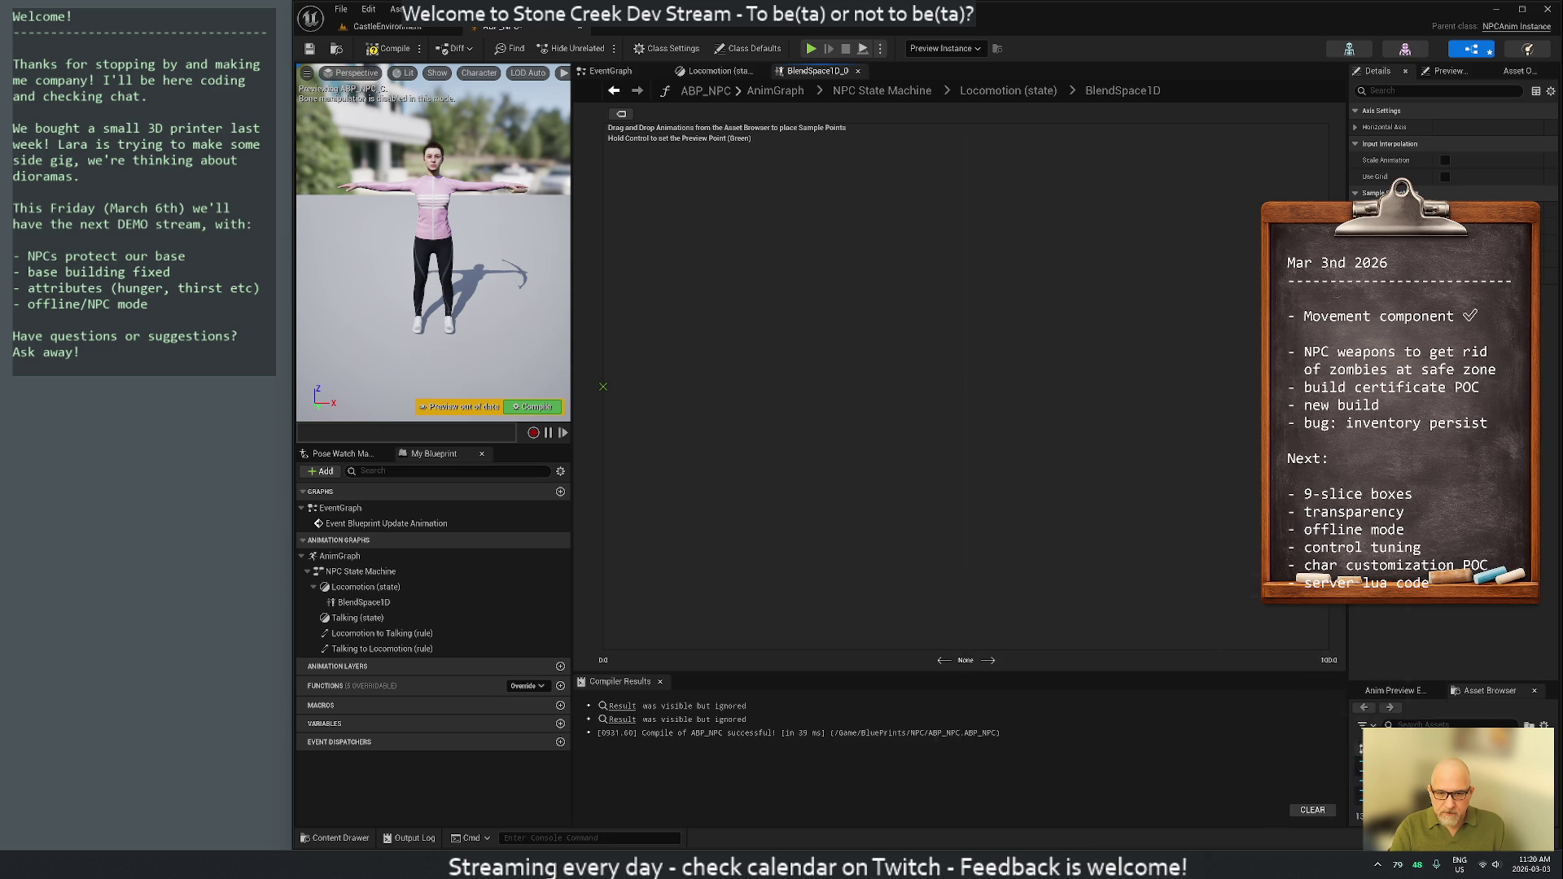
Place an idle animation at the blend space's low end as sample Idle
{"action": "mouse_move", "coordinate": [1358, 763]}
{"action": "left_mouse_down"}
{"action": "mouse_move", "coordinate": [942, 540]}
{"action": "mouse_move", "coordinate": [702, 457]}
{"action": "mouse_move", "coordinate": [612, 394]}
{"action": "mouse_move", "coordinate": [611, 419]}
{"action": "mouse_move", "coordinate": [602, 389]}
{"action": "left_mouse_up"}
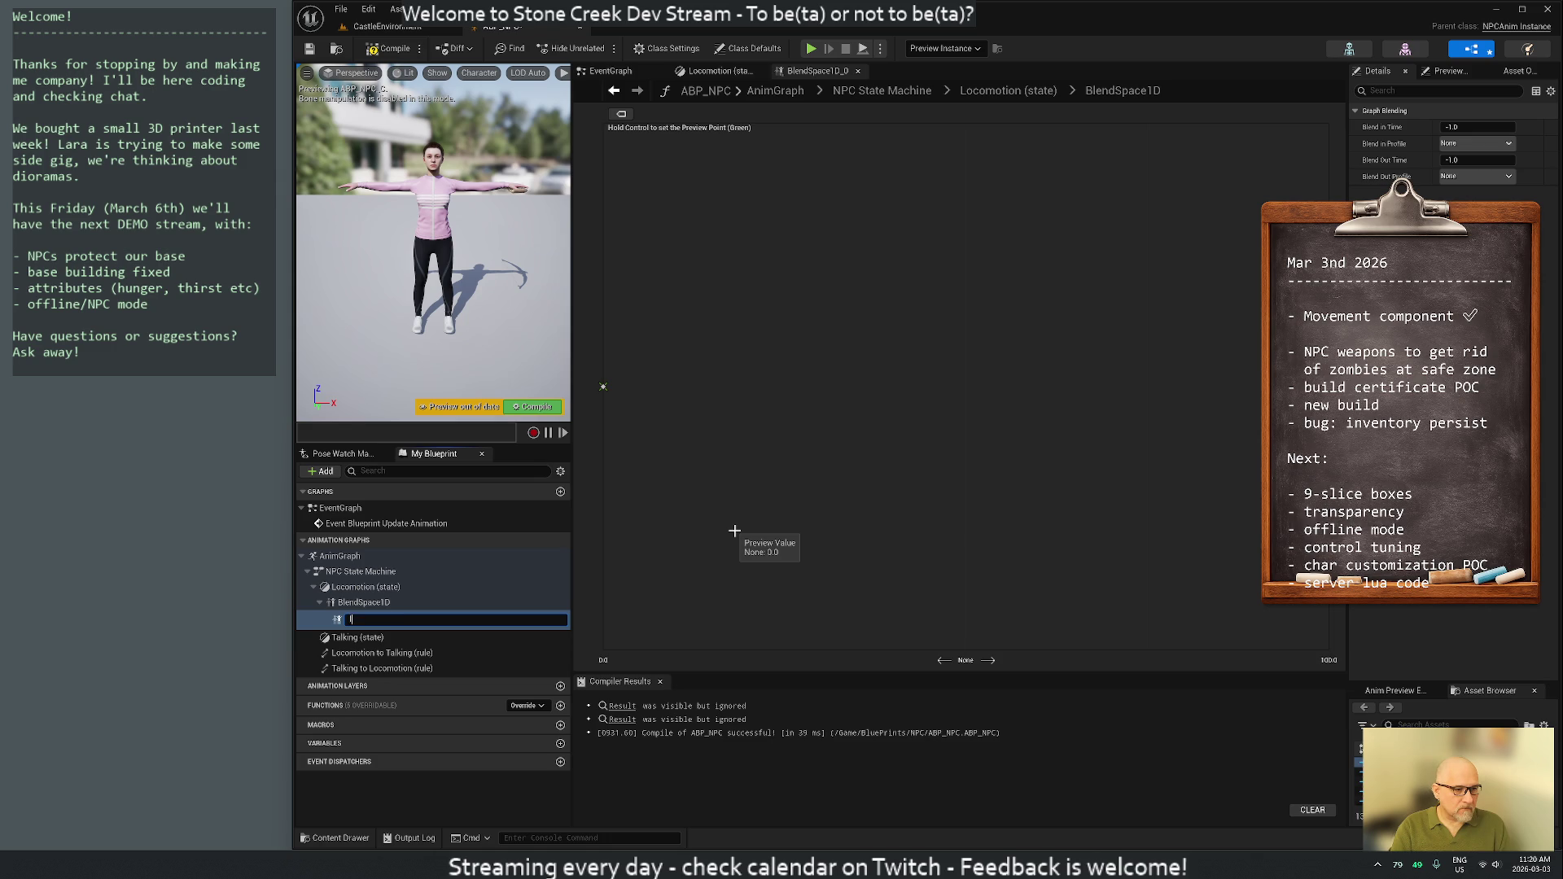
{"action": "type", "text": "Idle"}
{"action": "key", "text": "Return"}
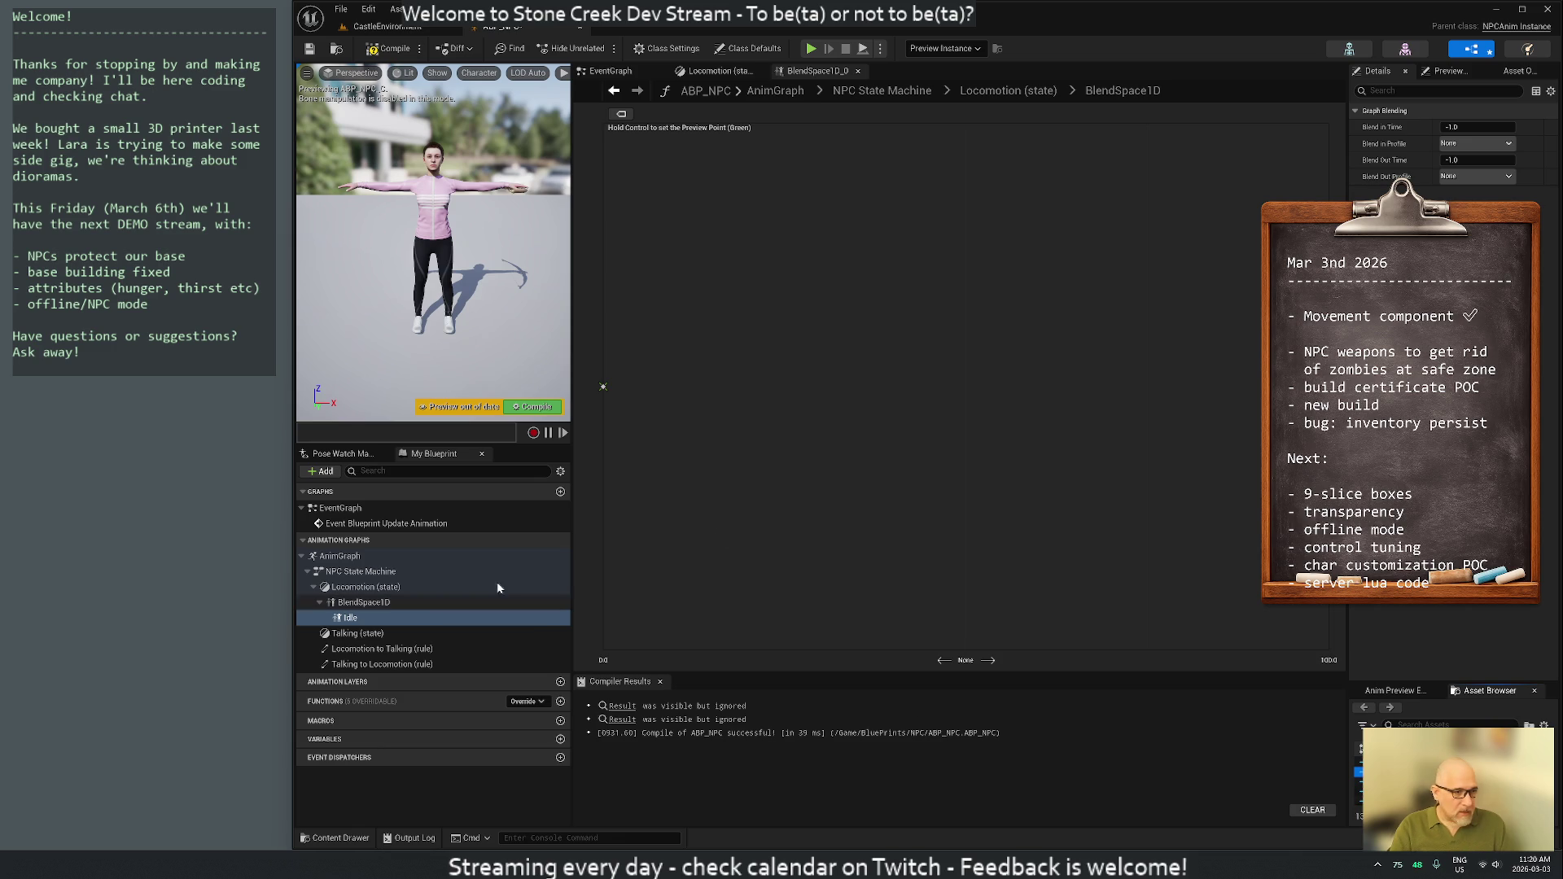
{"action": "left_click", "coordinate": [1000, 331]}
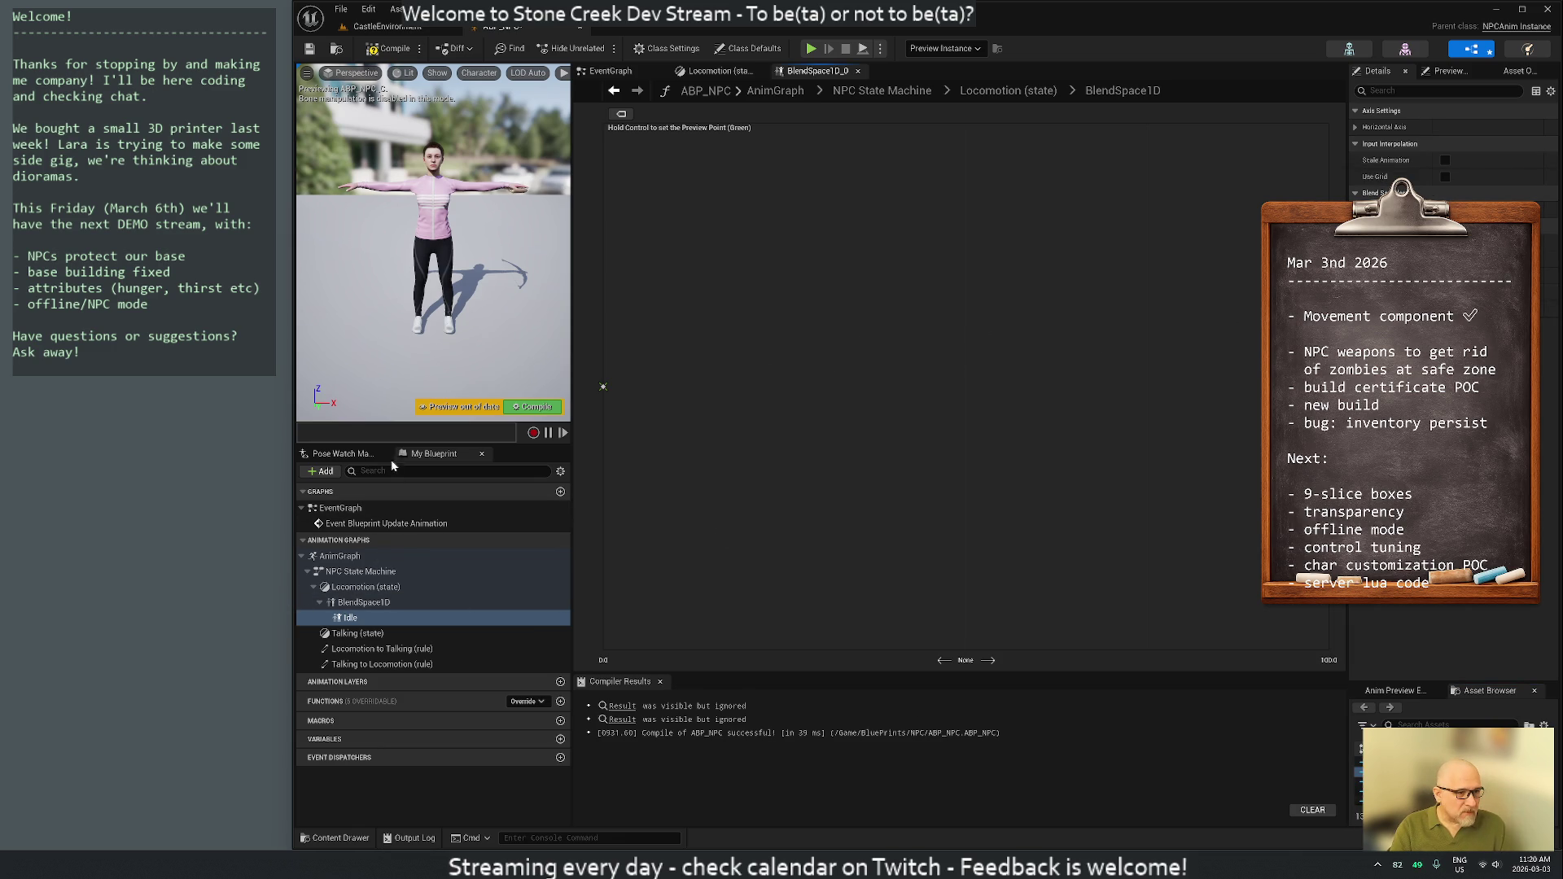
{"action": "left_click", "coordinate": [344, 454]}
{"action": "left_click", "coordinate": [415, 454]}
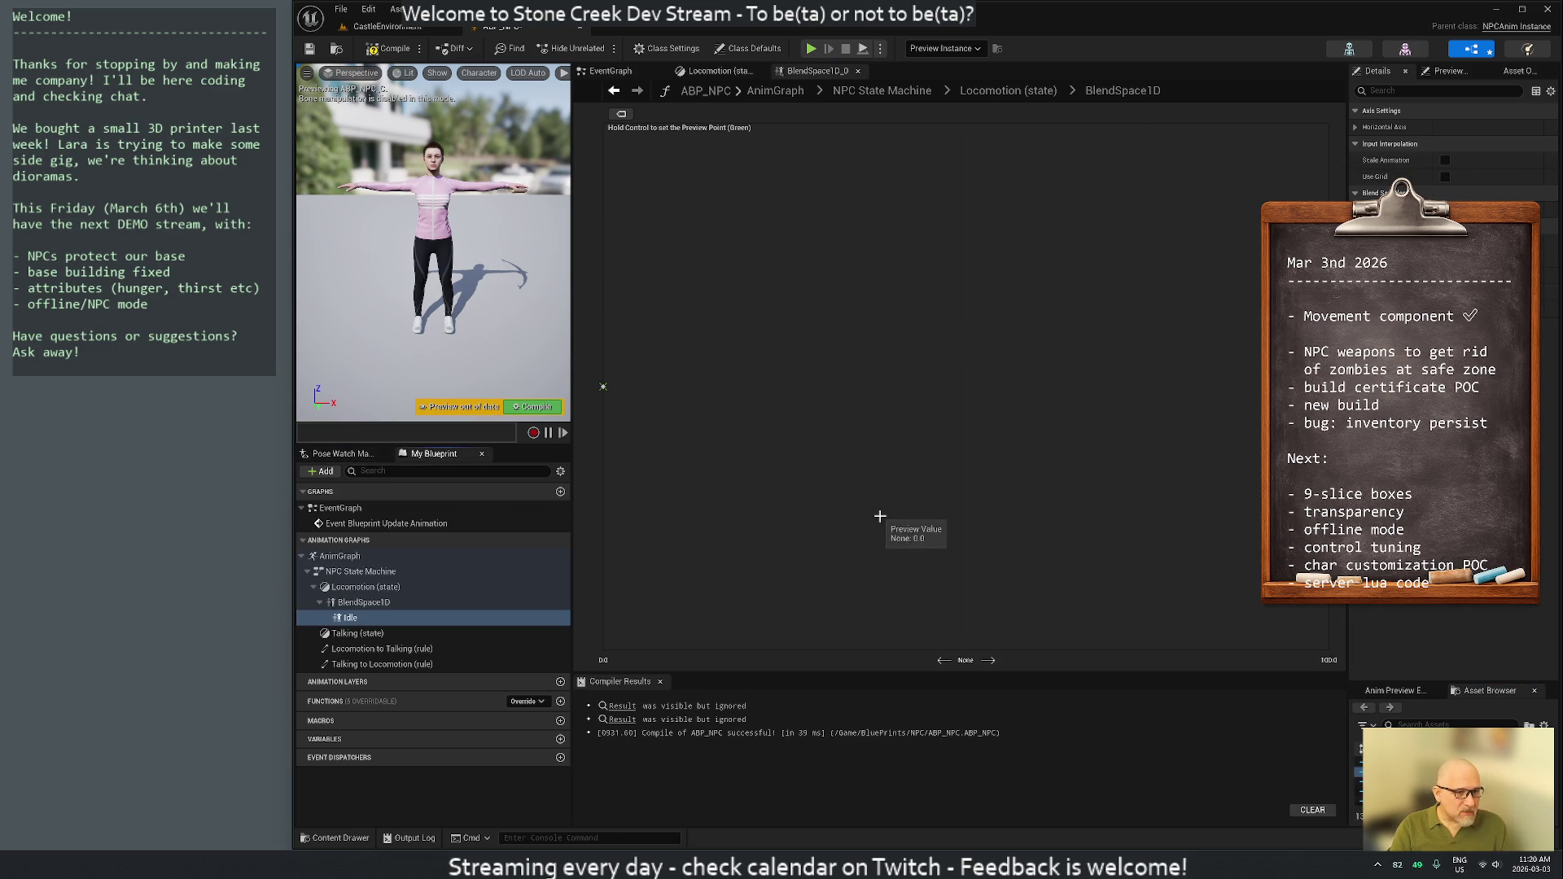
Add NewSample and NewSample1 near speed 296, step the paused preview, and return to Locomotion
{"action": "left_click", "coordinate": [603, 387]}
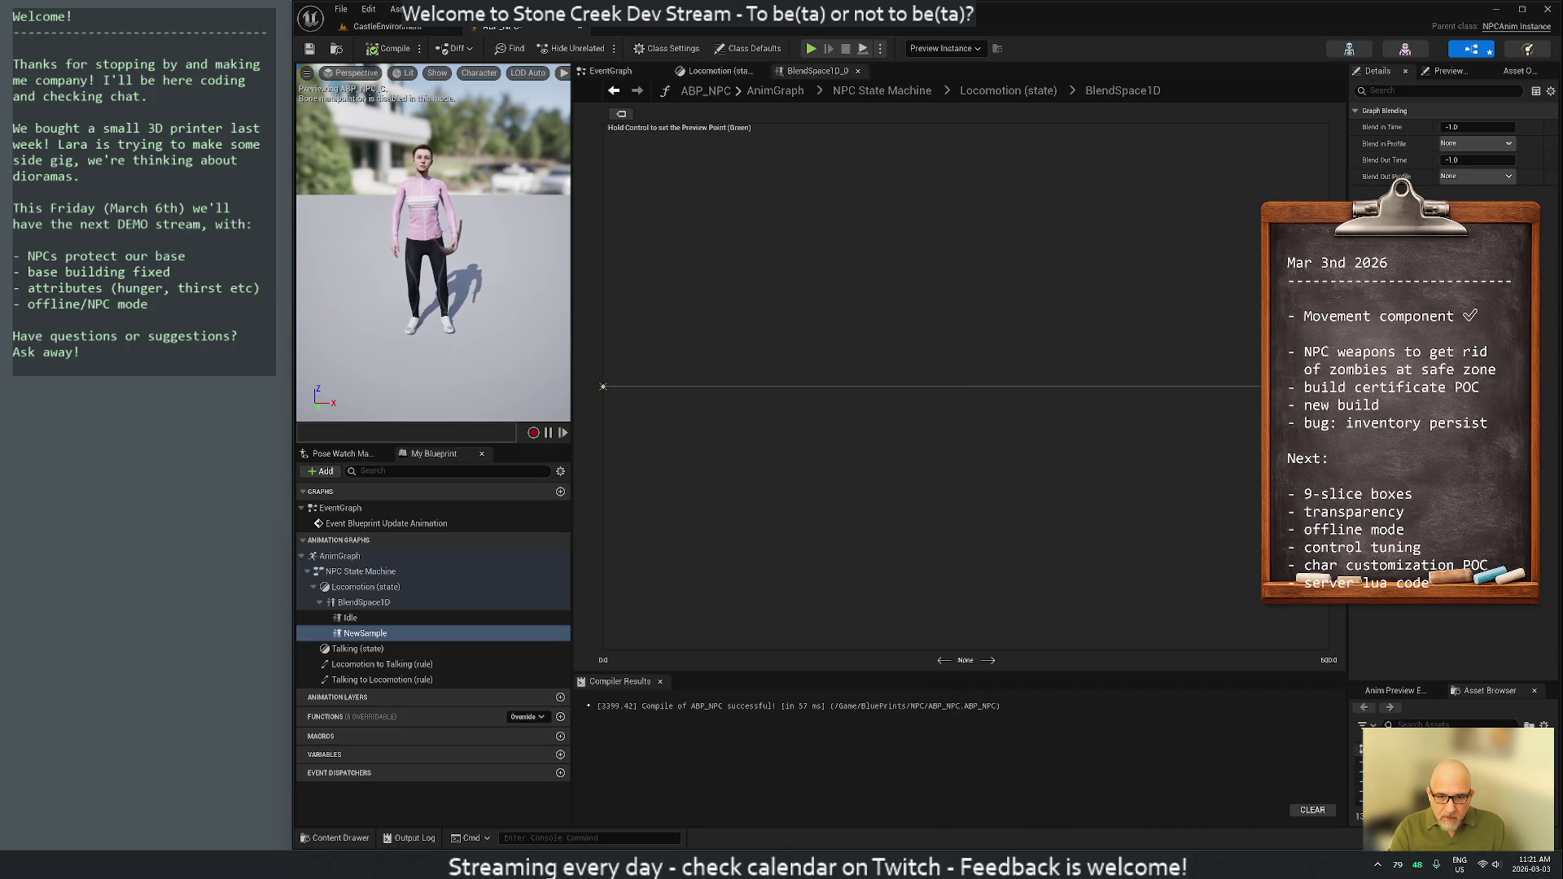
{"action": "mouse_move", "coordinate": [1384, 800]}
{"action": "left_mouse_down"}
{"action": "mouse_move", "coordinate": [982, 389]}
{"action": "mouse_move", "coordinate": [894, 388]}
{"action": "mouse_move", "coordinate": [962, 386]}
{"action": "left_mouse_up"}
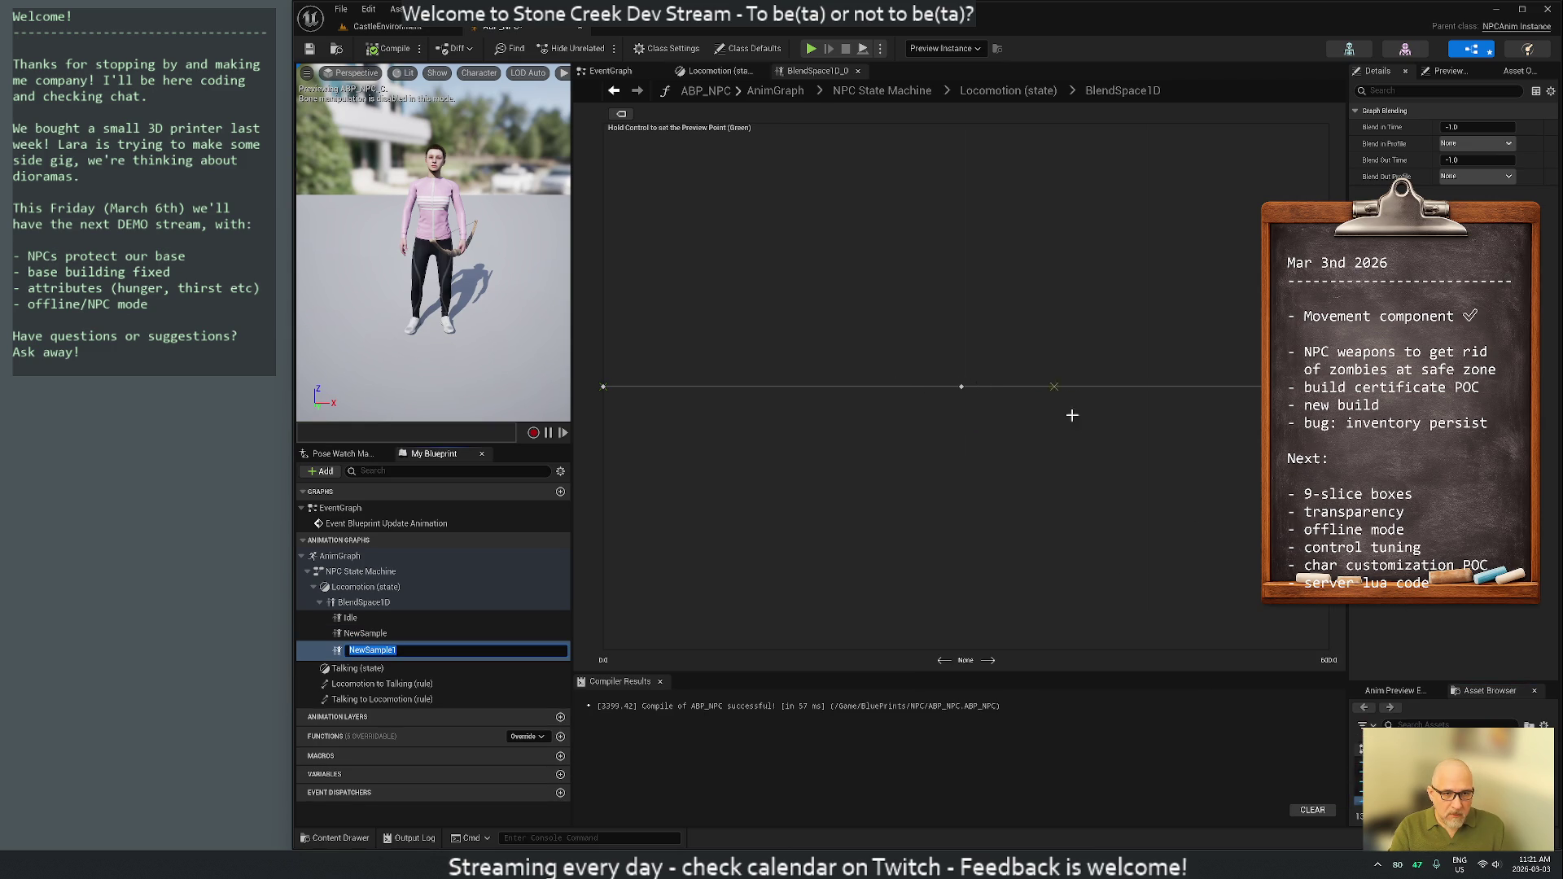
{"action": "left_click", "coordinate": [961, 386]}
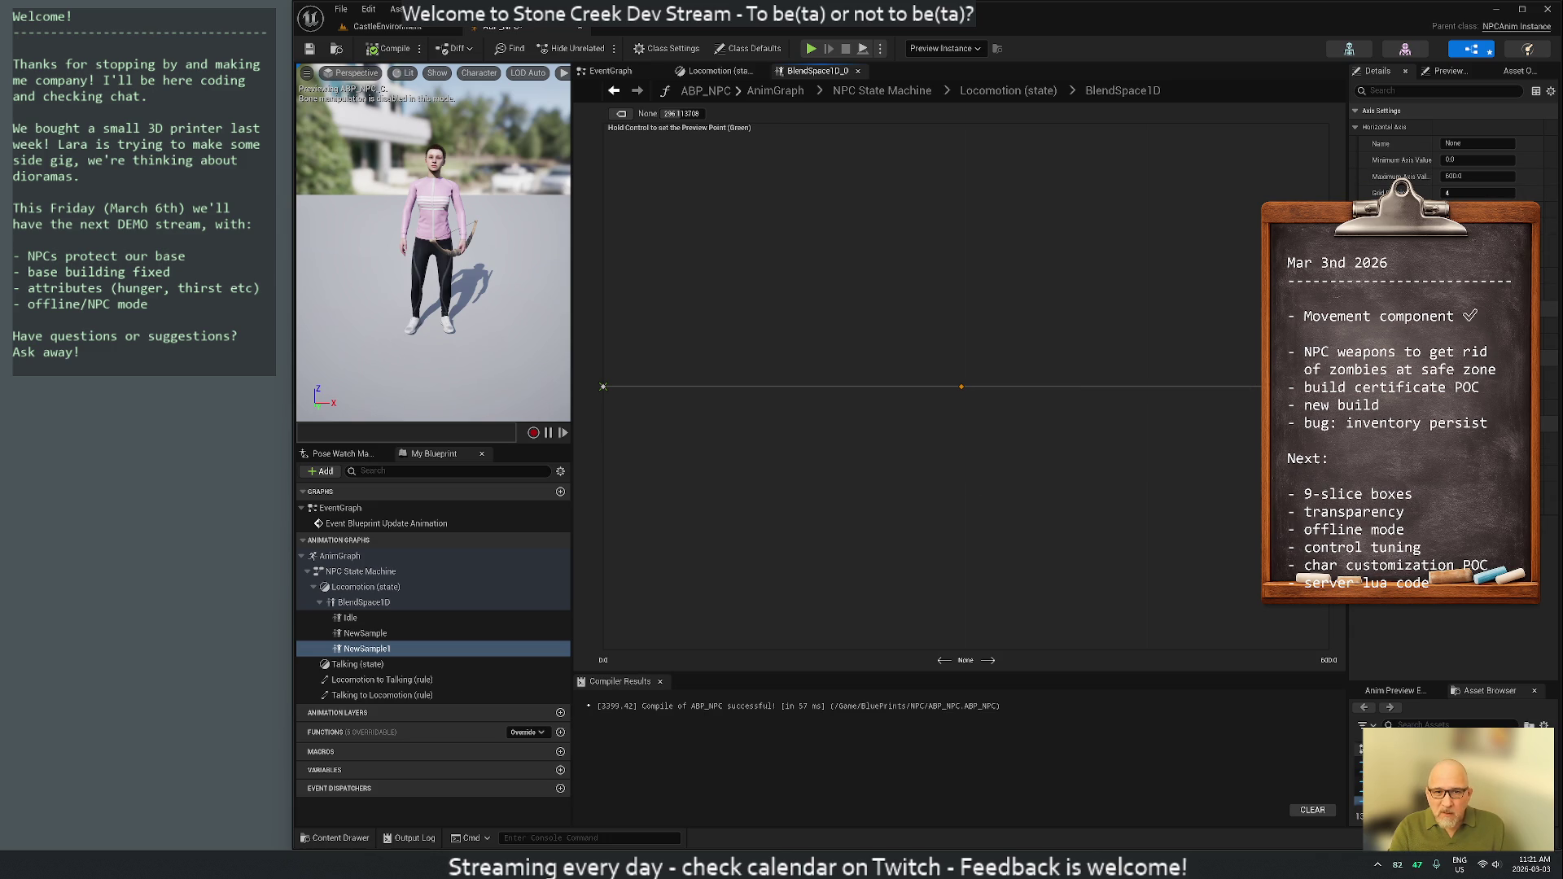
{"action": "mouse_move", "coordinate": [962, 390]}
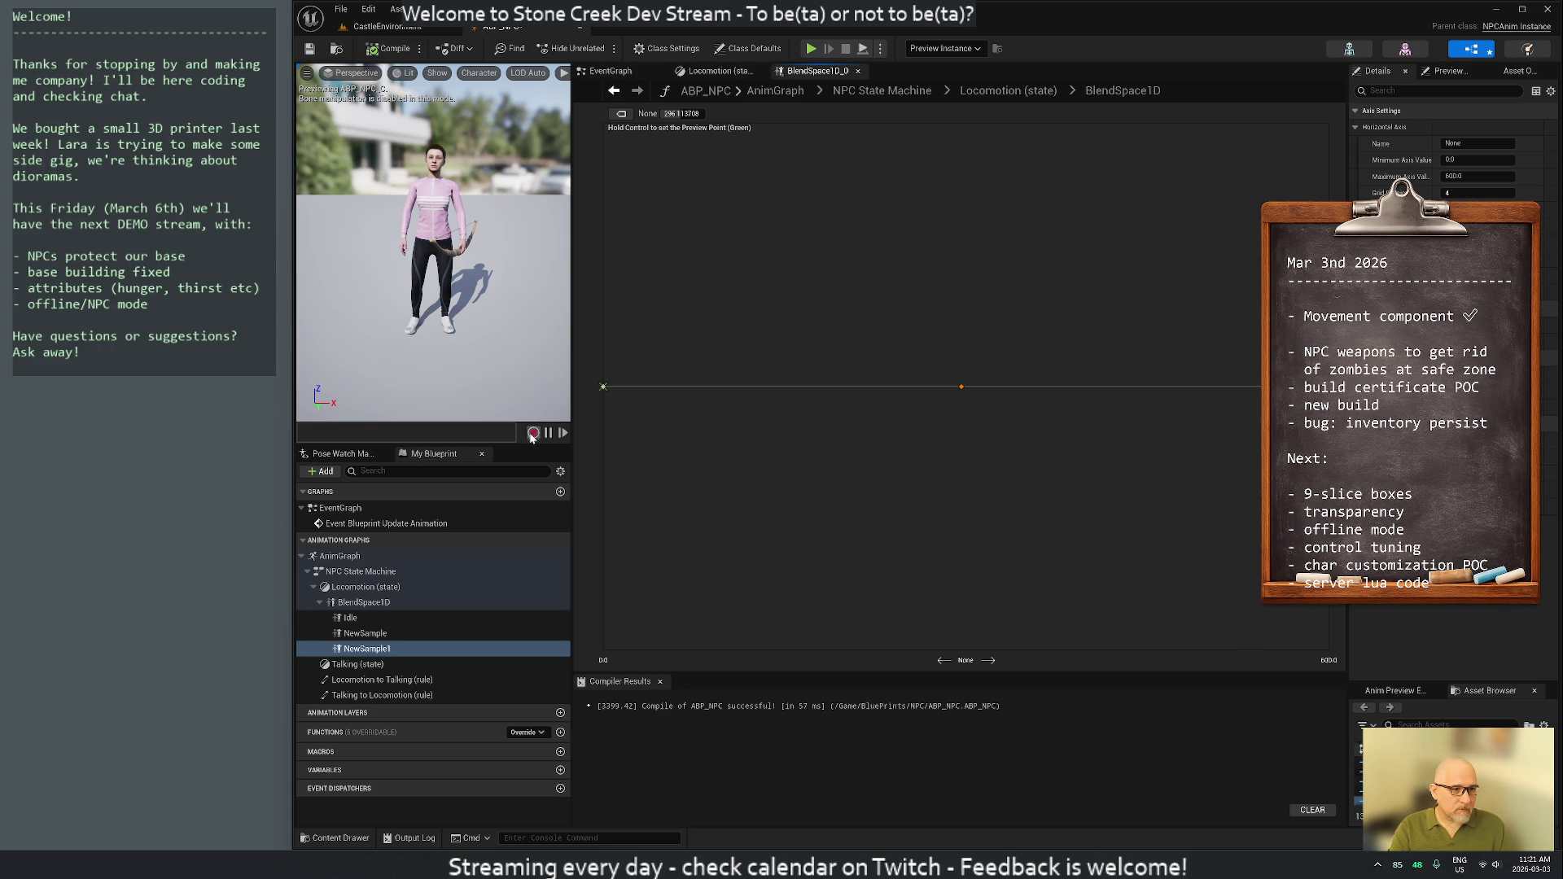
{"action": "left_click", "coordinate": [563, 434]}
{"action": "left_click", "coordinate": [564, 435]}
{"action": "left_click", "coordinate": [562, 437]}
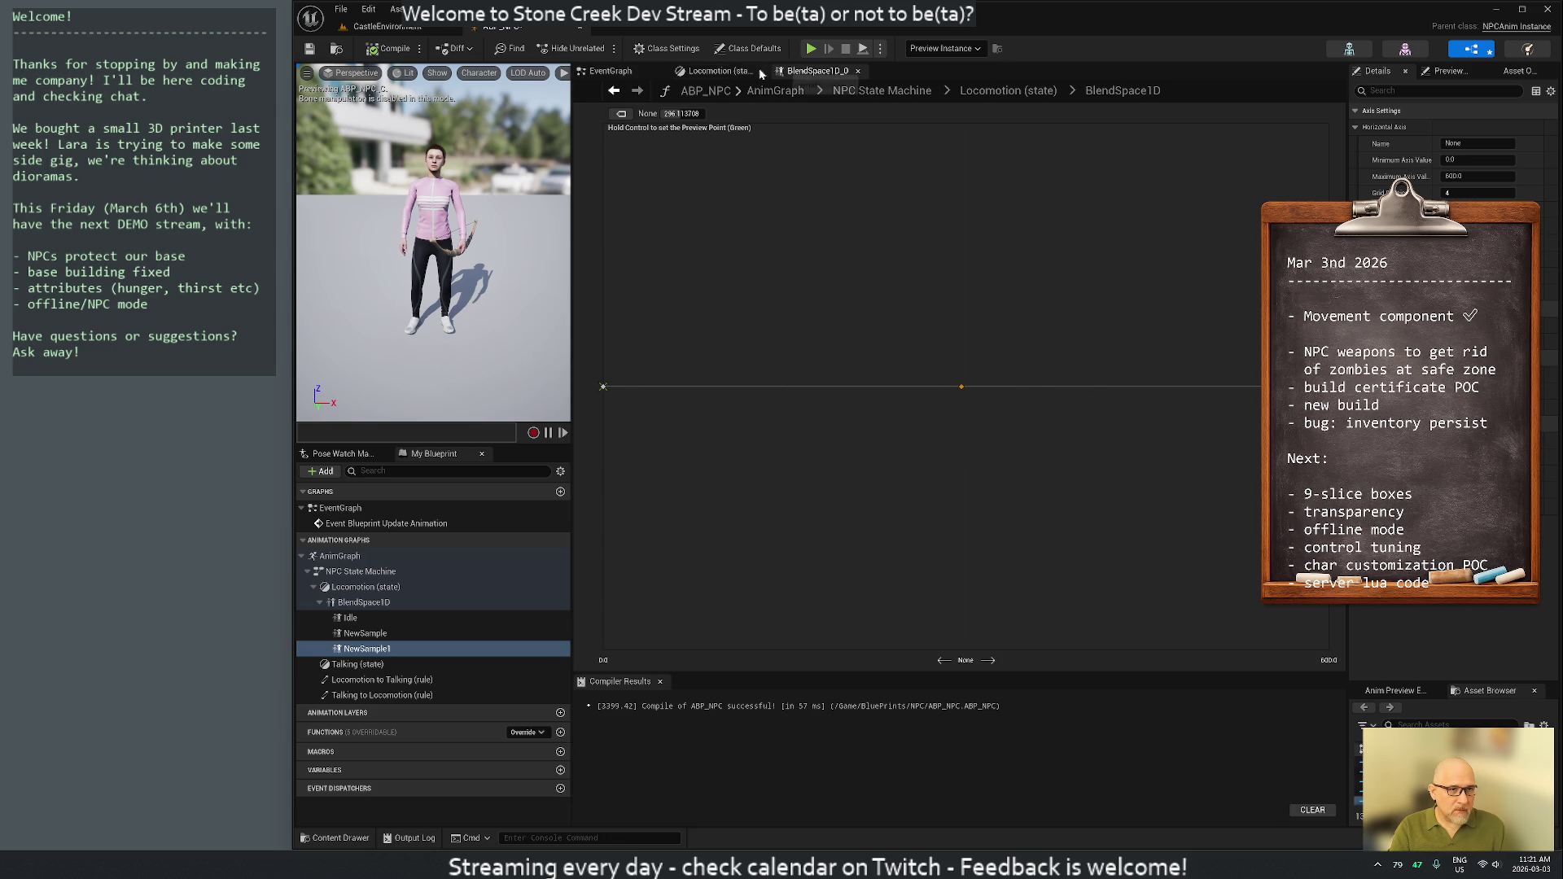
{"action": "left_click", "coordinate": [733, 71]}
{"action": "left_click", "coordinate": [1046, 353]}
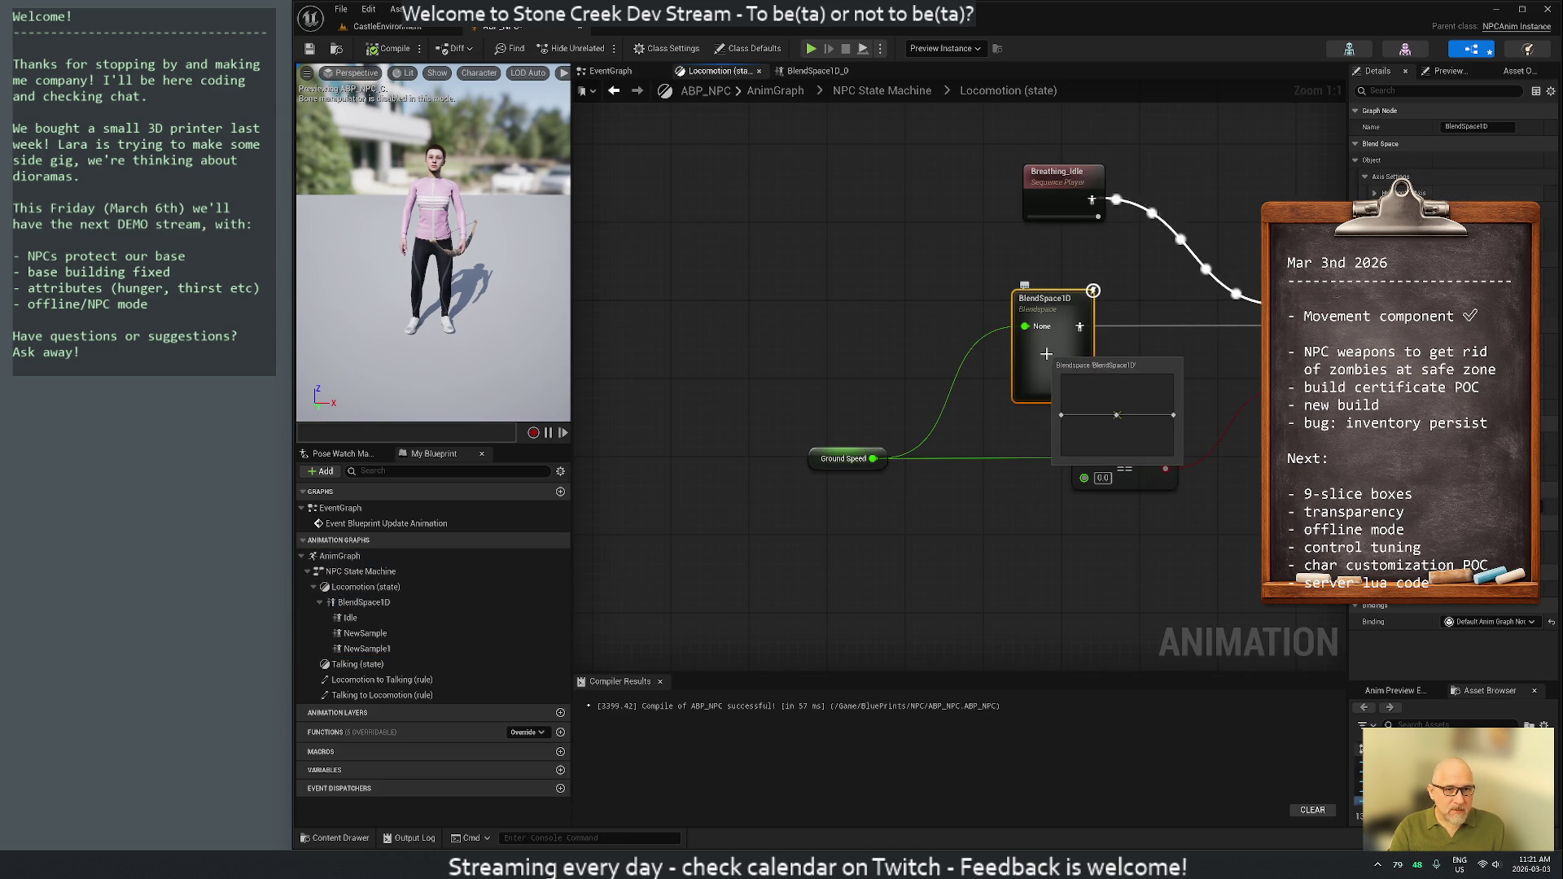
Delete the BlendSpace1D node from the Locomotion graph
{"action": "key", "text": "Delete"}
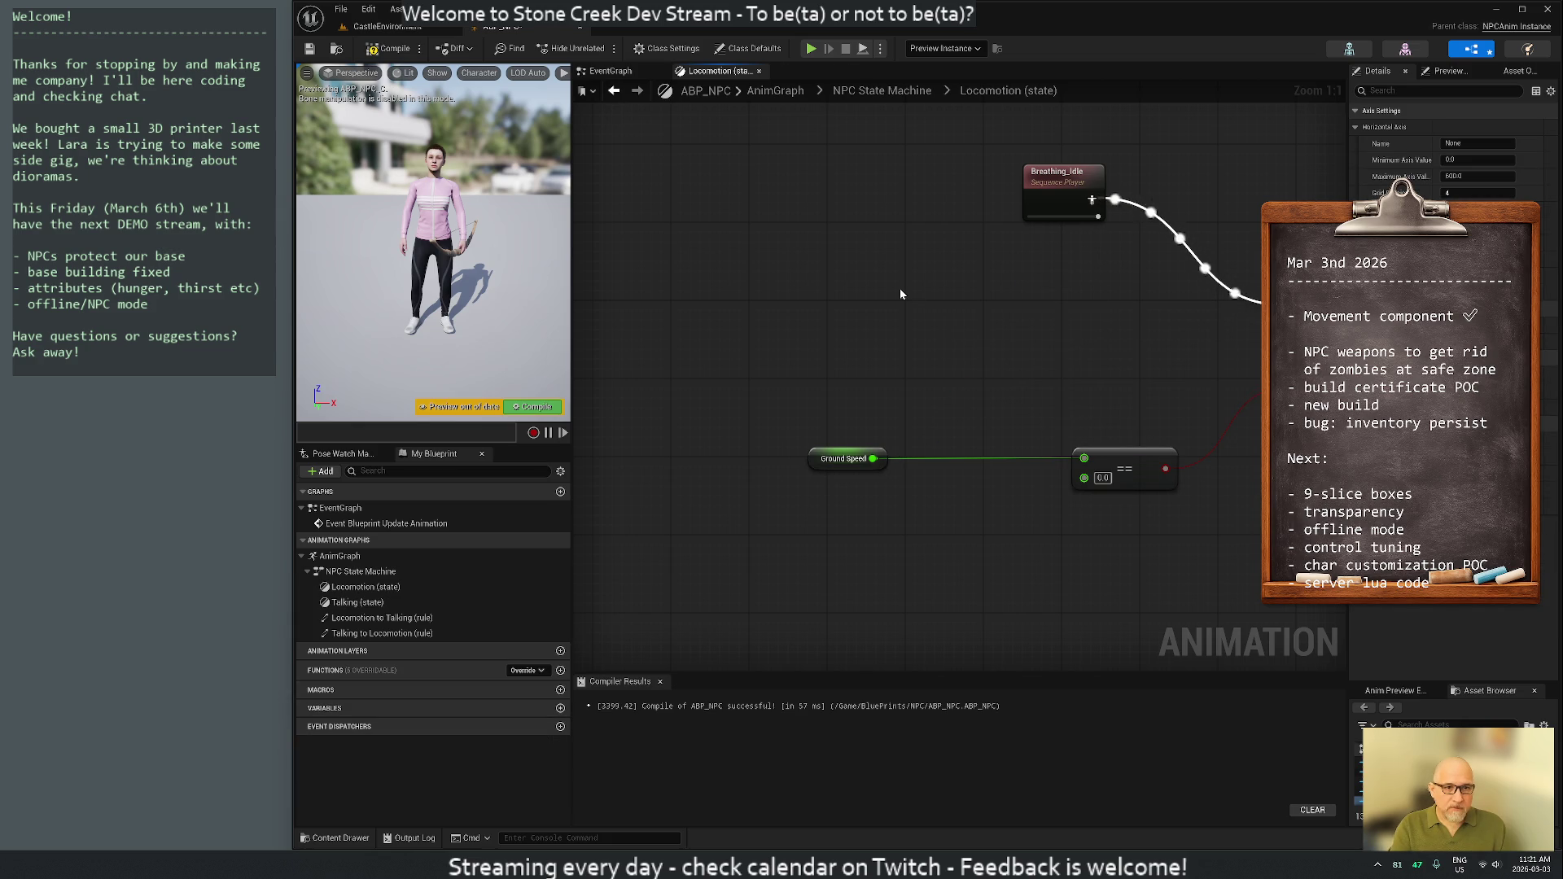
{"action": "right_click", "coordinate": [904, 321]}
{"action": "left_click", "coordinate": [837, 353]}
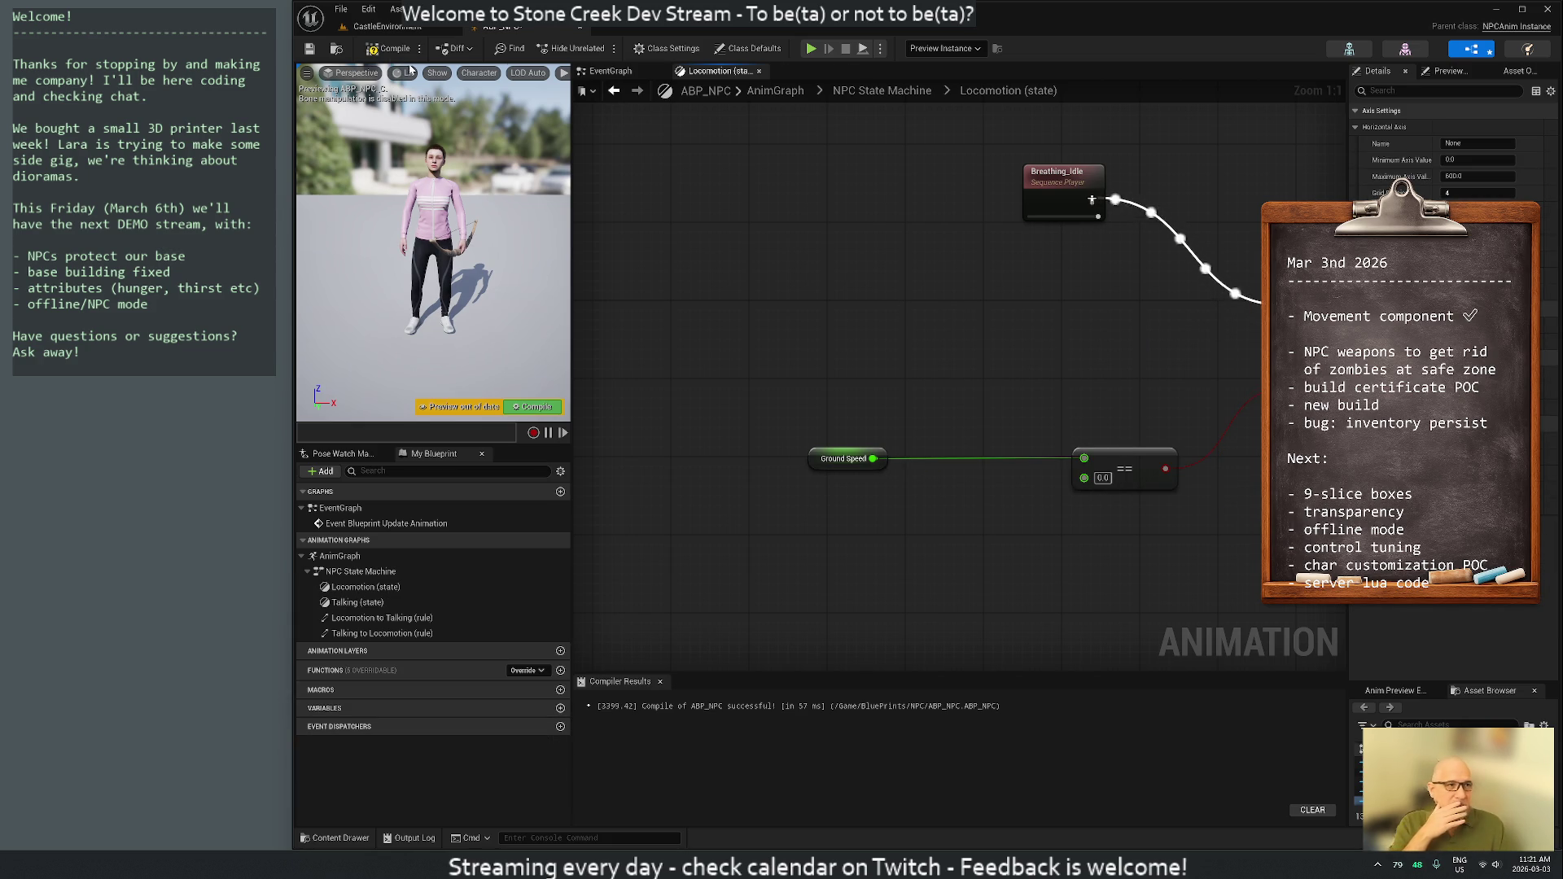
In the CastleEnvironment Content Browser, browse Survivor Animations, then open BluePrints/NPC
{"action": "left_click", "coordinate": [384, 27]}
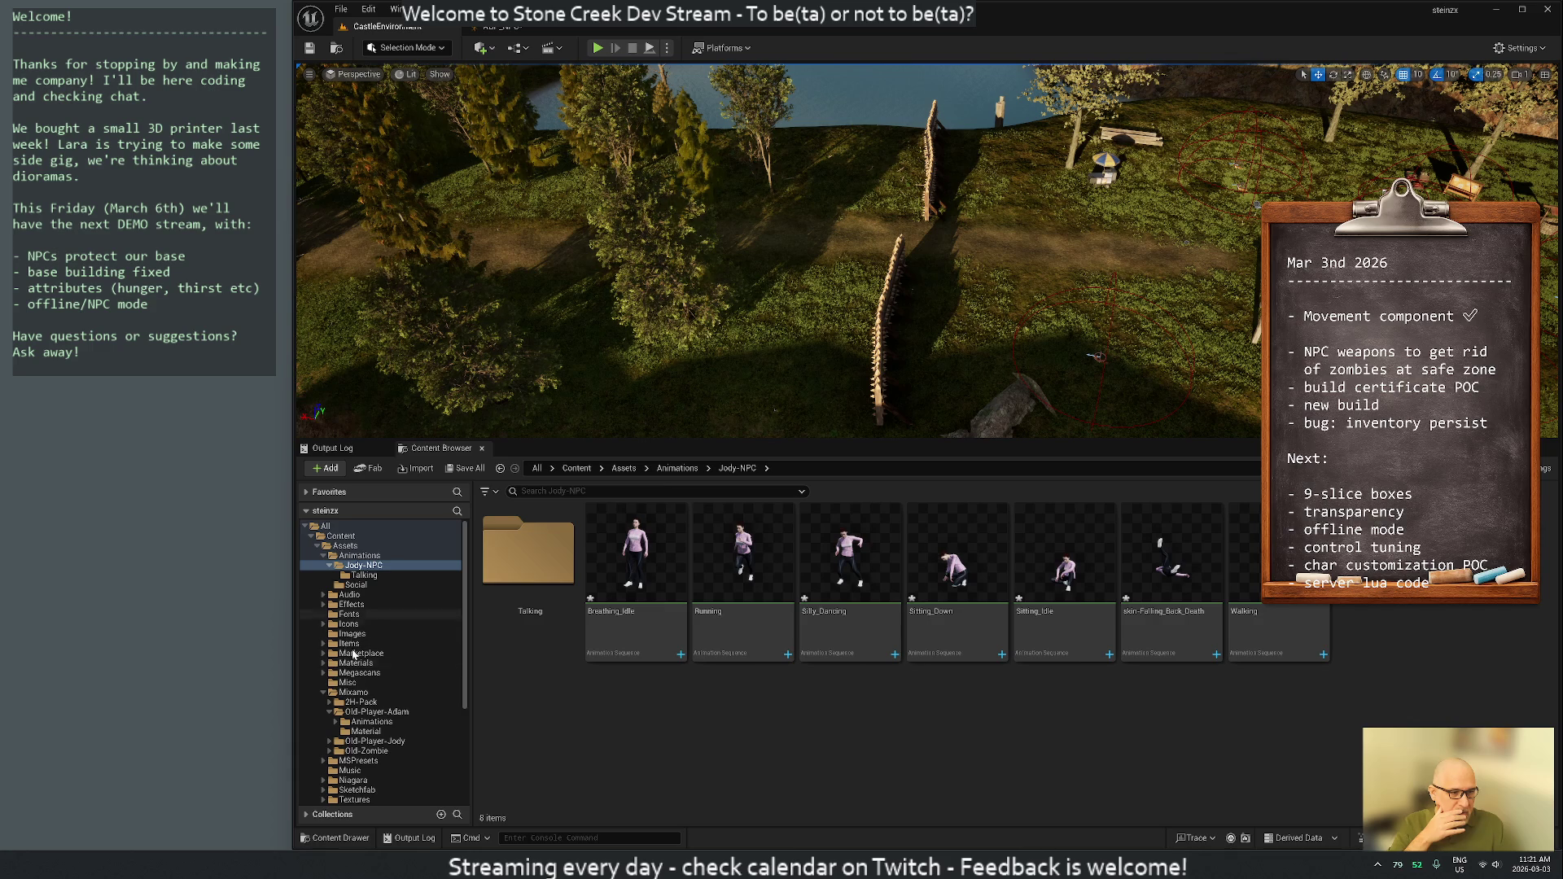
{"action": "scroll", "coordinate": [364, 730], "scroll_direction": "down", "scroll_amount": 2}
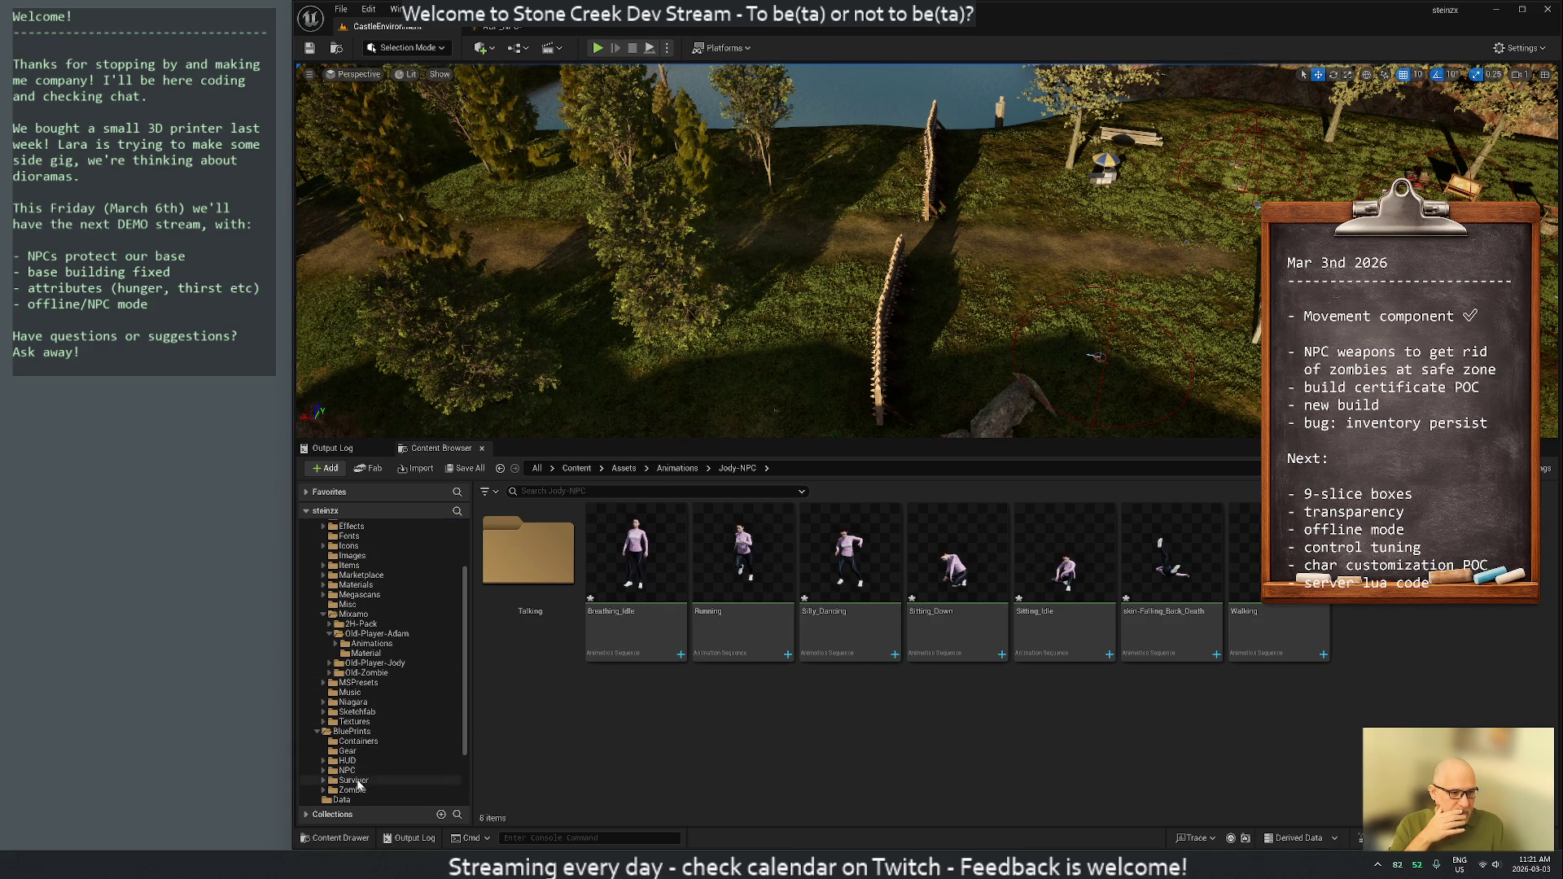
{"action": "left_click", "coordinate": [350, 780]}
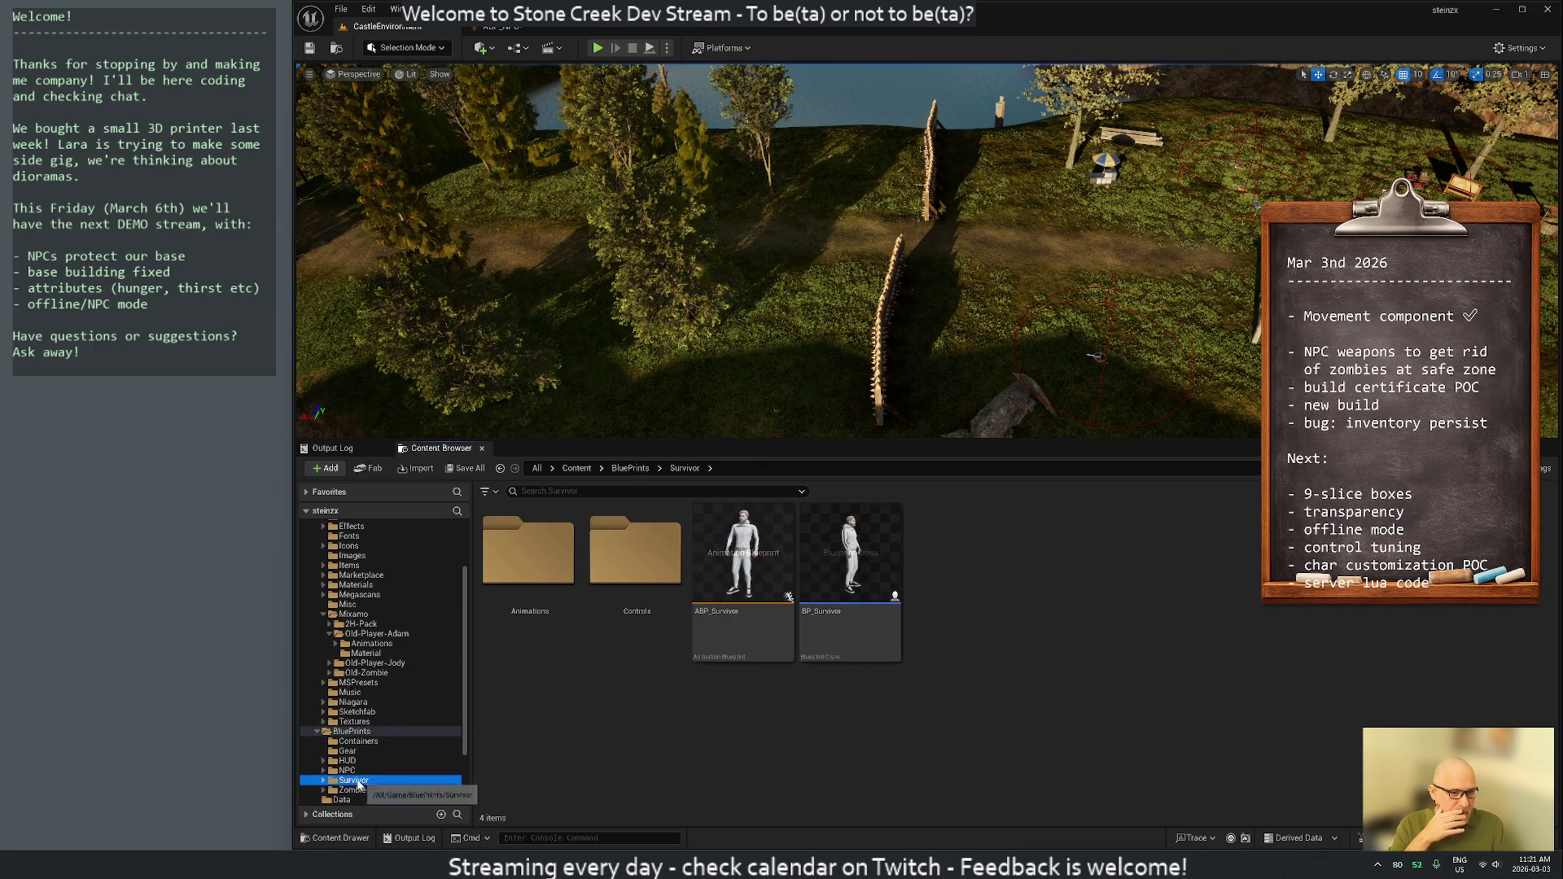
{"action": "double_click", "coordinate": [528, 561]}
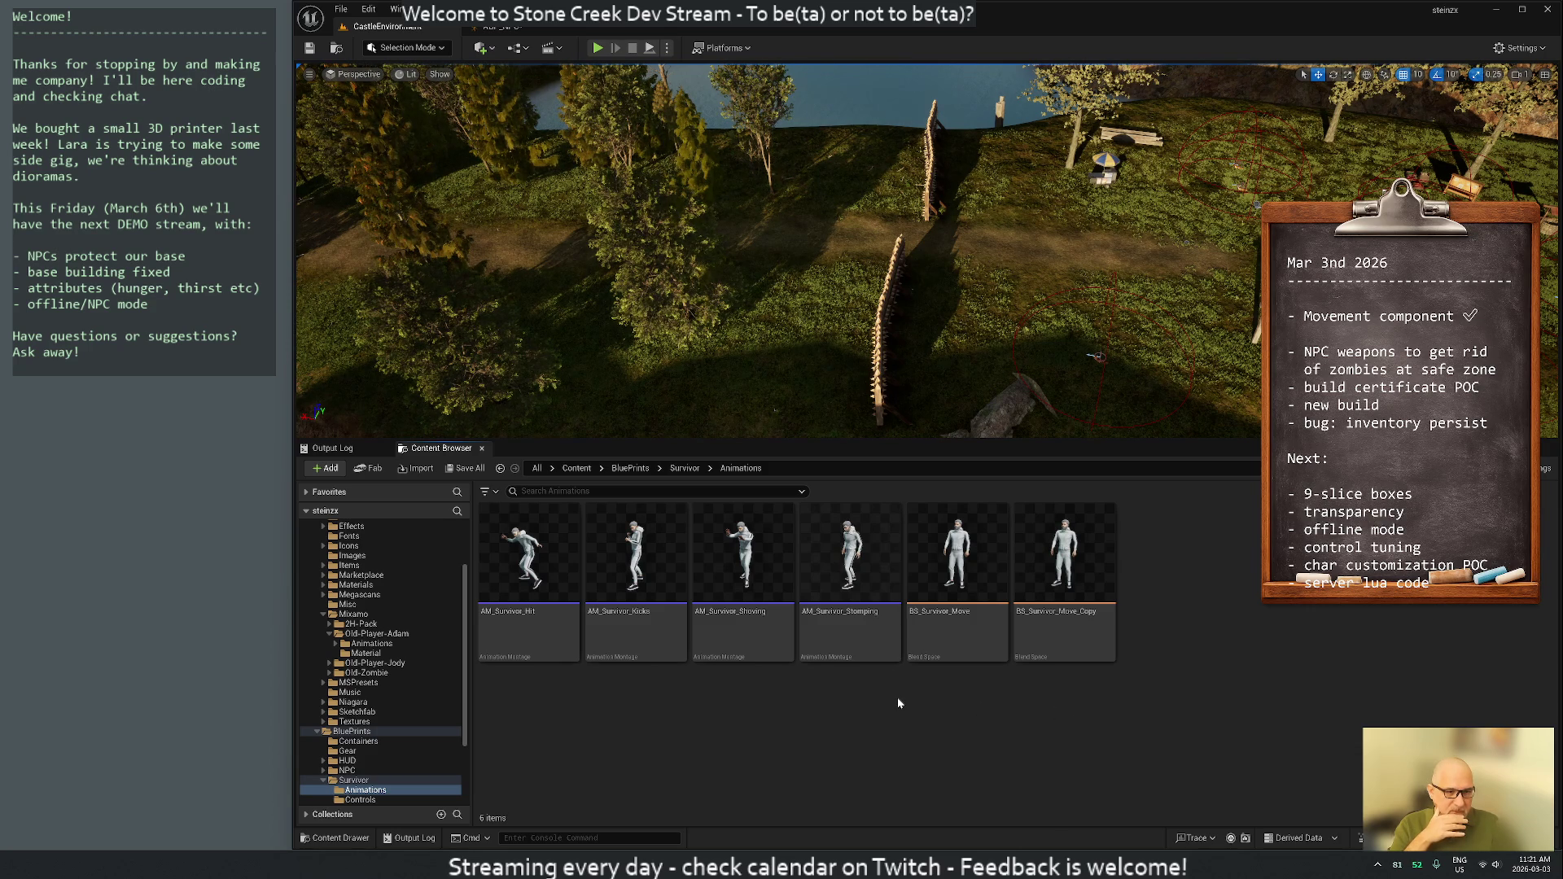
{"action": "key", "text": "alt+Left"}
{"action": "key", "text": "alt+Left"}
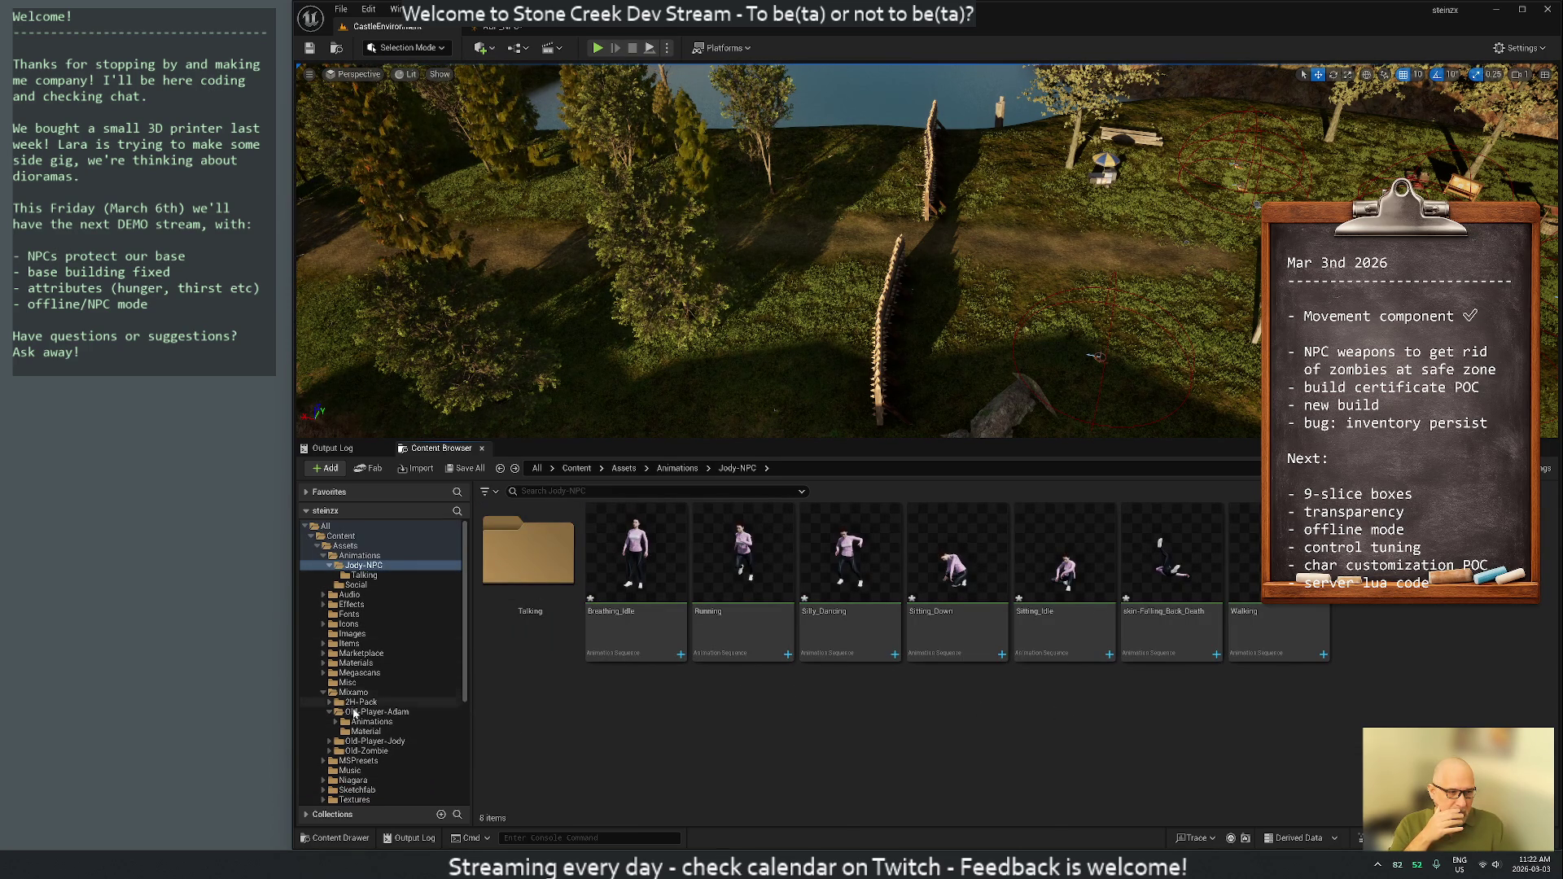
{"action": "scroll", "coordinate": [366, 733], "scroll_direction": "down", "scroll_amount": 3}
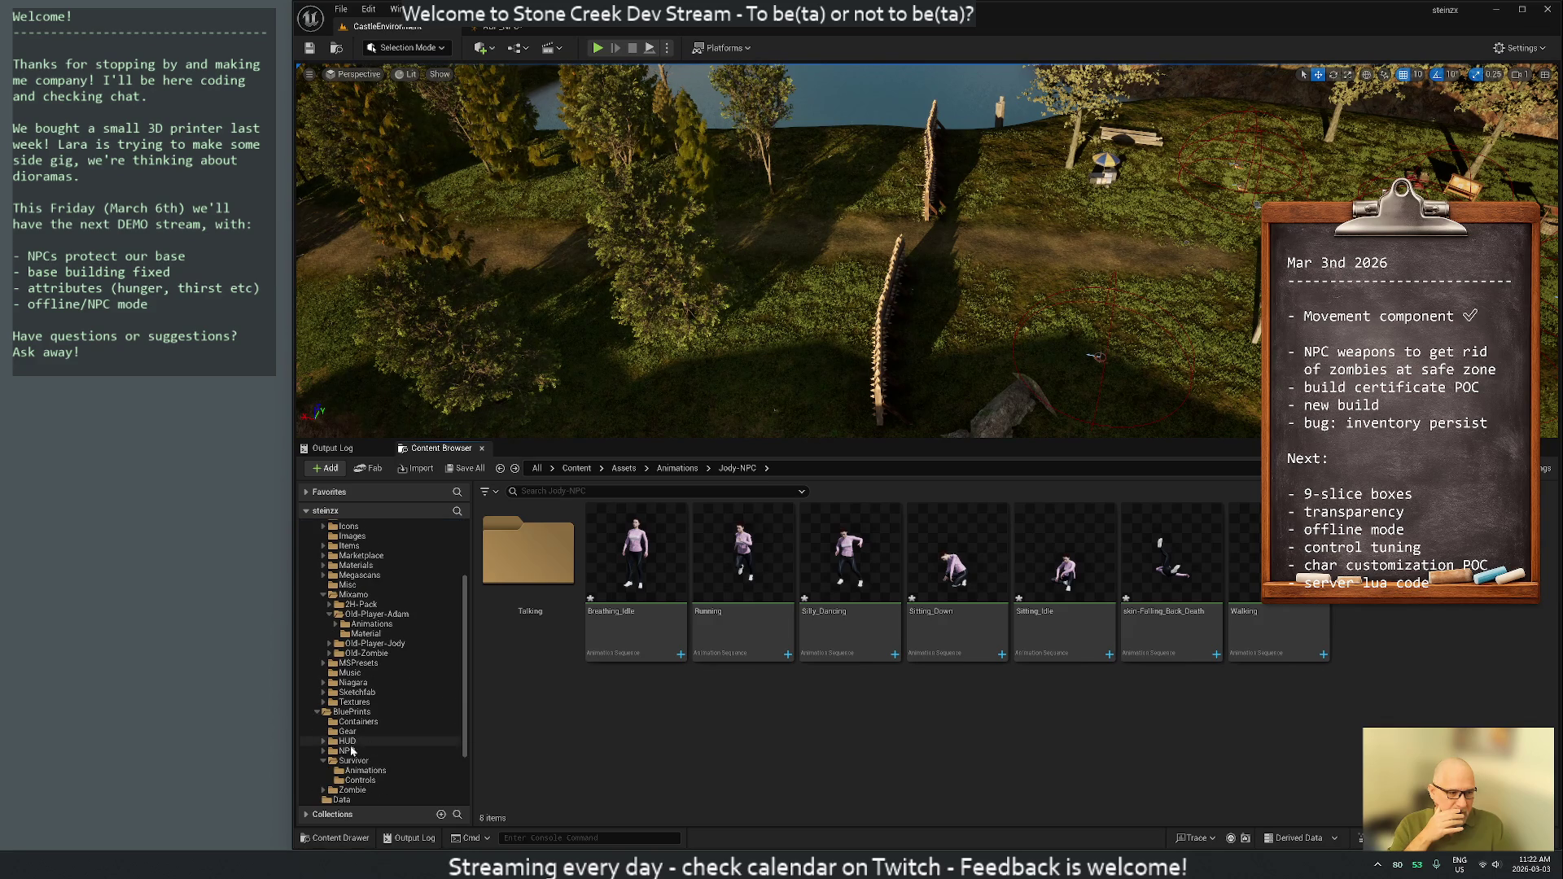
{"action": "left_click", "coordinate": [358, 751]}
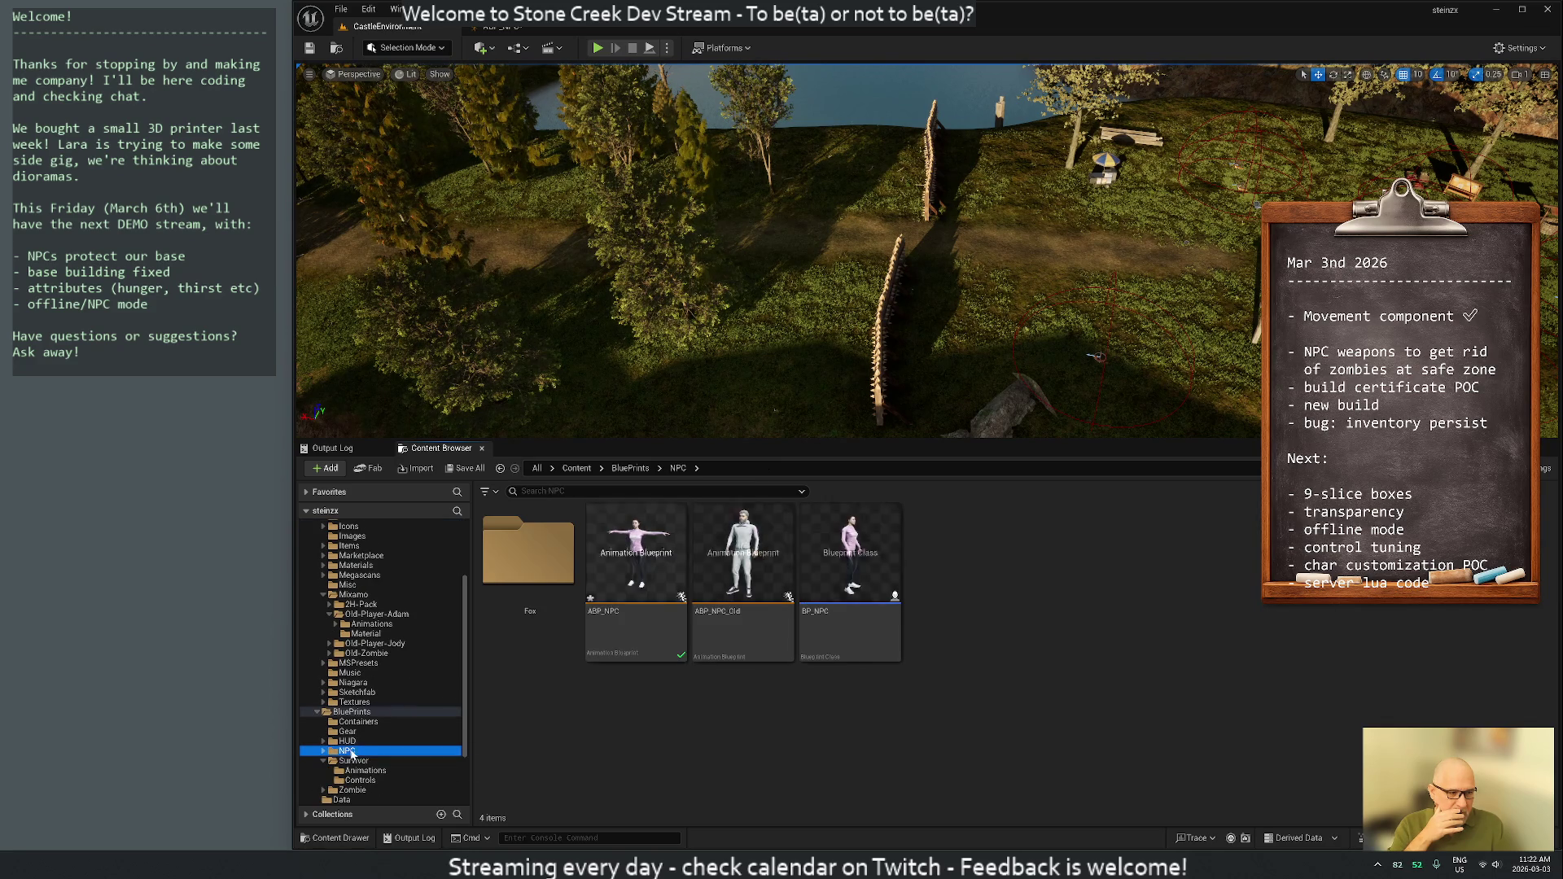
Create a Blend Space named ABS_NPC based on Ch37_nonPBRjody_Skeleton
{"action": "right_click", "coordinate": [1011, 582]}
{"action": "mouse_move", "coordinate": [1058, 497]}
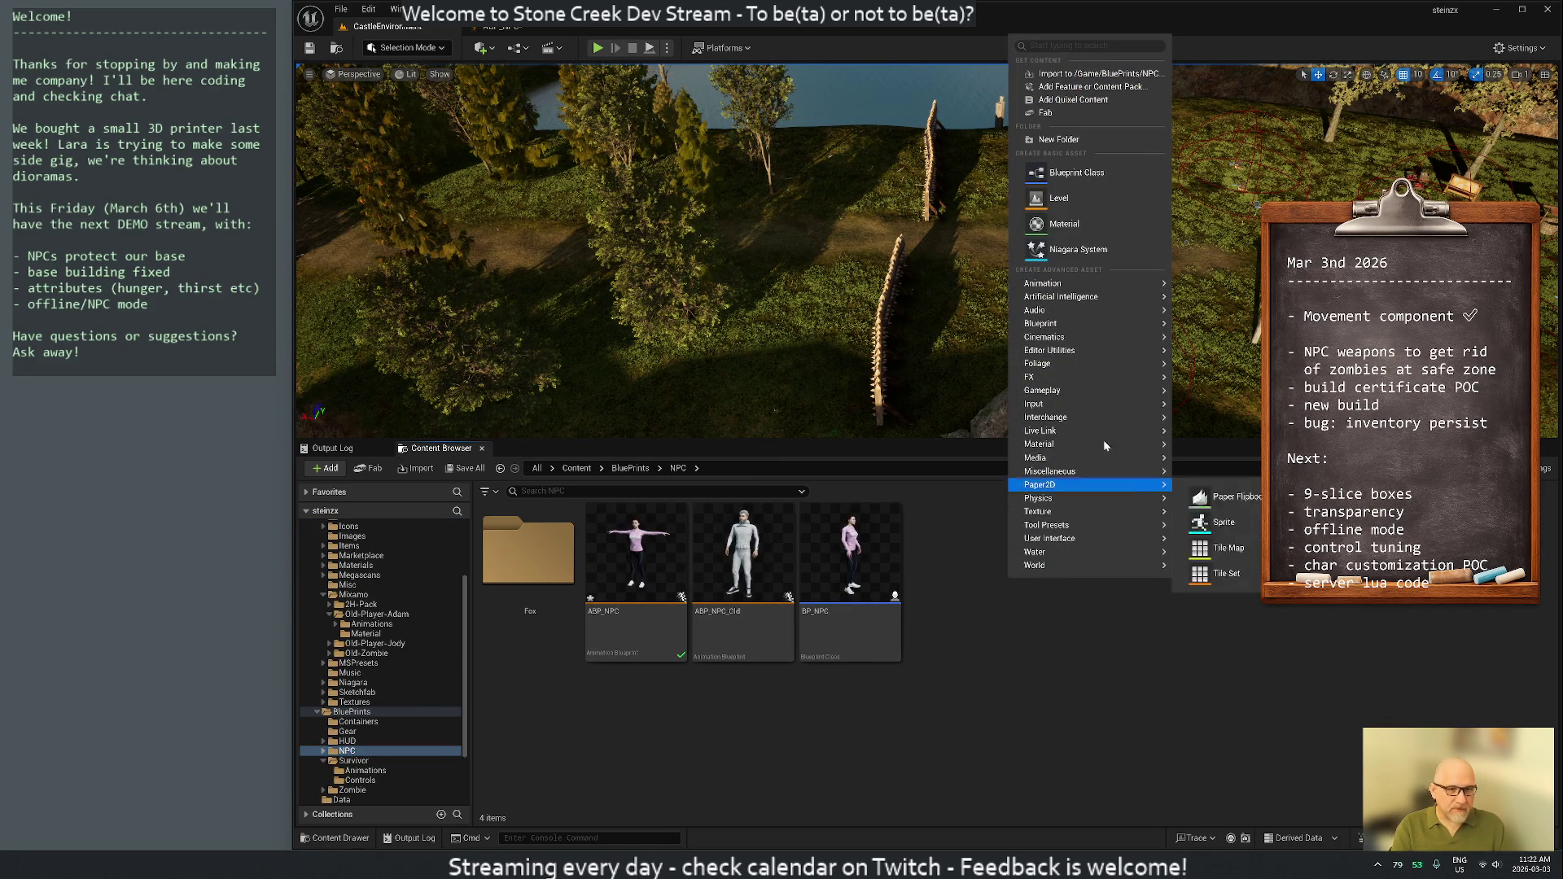
{"action": "mouse_move", "coordinate": [1067, 353]}
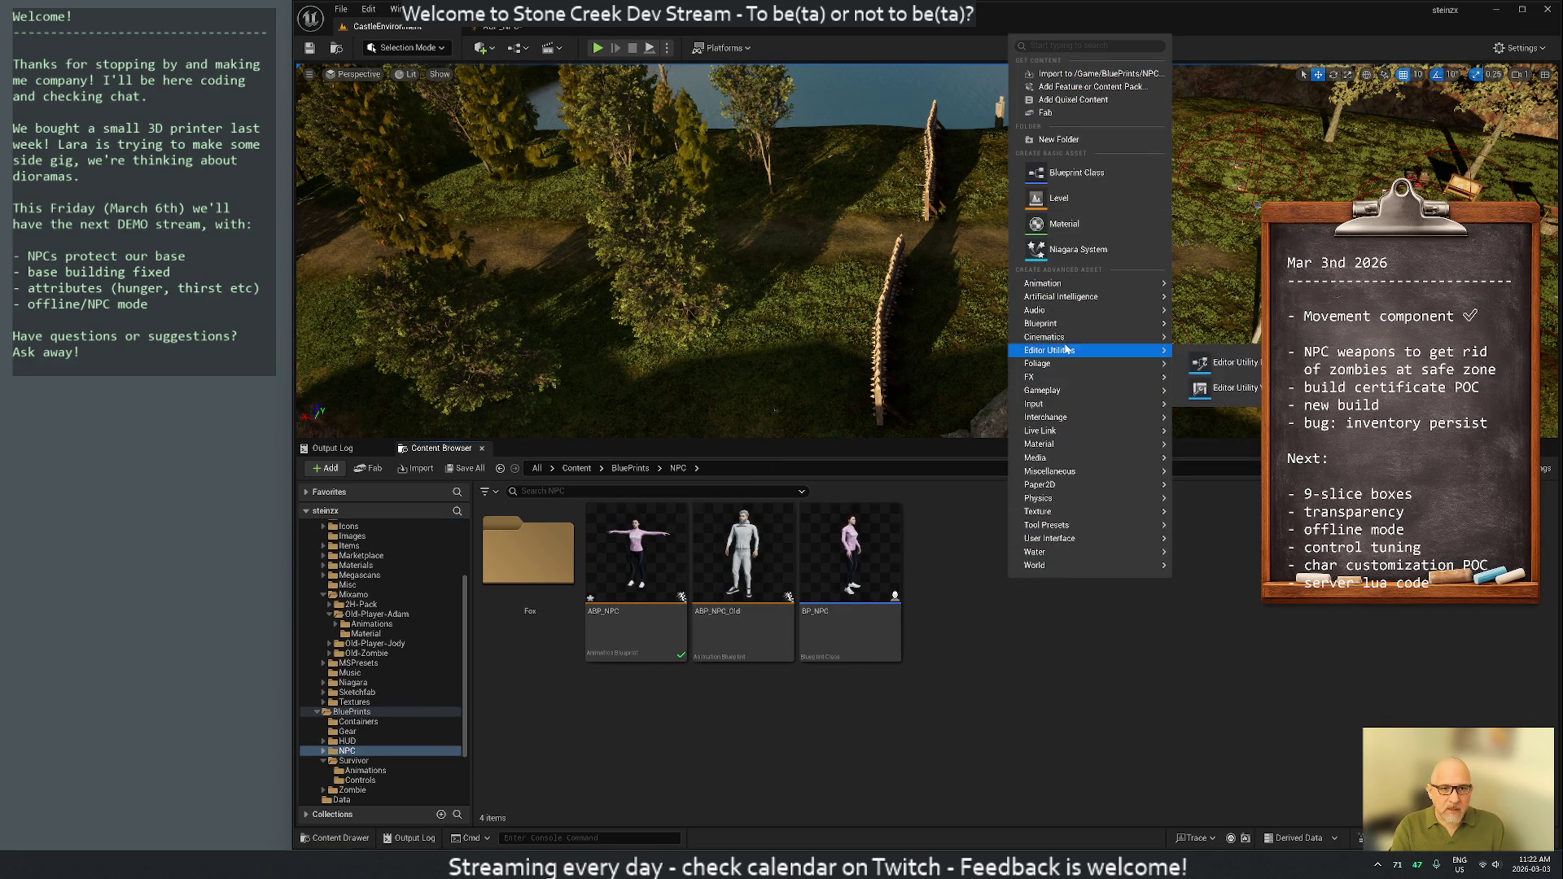
{"action": "mouse_move", "coordinate": [1064, 286]}
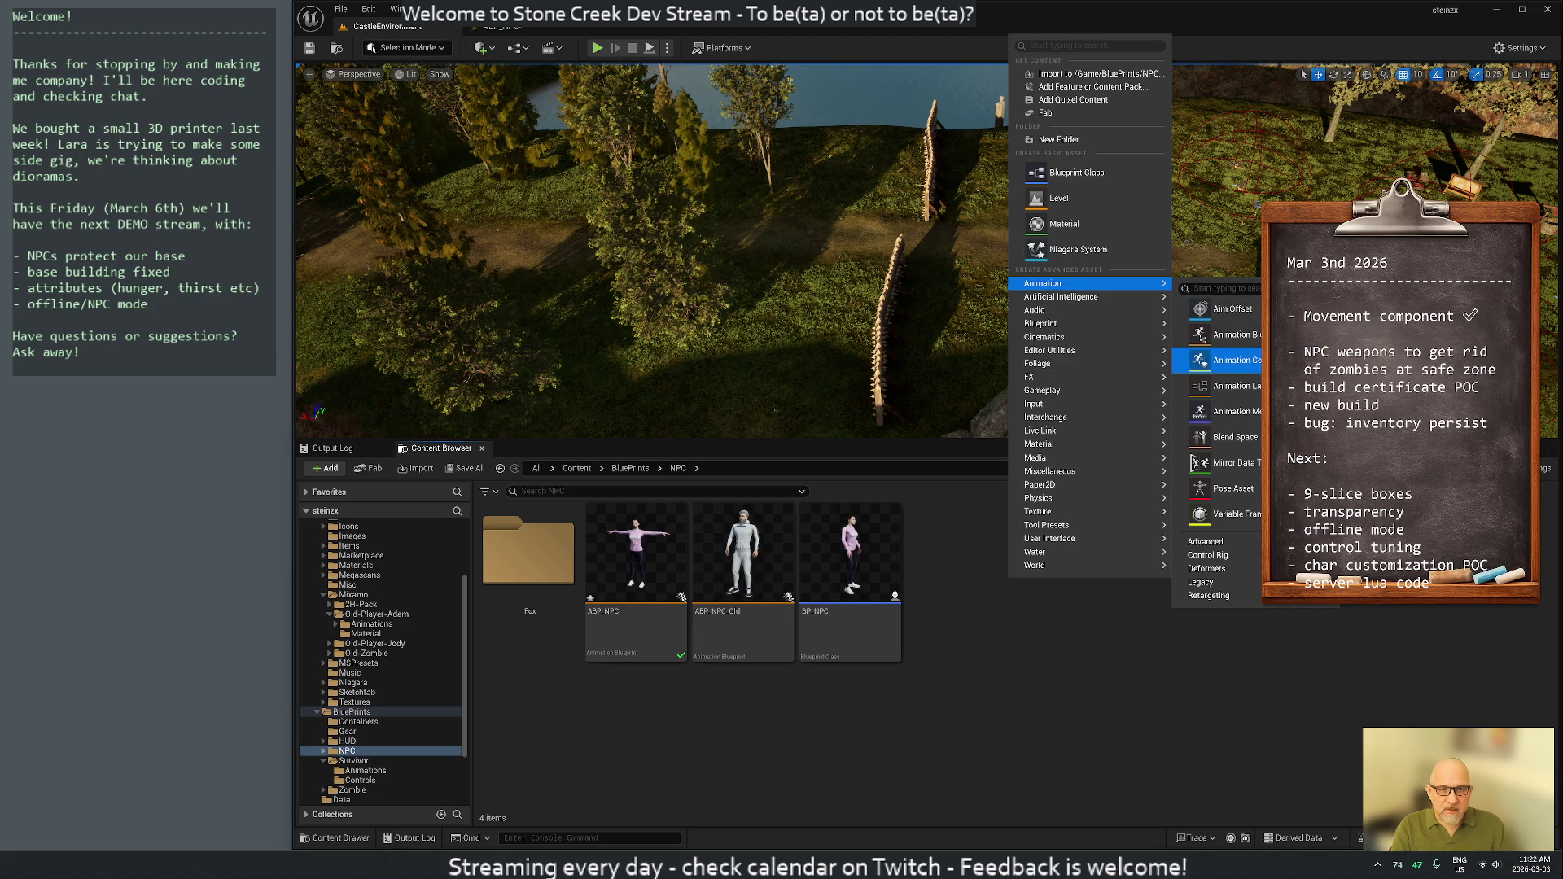
{"action": "left_click", "coordinate": [1235, 437]}
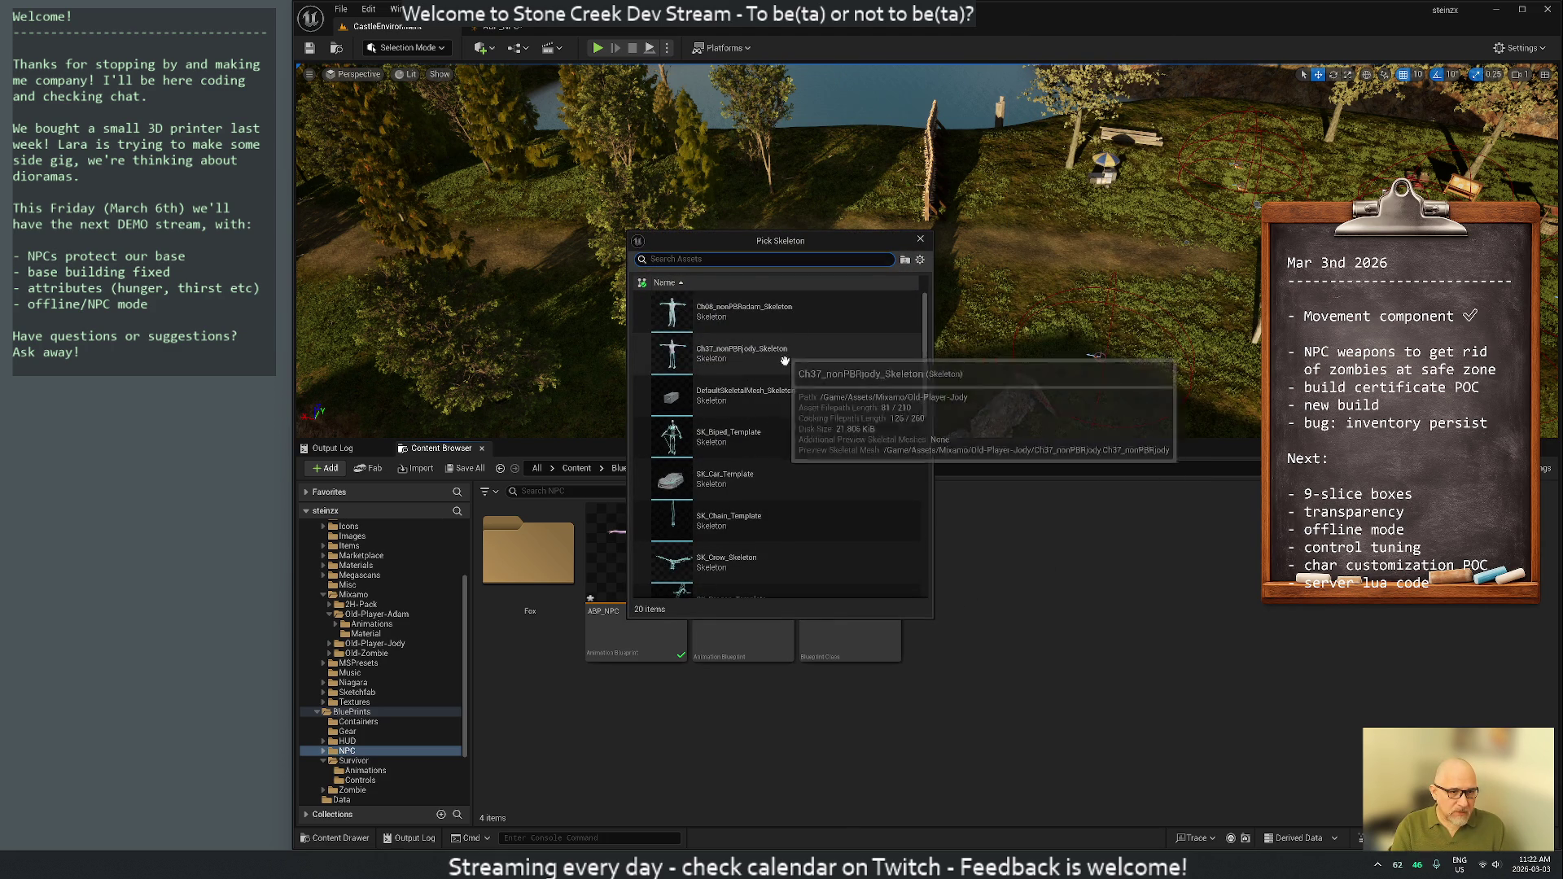
{"action": "left_click", "coordinate": [746, 359]}
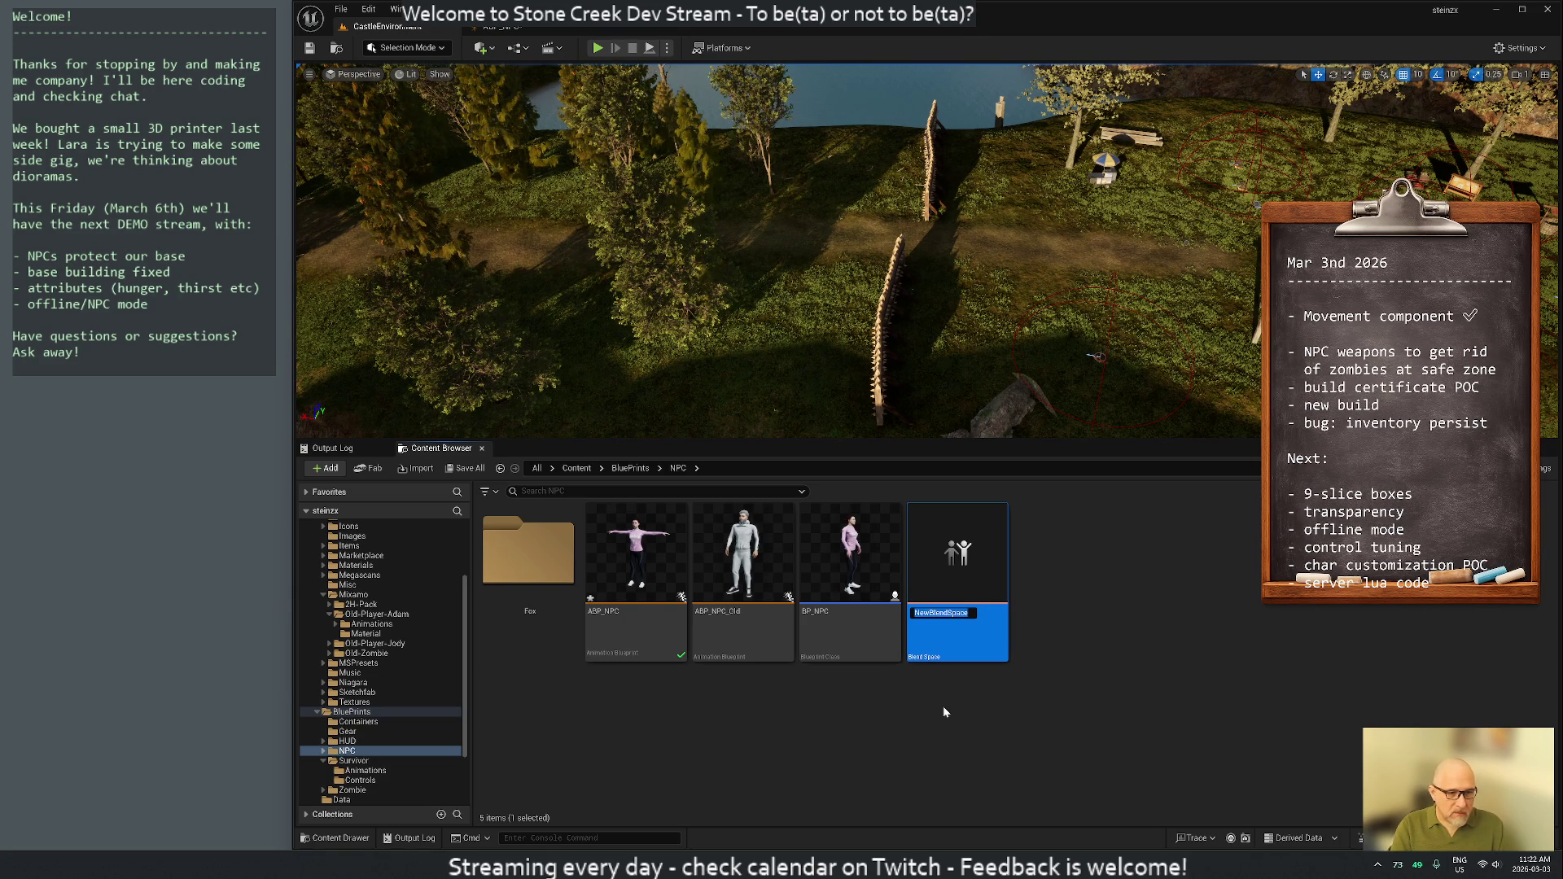
{"action": "type", "text": "ABS"}
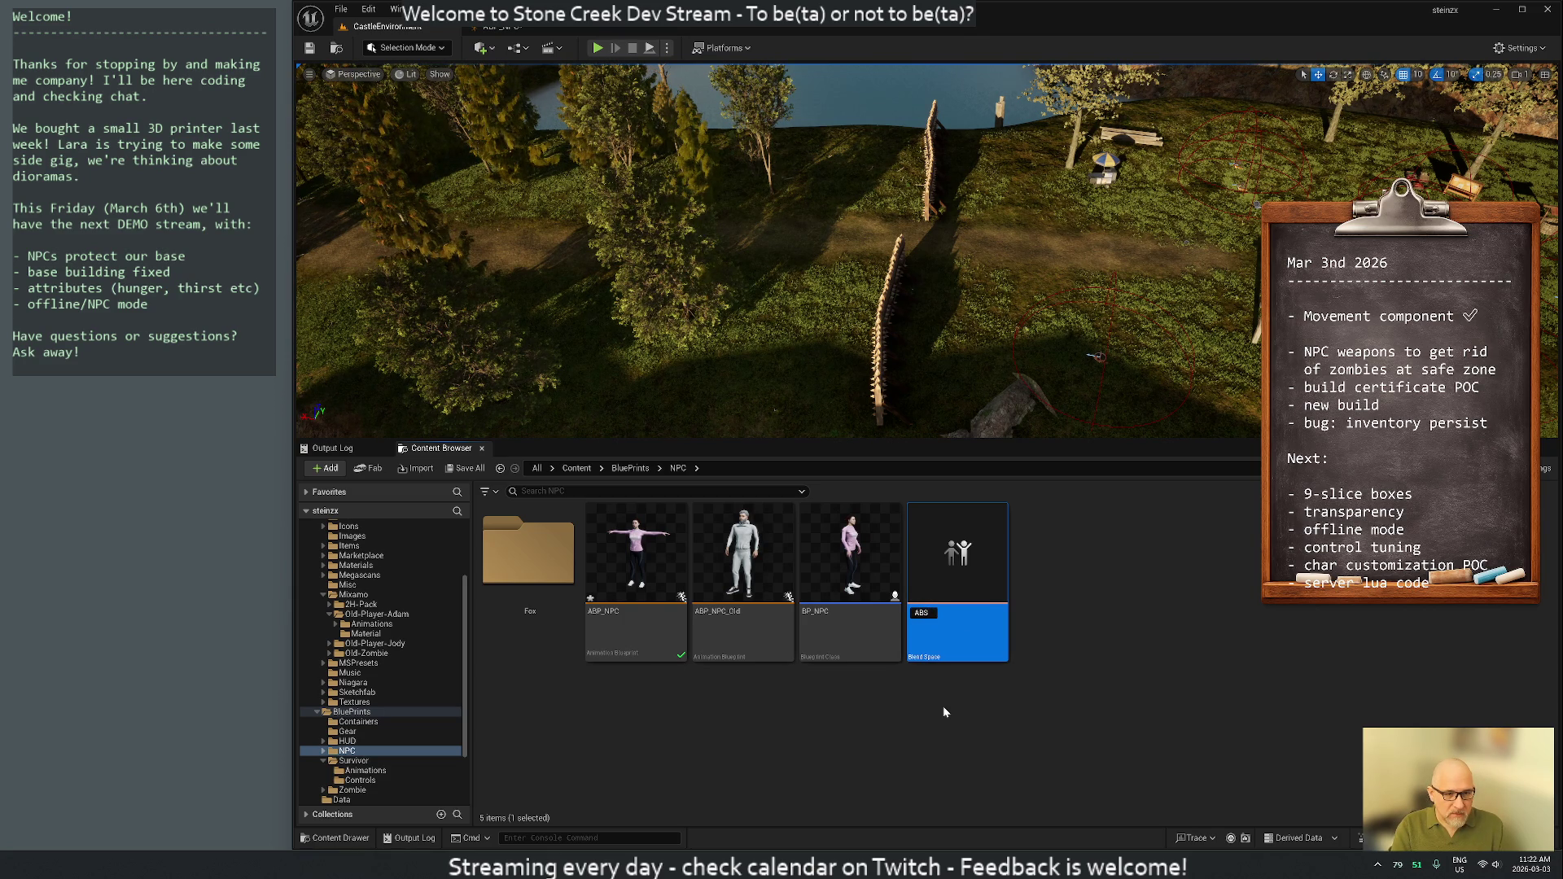
{"action": "type", "text": "_NPC"}
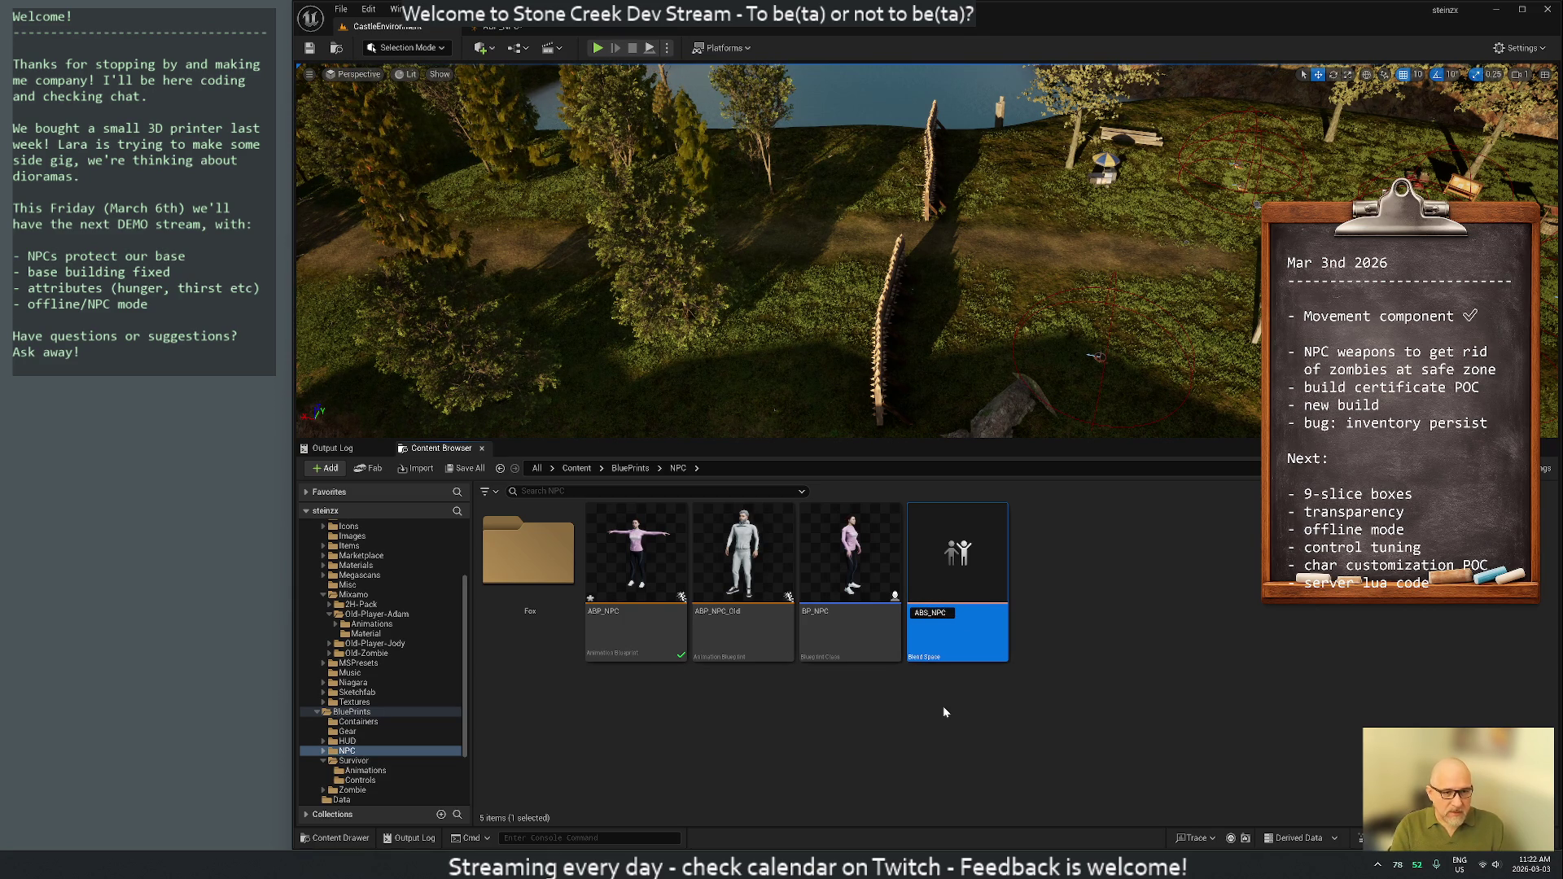
{"action": "key", "text": "Return"}
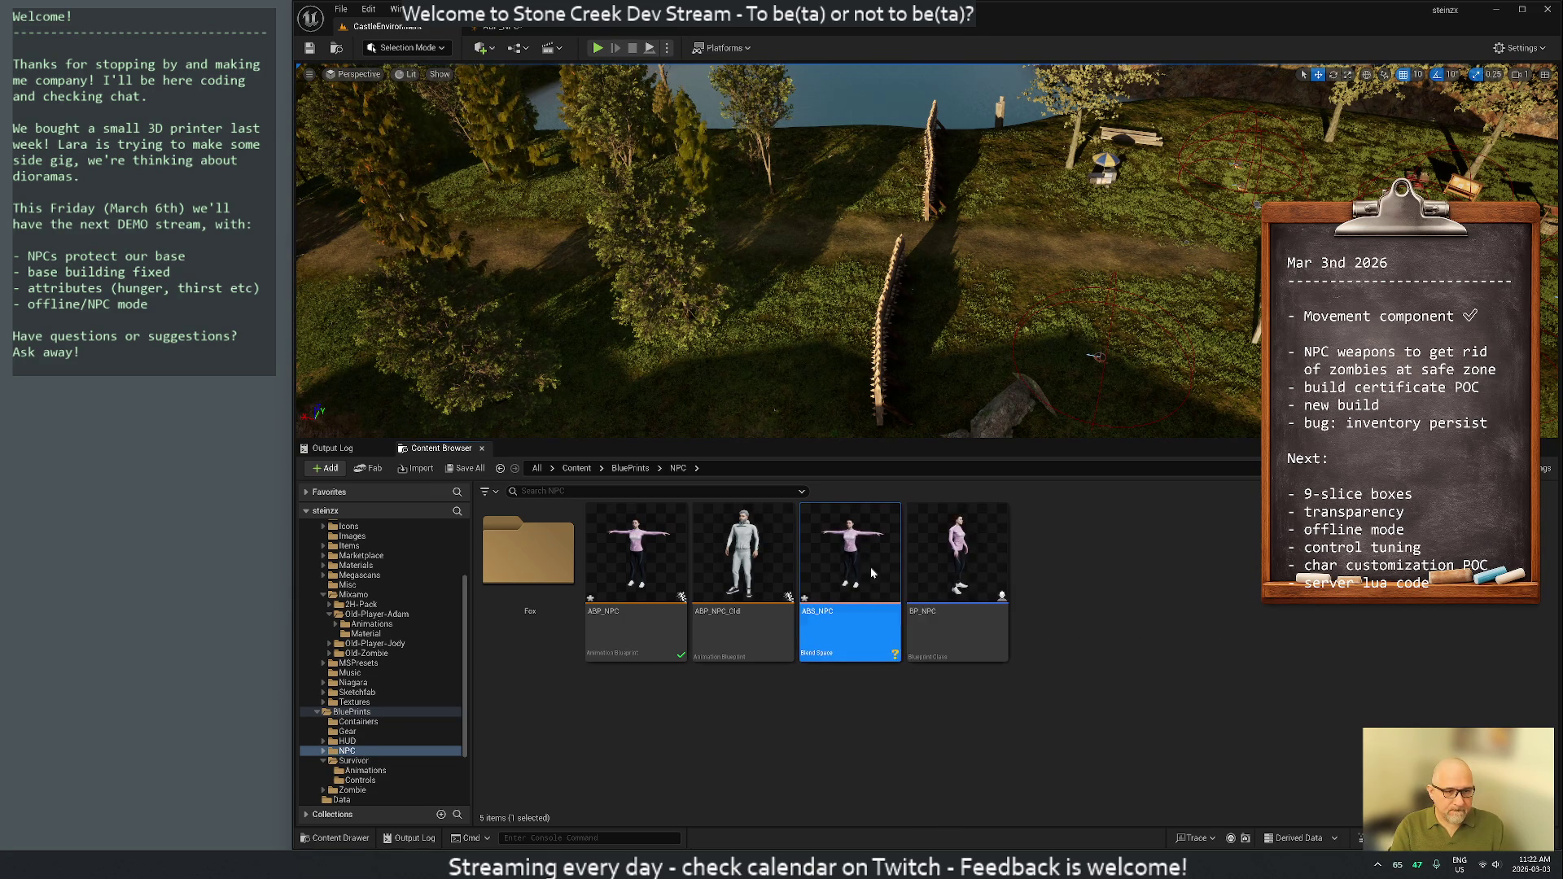
Open ABS_NPC in the blend space editor, then close it again
{"action": "mouse_move", "coordinate": [872, 577]}
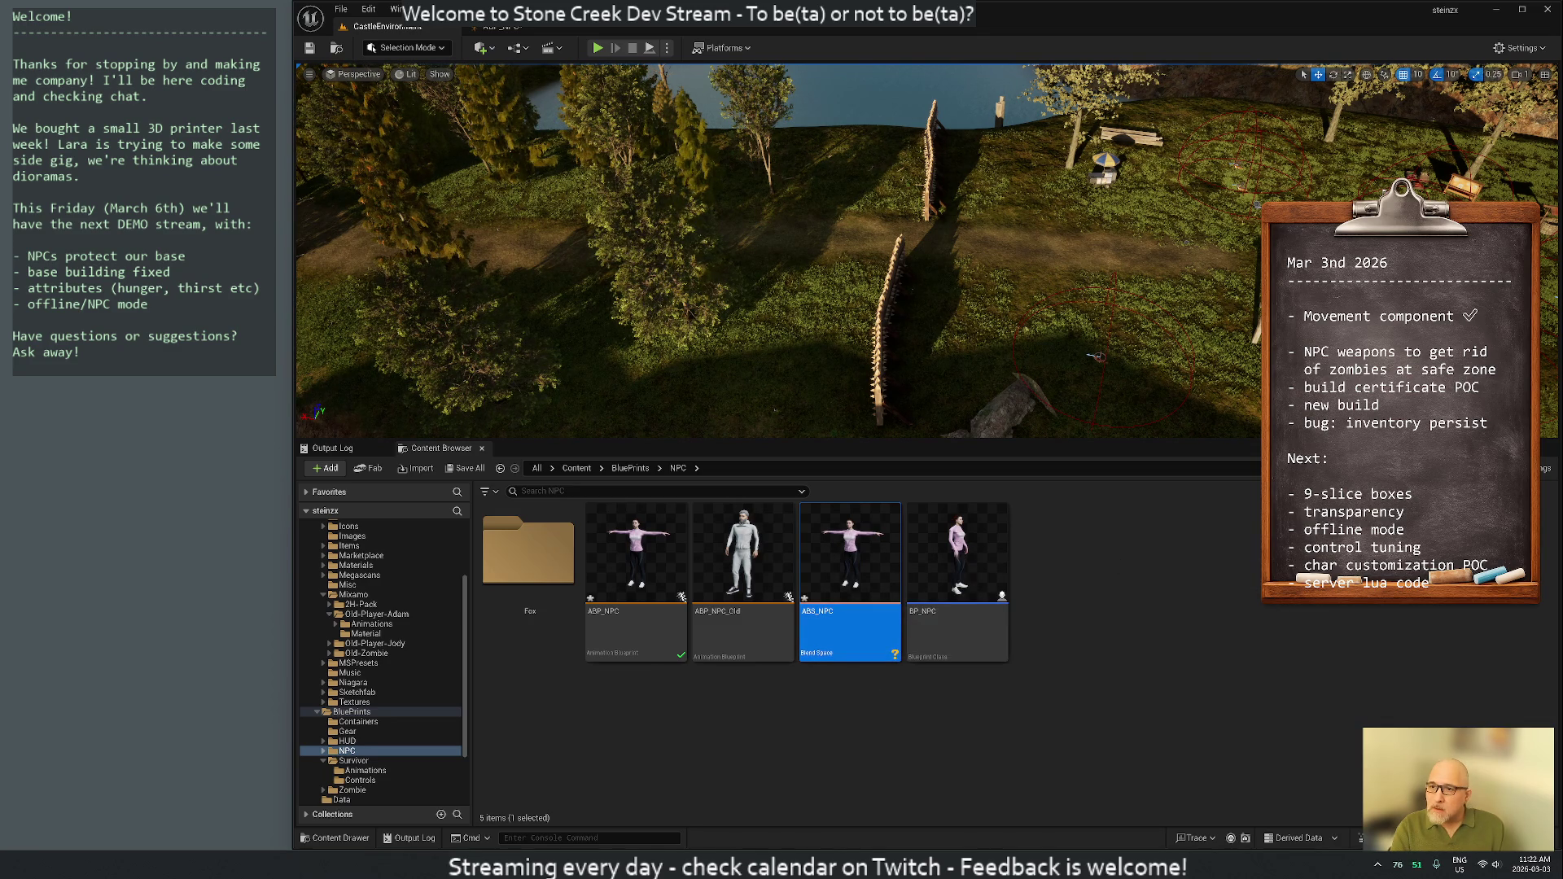
{"action": "key", "text": "Return"}
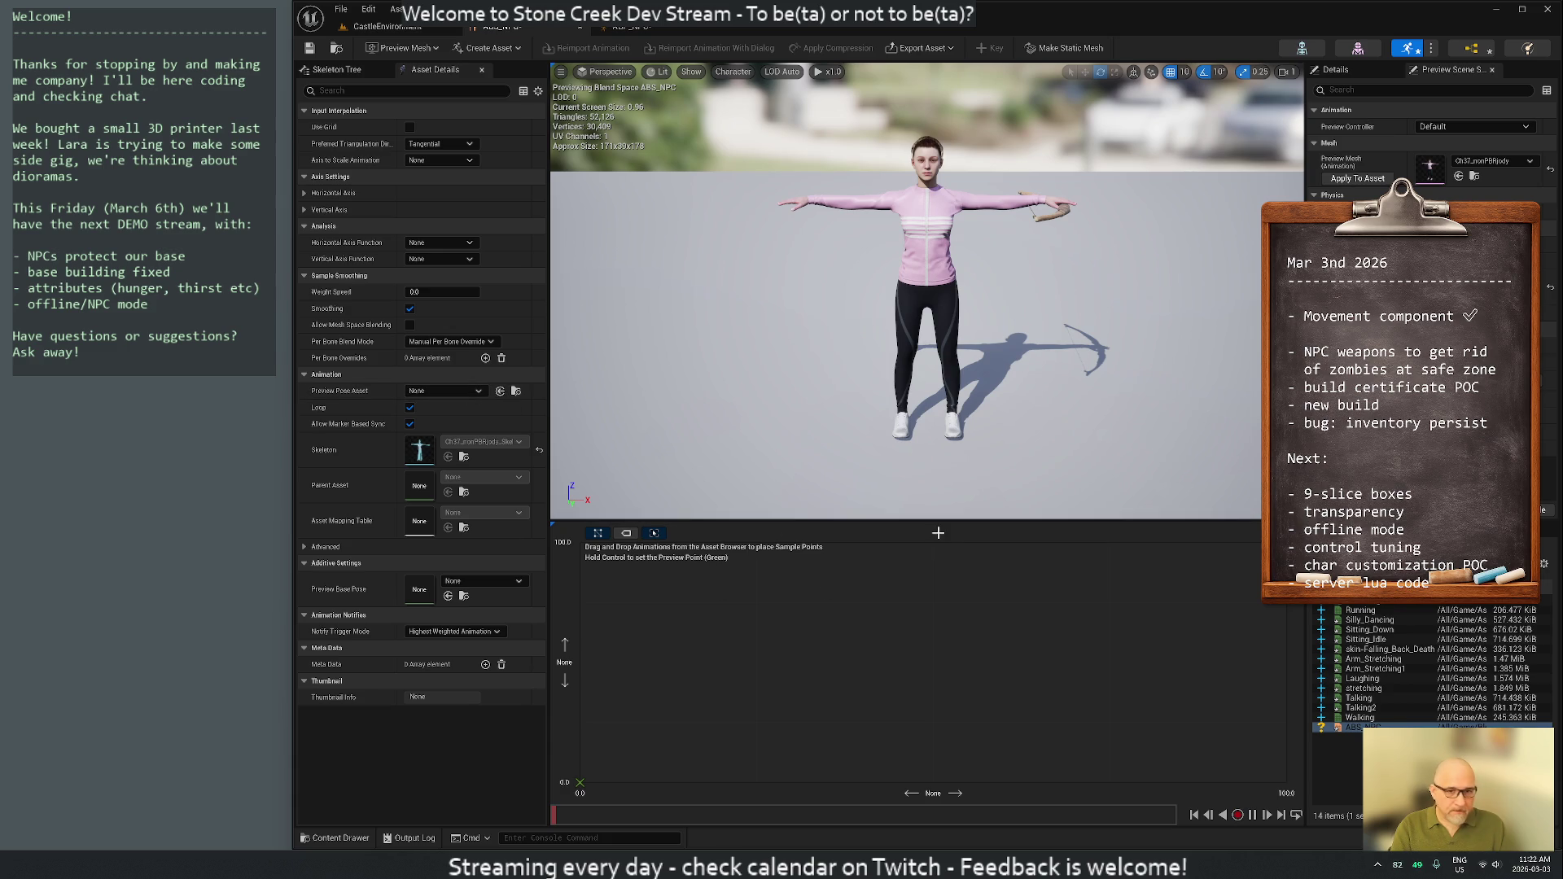
{"action": "mouse_move", "coordinate": [1379, 606]}
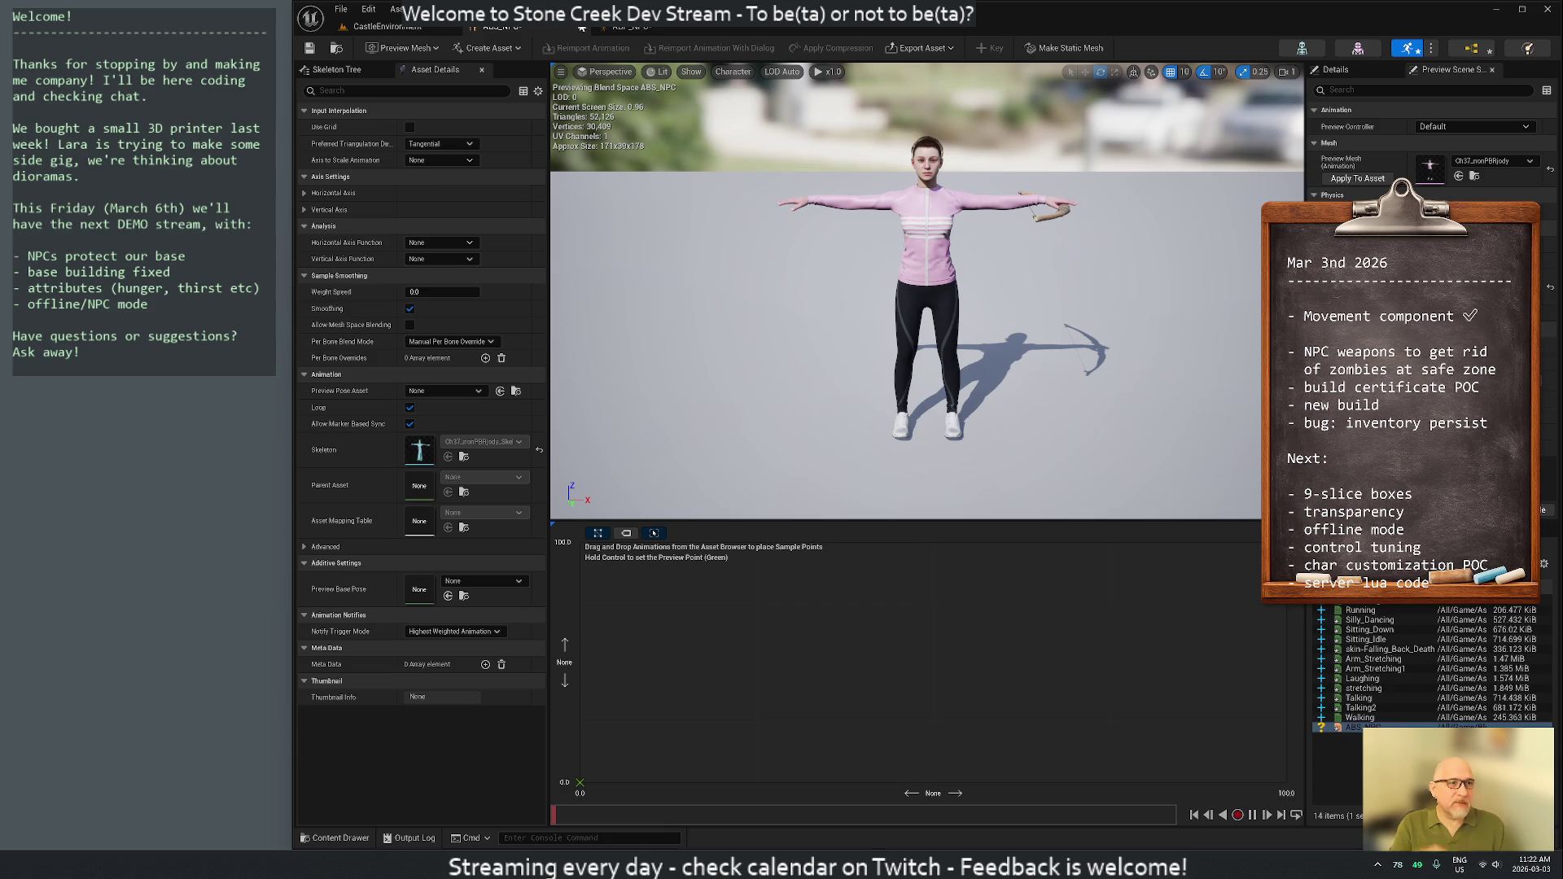
{"action": "left_click", "coordinate": [651, 27]}
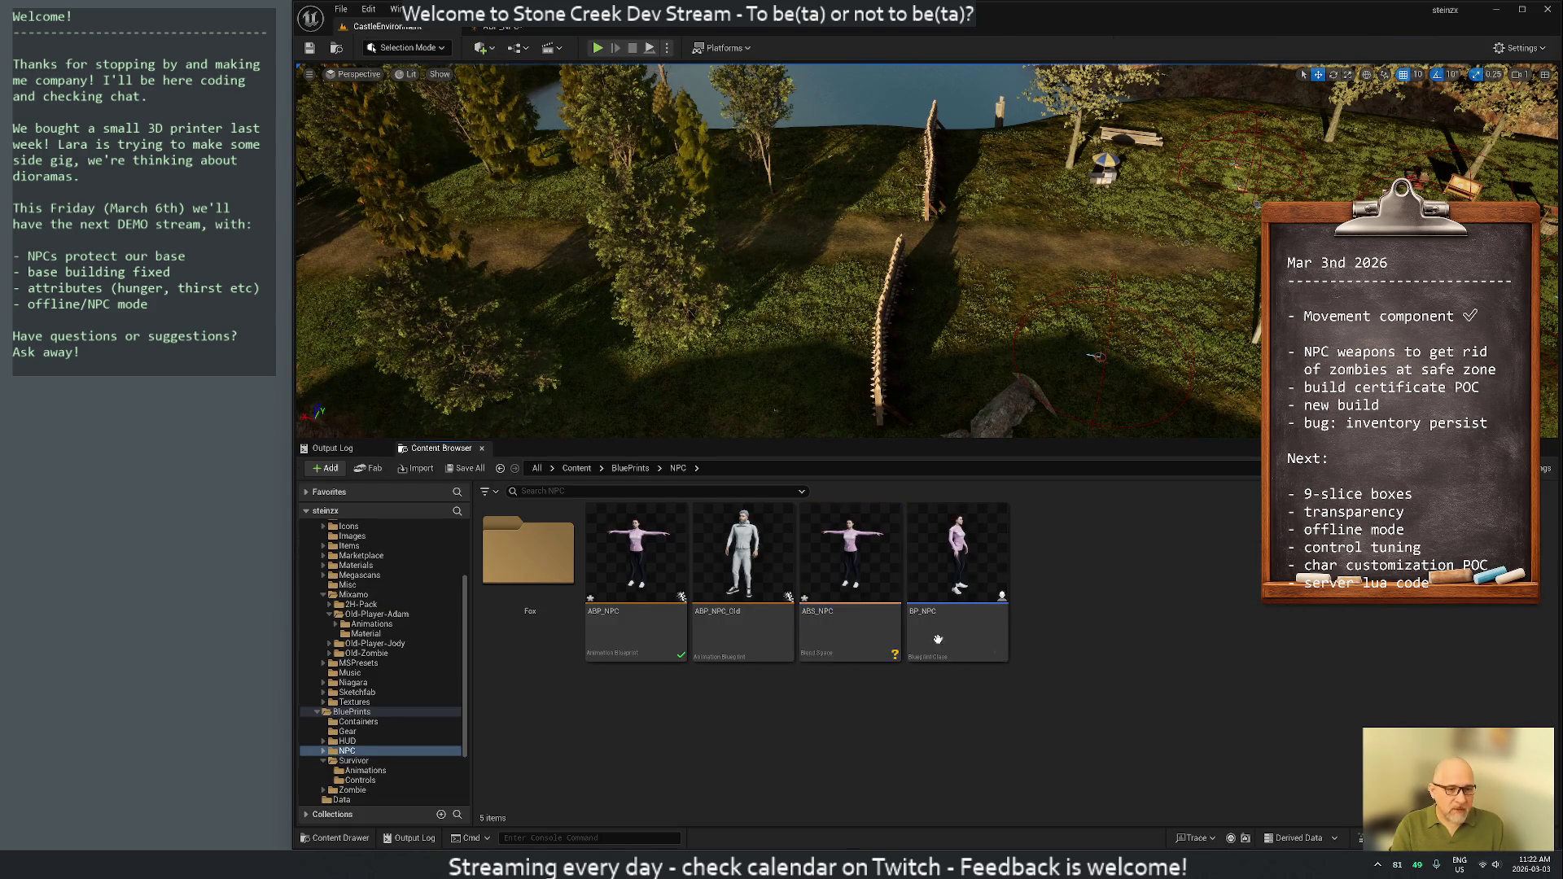
Delete ABS_NPC and confirm the deletion
{"action": "key", "text": "Delete"}
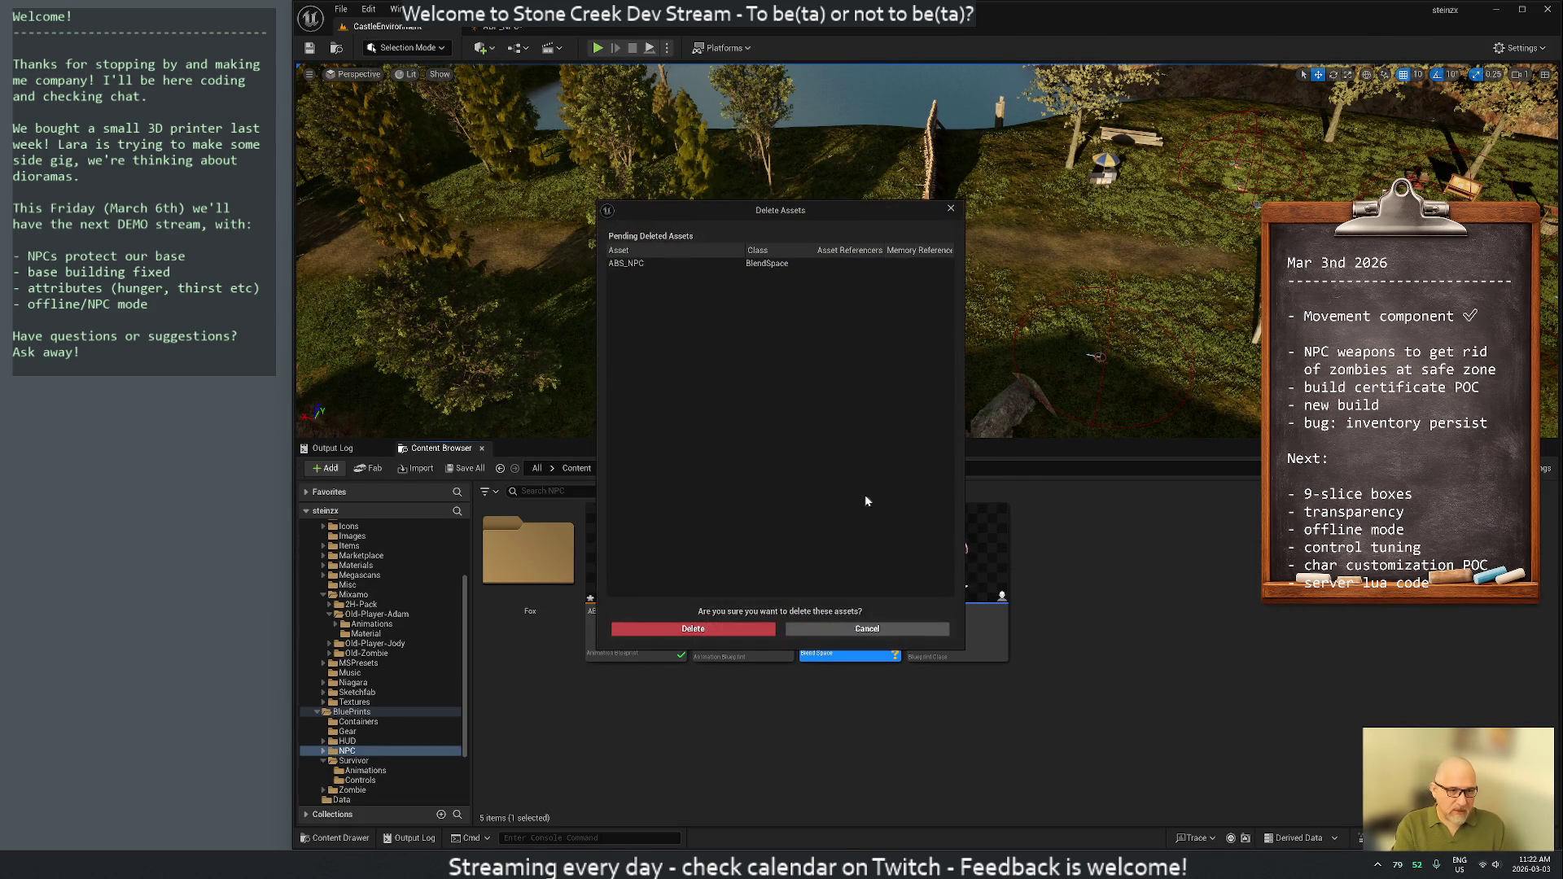
{"action": "left_click", "coordinate": [696, 630]}
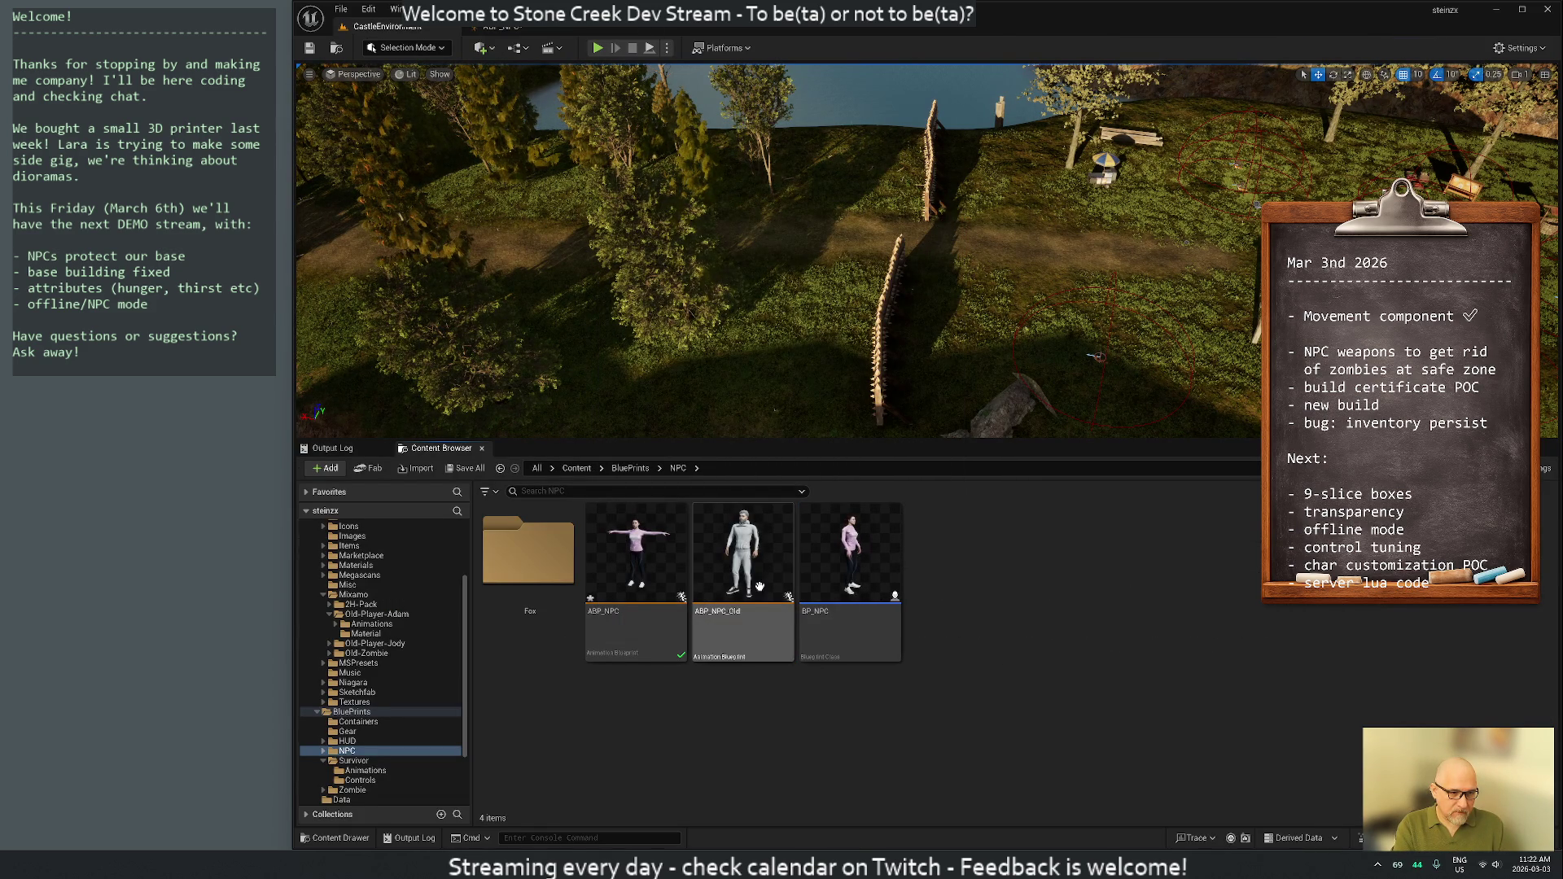
Create a legacy Blend Space 1D named ABS_NPC on the Jody skeleton
{"action": "right_click", "coordinate": [972, 608]}
{"action": "mouse_move", "coordinate": [1007, 312]}
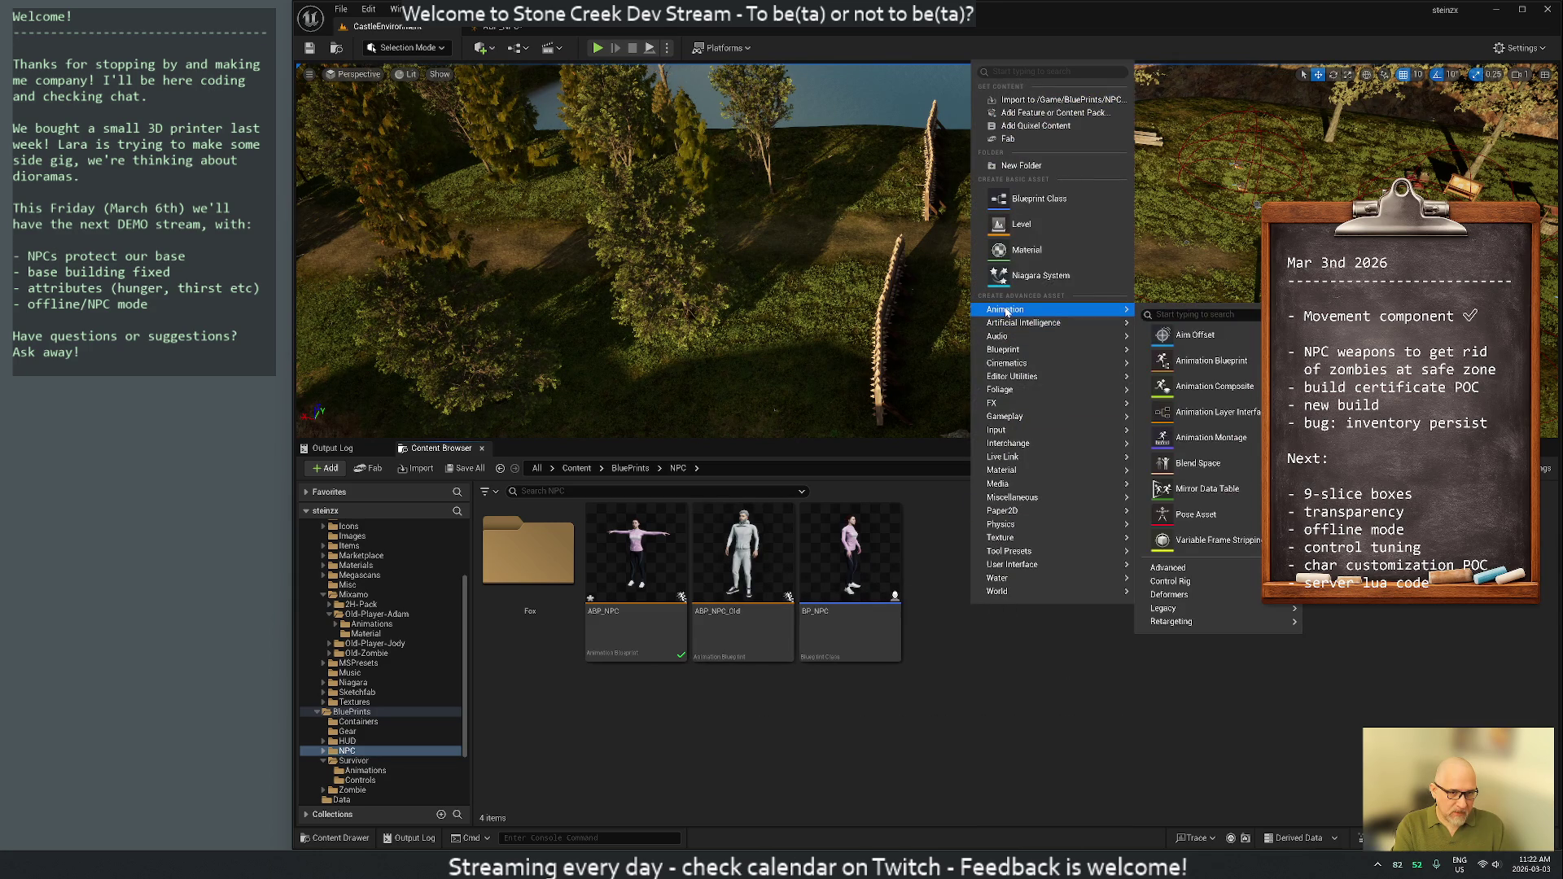
{"action": "mouse_move", "coordinate": [1193, 610]}
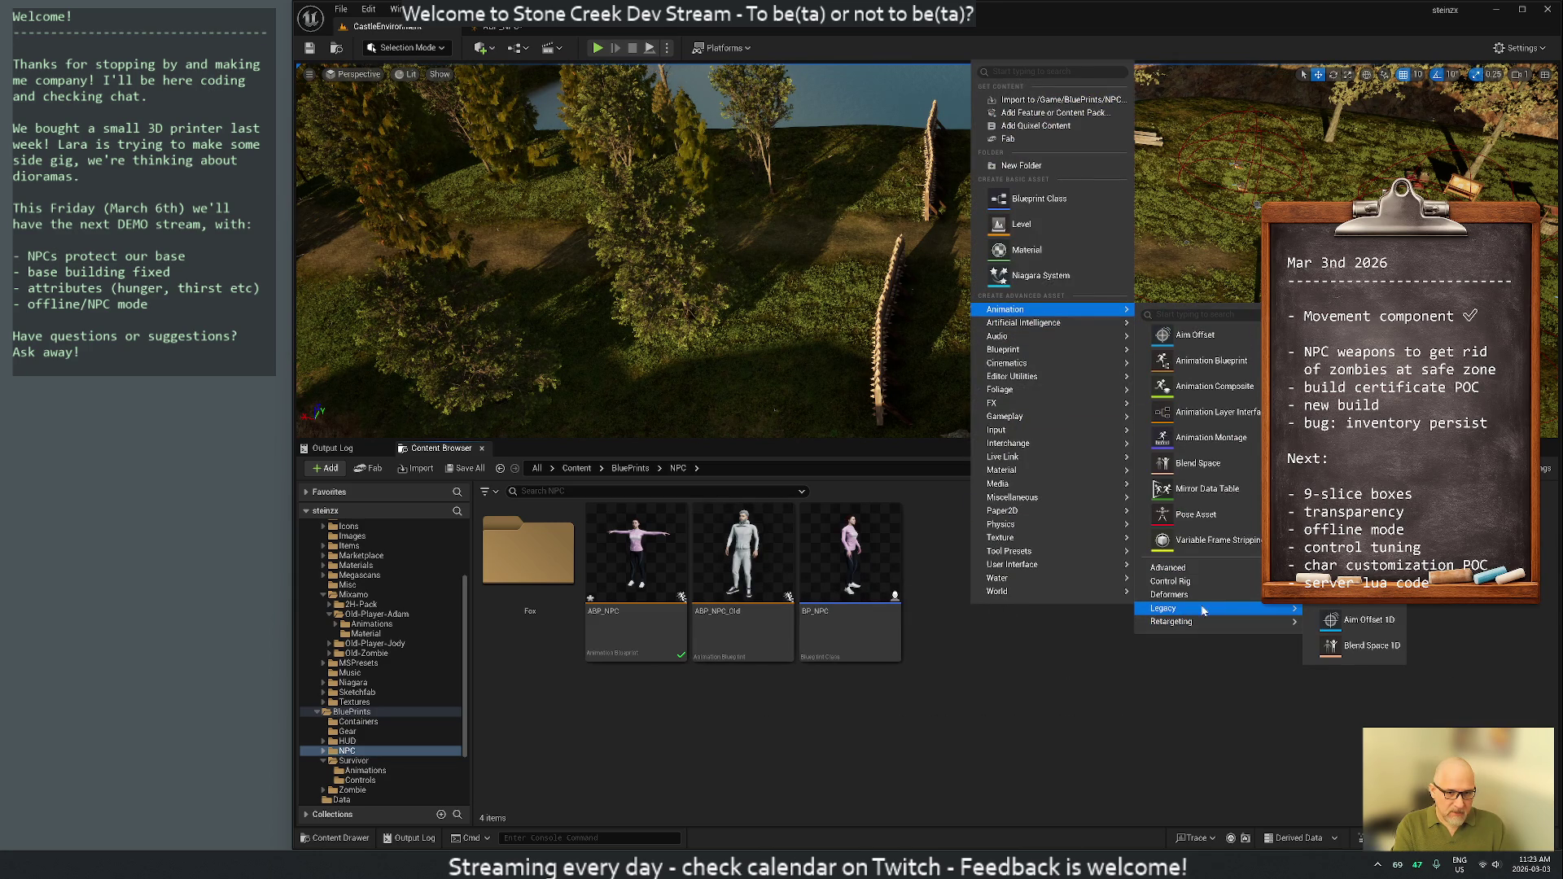
{"action": "left_click", "coordinate": [1371, 646]}
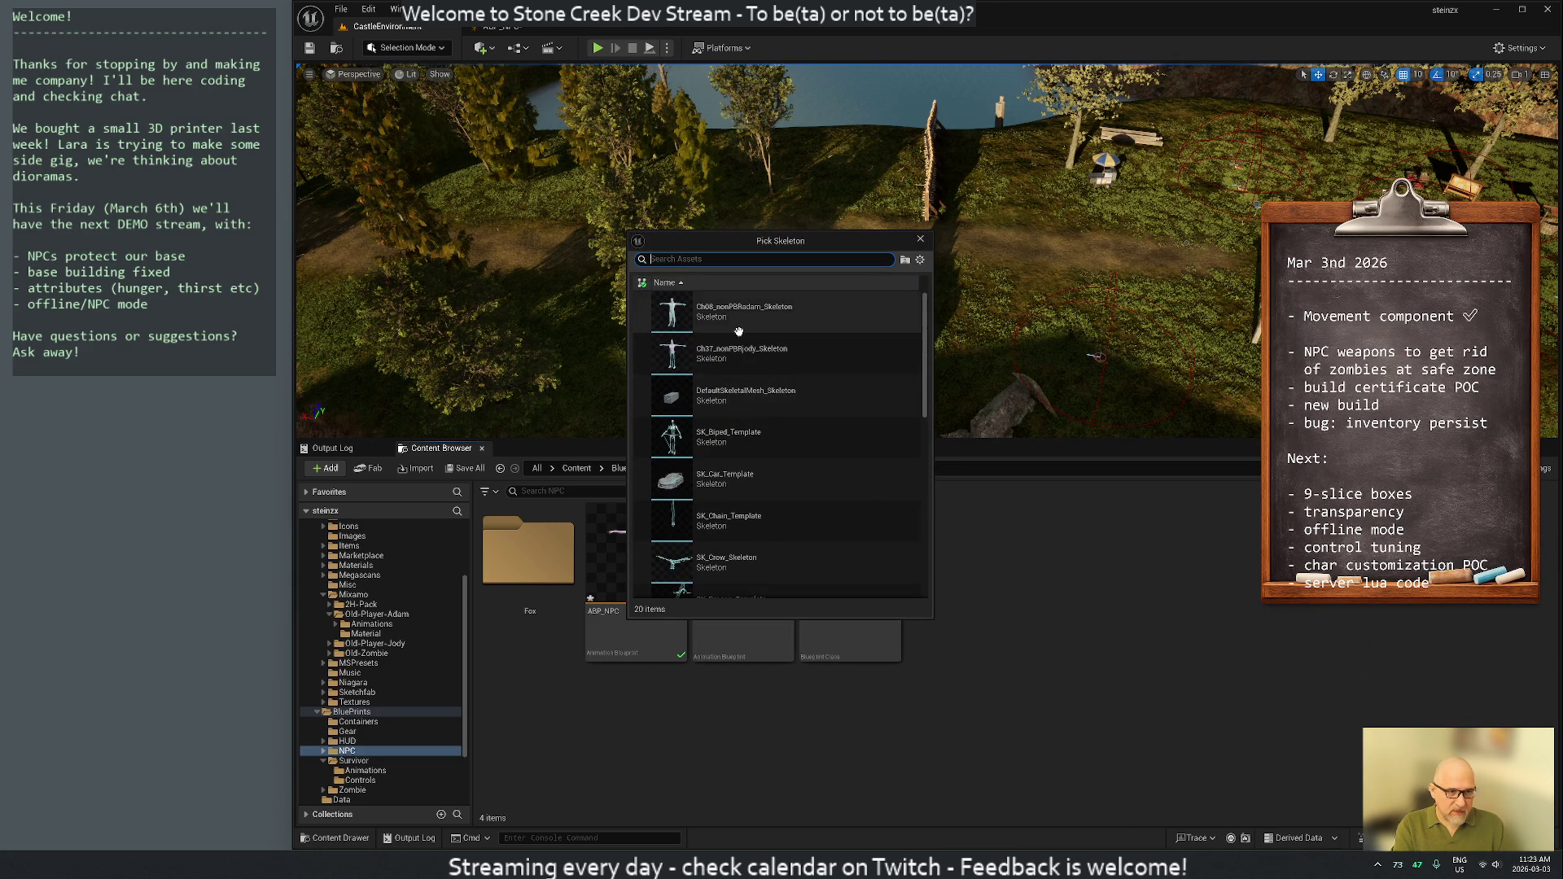
{"action": "left_click", "coordinate": [768, 360]}
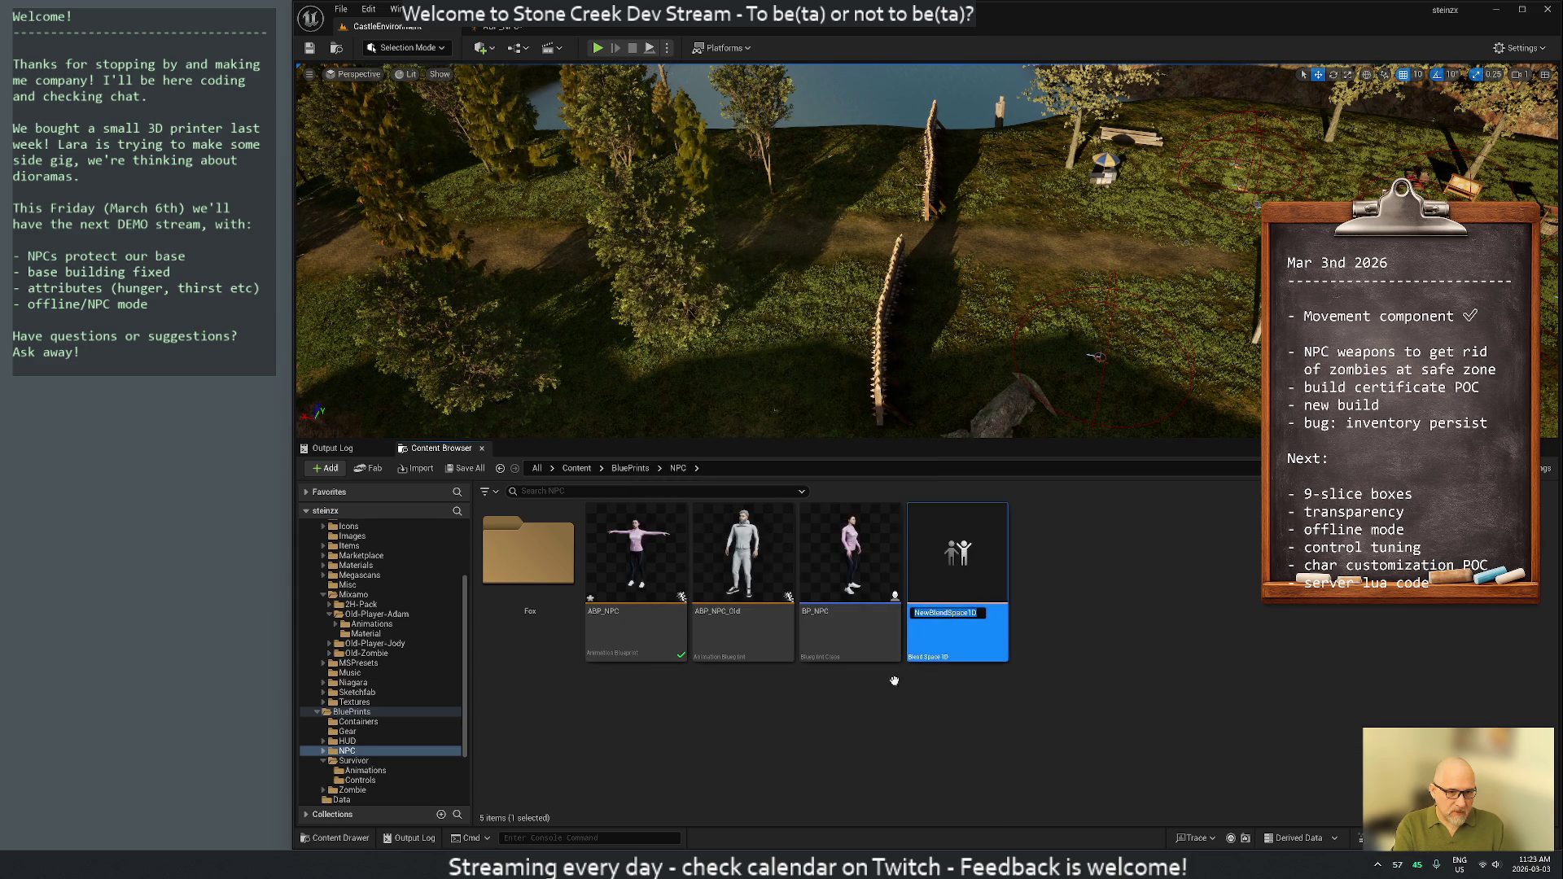
{"action": "type", "text": "ABS"}
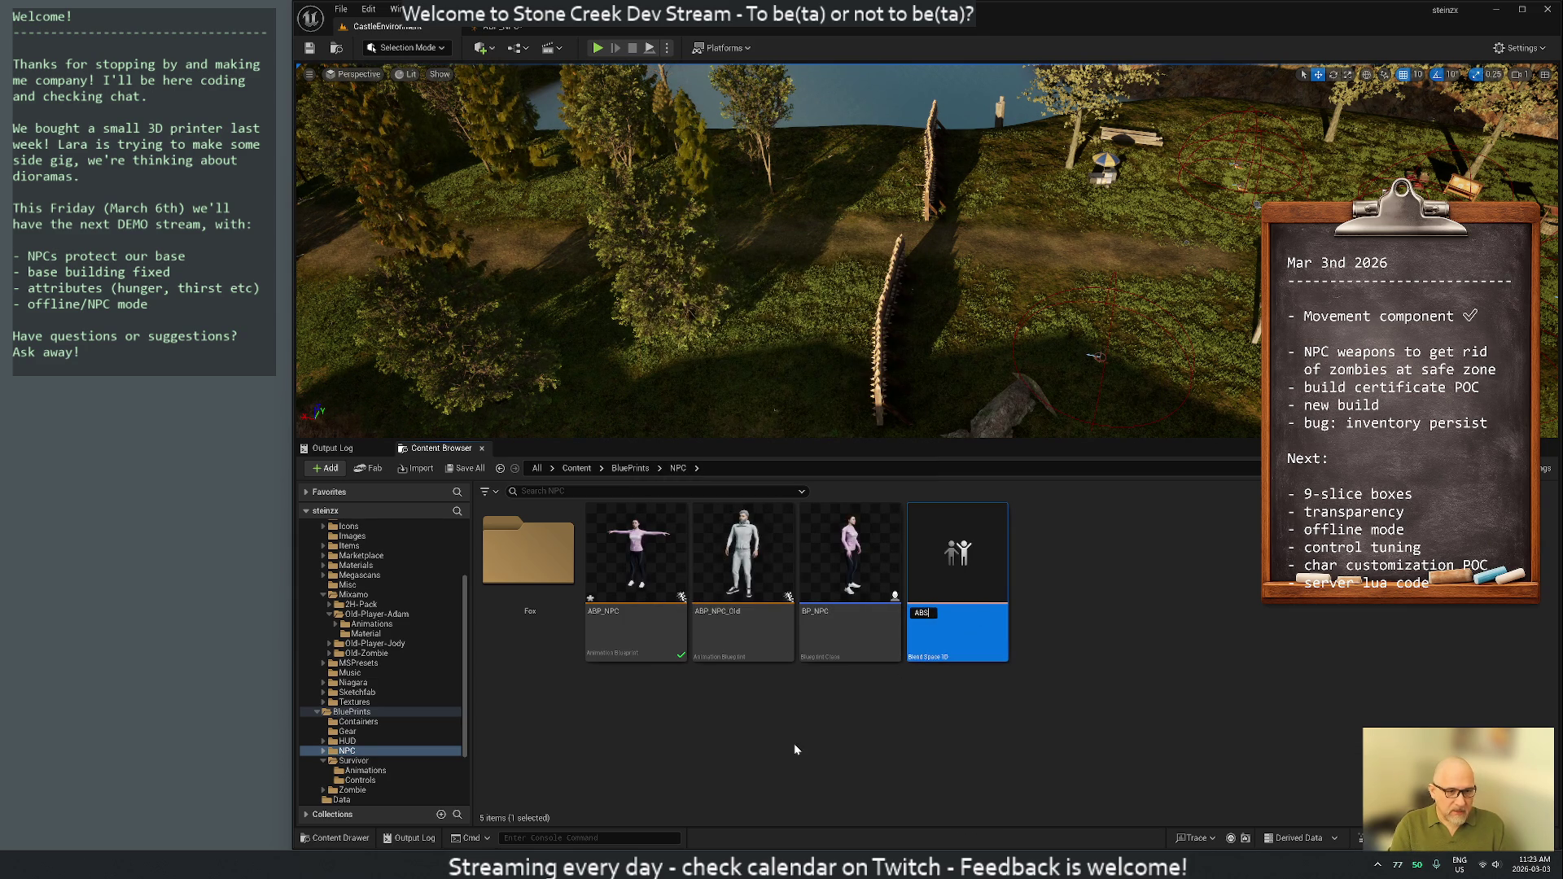
{"action": "type", "text": "_NPC"}
{"action": "key", "text": "Return"}
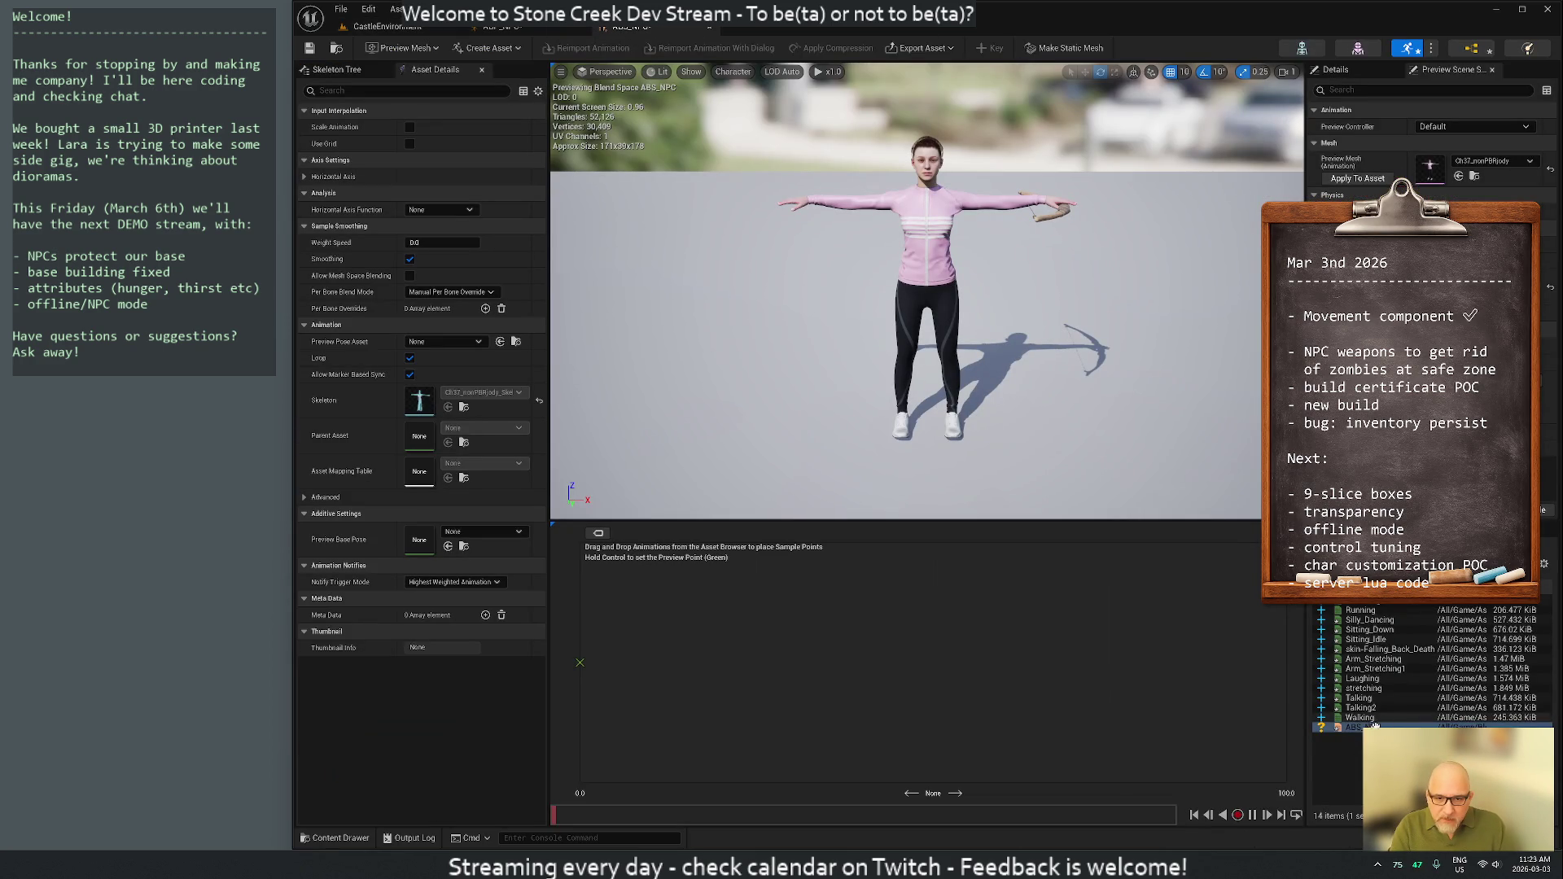
Drop the stretching animation onto the ABS_NPC grid and reveal the horizontal axis settings
{"action": "mouse_move", "coordinate": [1410, 684]}
{"action": "left_mouse_down"}
{"action": "mouse_move", "coordinate": [846, 648]}
{"action": "mouse_move", "coordinate": [603, 681]}
{"action": "left_mouse_up"}
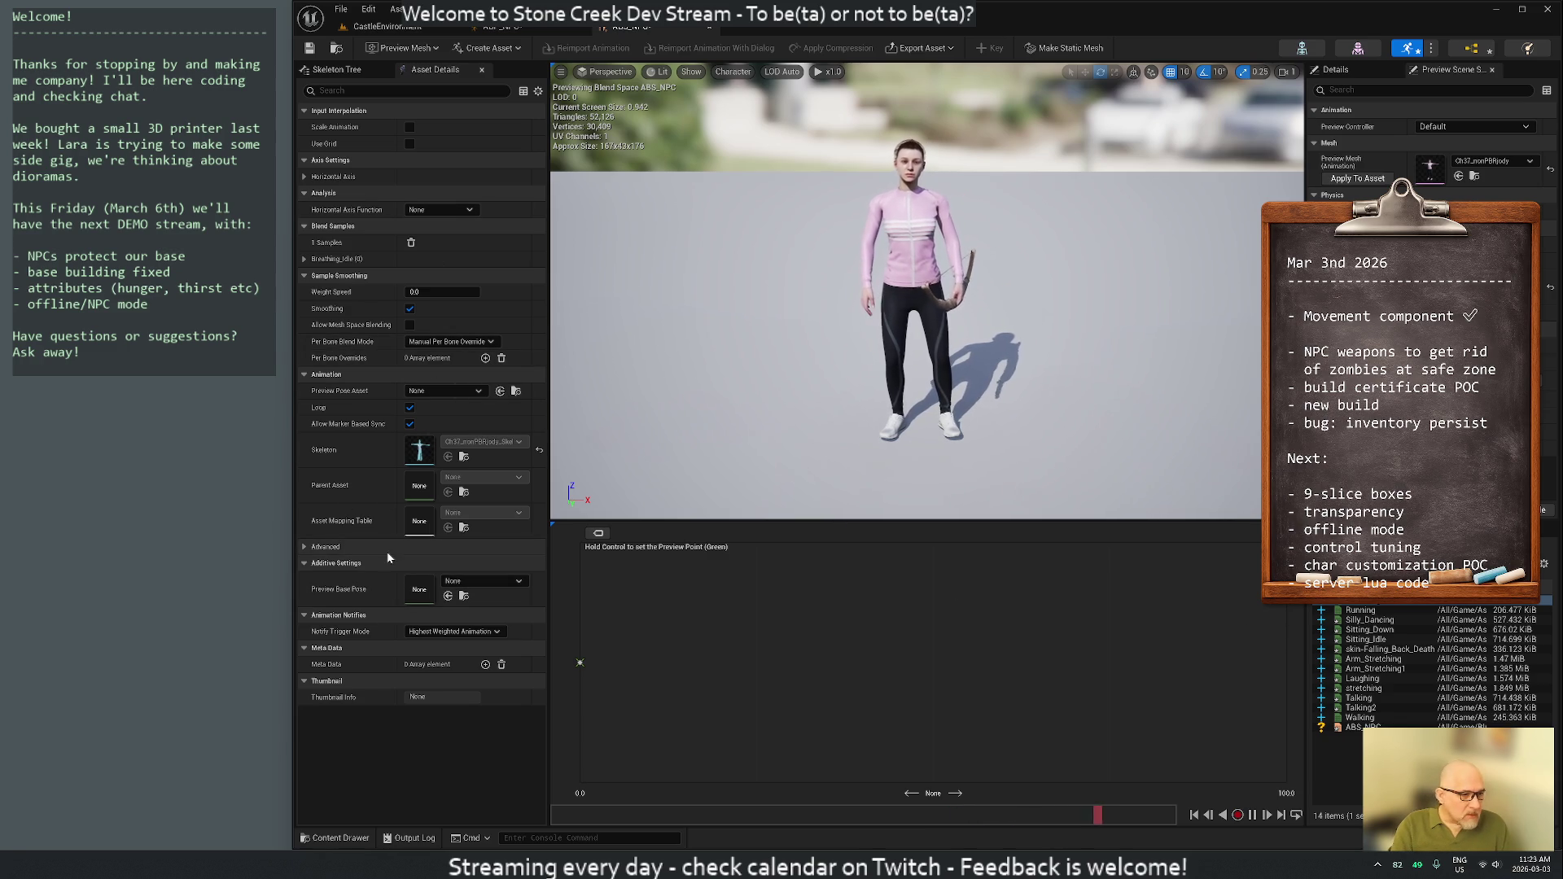
{"action": "left_click", "coordinate": [334, 70]}
{"action": "left_click", "coordinate": [436, 72]}
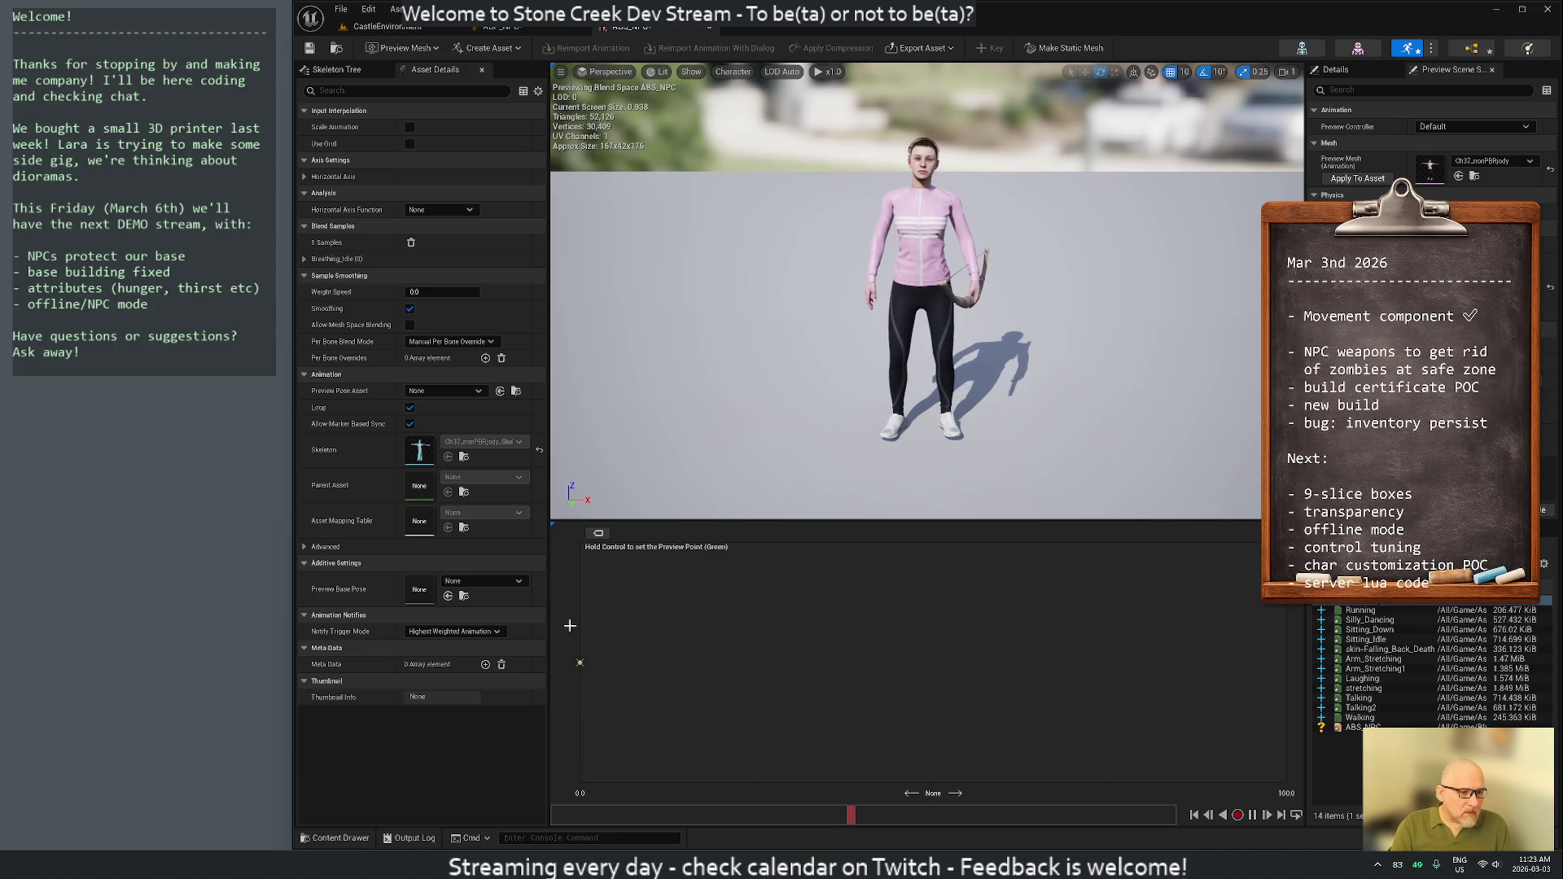
{"action": "left_click", "coordinate": [304, 176]}
Set the horizontal axis maximum to 600 and add Running at the top end
{"action": "left_click", "coordinate": [438, 226]}
{"action": "key", "text": "Return"}
{"action": "type", "text": "0"}
{"action": "key", "text": "Return"}
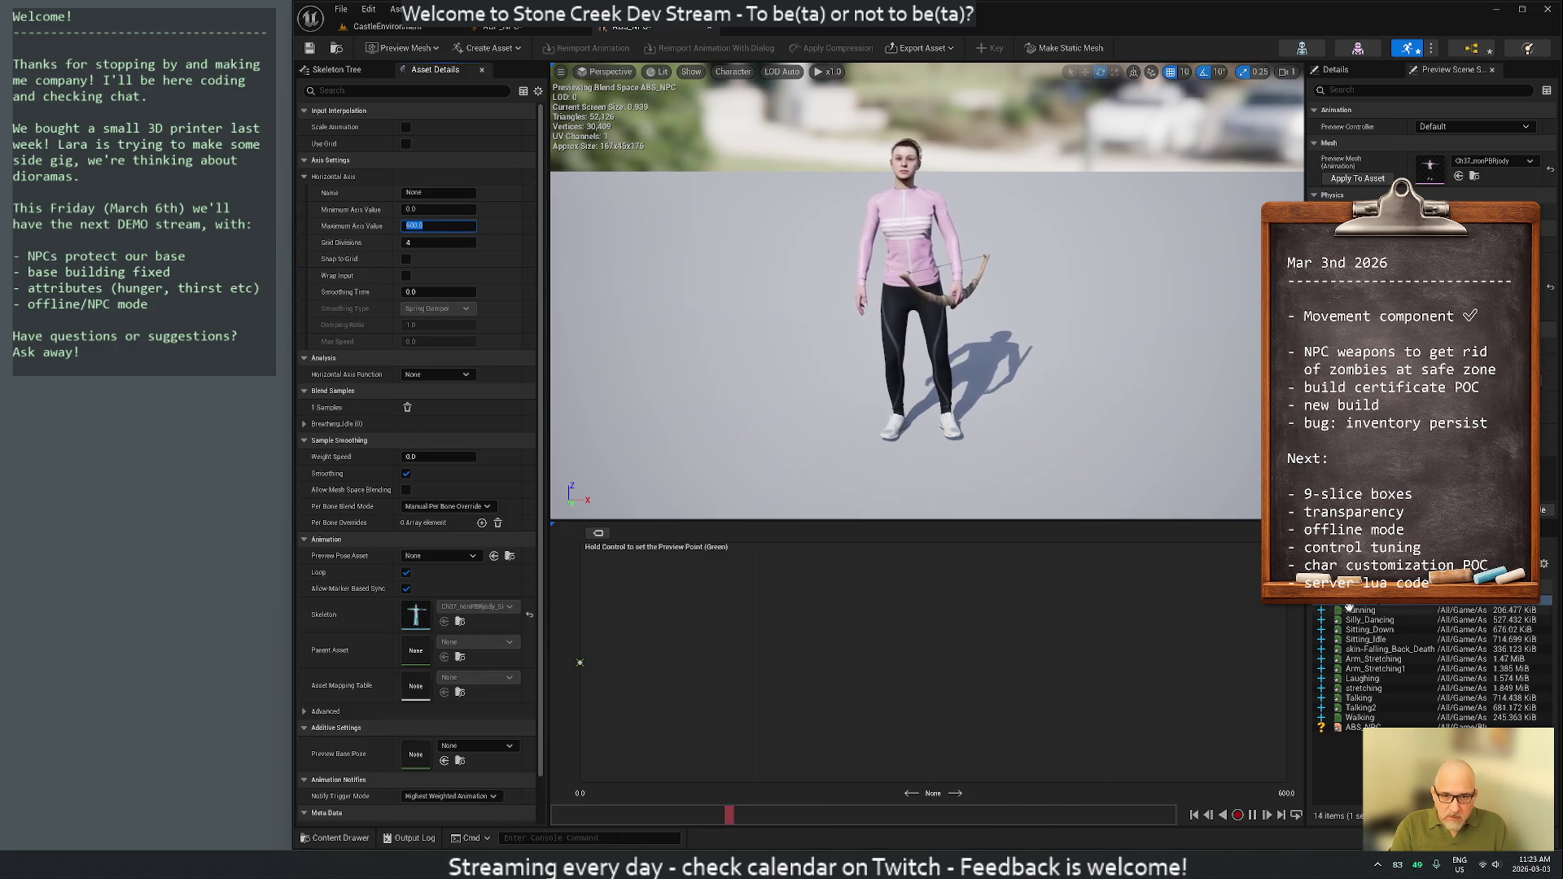
{"action": "left_click", "coordinate": [1362, 619]}
{"action": "mouse_move", "coordinate": [1361, 610]}
{"action": "left_mouse_down"}
{"action": "mouse_move", "coordinate": [1276, 678]}
{"action": "mouse_move", "coordinate": [1287, 670]}
{"action": "left_mouse_up"}
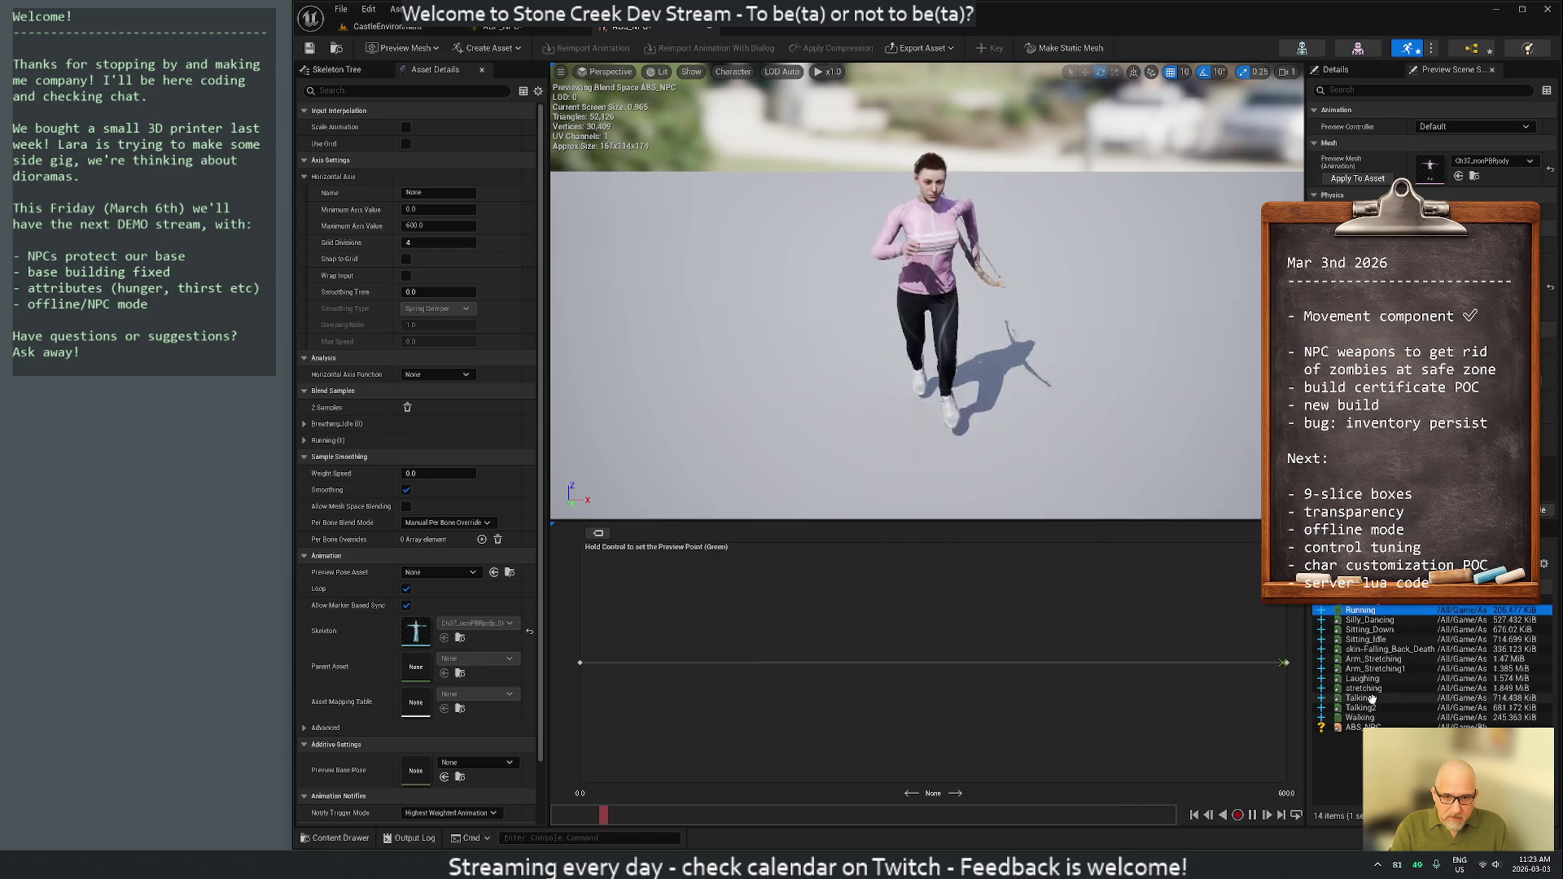
Add Walking as a sample at exactly 300, then close the ABS_NPC editor
{"action": "mouse_move", "coordinate": [1371, 715]}
{"action": "left_click_drag", "start_coordinate": [1370, 715], "coordinate": [932, 658]}
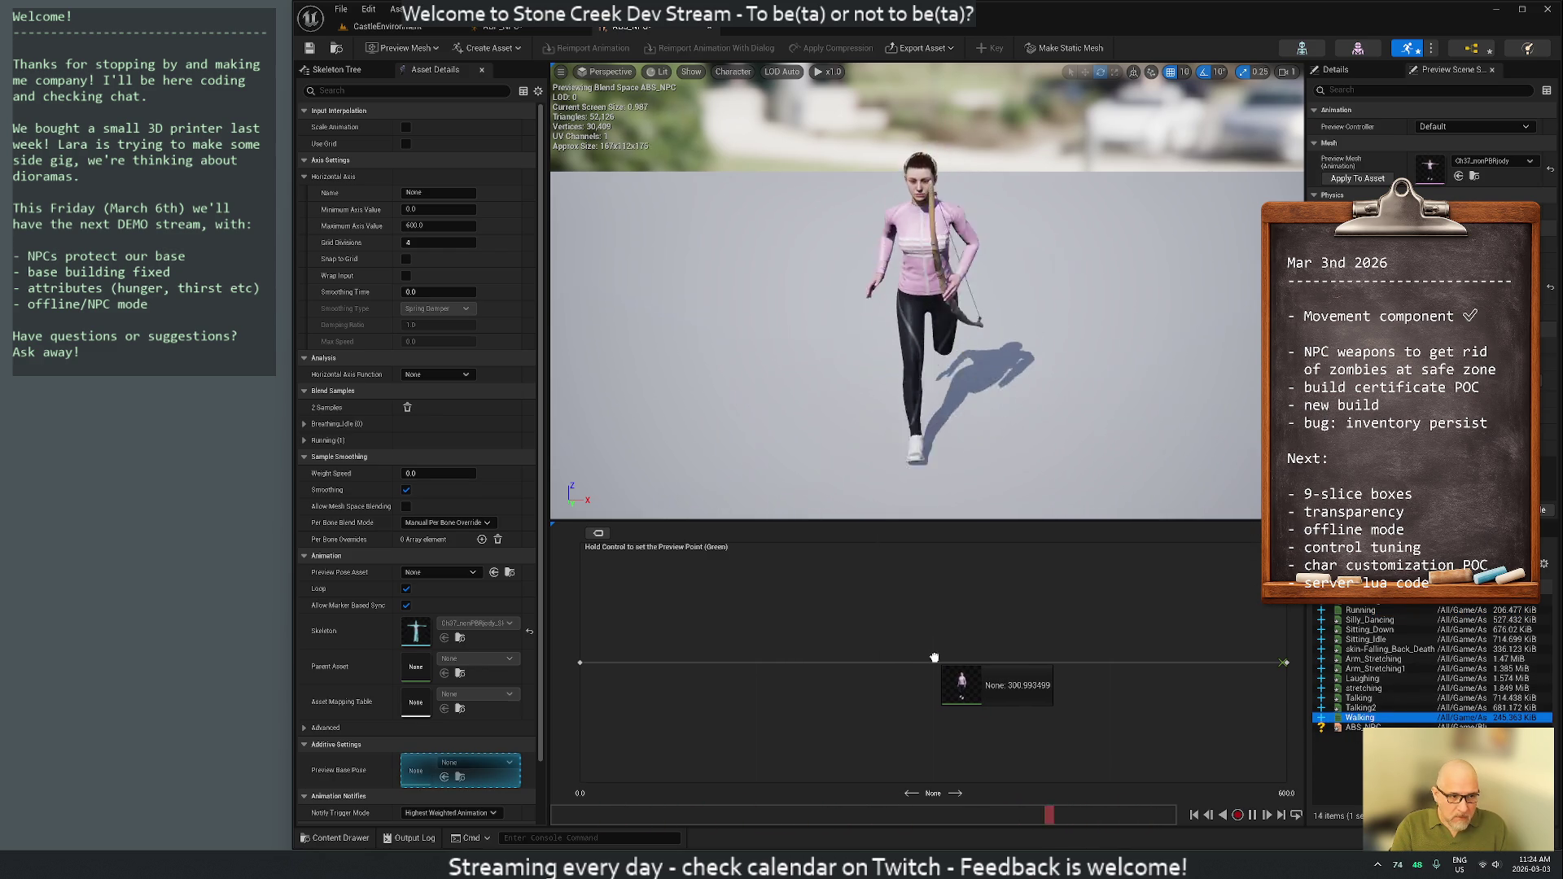
{"action": "left_click_drag", "start_coordinate": [933, 657], "coordinate": [933, 659]}
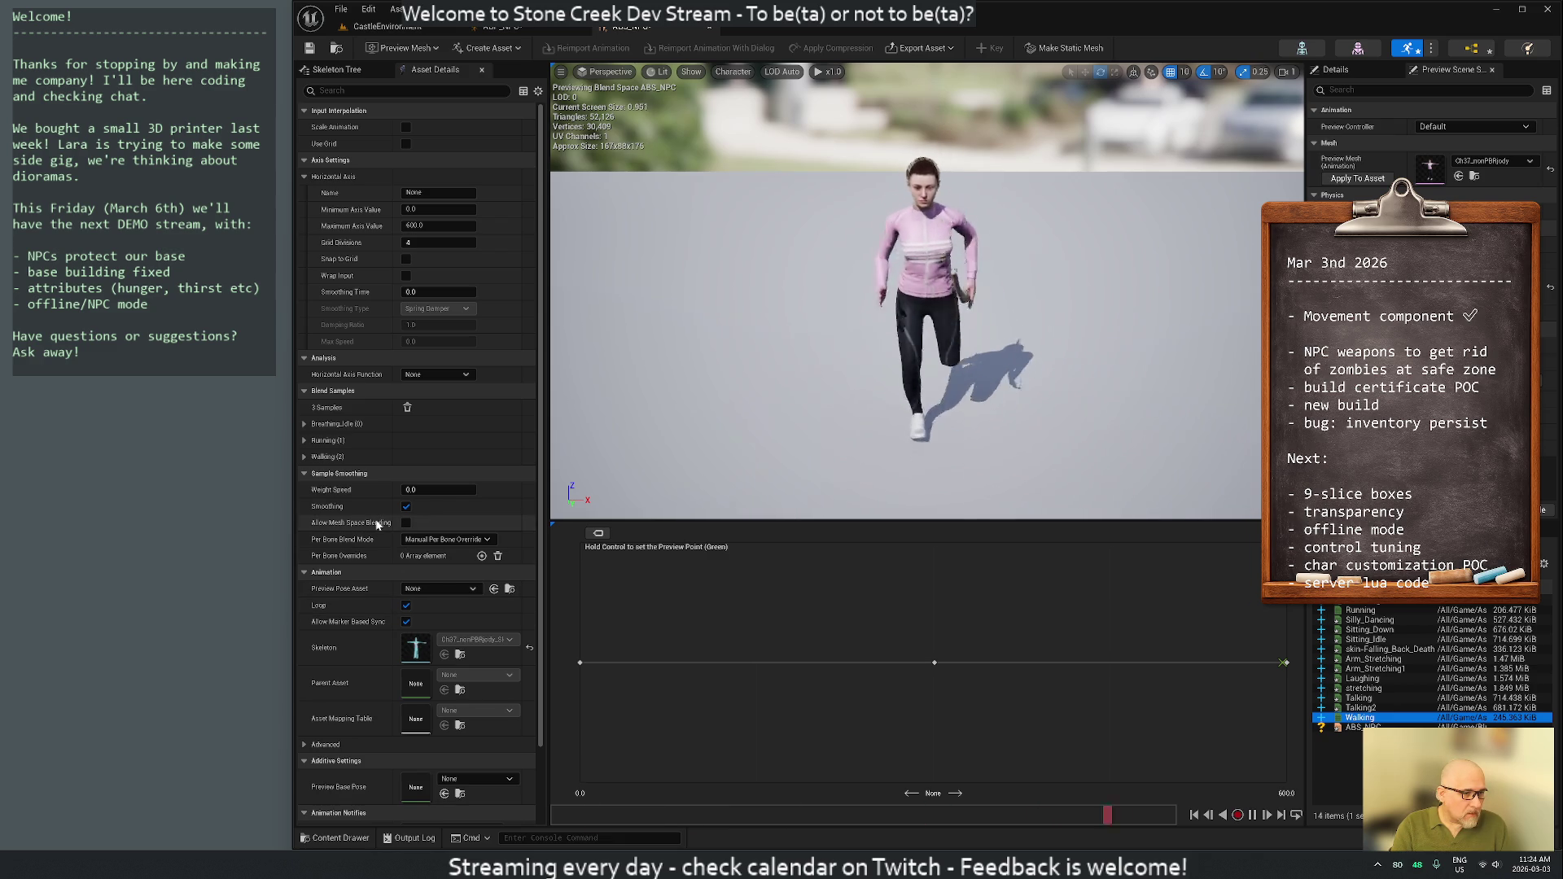
{"action": "left_click", "coordinate": [303, 458]}
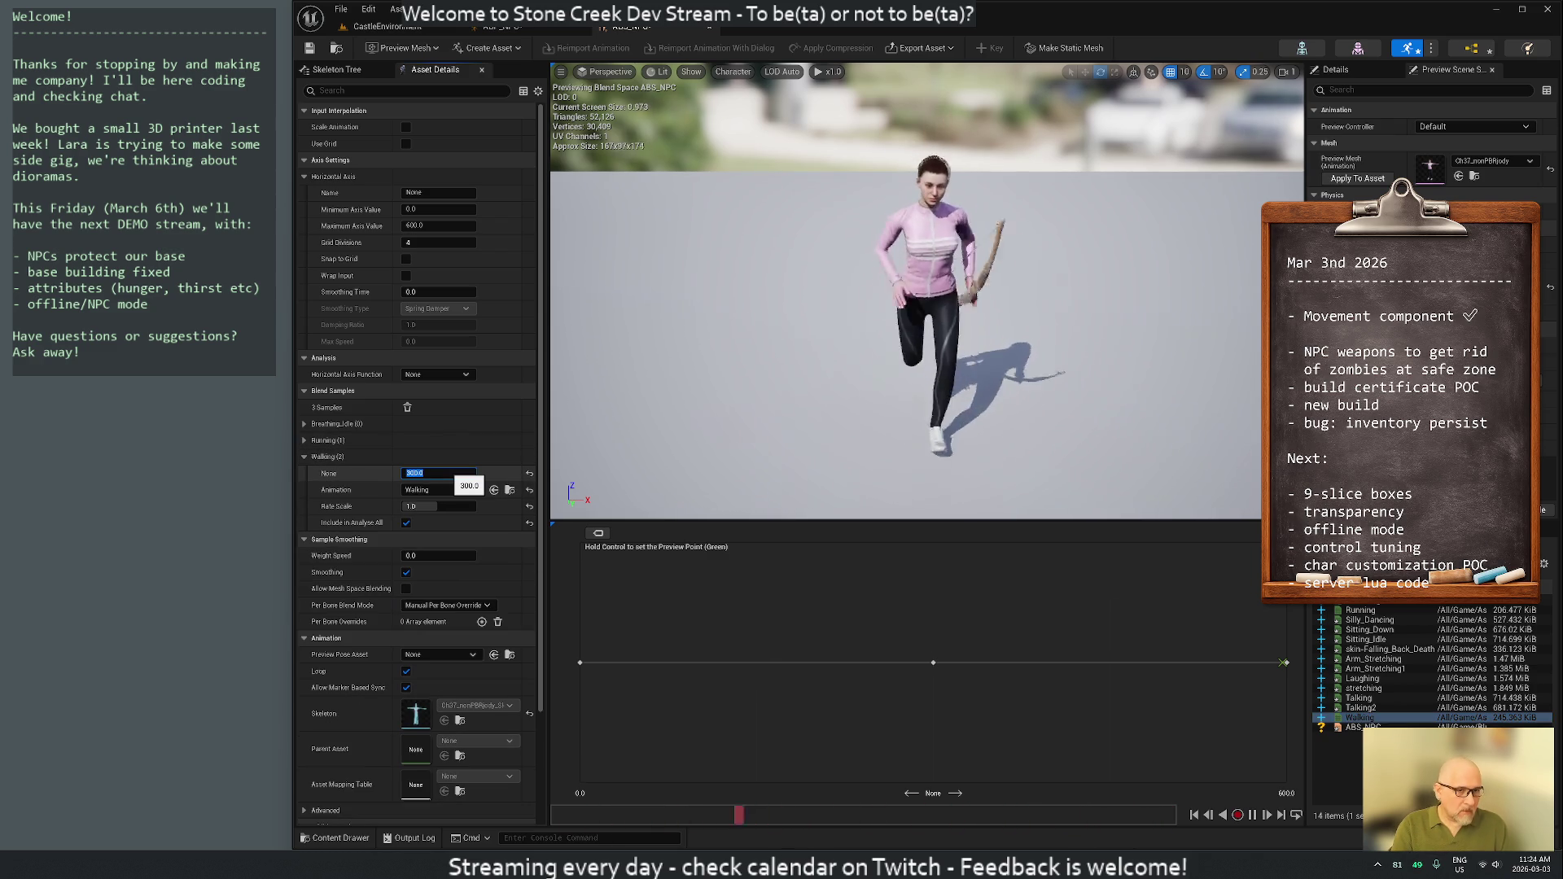
{"action": "key", "text": "ctrl"}
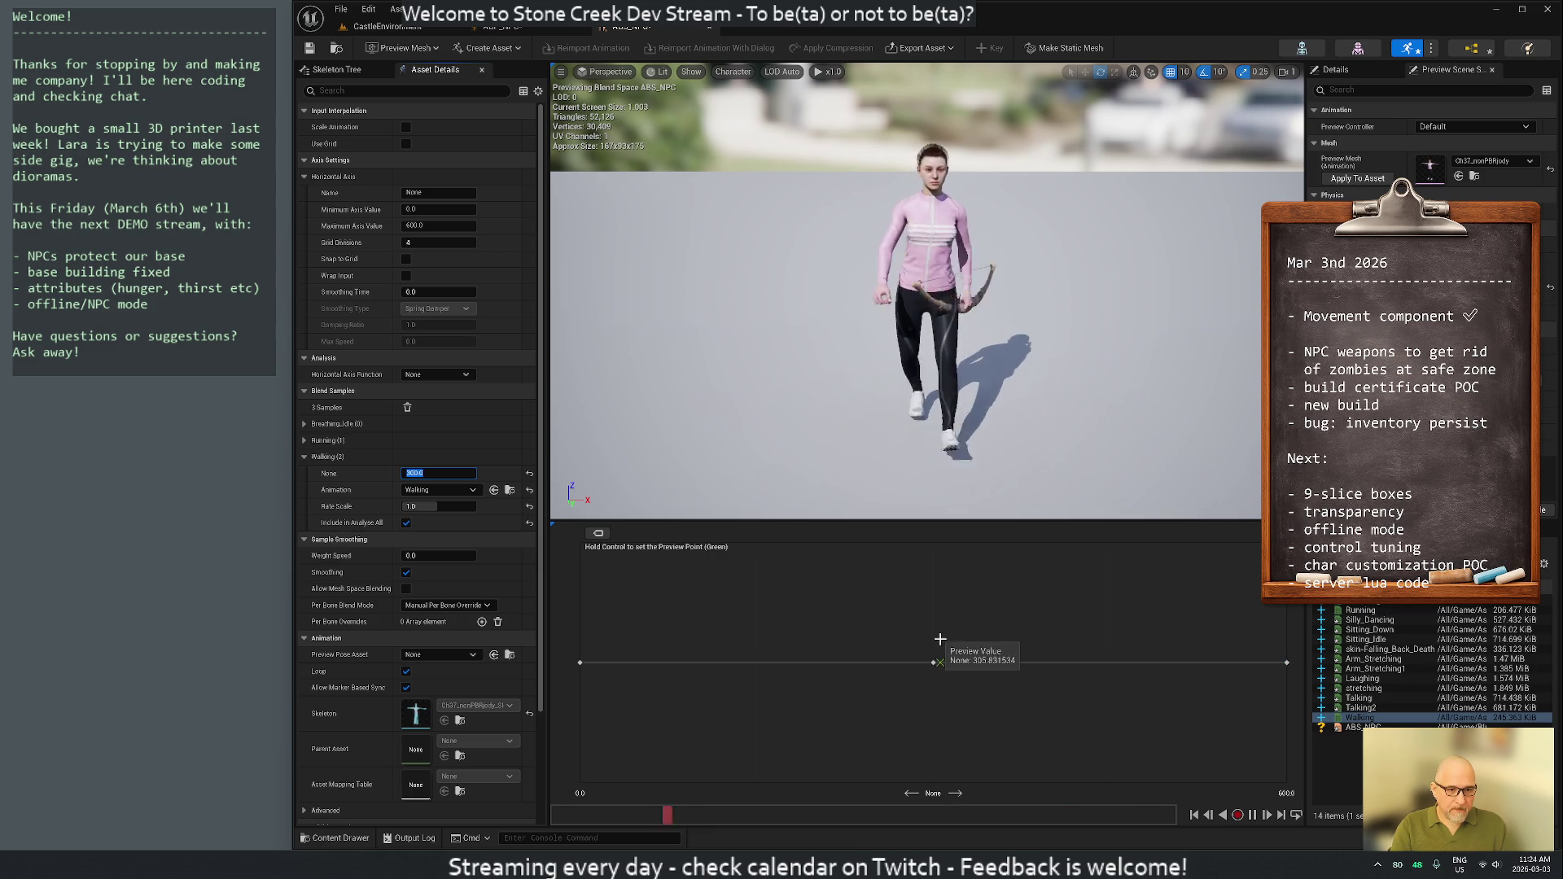
{"action": "key", "text": "Return"}
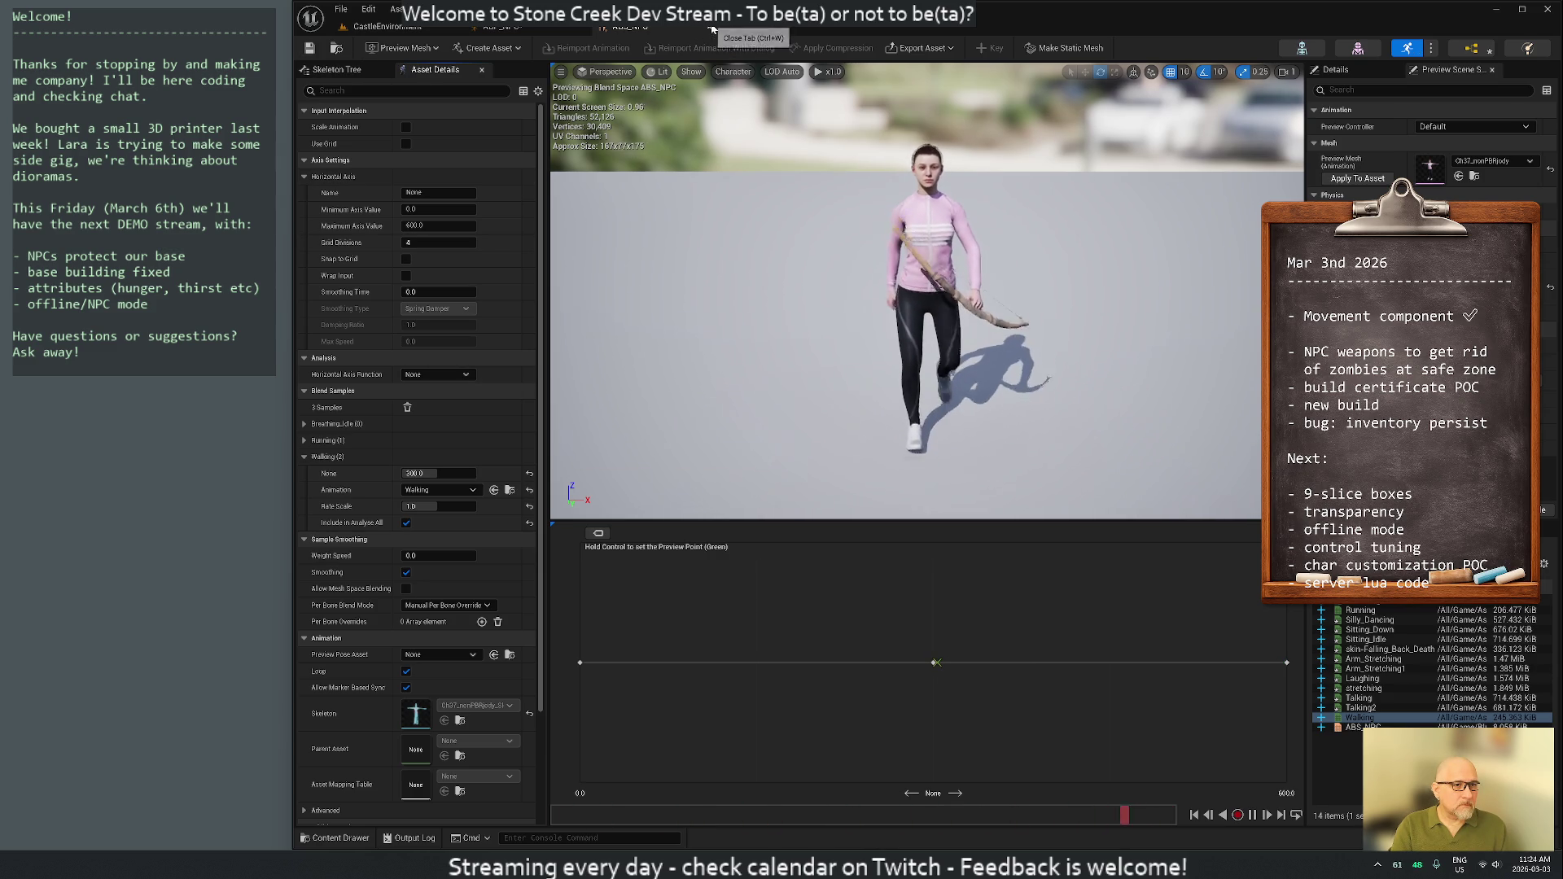
{"action": "left_click", "coordinate": [709, 27]}
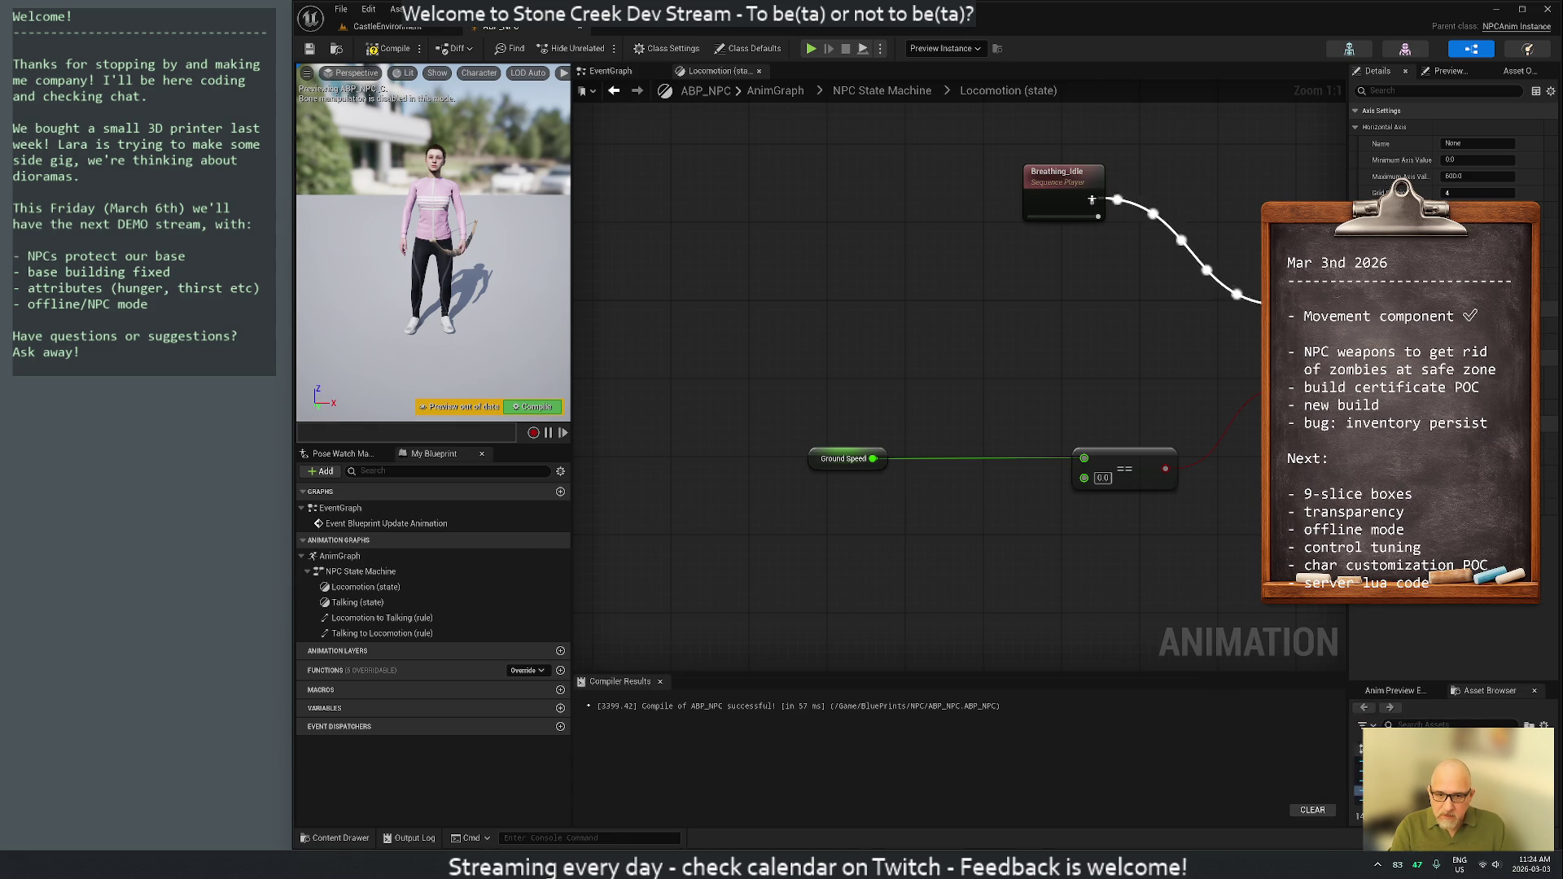
Add ABS_NPC to the Locomotion graph, feed it Ground Speed, and compile ABP_NPC
{"action": "mouse_move", "coordinate": [1359, 801]}
{"action": "left_mouse_down"}
{"action": "mouse_move", "coordinate": [978, 428]}
{"action": "mouse_move", "coordinate": [953, 321]}
{"action": "mouse_move", "coordinate": [969, 296]}
{"action": "left_mouse_up"}
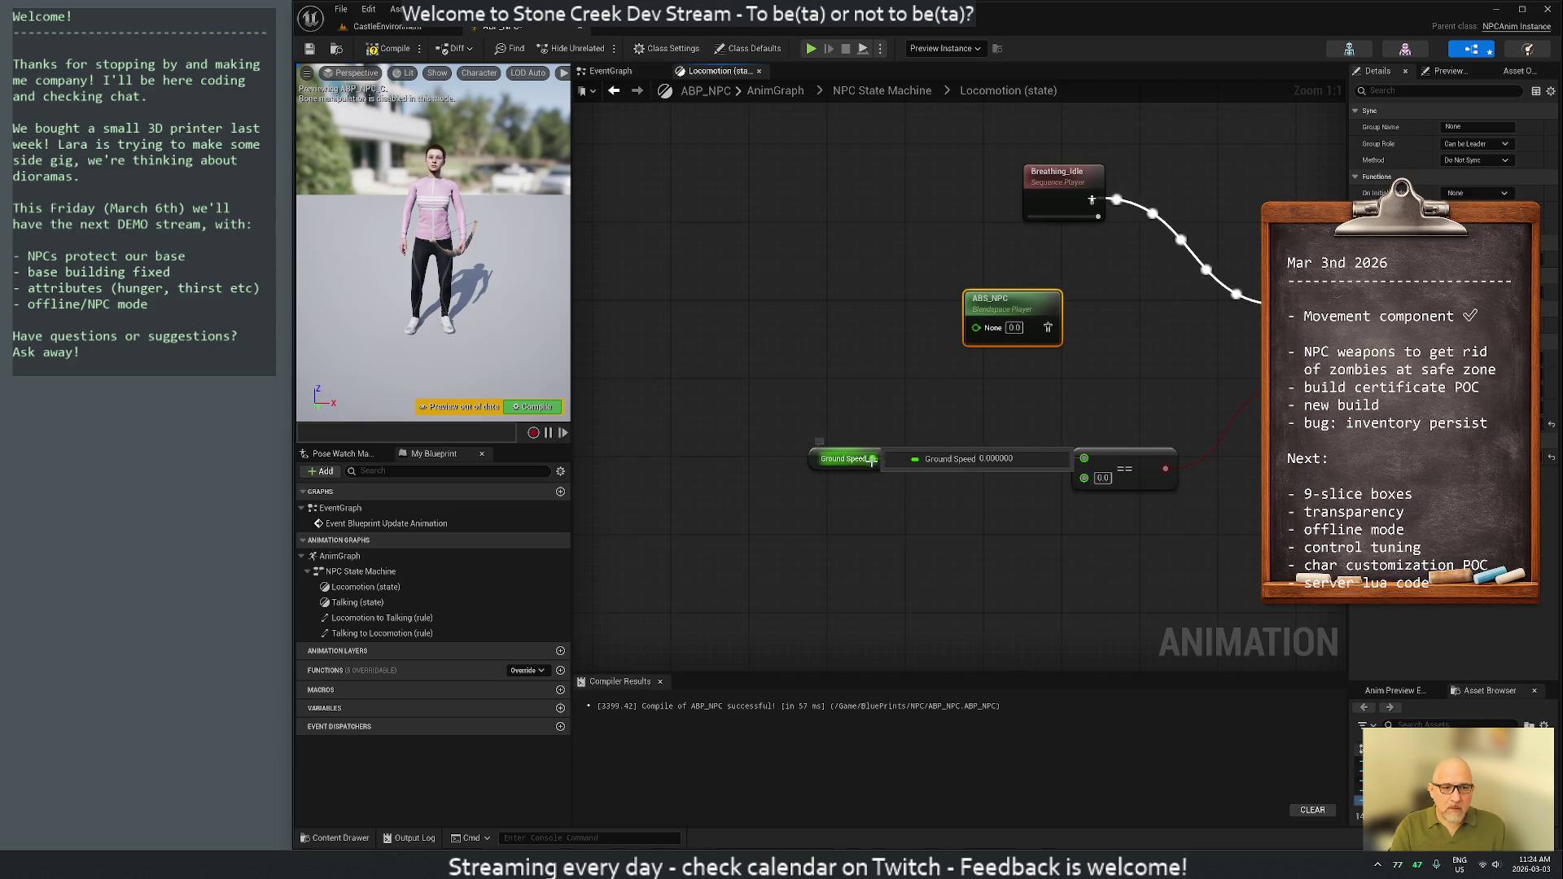
{"action": "mouse_move", "coordinate": [875, 458]}
{"action": "left_mouse_down"}
{"action": "mouse_move", "coordinate": [928, 367]}
{"action": "mouse_move", "coordinate": [976, 326]}
{"action": "mouse_move", "coordinate": [1242, 329]}
{"action": "left_mouse_up"}
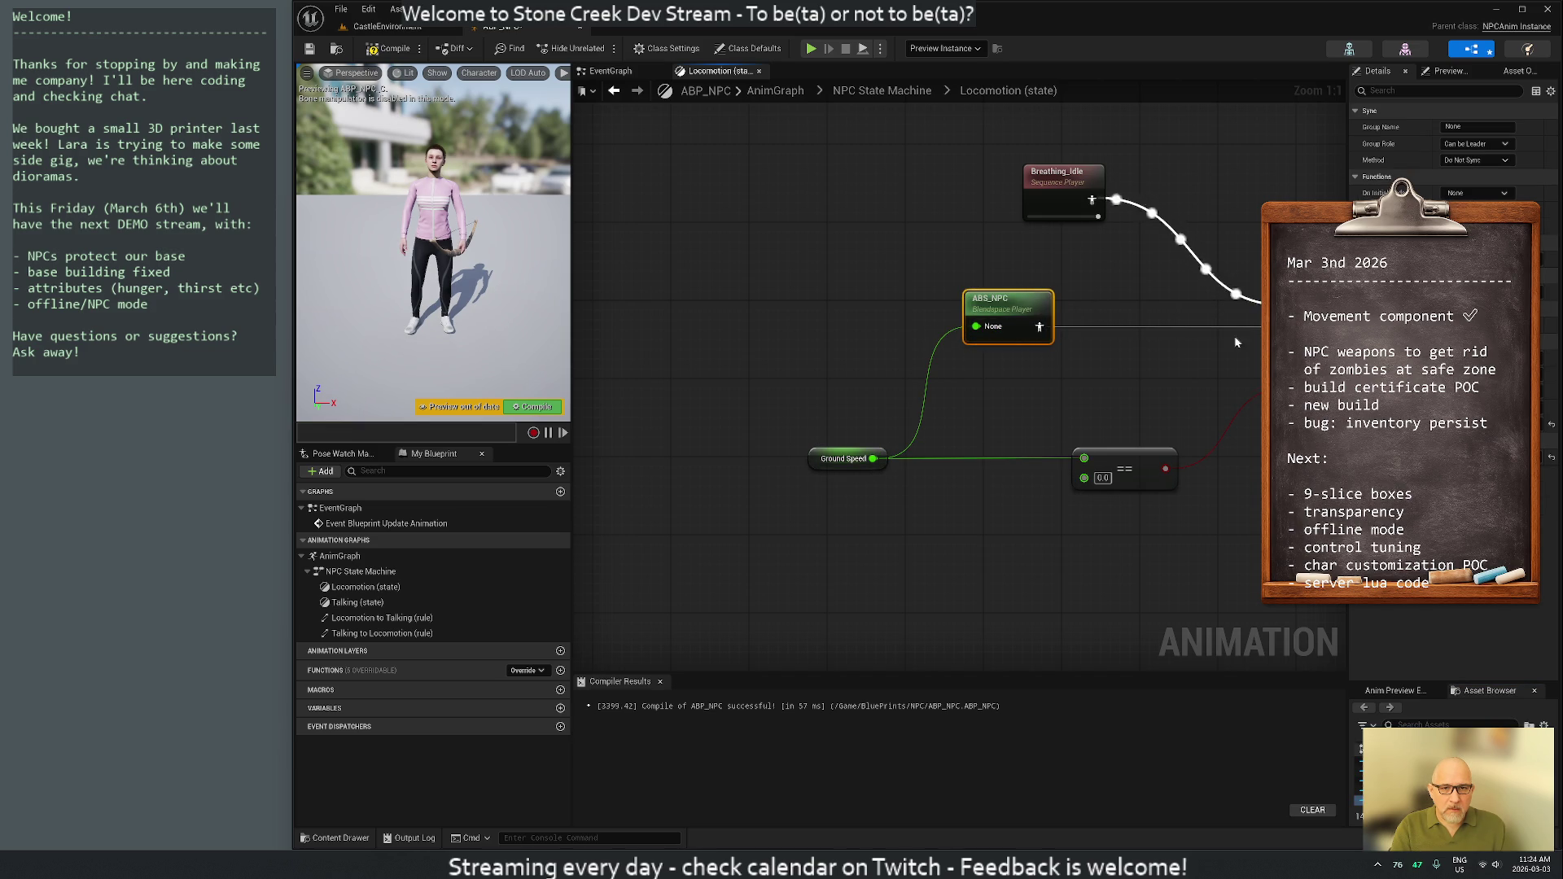
{"action": "key", "text": "Home"}
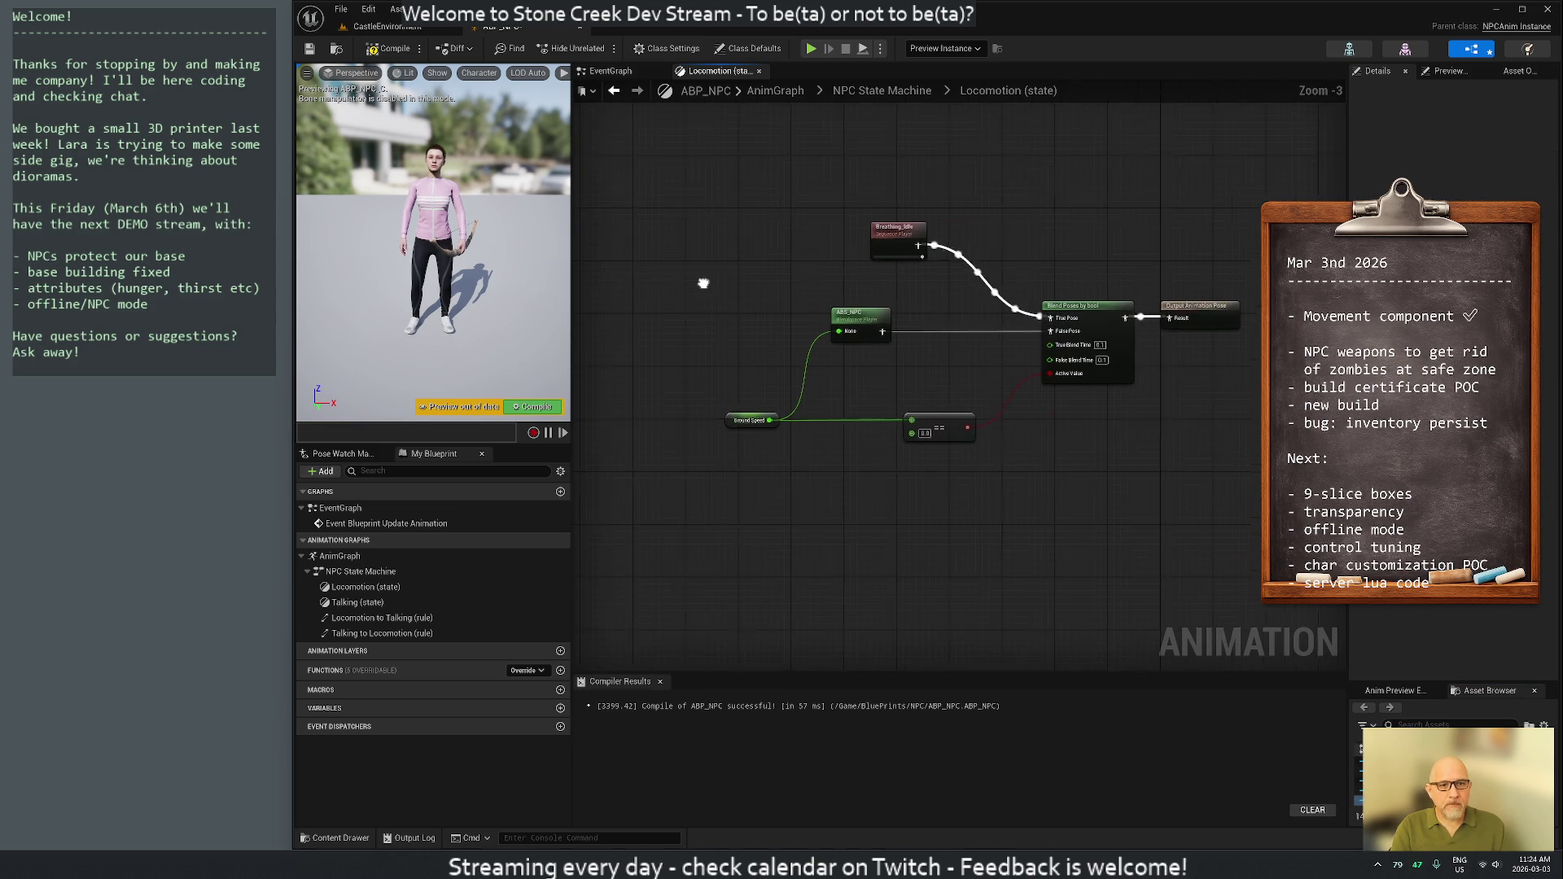
{"action": "left_click", "coordinate": [389, 48]}
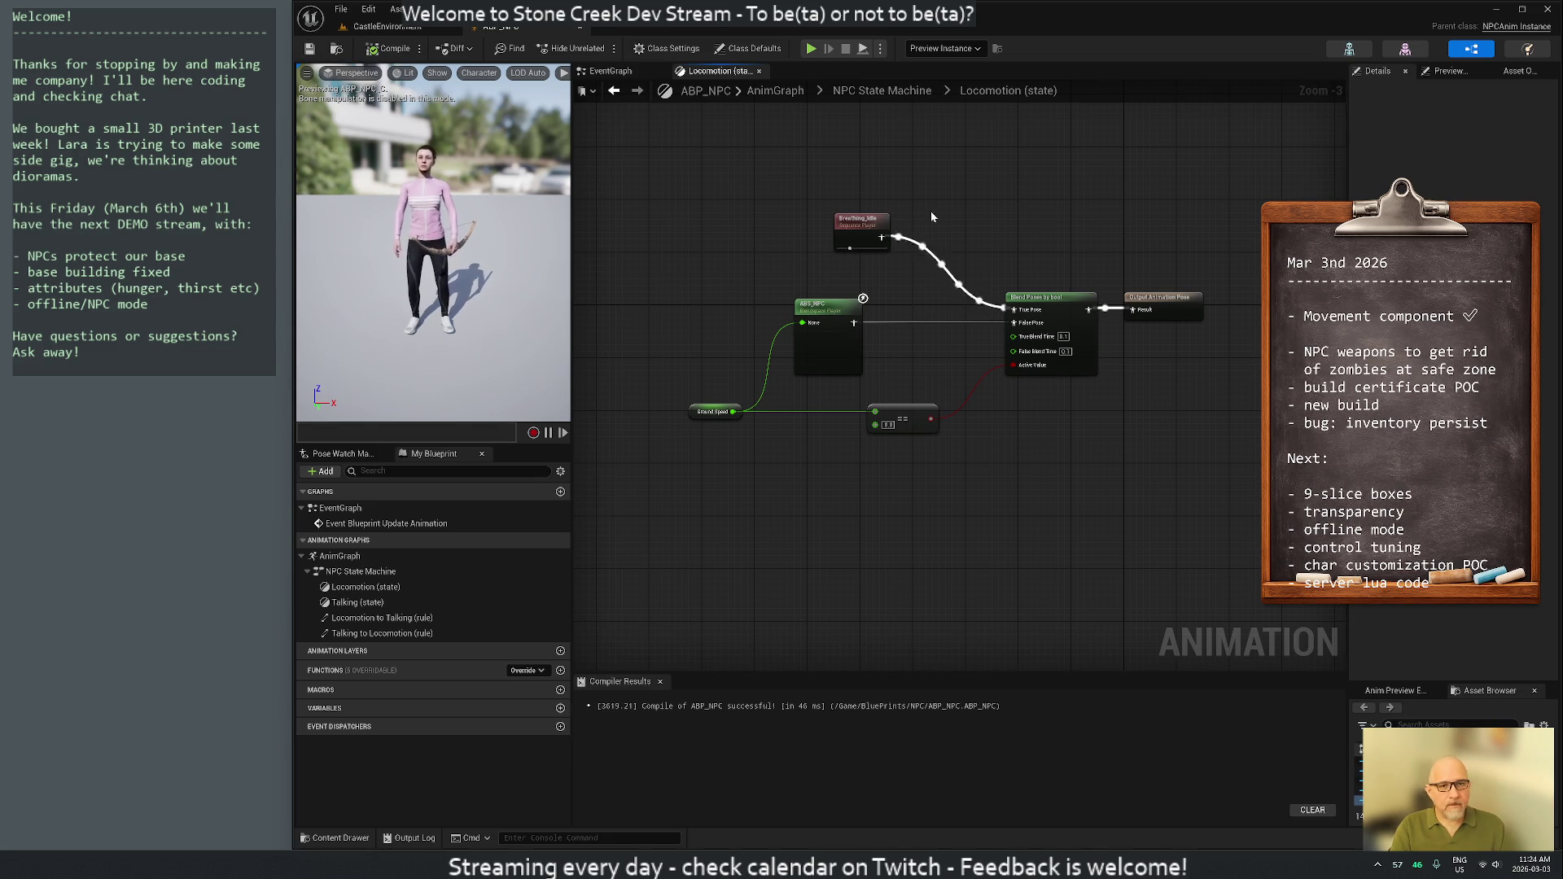
{"action": "left_click", "coordinate": [456, 27]}
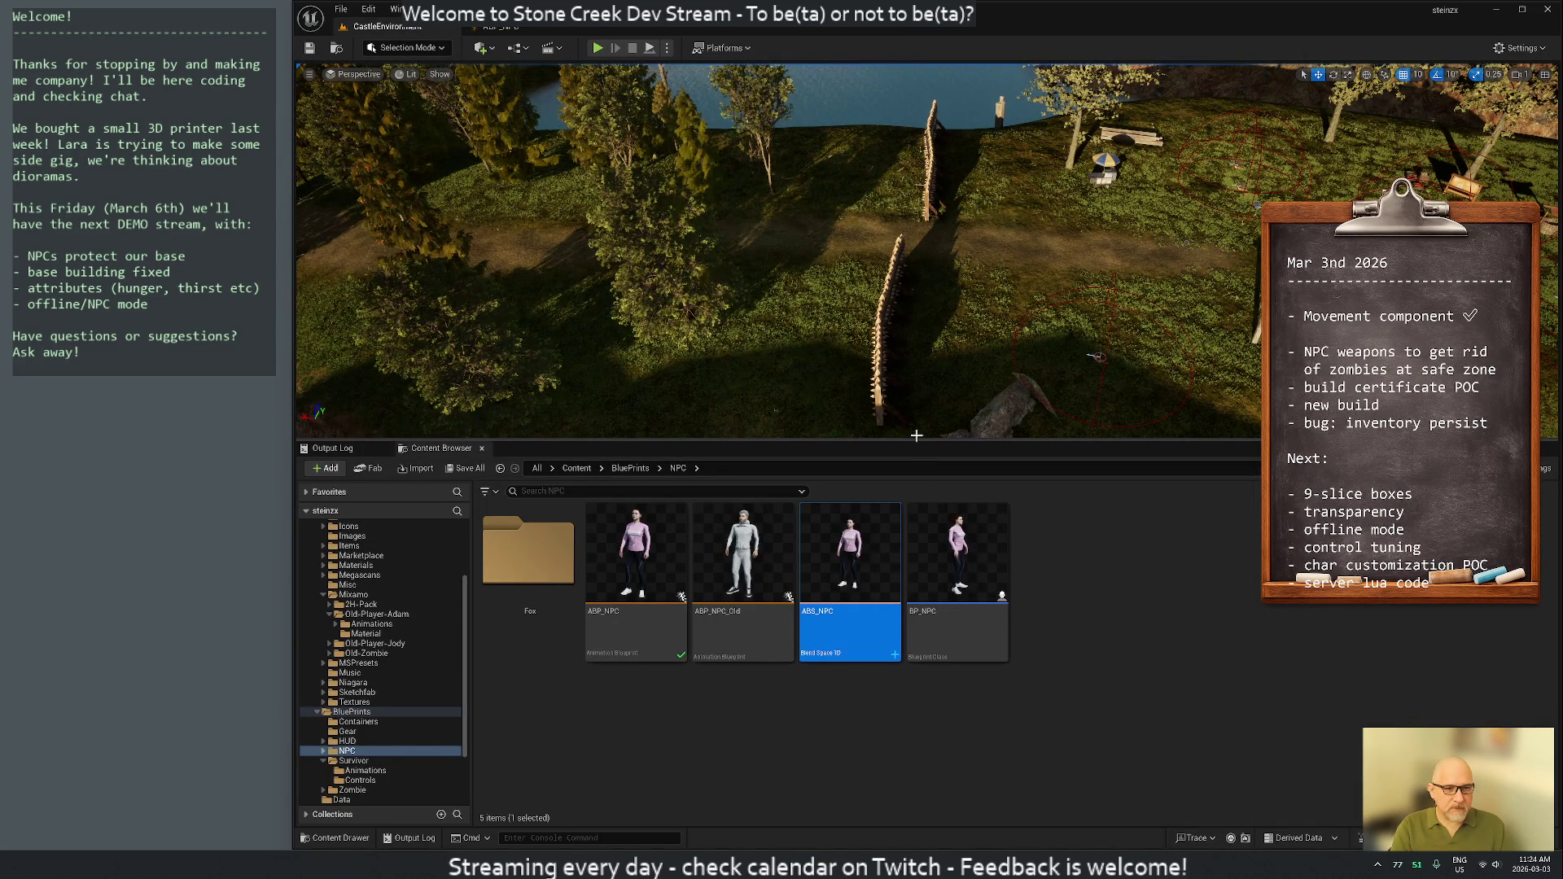
Make the level viewport taller and play-test, opening an NPC's interaction panel
{"action": "left_click_drag", "start_coordinate": [917, 440], "coordinate": [917, 527]}
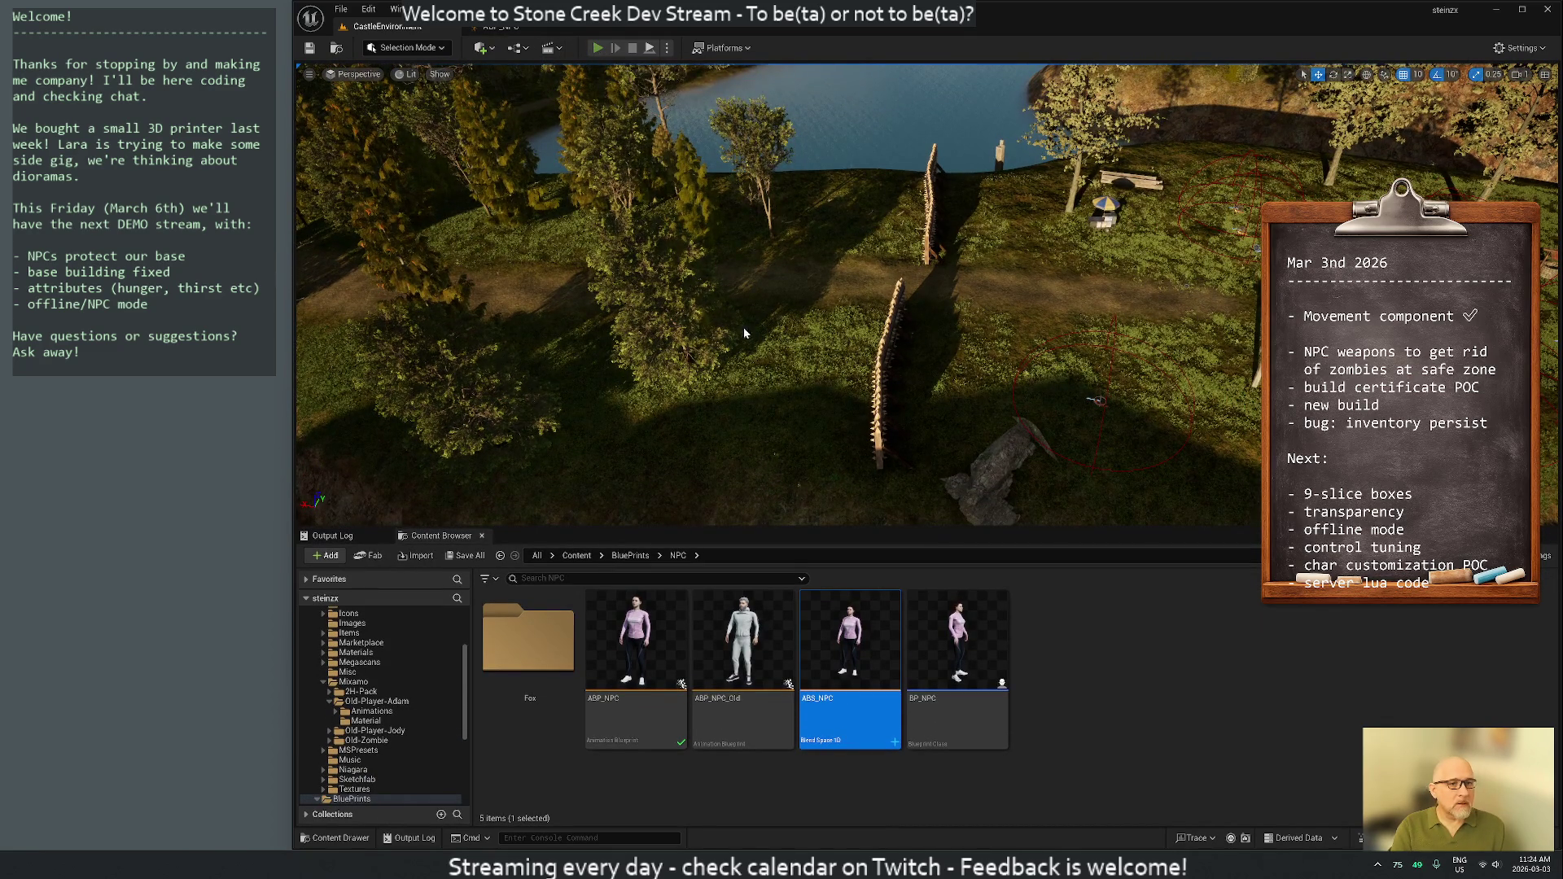
{"action": "key", "text": "alt+p"}
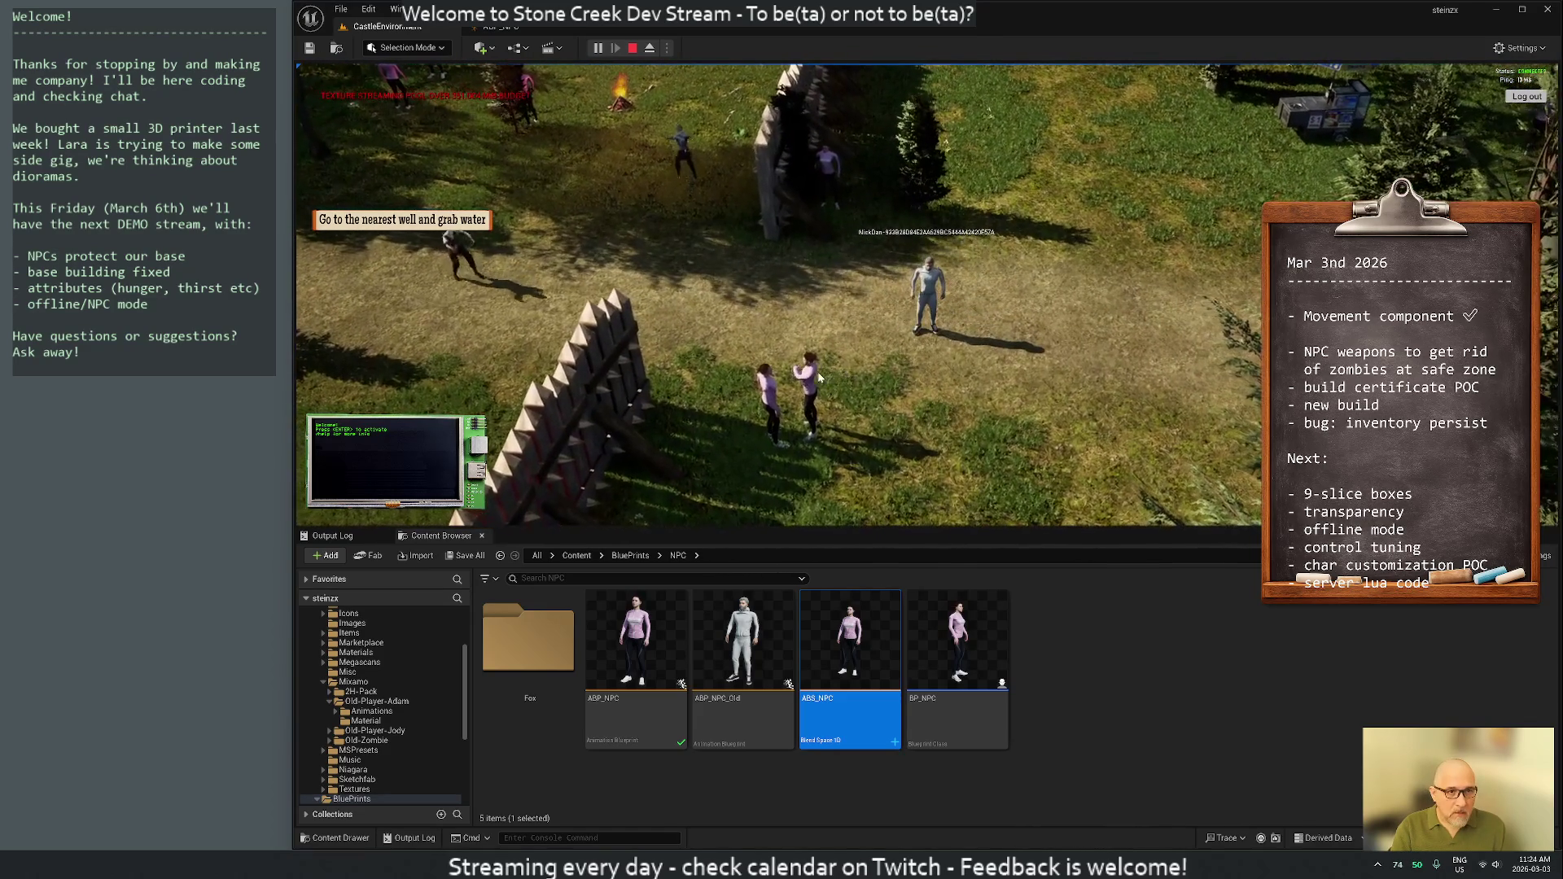
{"action": "left_click", "coordinate": [827, 377]}
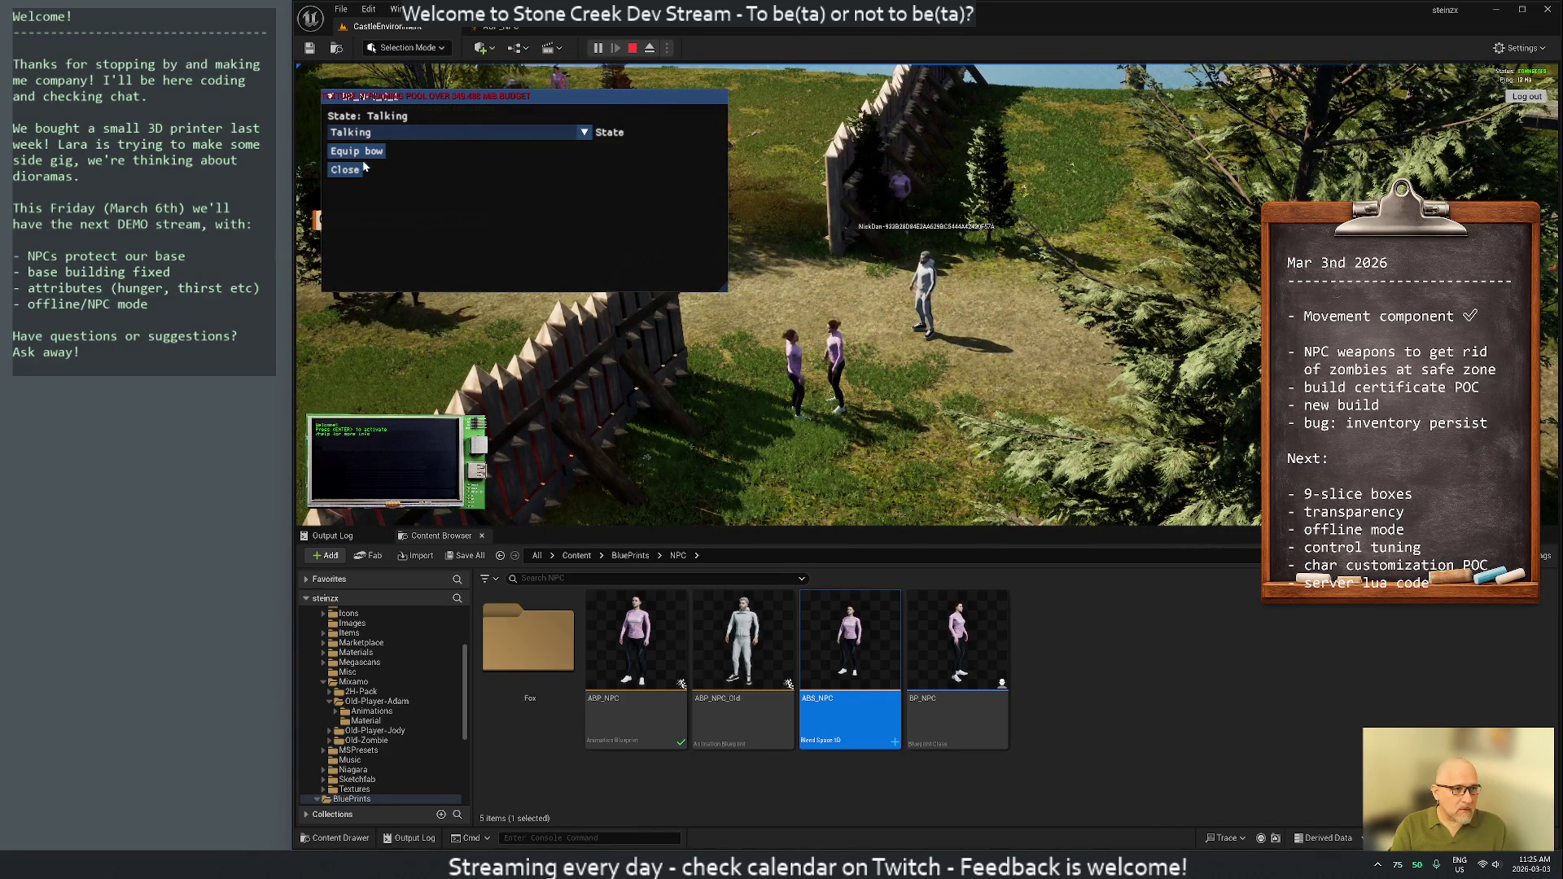
{"action": "left_click", "coordinate": [635, 48]}
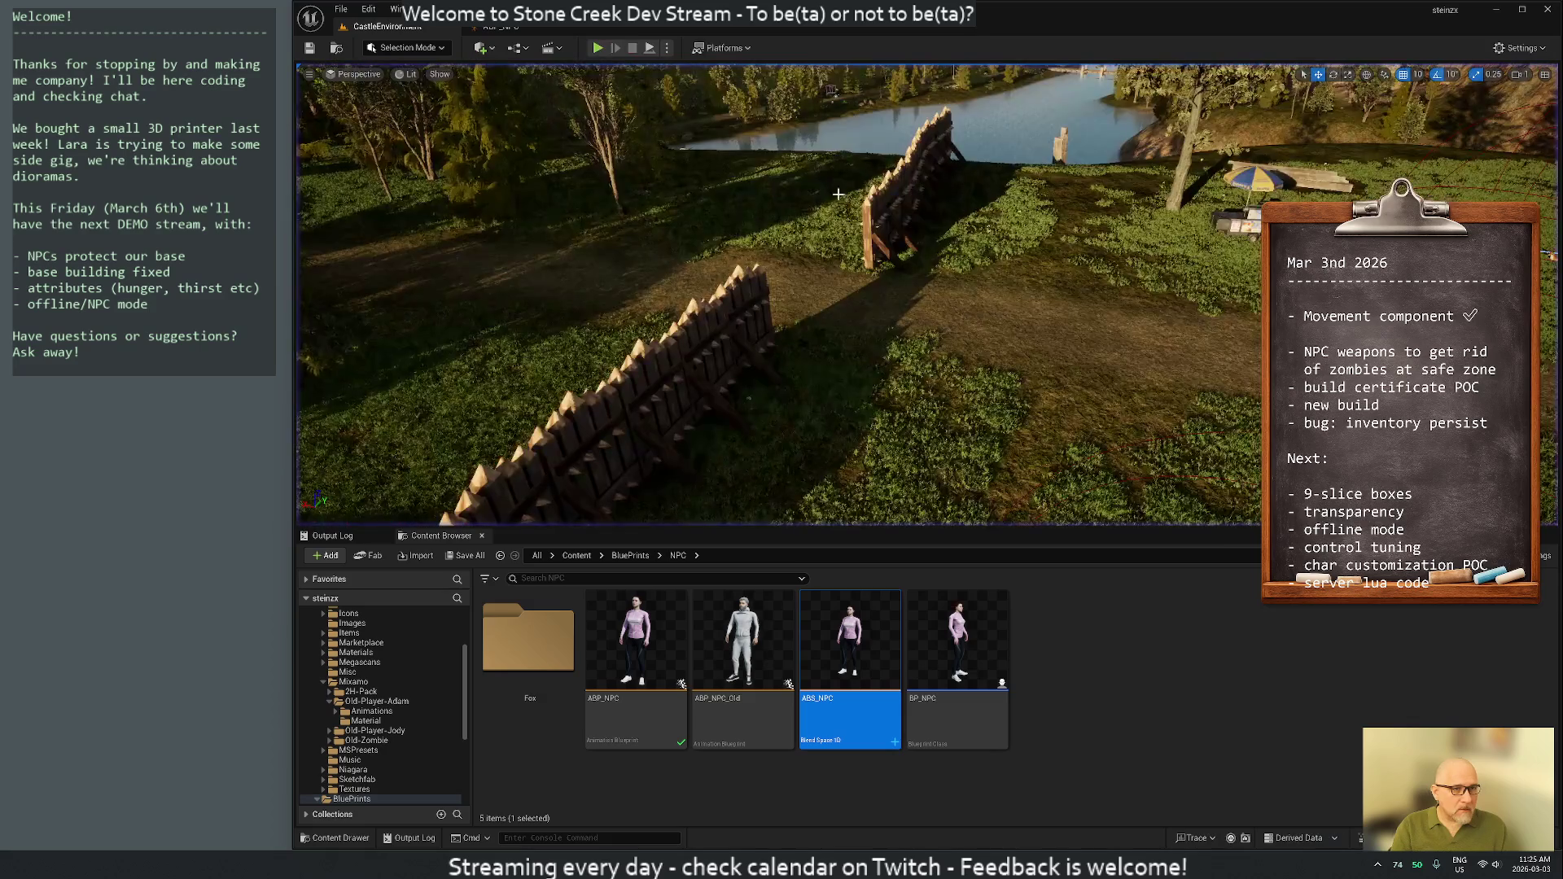
Turn the camera toward the fenced slope, re-test the NPC's Talking panel, then open BP_NPC
{"action": "left_click_drag", "start_coordinate": [848, 212], "coordinate": [960, 205]}
{"action": "mouse_move", "coordinate": [985, 372]}
{"action": "left_mouse_down"}
{"action": "mouse_move", "coordinate": [1083, 385]}
{"action": "mouse_move", "coordinate": [930, 73]}
{"action": "left_mouse_up"}
{"action": "left_click", "coordinate": [599, 47]}
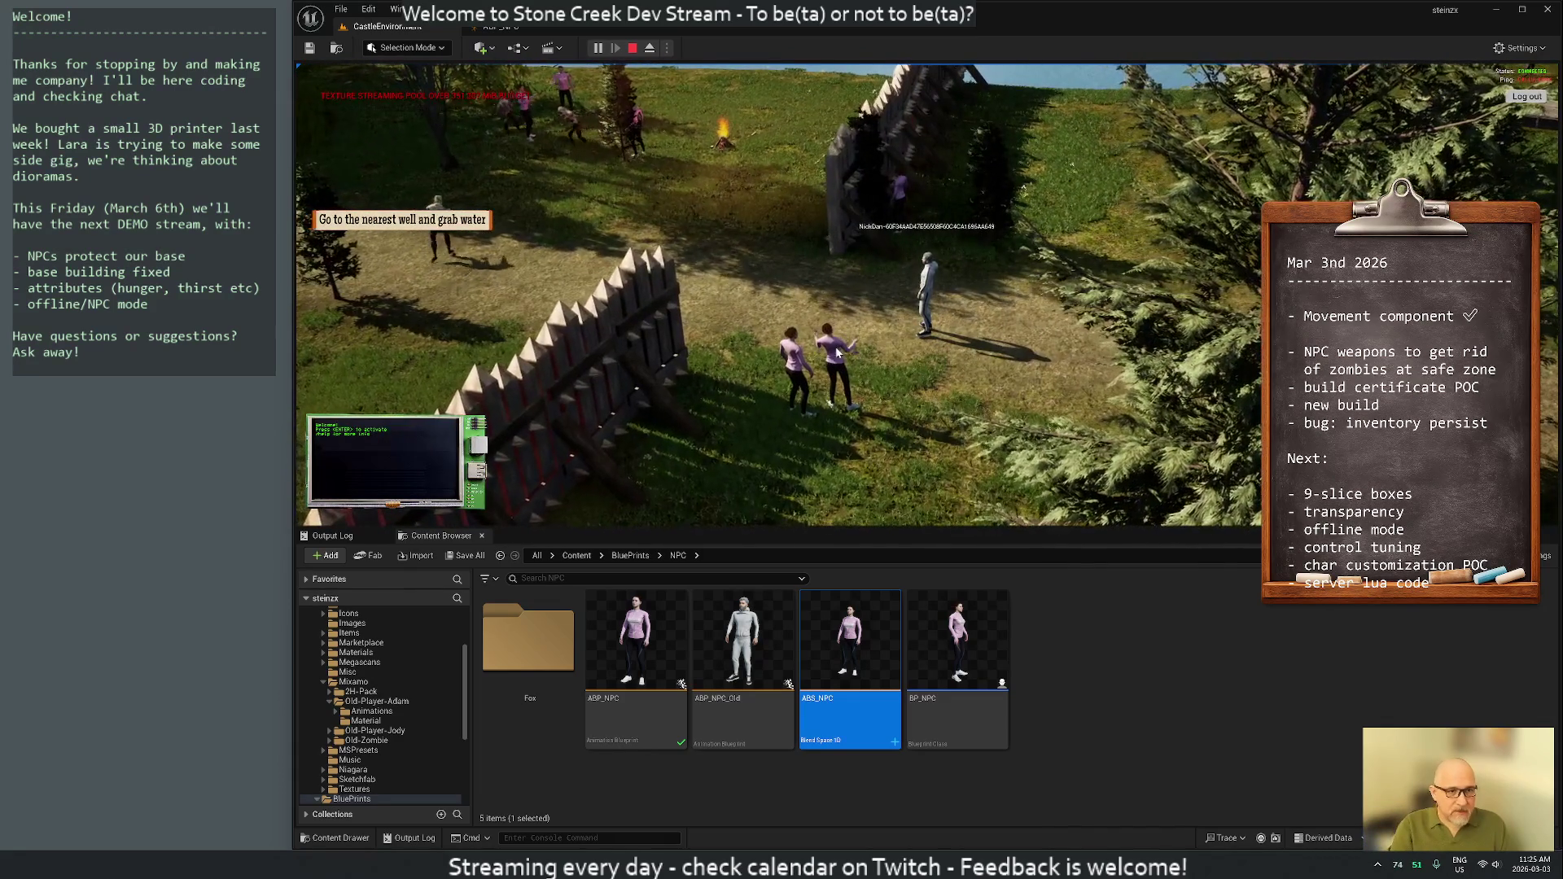
{"action": "key", "text": "e"}
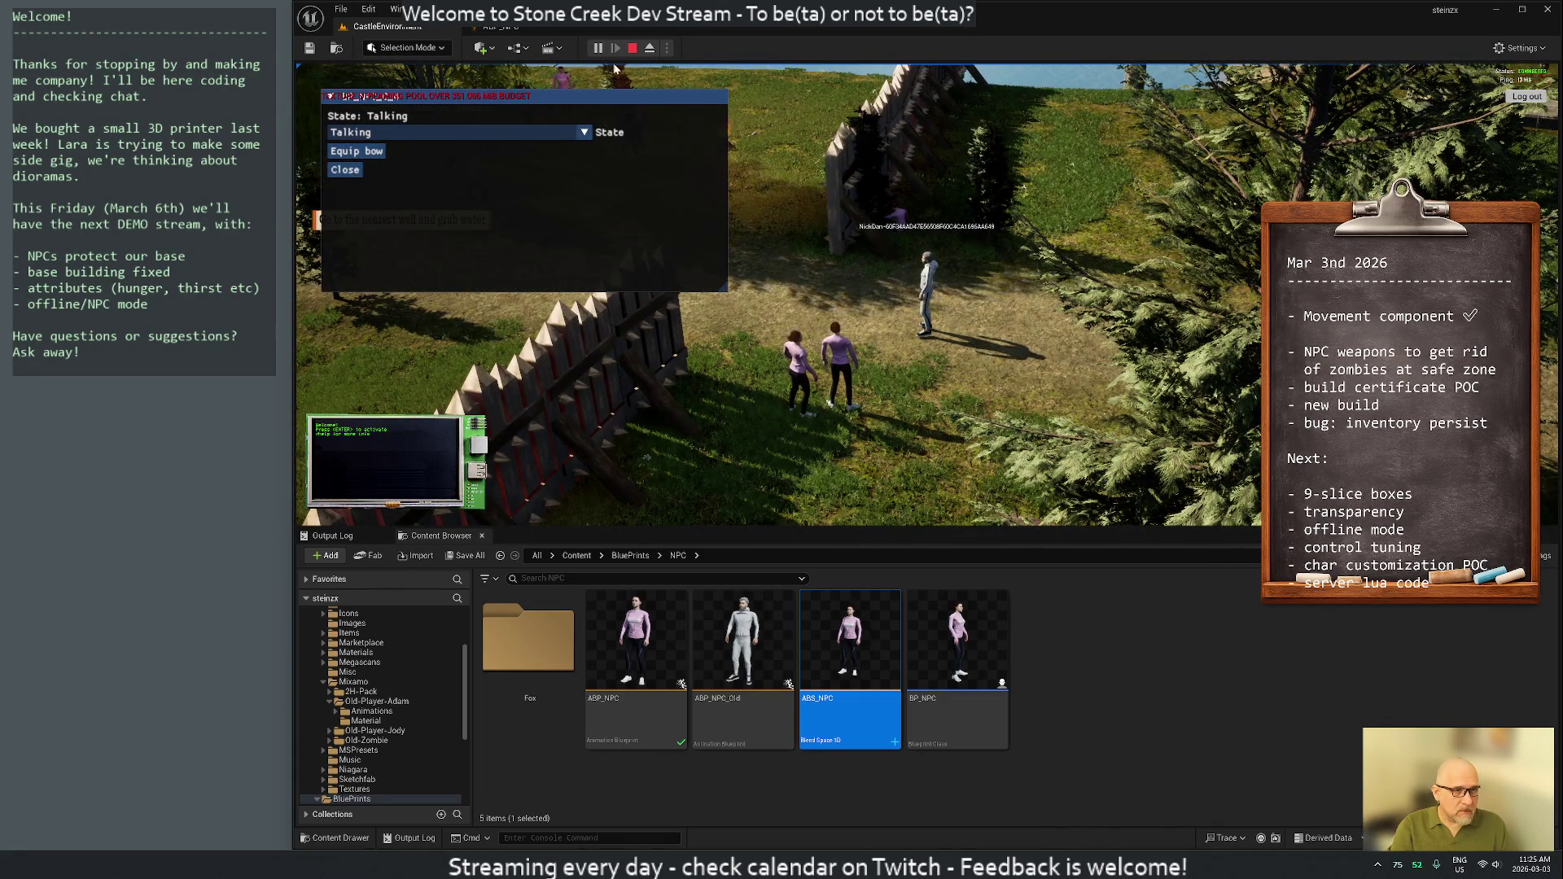
{"action": "left_click", "coordinate": [346, 170]}
{"action": "key", "text": "Escape"}
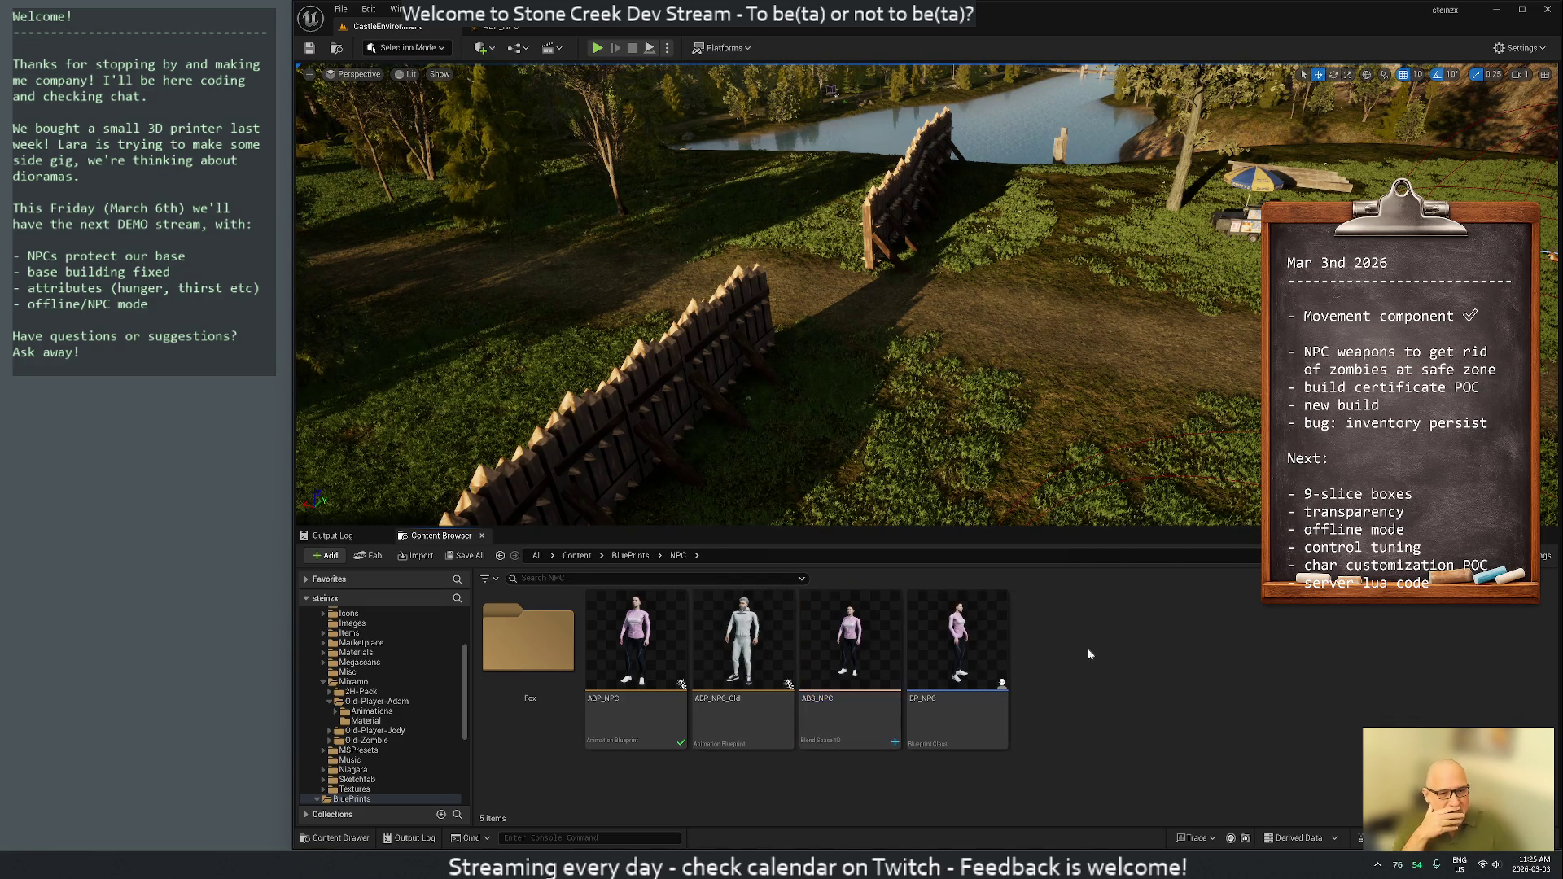
{"action": "double_click", "coordinate": [959, 642]}
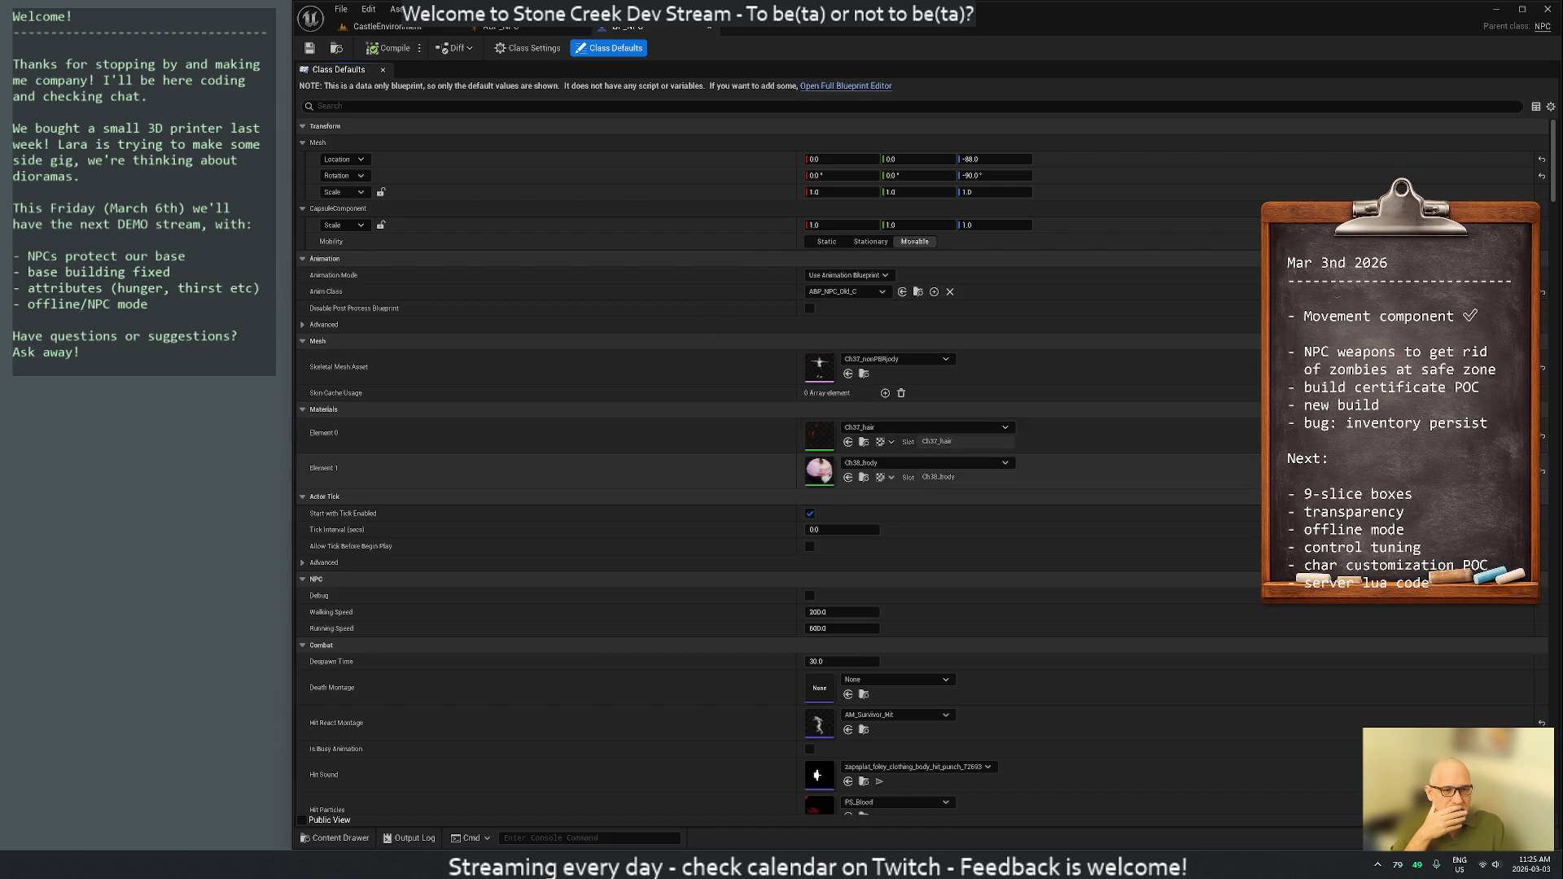
Set BP_NPC's Anim Class to ABP_NPC and check out the blueprint
{"action": "left_click", "coordinate": [850, 293]}
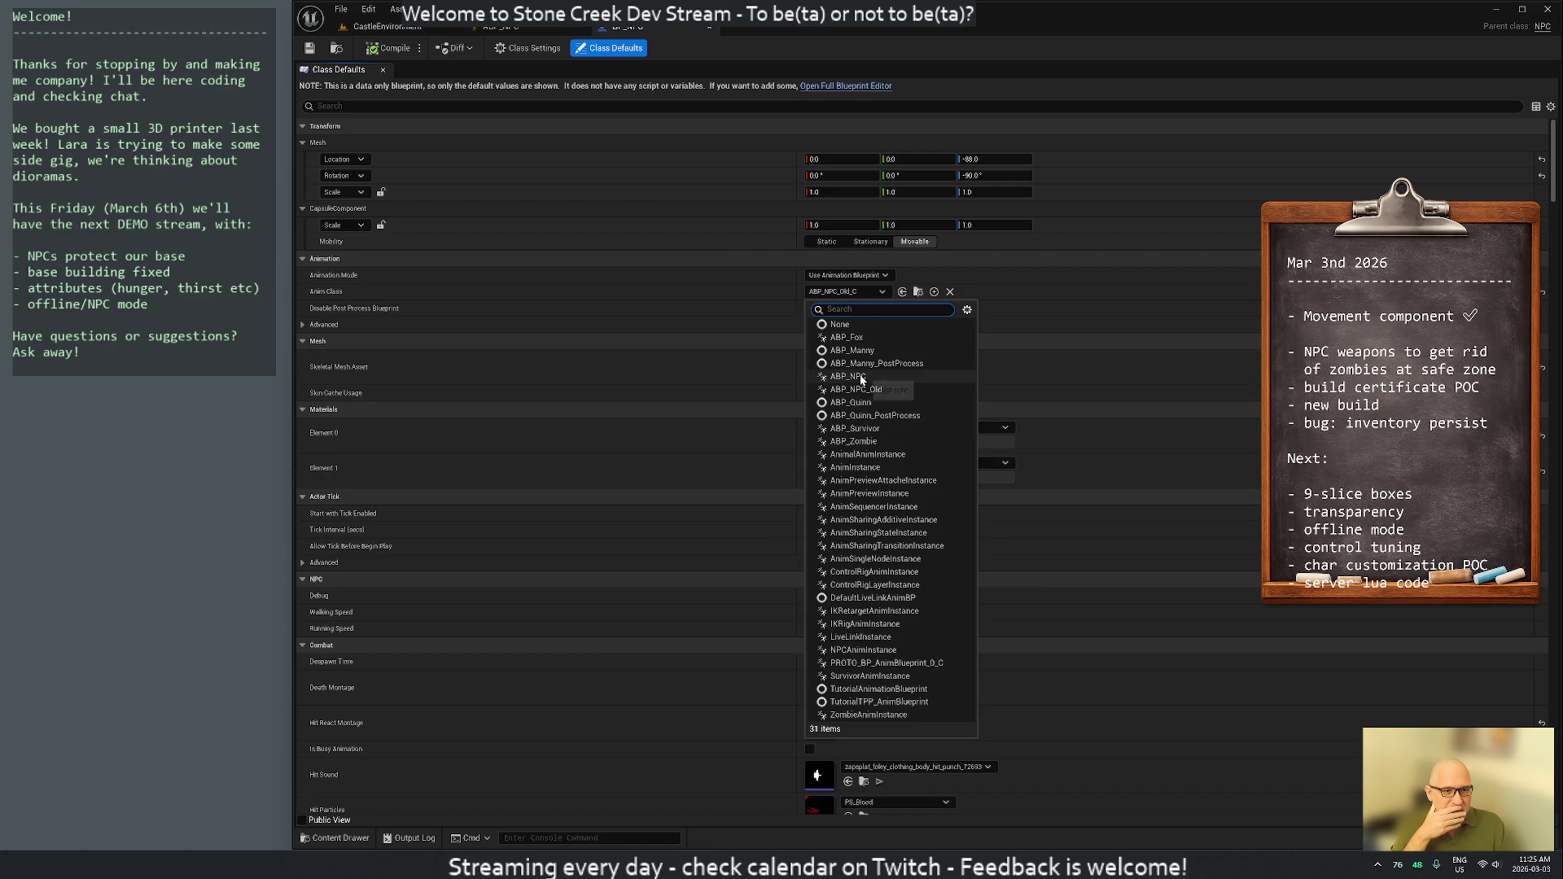
{"action": "left_click", "coordinate": [851, 377]}
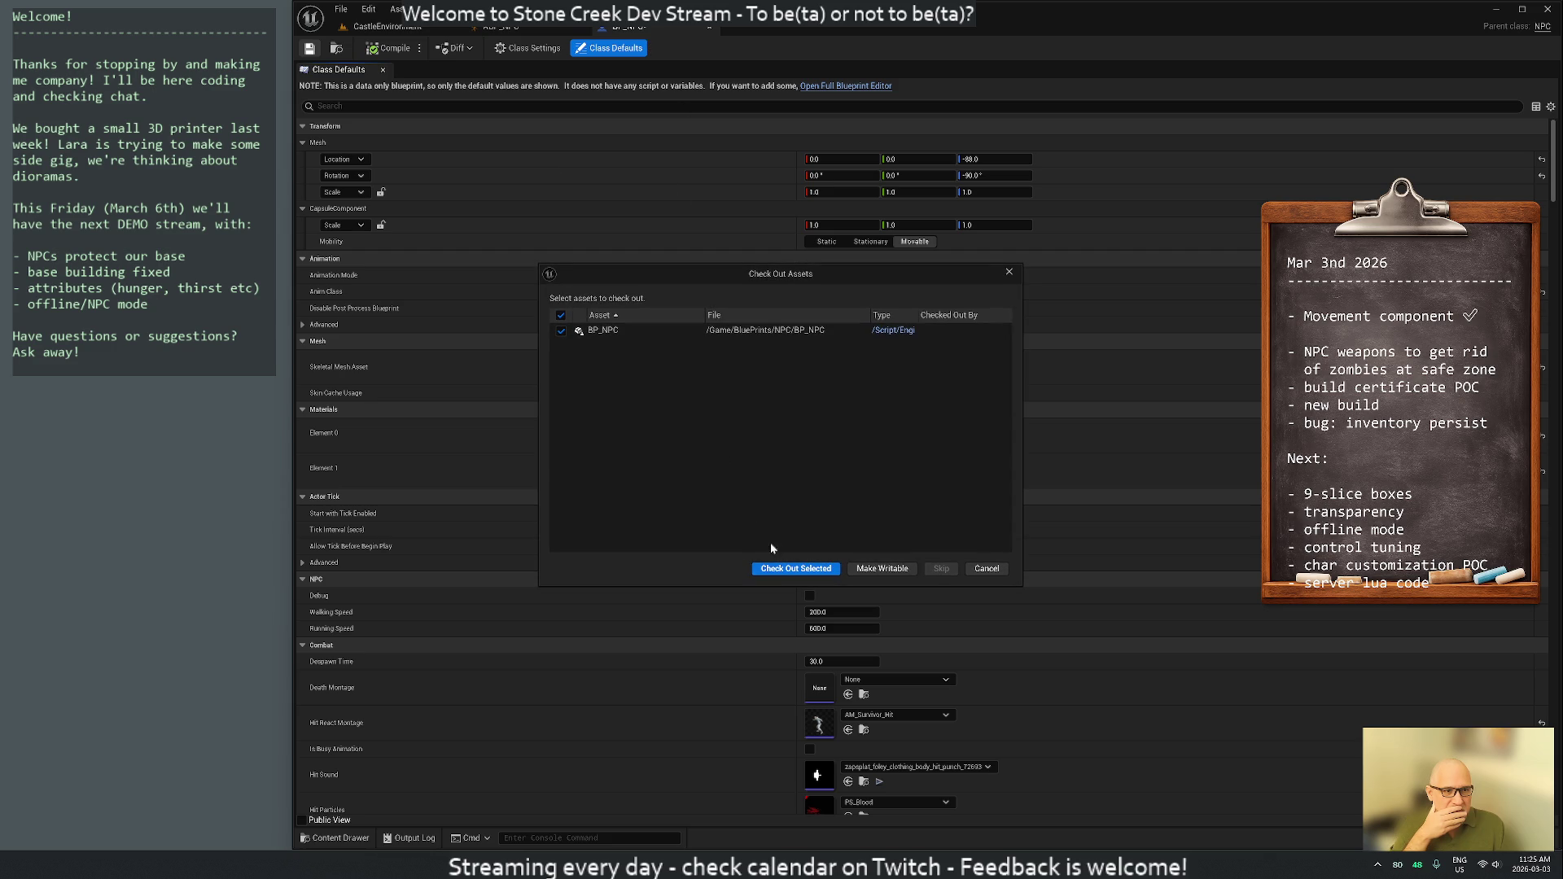
{"action": "left_click", "coordinate": [785, 570]}
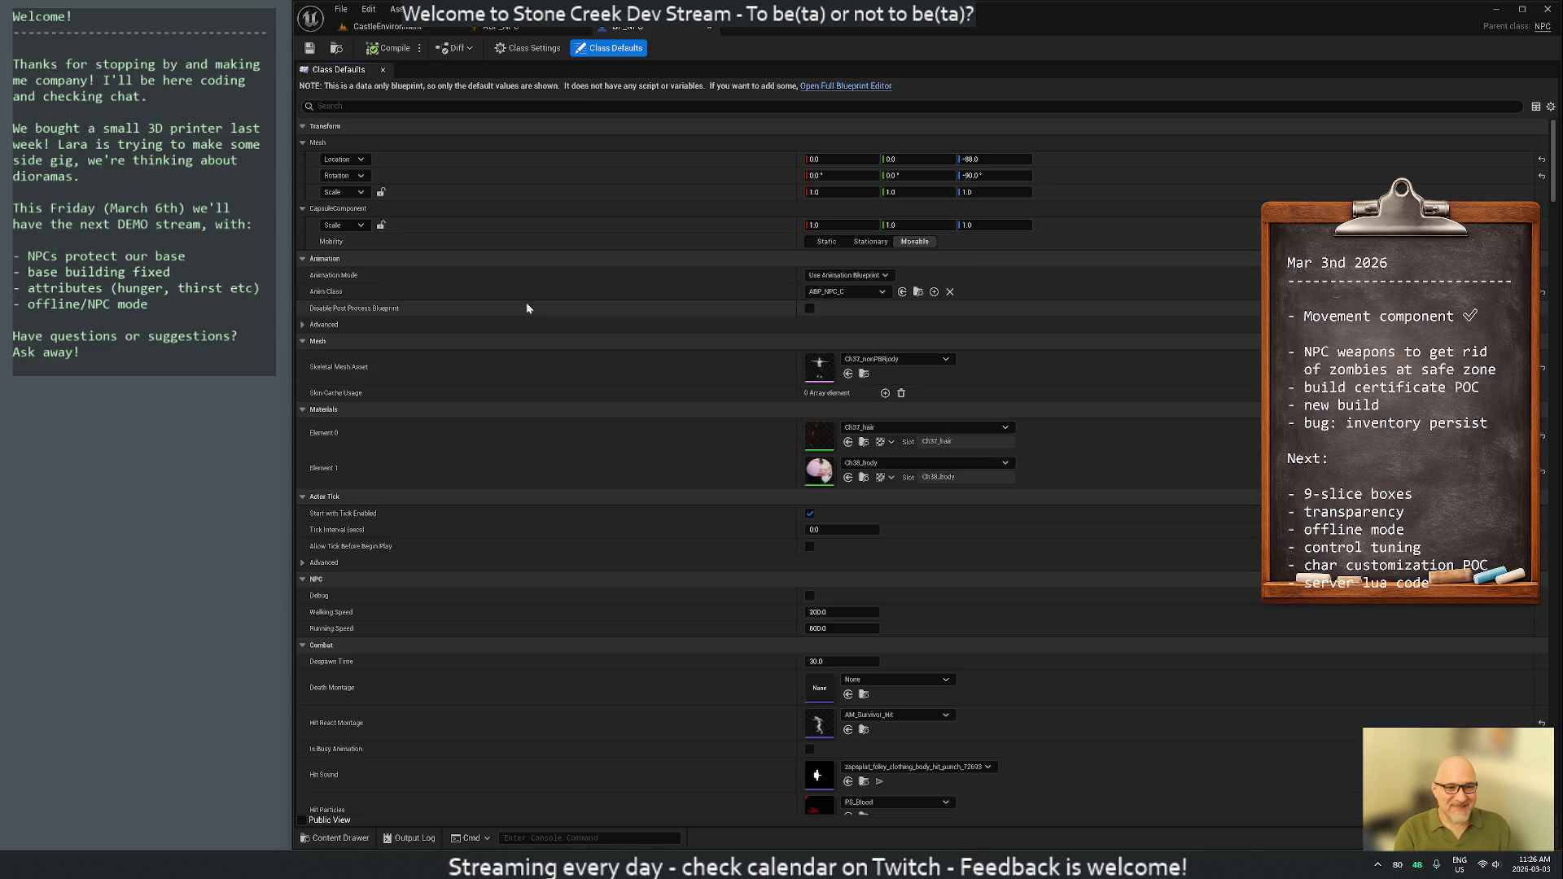
Return to the castle level and start a new play test
{"action": "left_click", "coordinate": [1496, 870]}
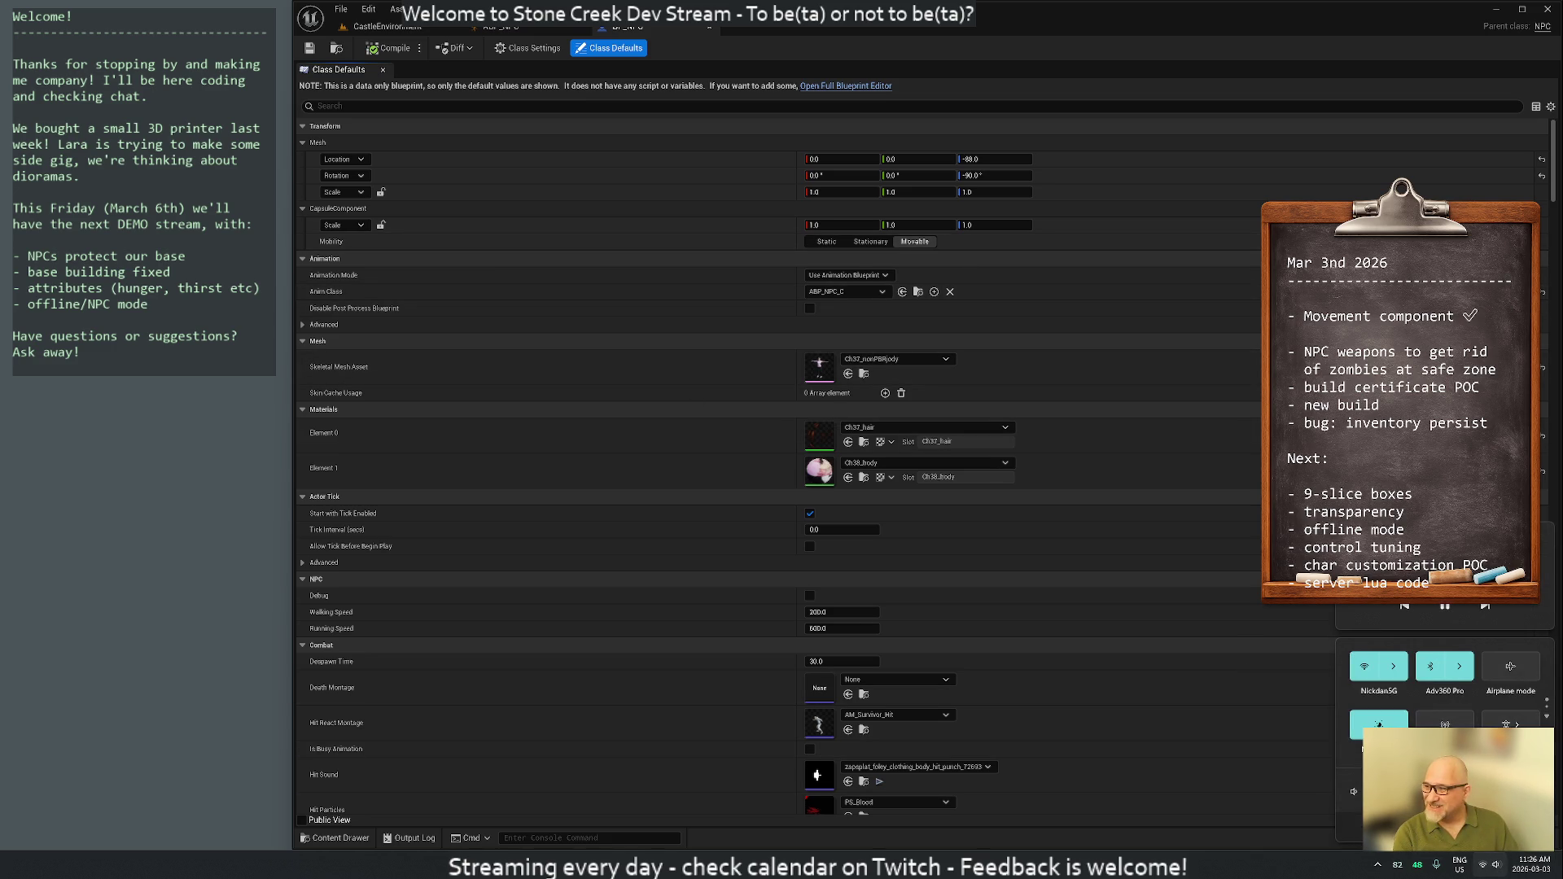
{"action": "key", "text": "Escape"}
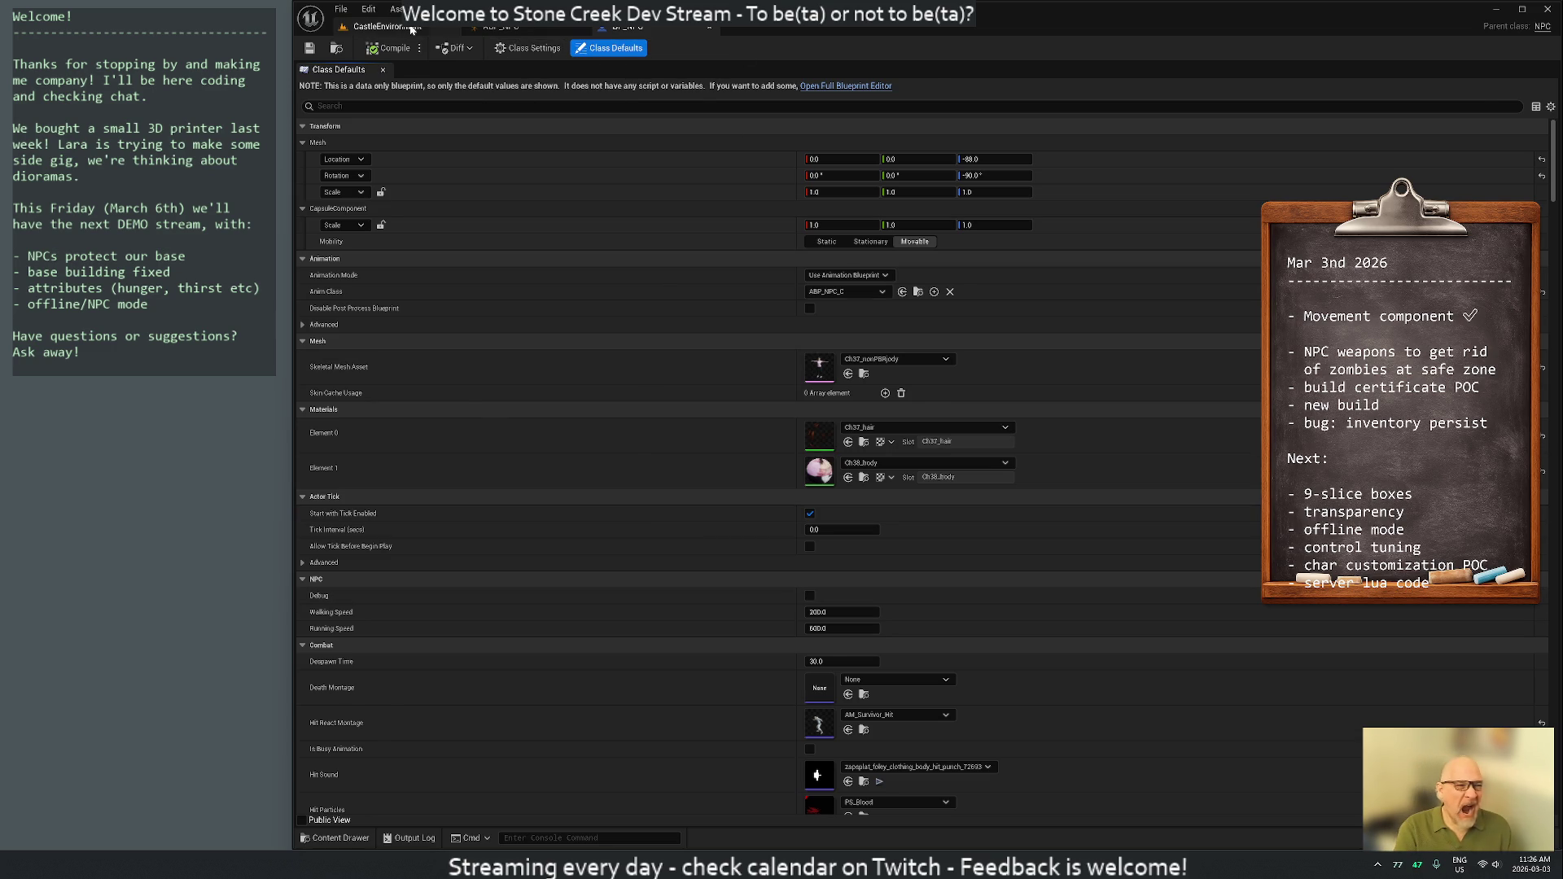
{"action": "left_click", "coordinate": [387, 26]}
{"action": "left_click", "coordinate": [597, 48]}
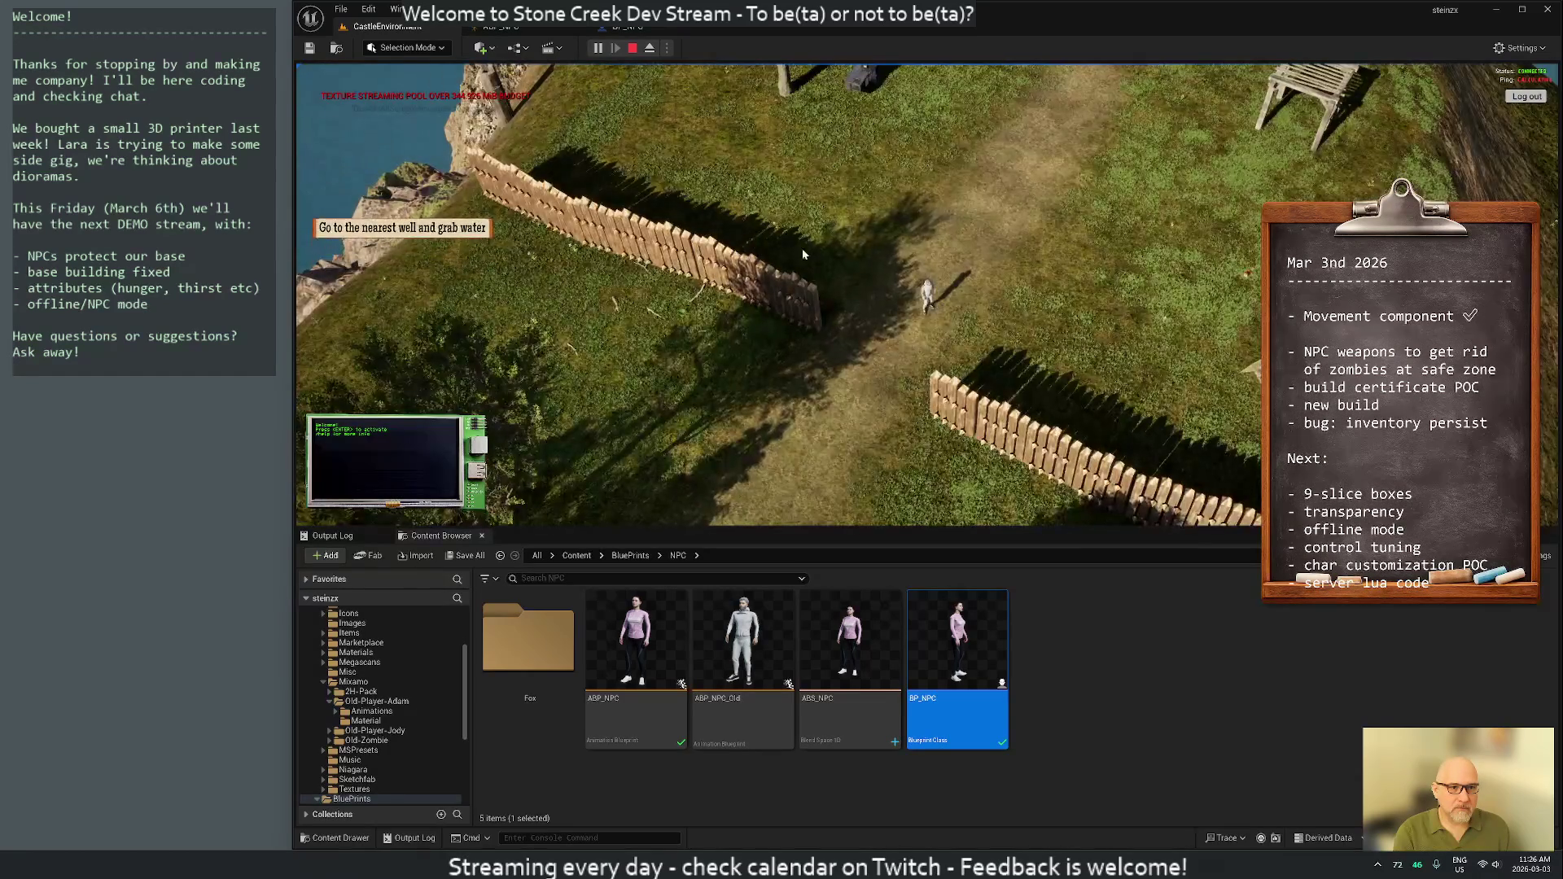
Run the player toward the NPCs, orbit toward the lake and tents, then return to ABP_NPC
{"action": "key", "text": "w"}
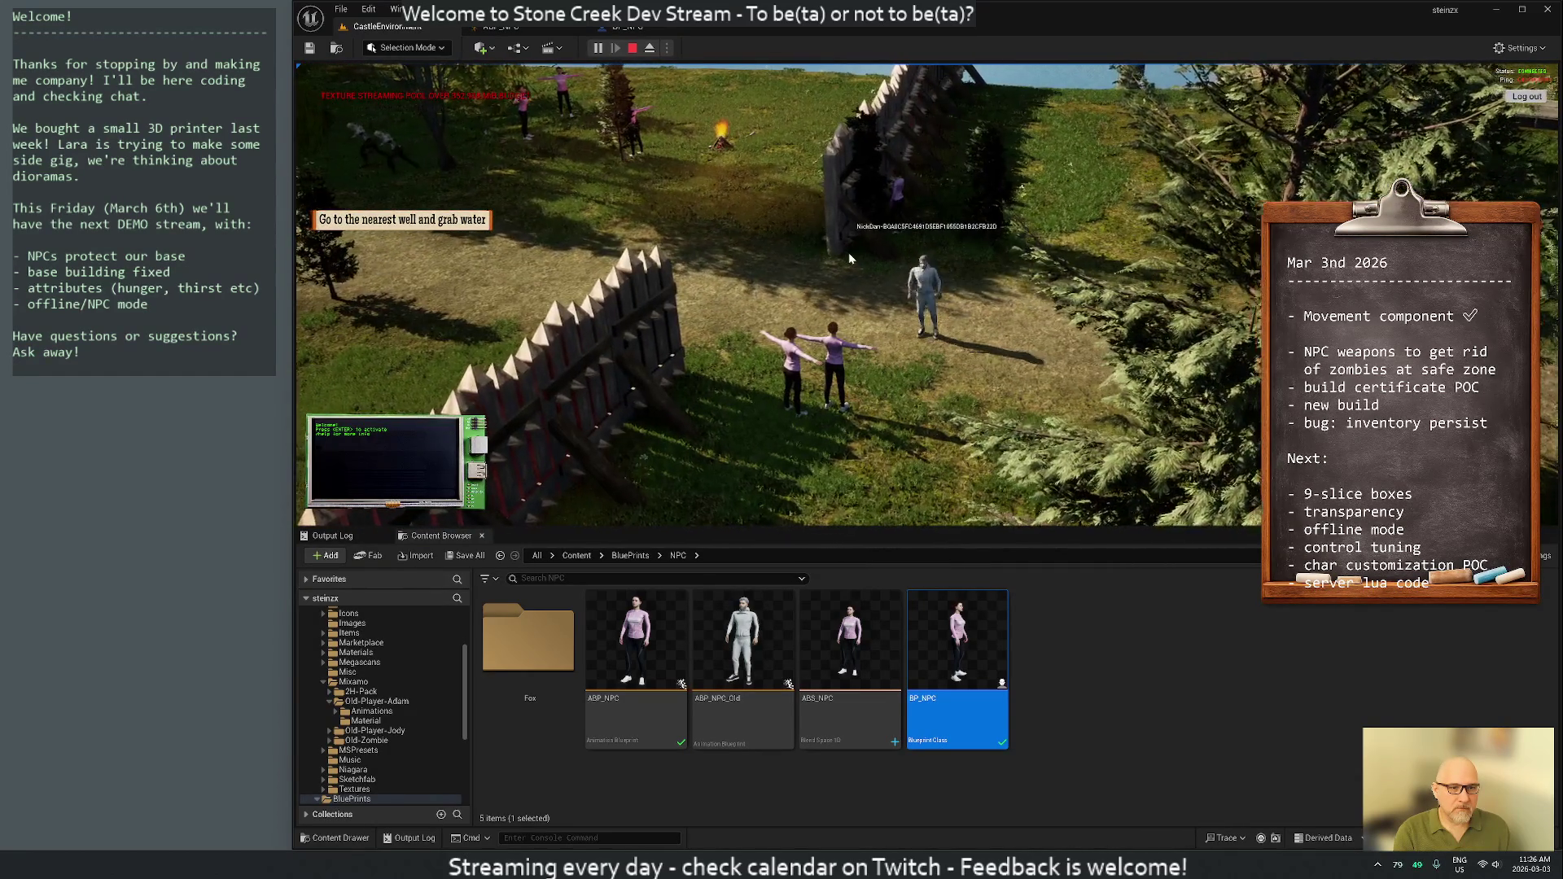
{"action": "key", "text": "w"}
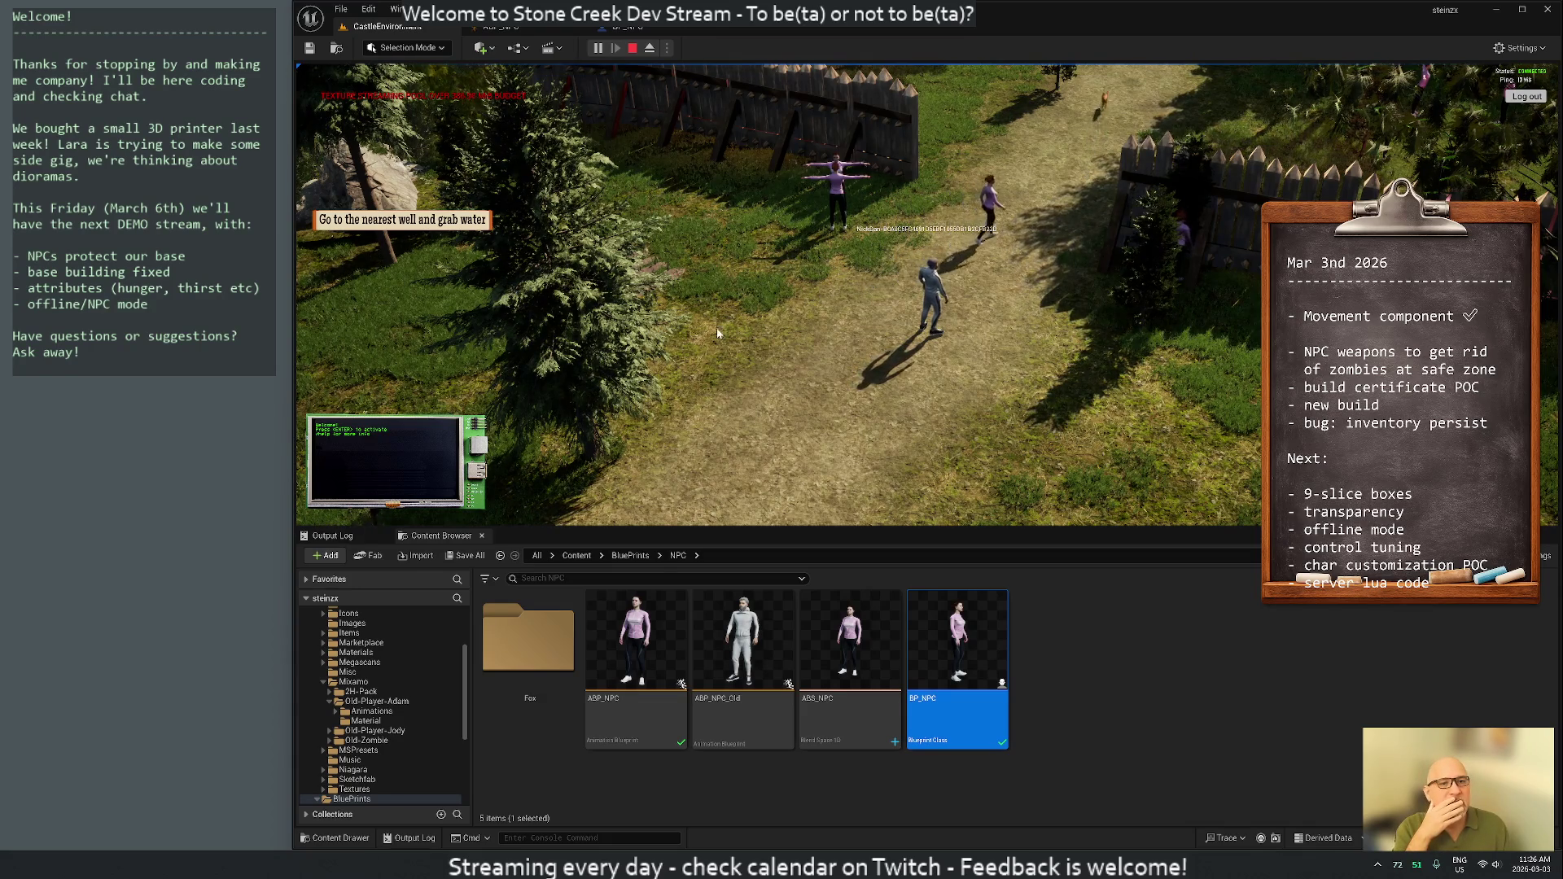
{"action": "key", "text": "w"}
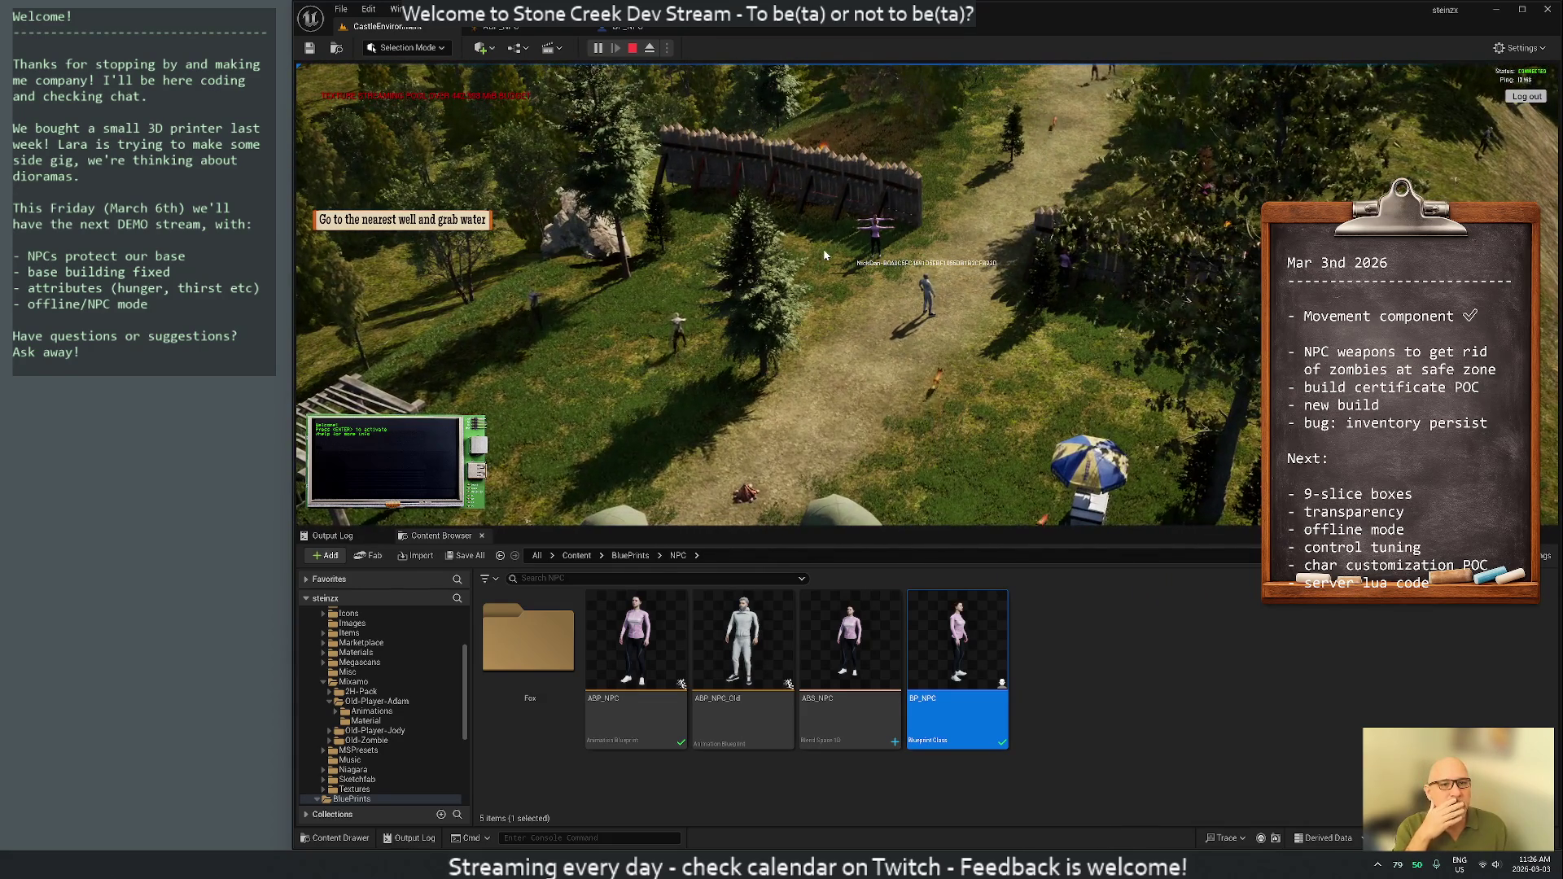
{"action": "left_click_drag", "start_coordinate": [865, 329], "coordinate": [643, 163]}
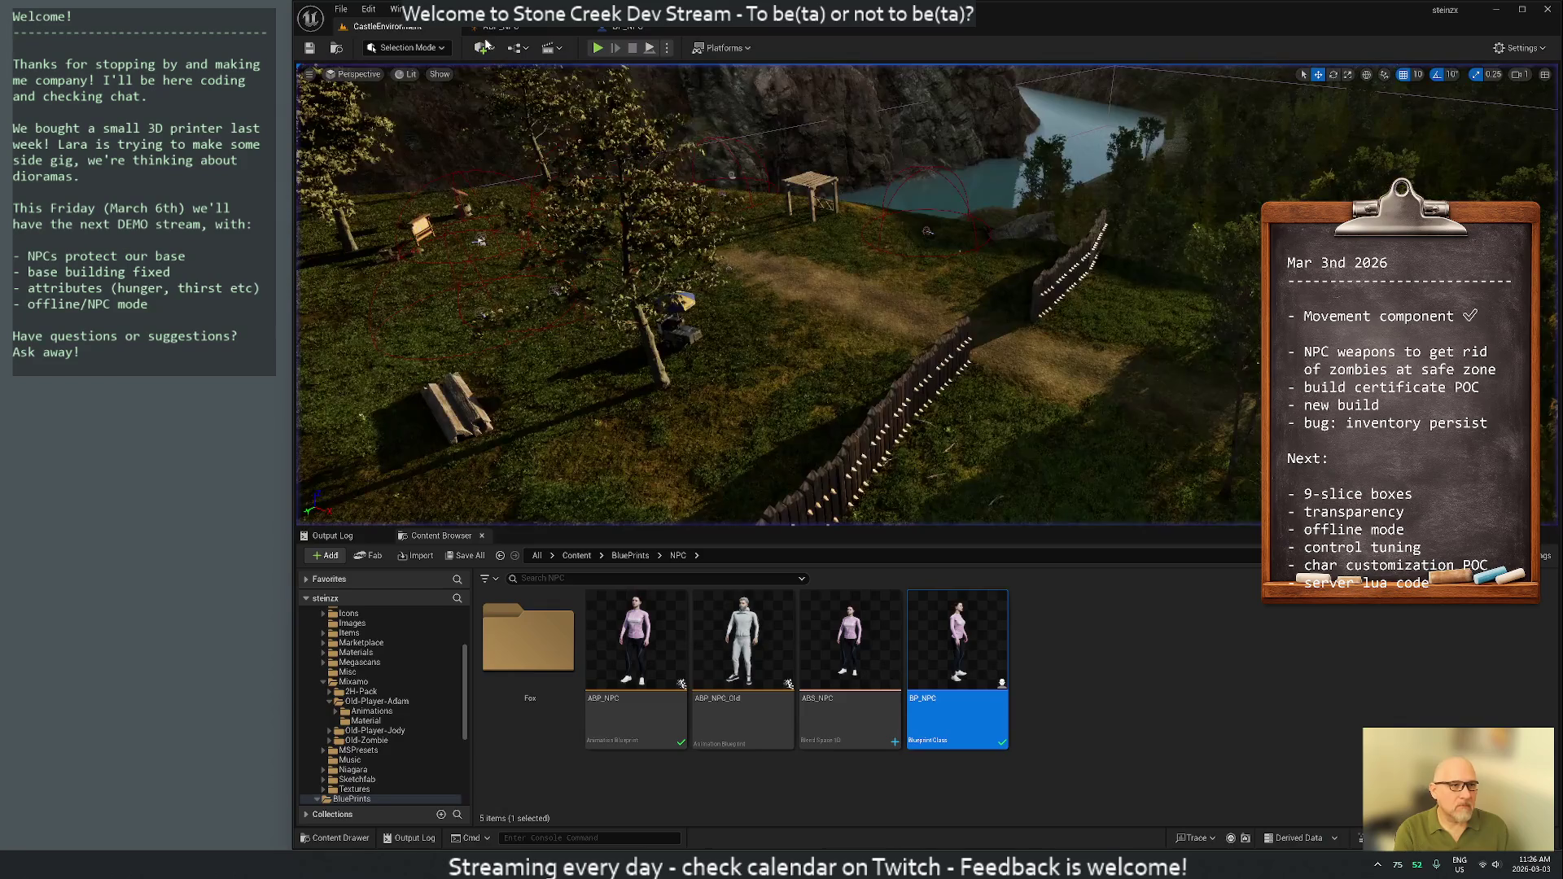
{"action": "left_click", "coordinate": [509, 29]}
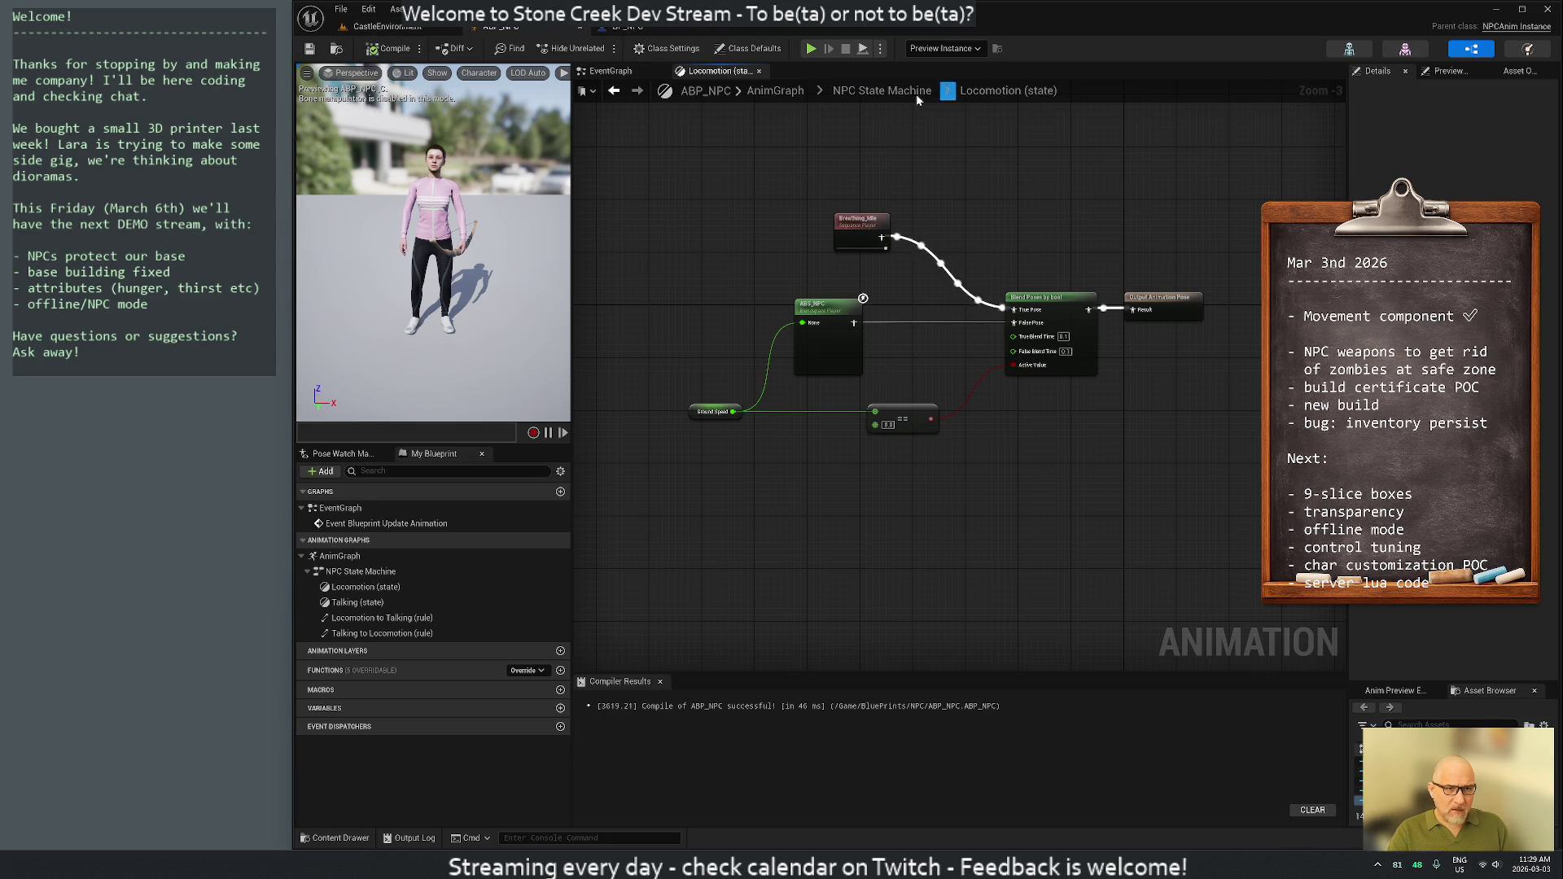
Go from AnimGraph into the NPC State Machine's Talking state and select its Random Sequence Player
{"action": "left_click", "coordinate": [775, 91]}
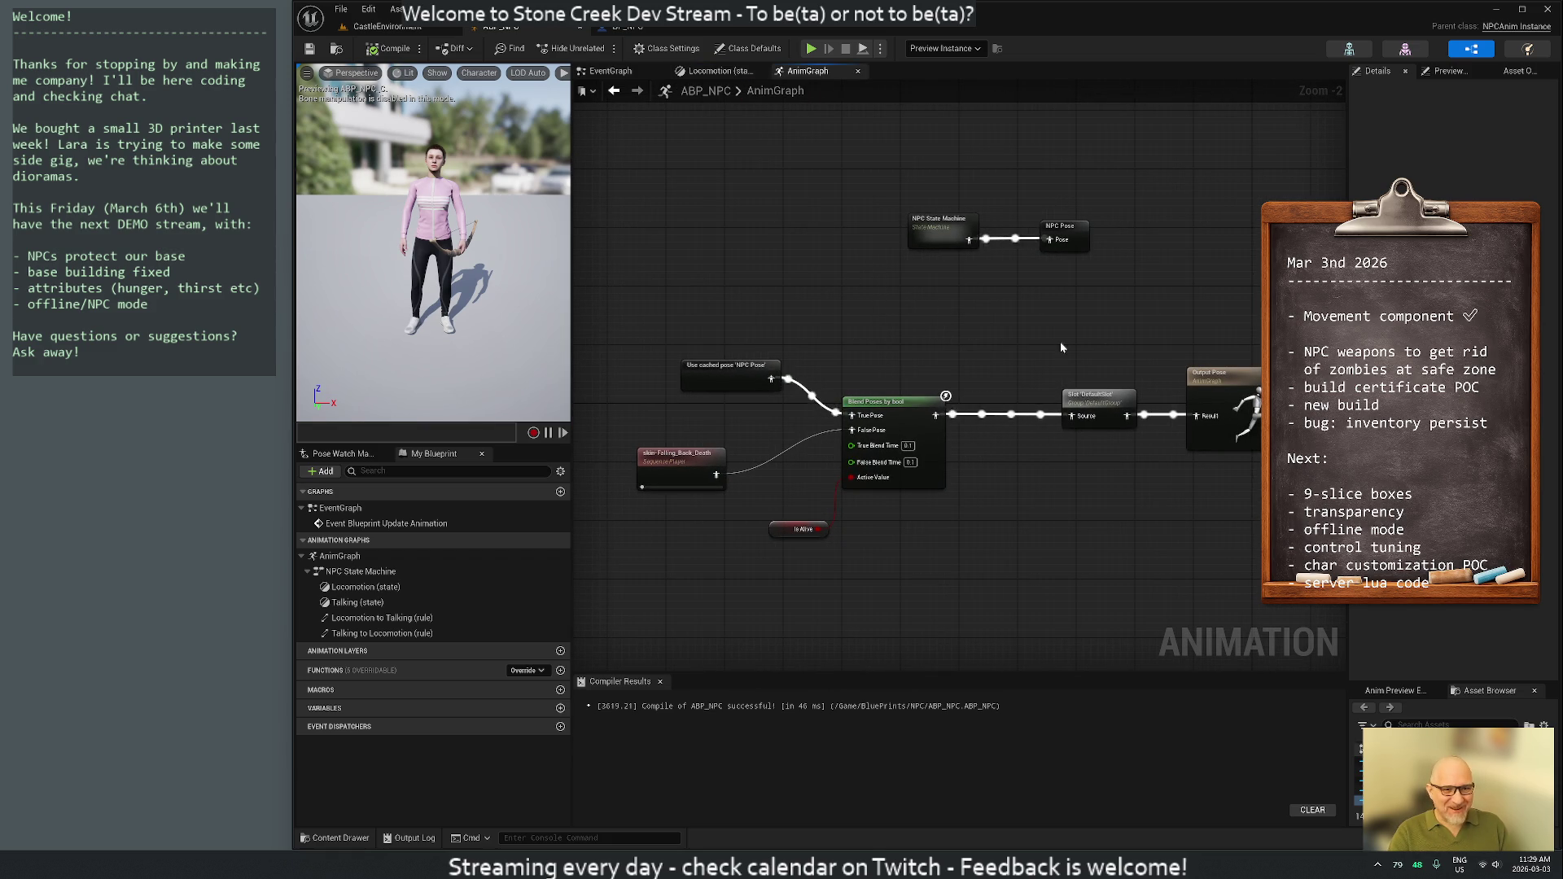
{"action": "double_click", "coordinate": [940, 230]}
{"action": "double_click", "coordinate": [1116, 308]}
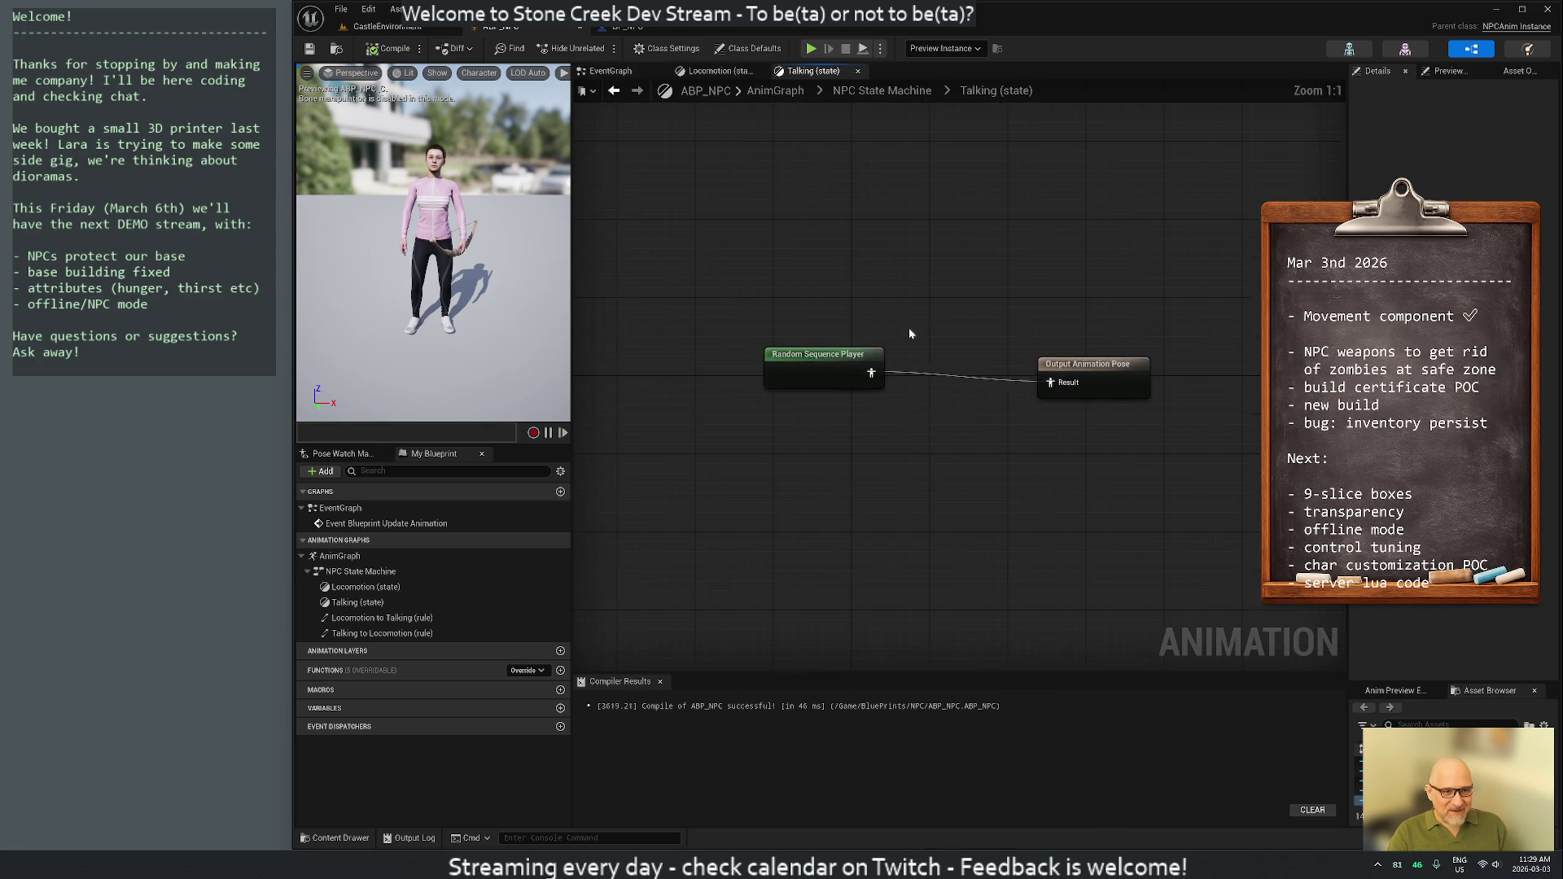
{"action": "left_click", "coordinate": [814, 363]}
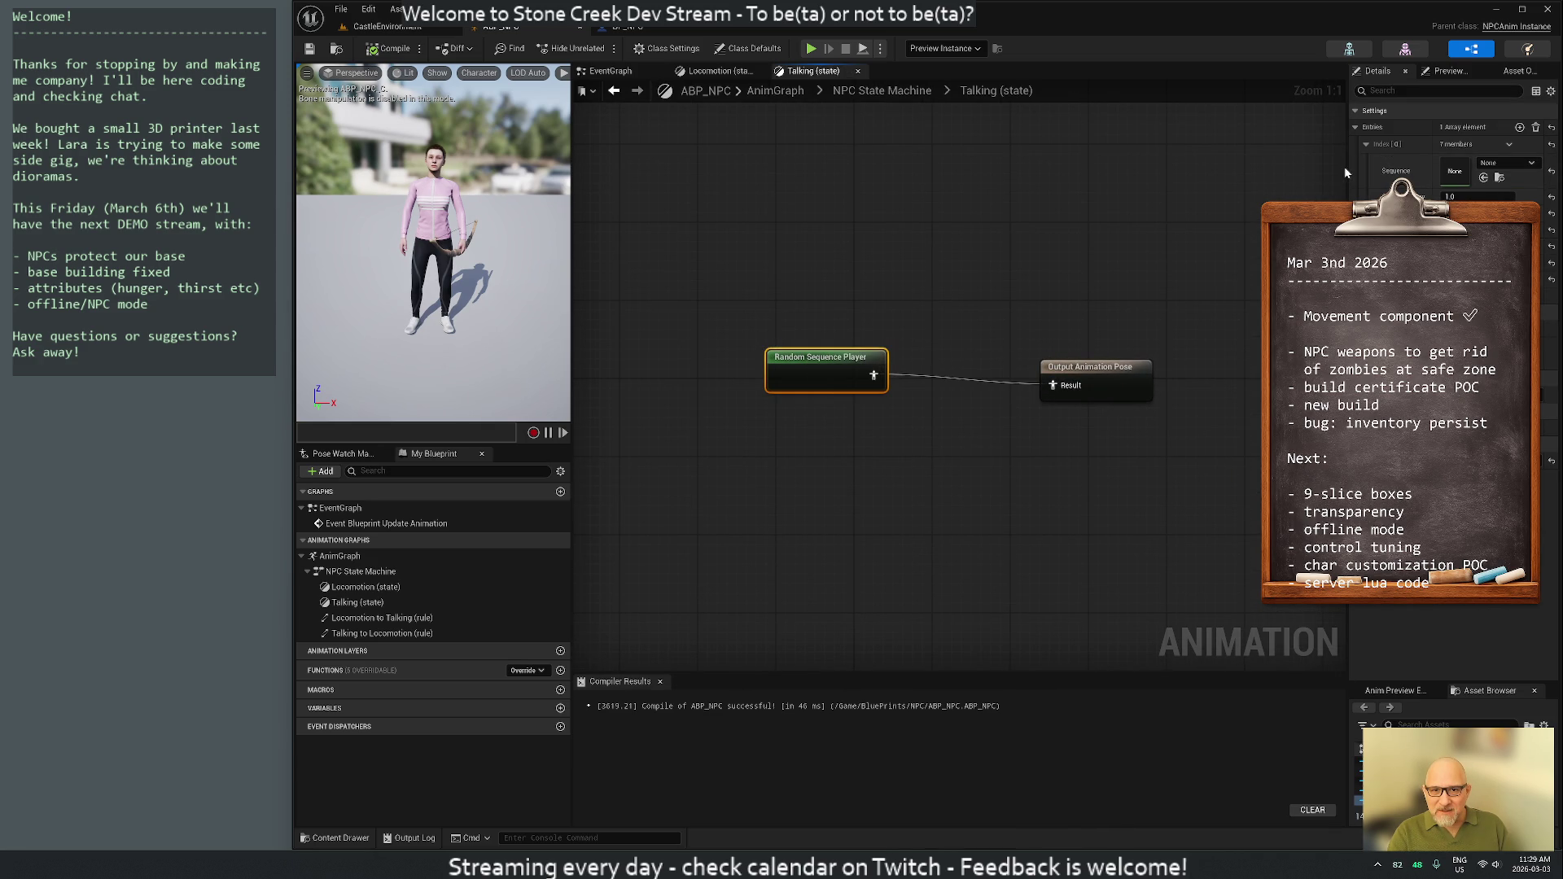
{"action": "left_click_drag", "start_coordinate": [1347, 168], "coordinate": [1288, 167]}
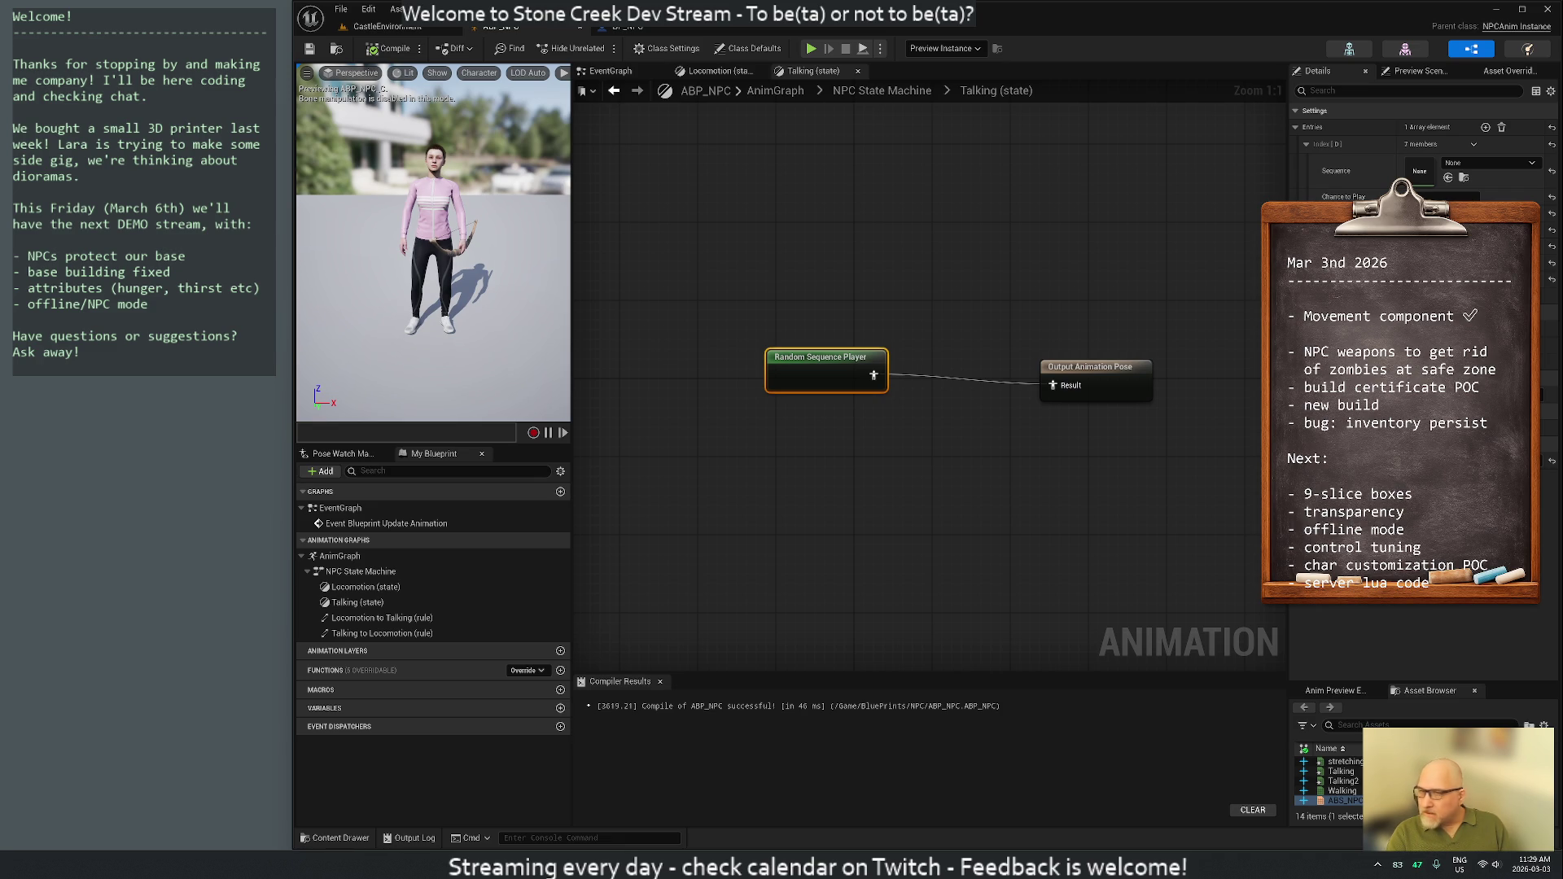
Set the first entry's sequence to Talking and add four more random entries
{"action": "left_click", "coordinate": [1453, 164]}
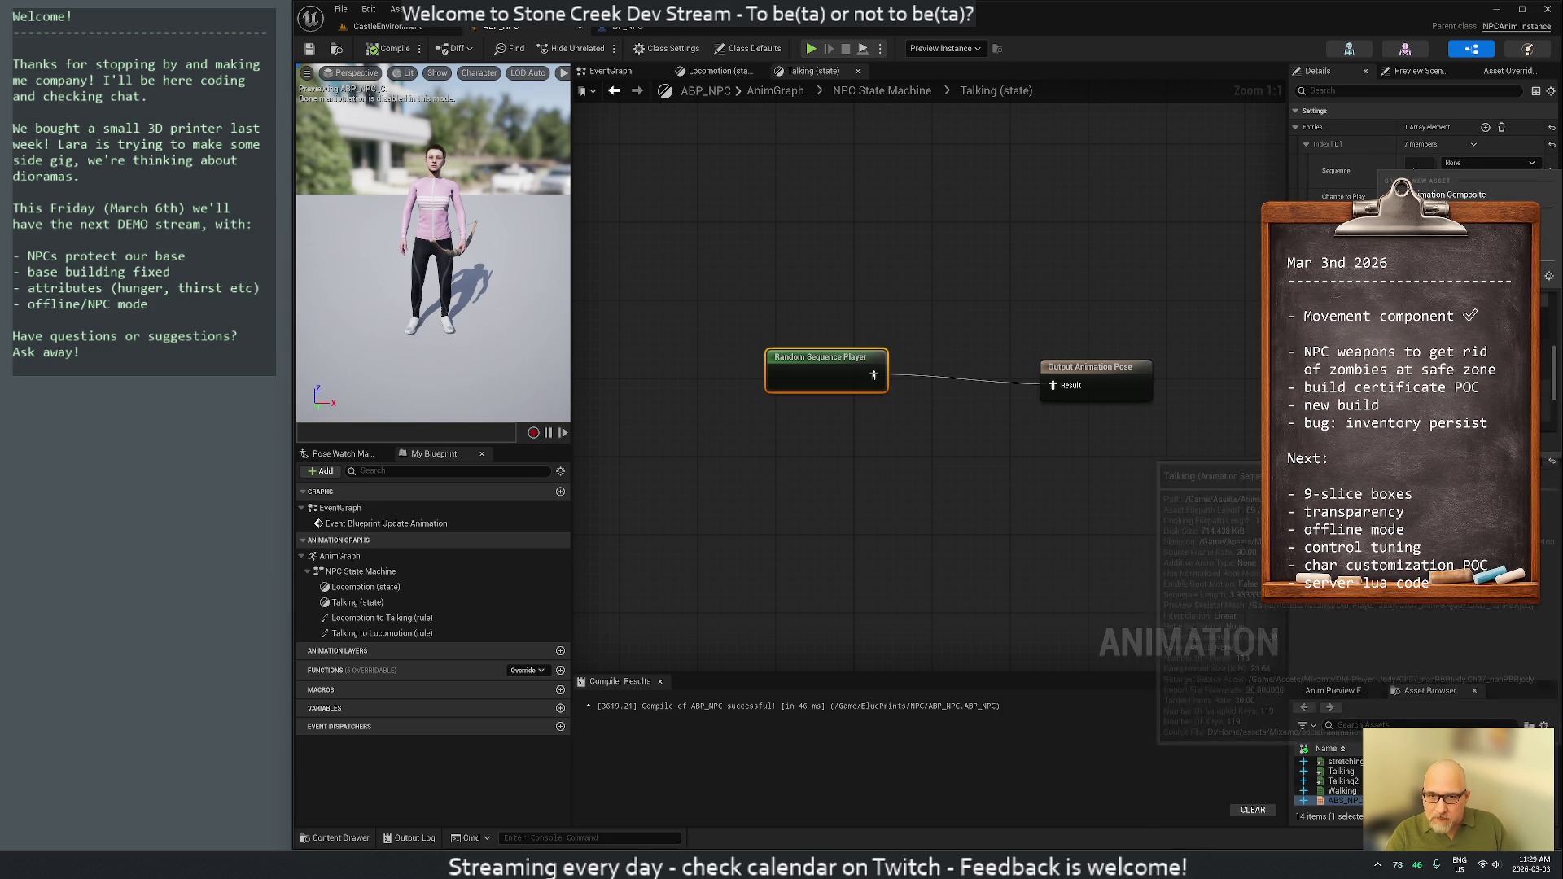
{"action": "left_click", "coordinate": [1384, 468]}
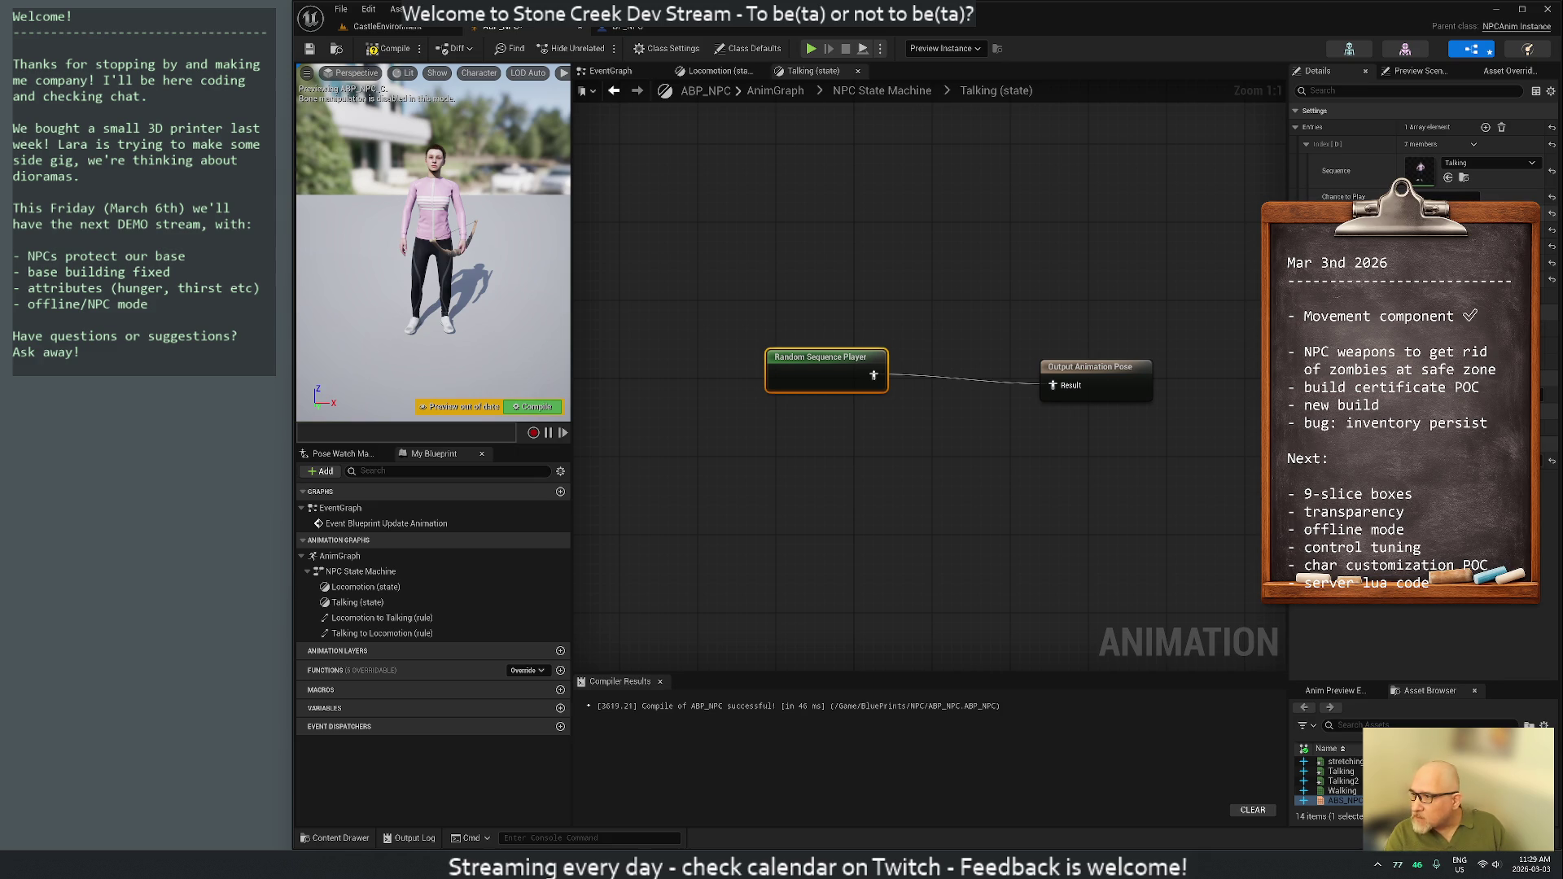
{"action": "left_click", "coordinate": [1457, 197]}
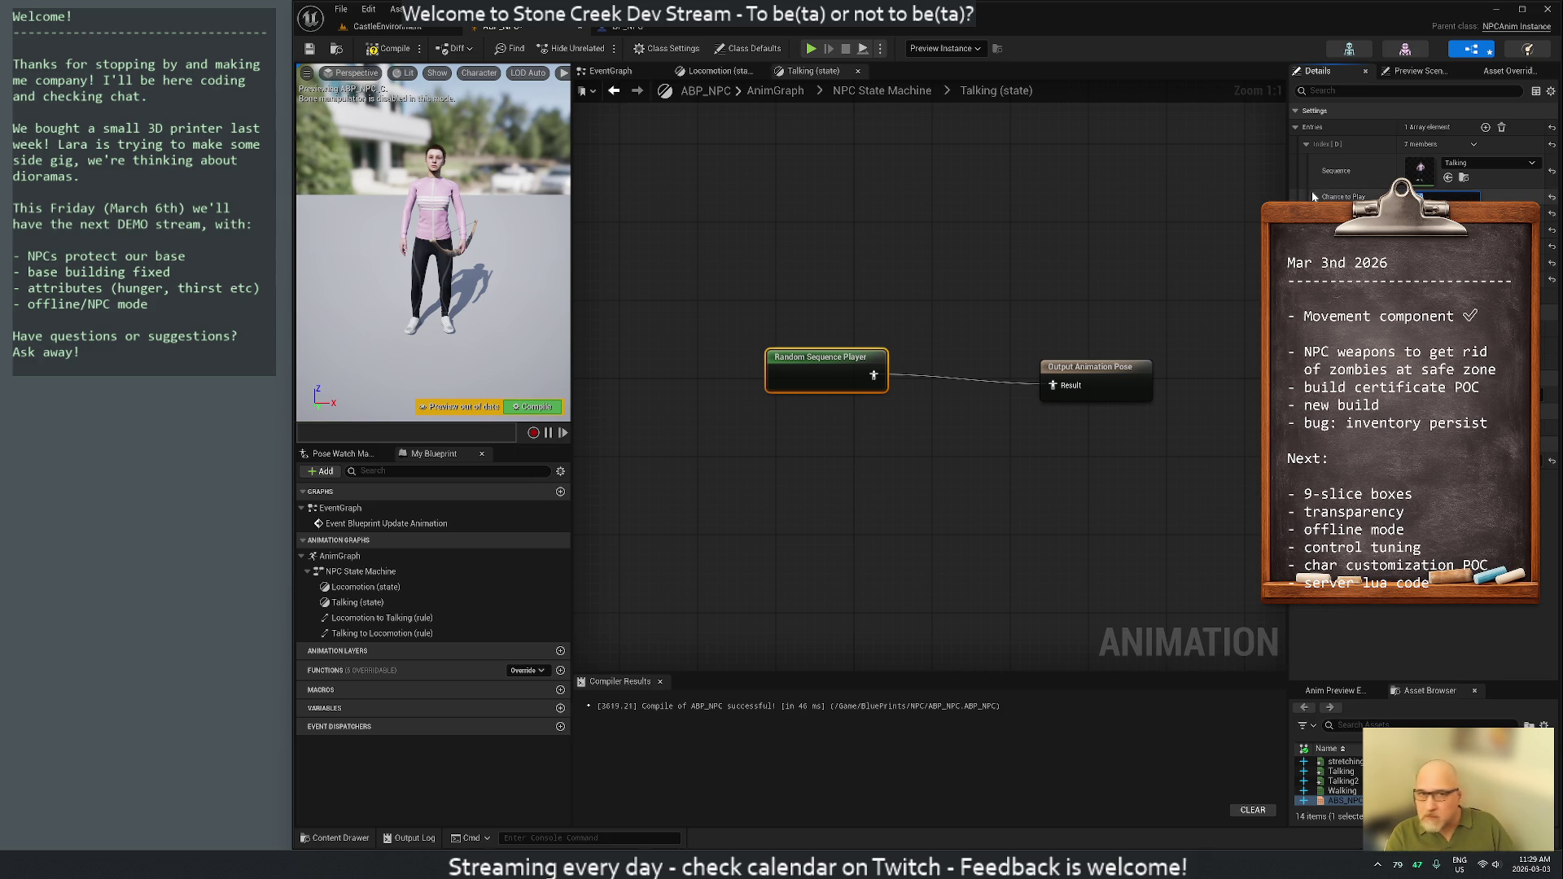
{"action": "left_click", "coordinate": [1485, 127]}
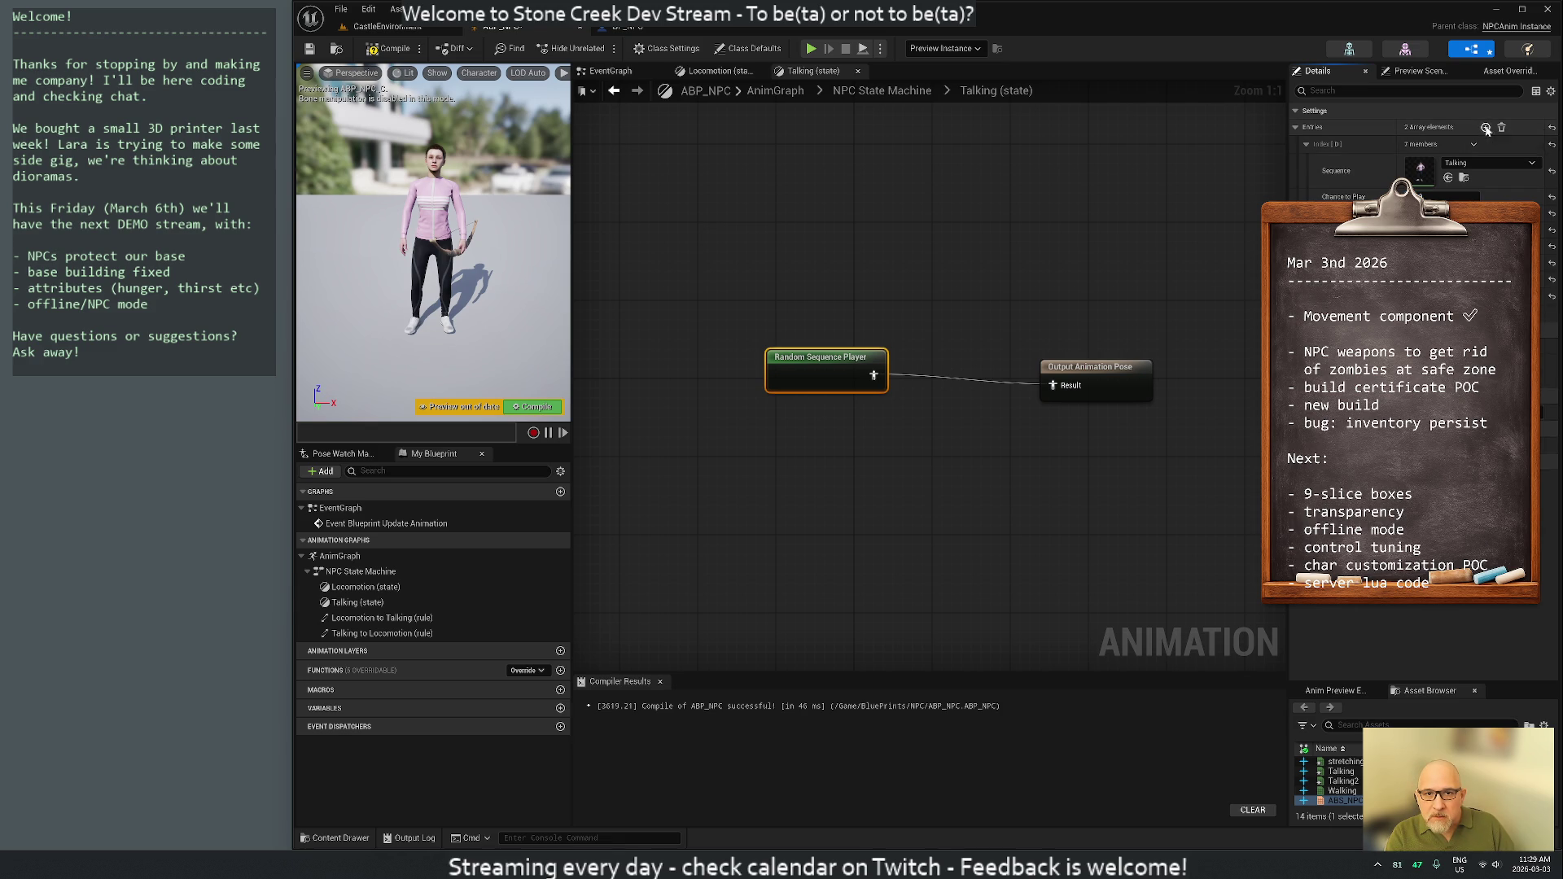
{"action": "left_click", "coordinate": [1485, 128]}
{"action": "left_click", "coordinate": [1485, 128]}
{"action": "left_click", "coordinate": [1485, 128]}
{"action": "left_click", "coordinate": [1485, 128]}
{"action": "left_click", "coordinate": [1485, 128]}
Assign Breathing_Idle to the second entry and Talking2 to the third
{"action": "left_click", "coordinate": [1306, 144]}
{"action": "left_click", "coordinate": [1306, 162]}
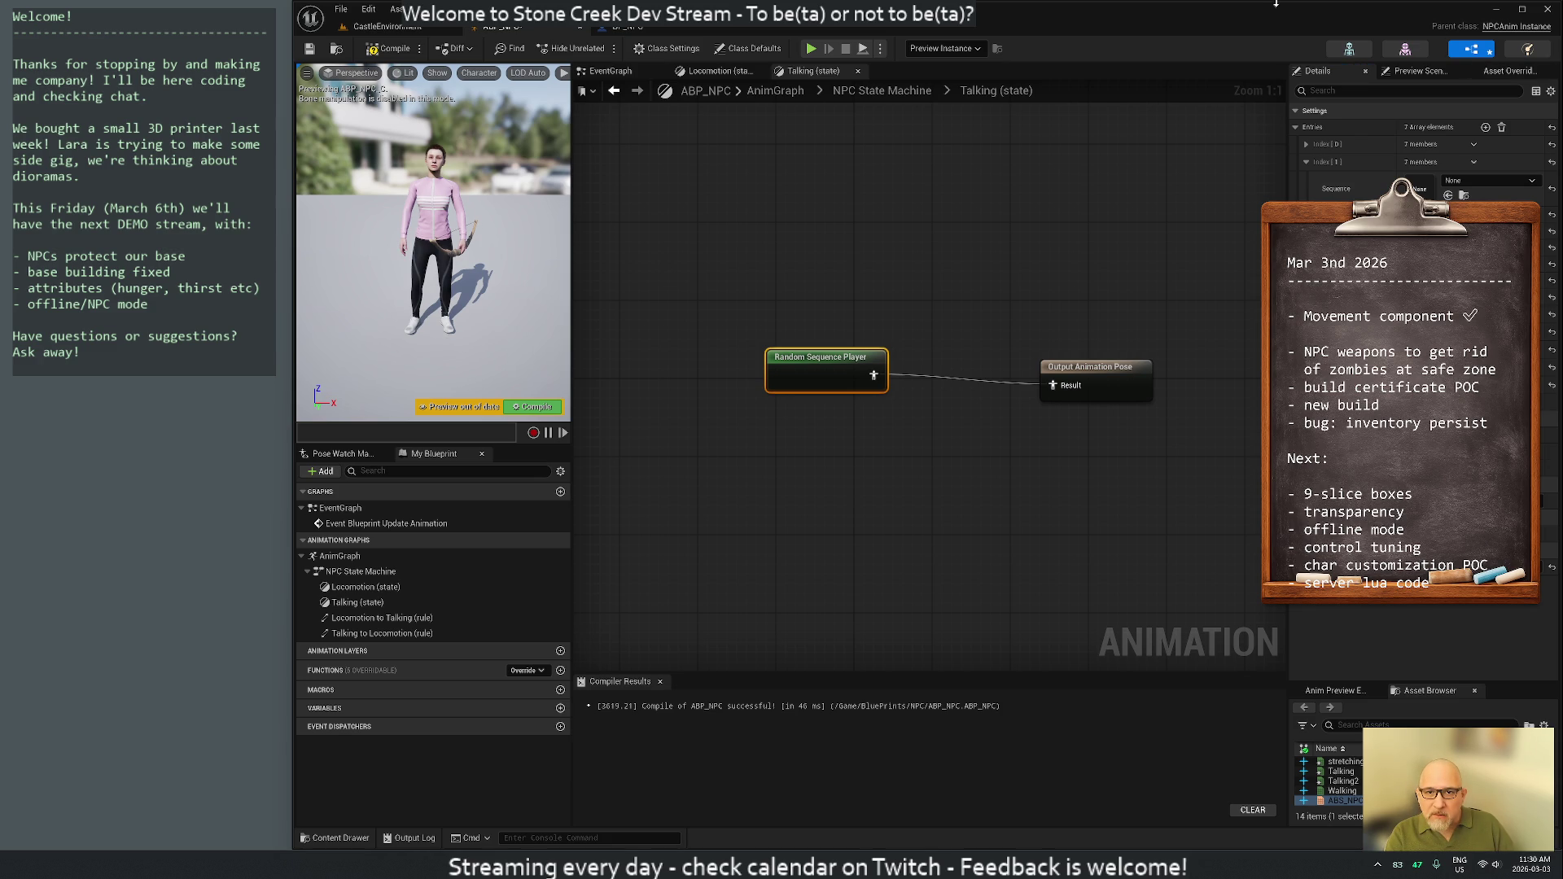
{"action": "left_click", "coordinate": [1465, 187]}
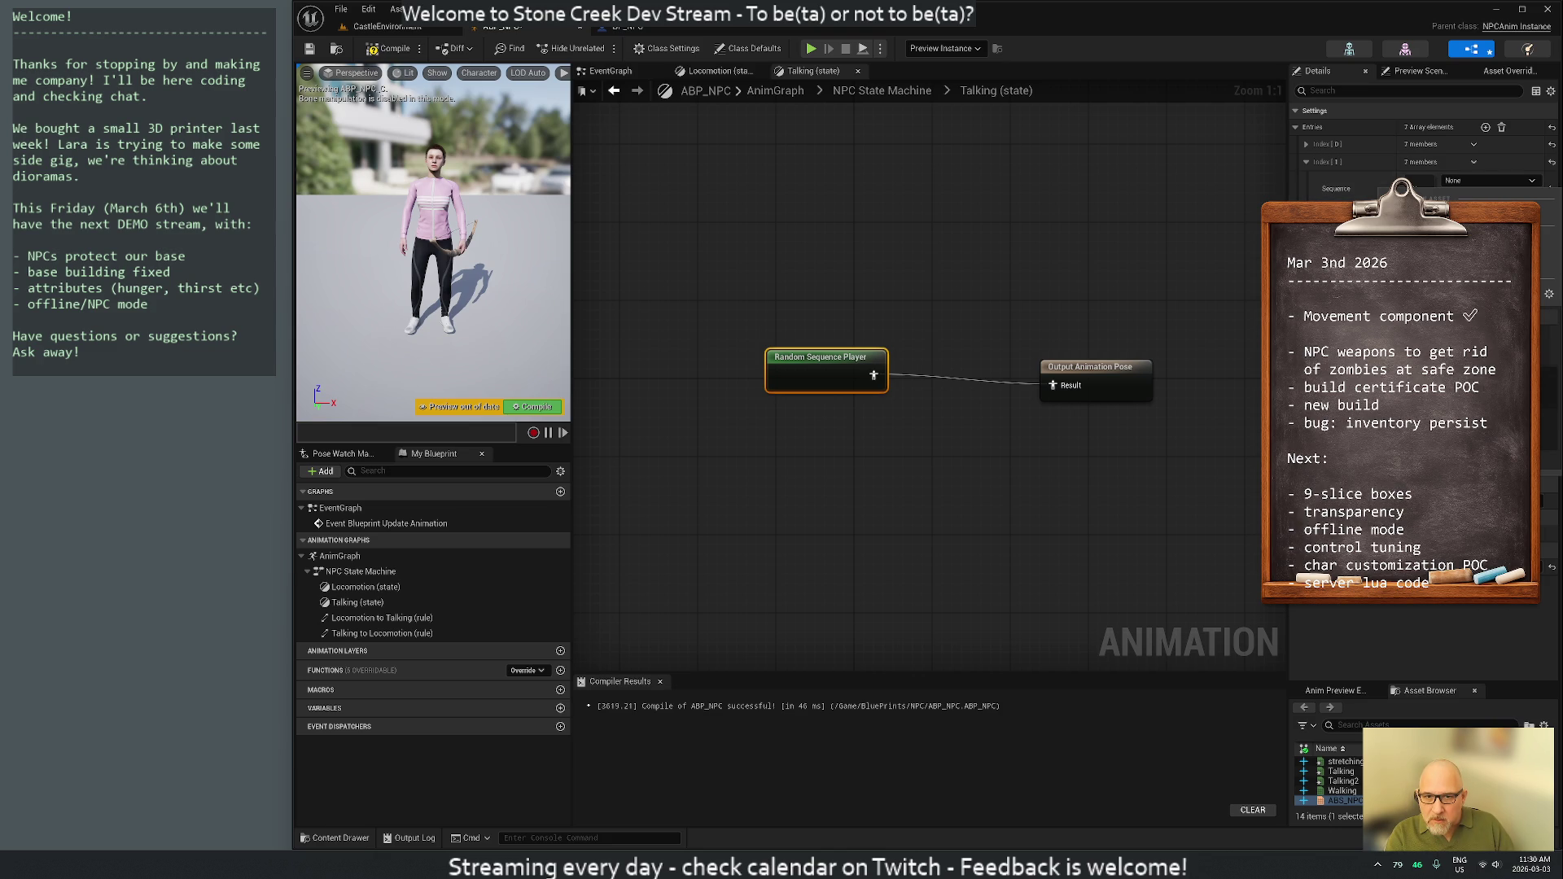
{"action": "left_click", "coordinate": [1433, 460]}
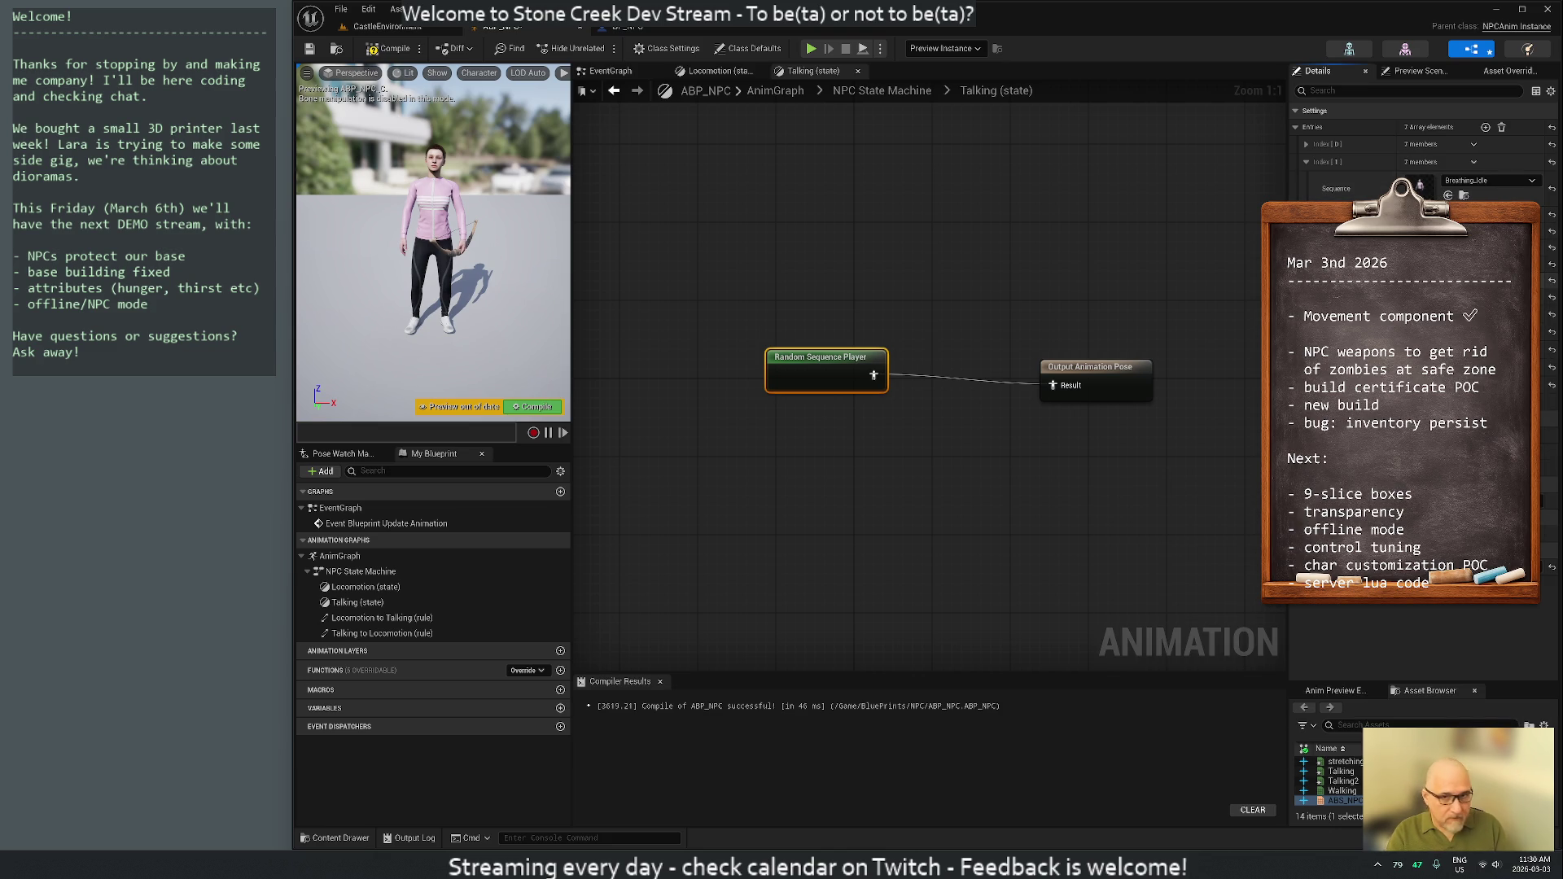
{"action": "left_click", "coordinate": [1305, 162]}
{"action": "left_click", "coordinate": [1307, 180]}
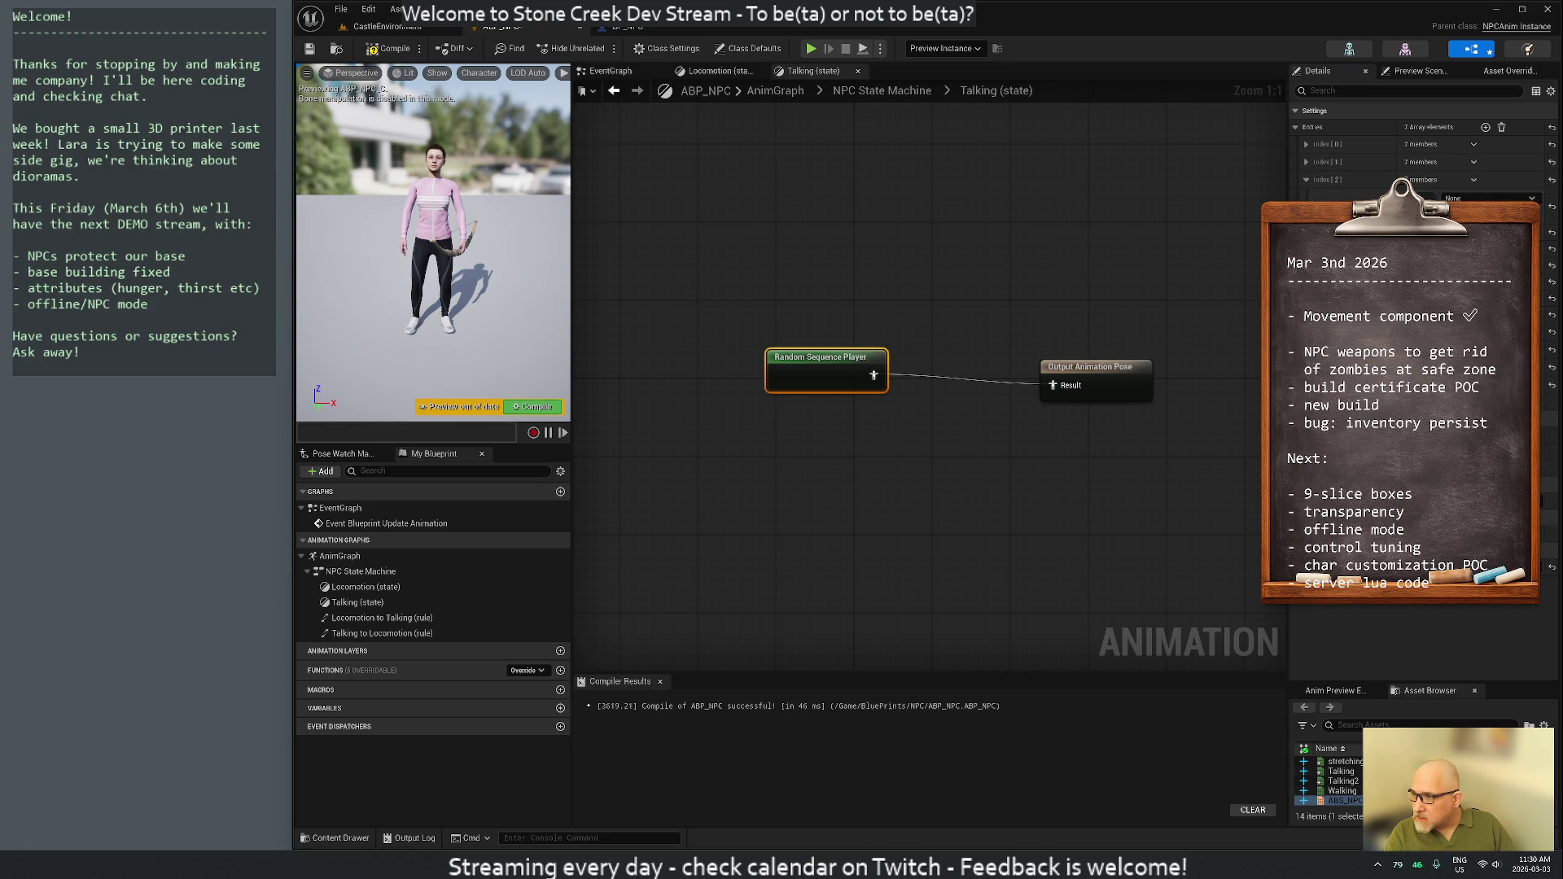
{"action": "left_click", "coordinate": [1463, 197]}
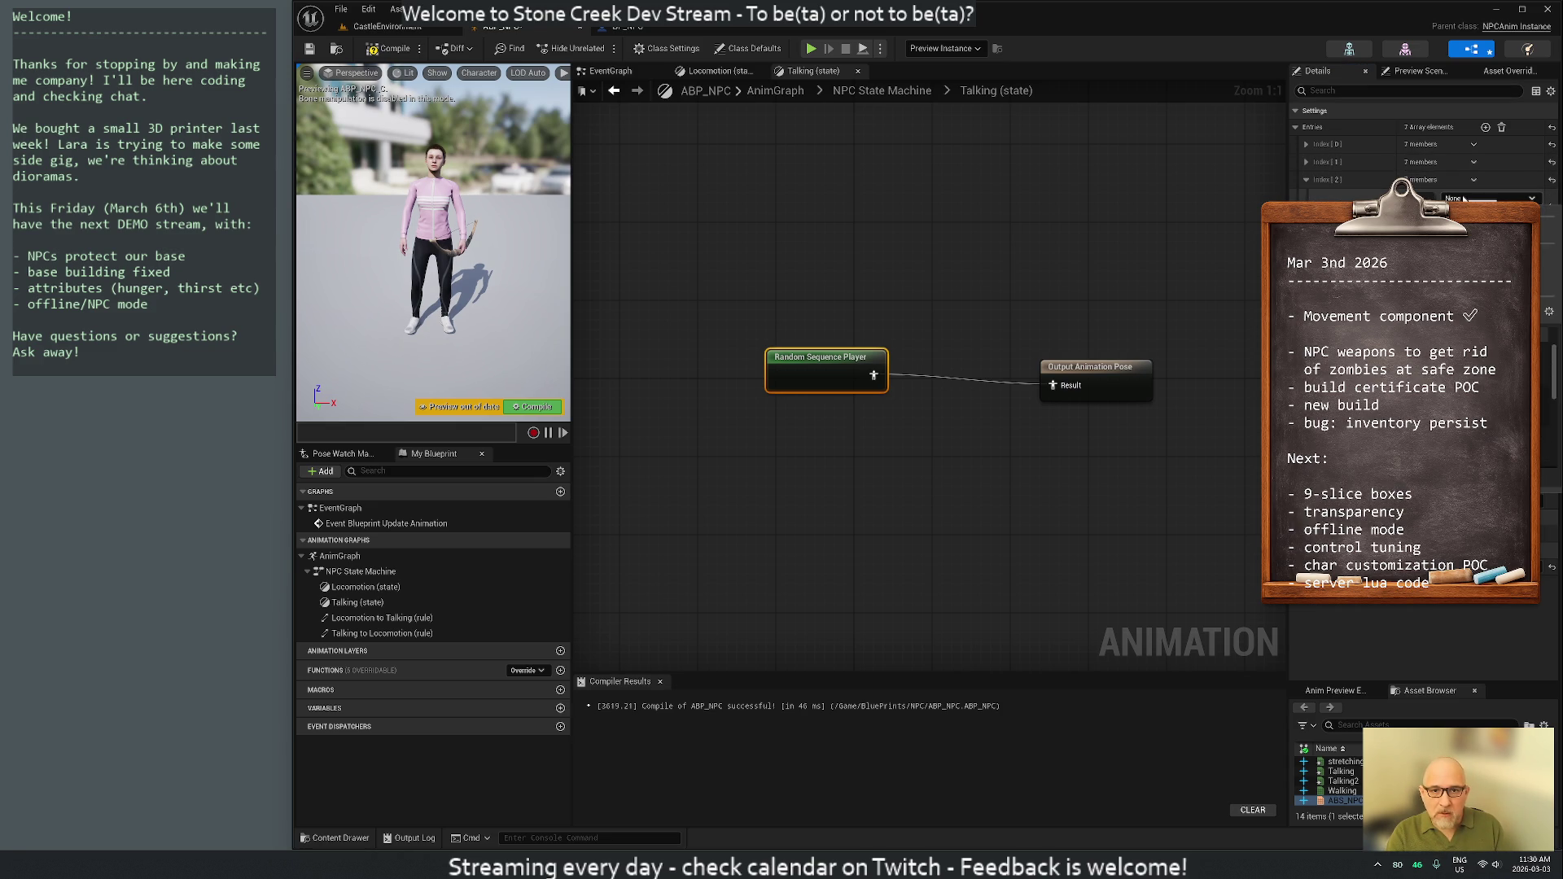
{"action": "left_click", "coordinate": [1458, 269]}
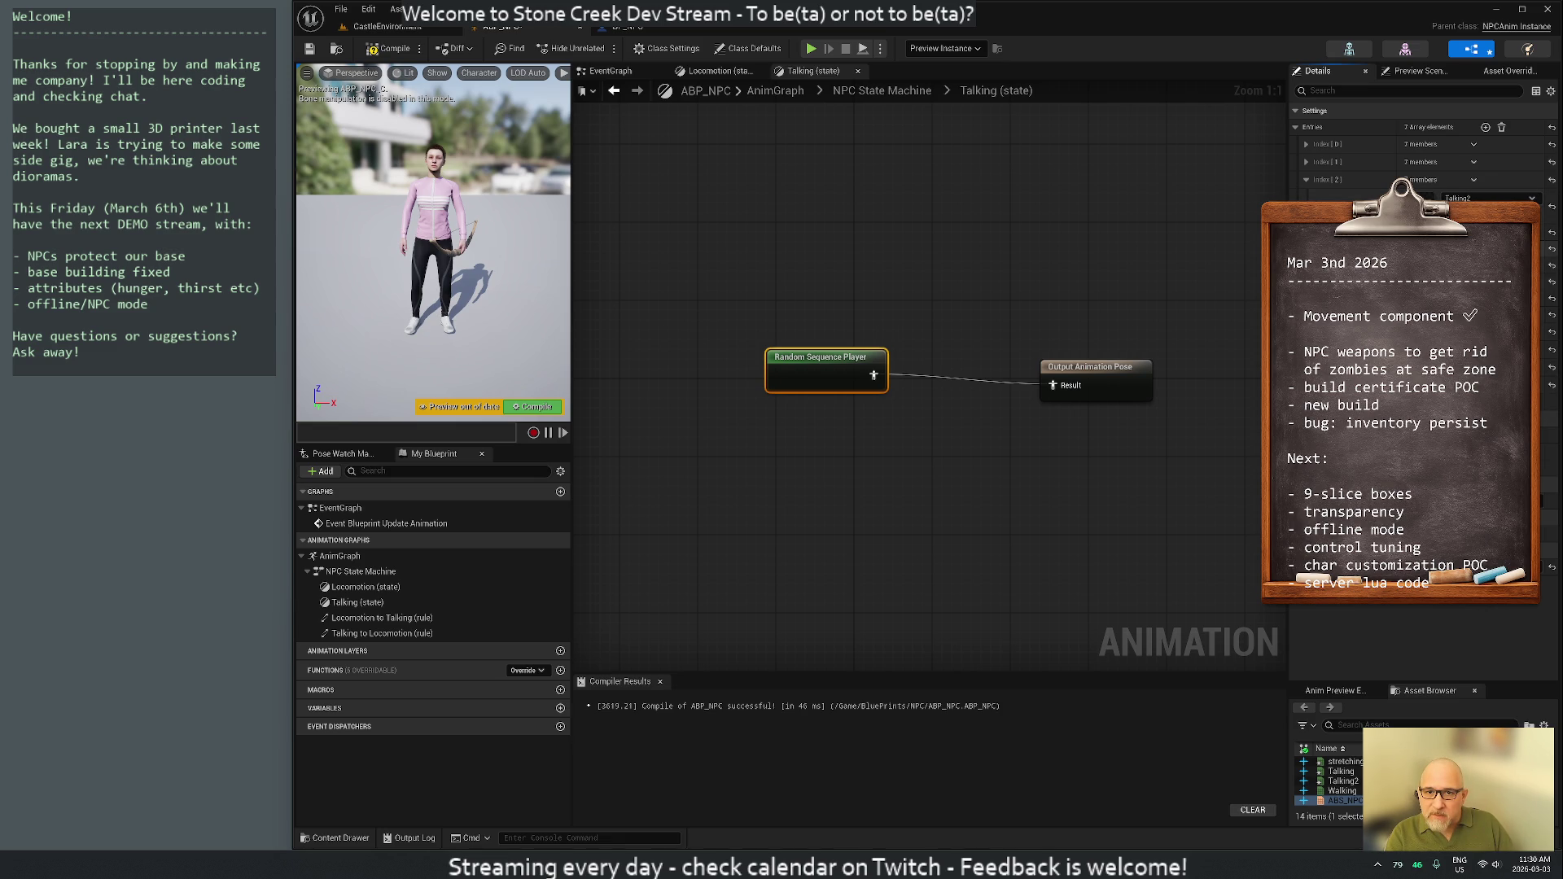
Review the remaining entries and check each entry's assigned clip
{"action": "left_click", "coordinate": [1307, 179]}
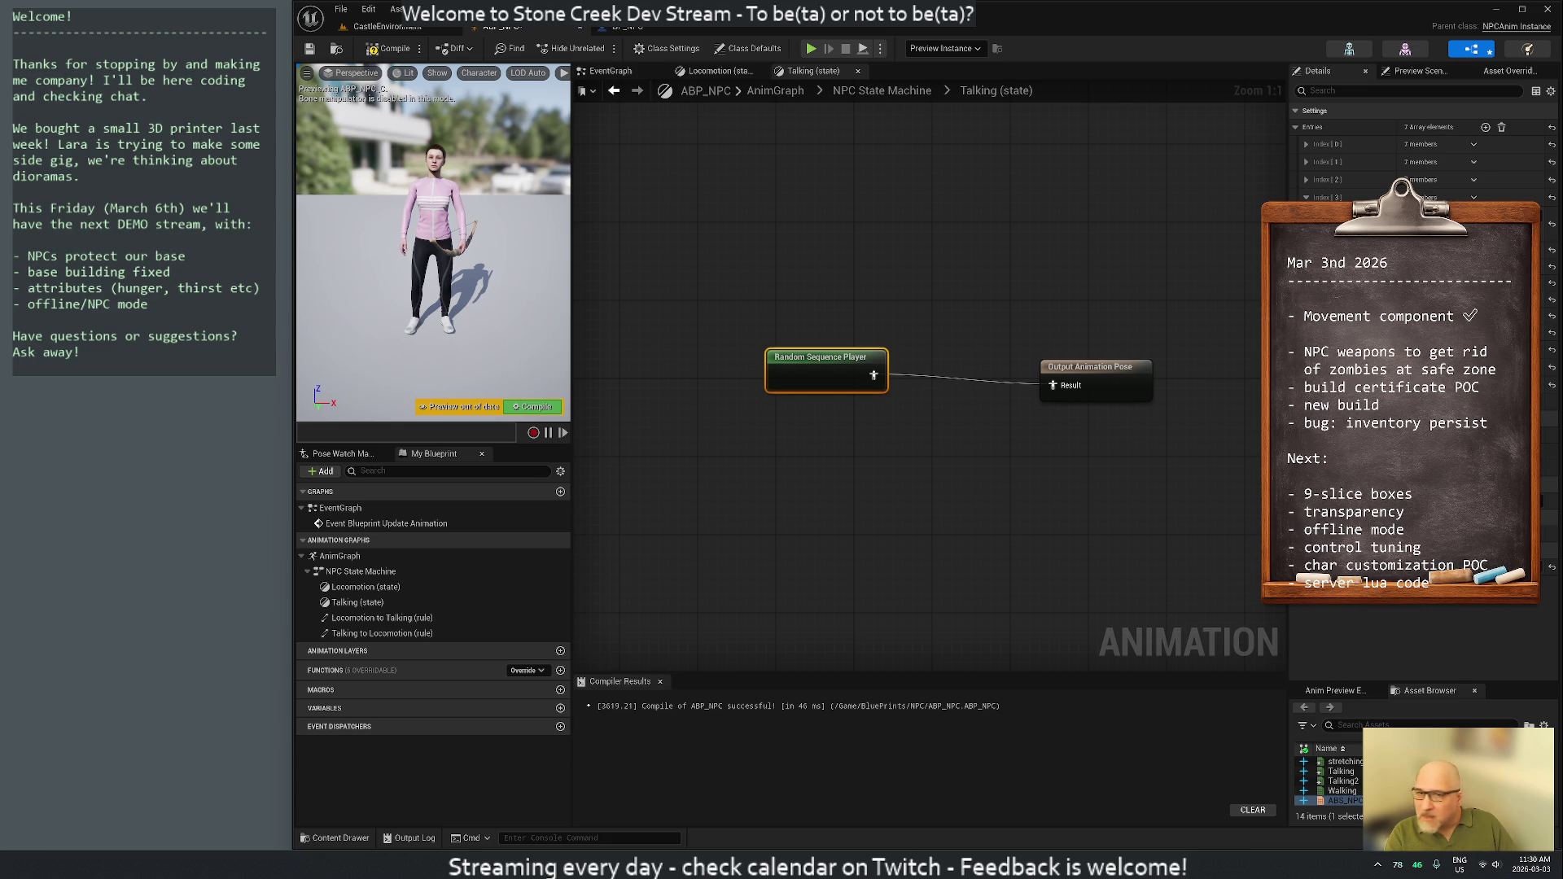
{"action": "left_click", "coordinate": [1307, 197]}
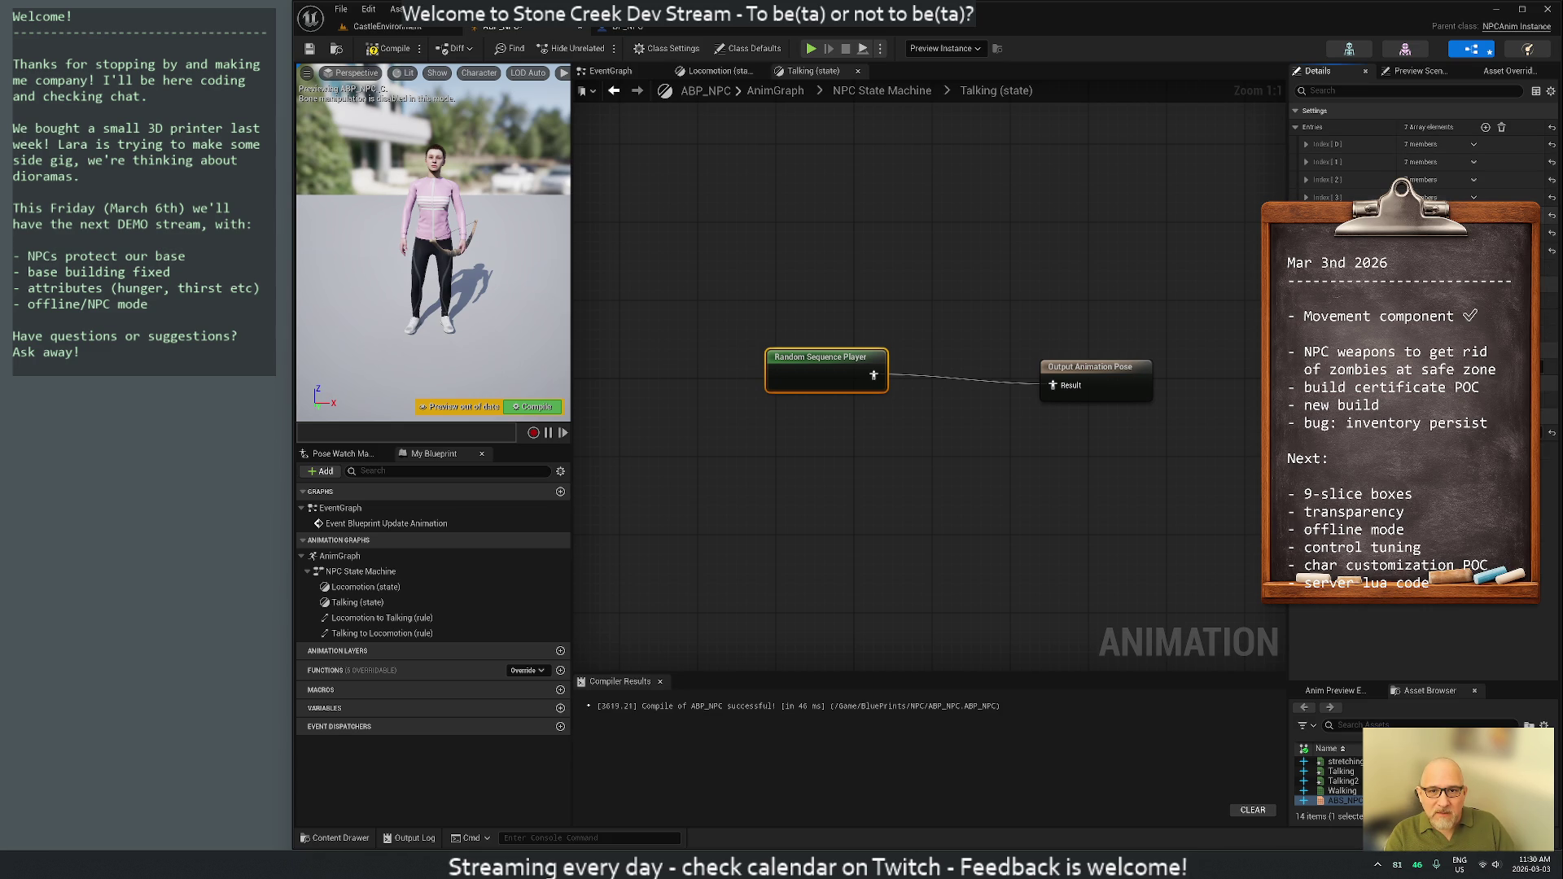
{"action": "left_click", "coordinate": [1307, 215]}
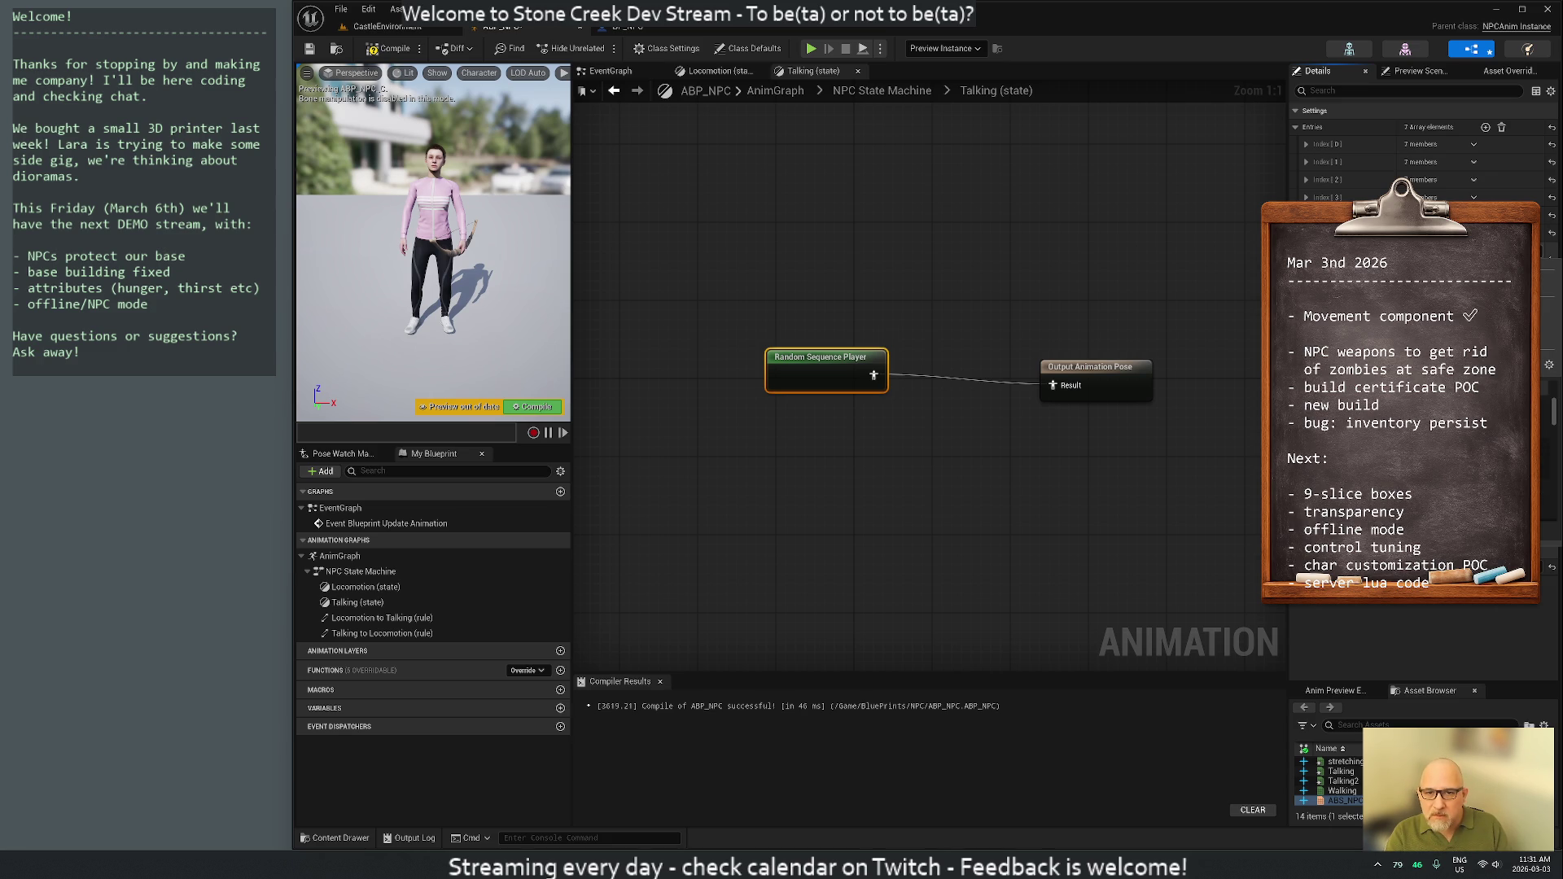
{"action": "scroll", "coordinate": [1417, 408], "scroll_direction": "down", "scroll_amount": 5}
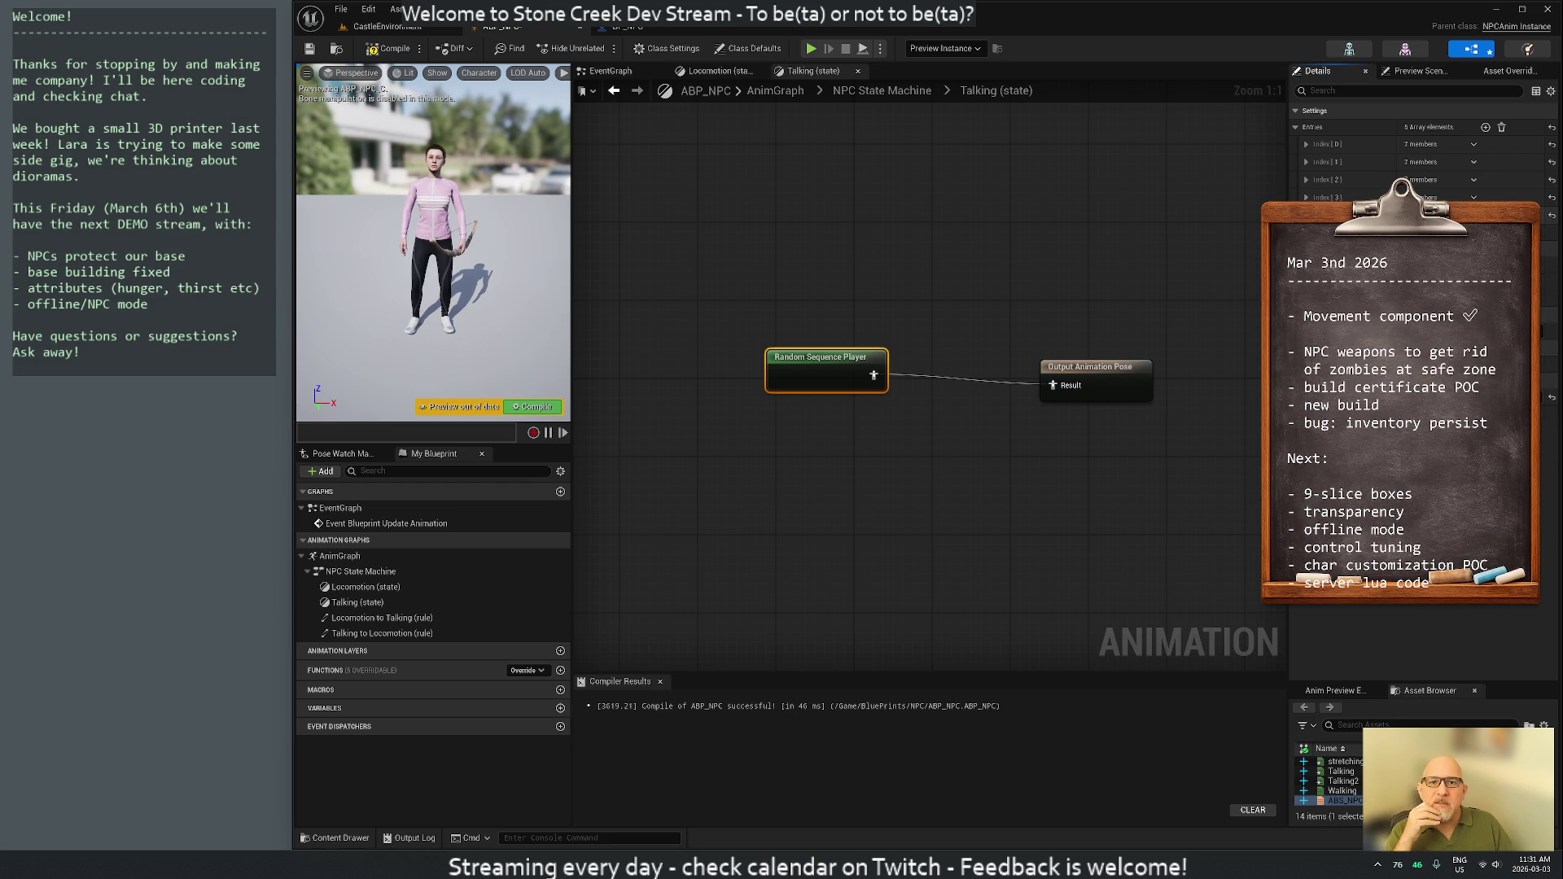
{"action": "left_click", "coordinate": [1306, 197]}
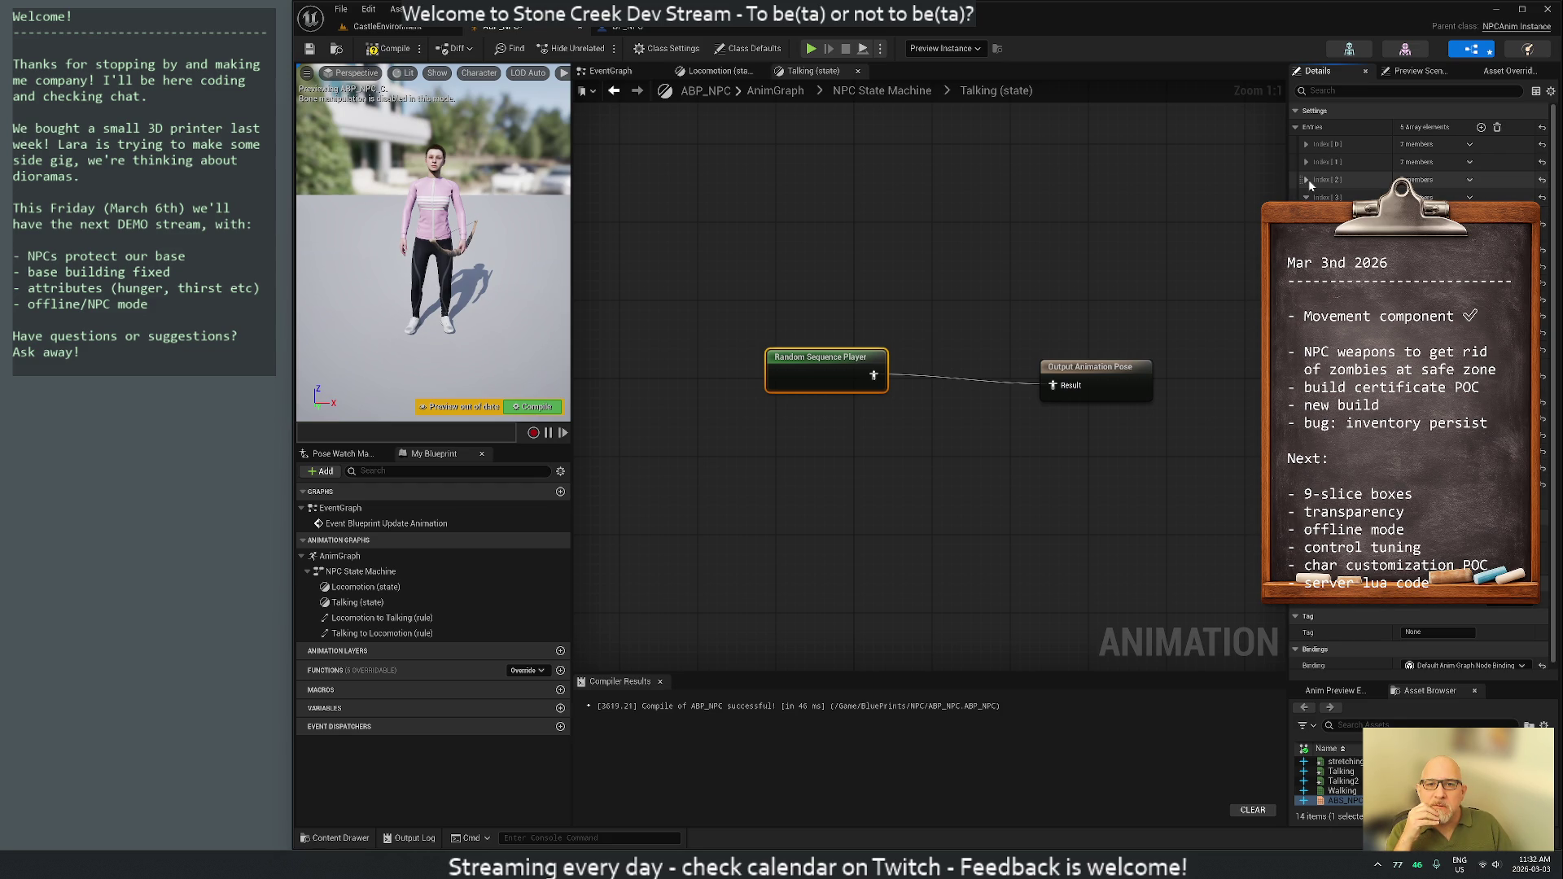
{"action": "left_click", "coordinate": [1307, 162]}
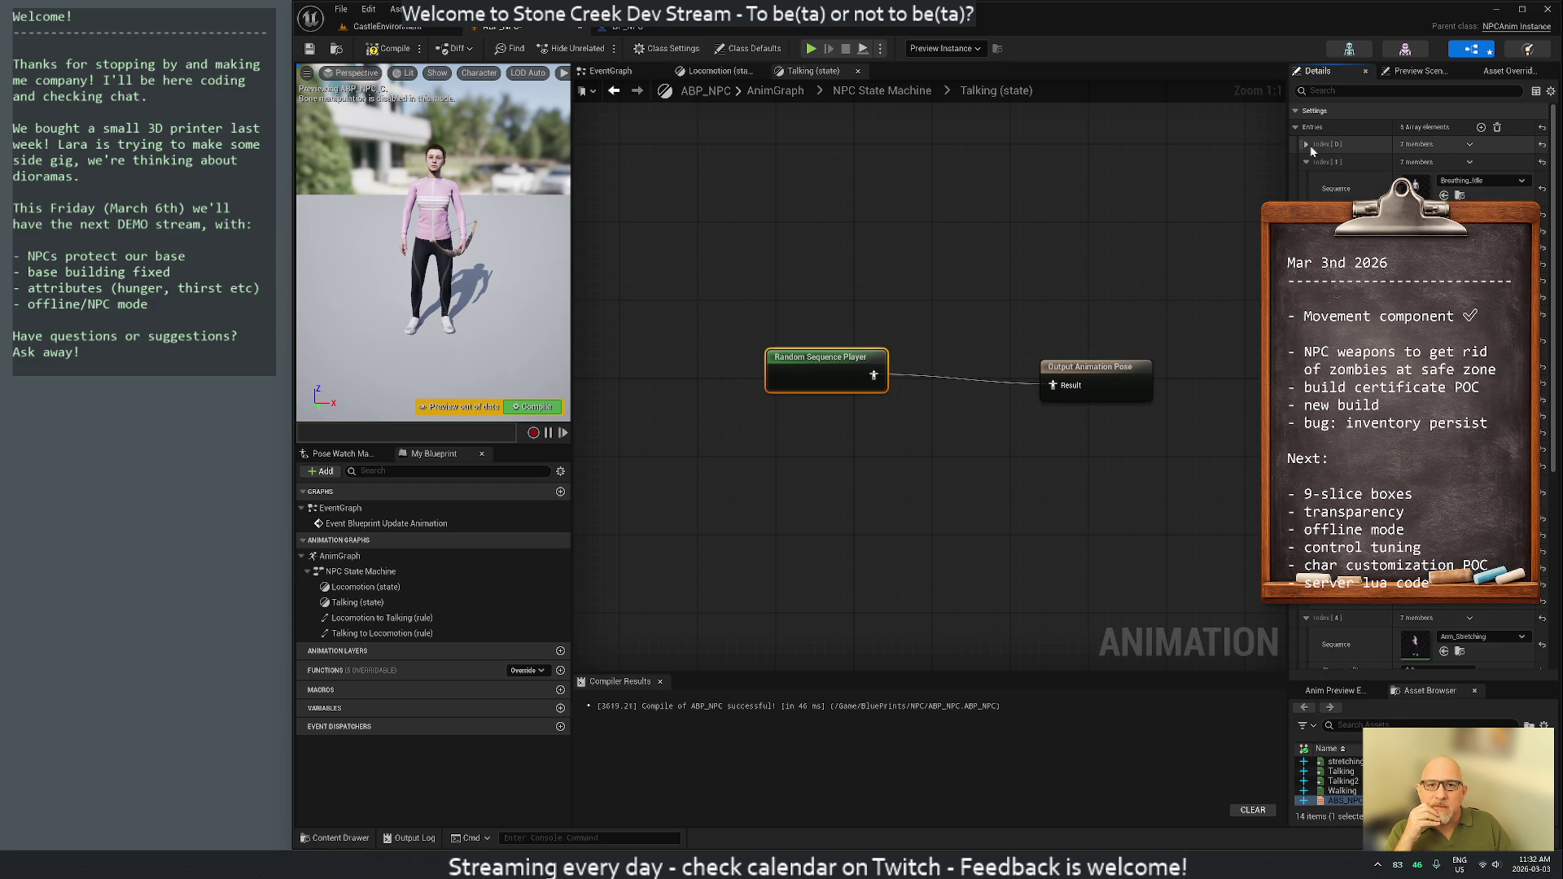
{"action": "left_click", "coordinate": [1308, 144]}
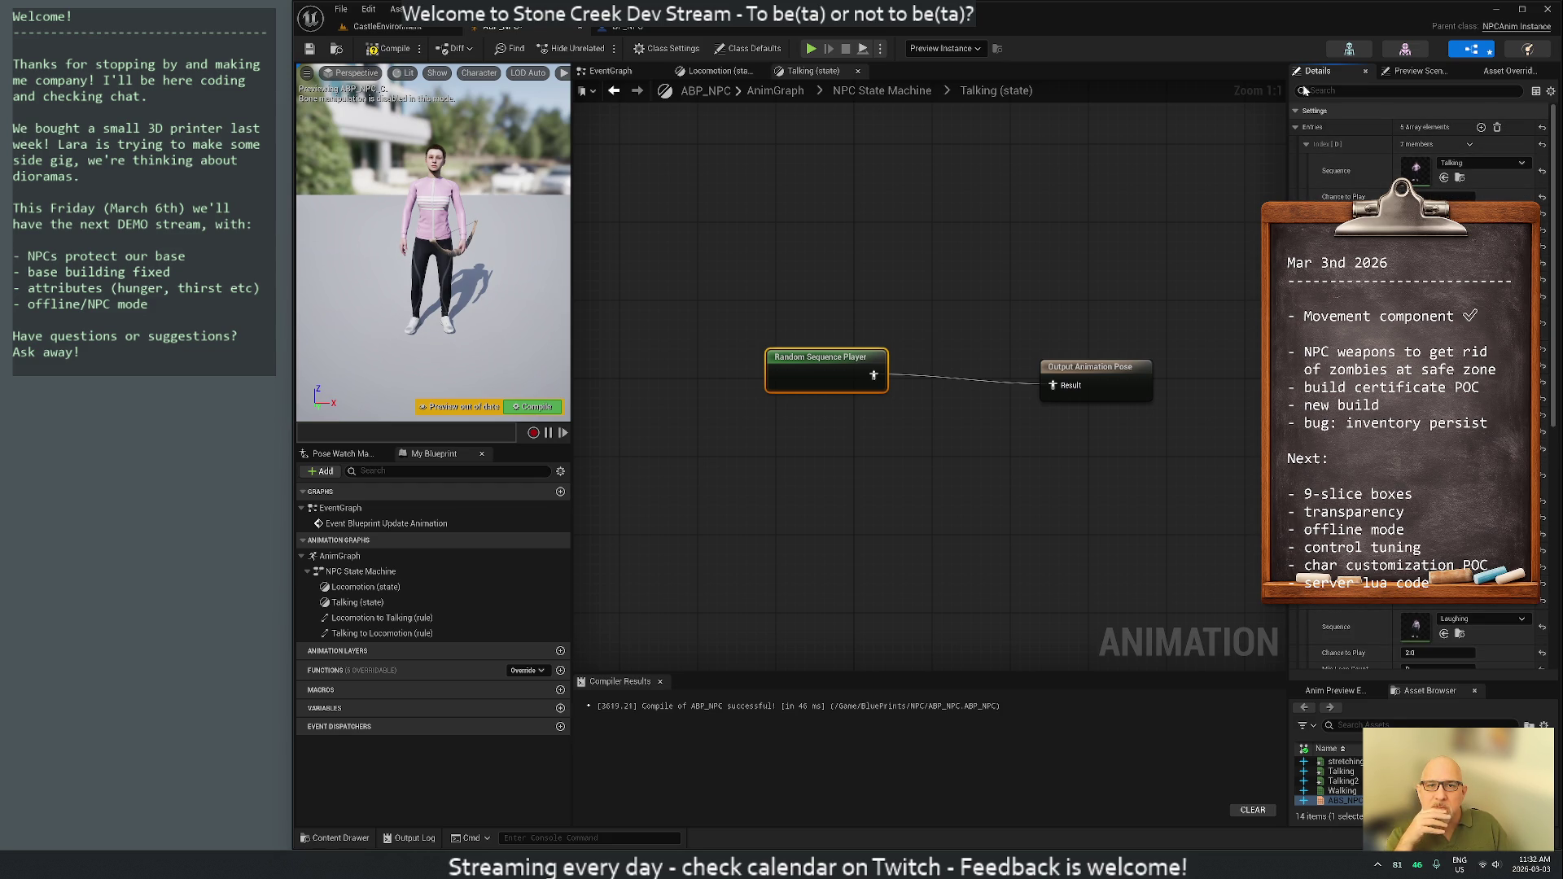
Compile the blueprint and straighten the Random Sequence Player's wire to the output pose
{"action": "left_click", "coordinate": [390, 48]}
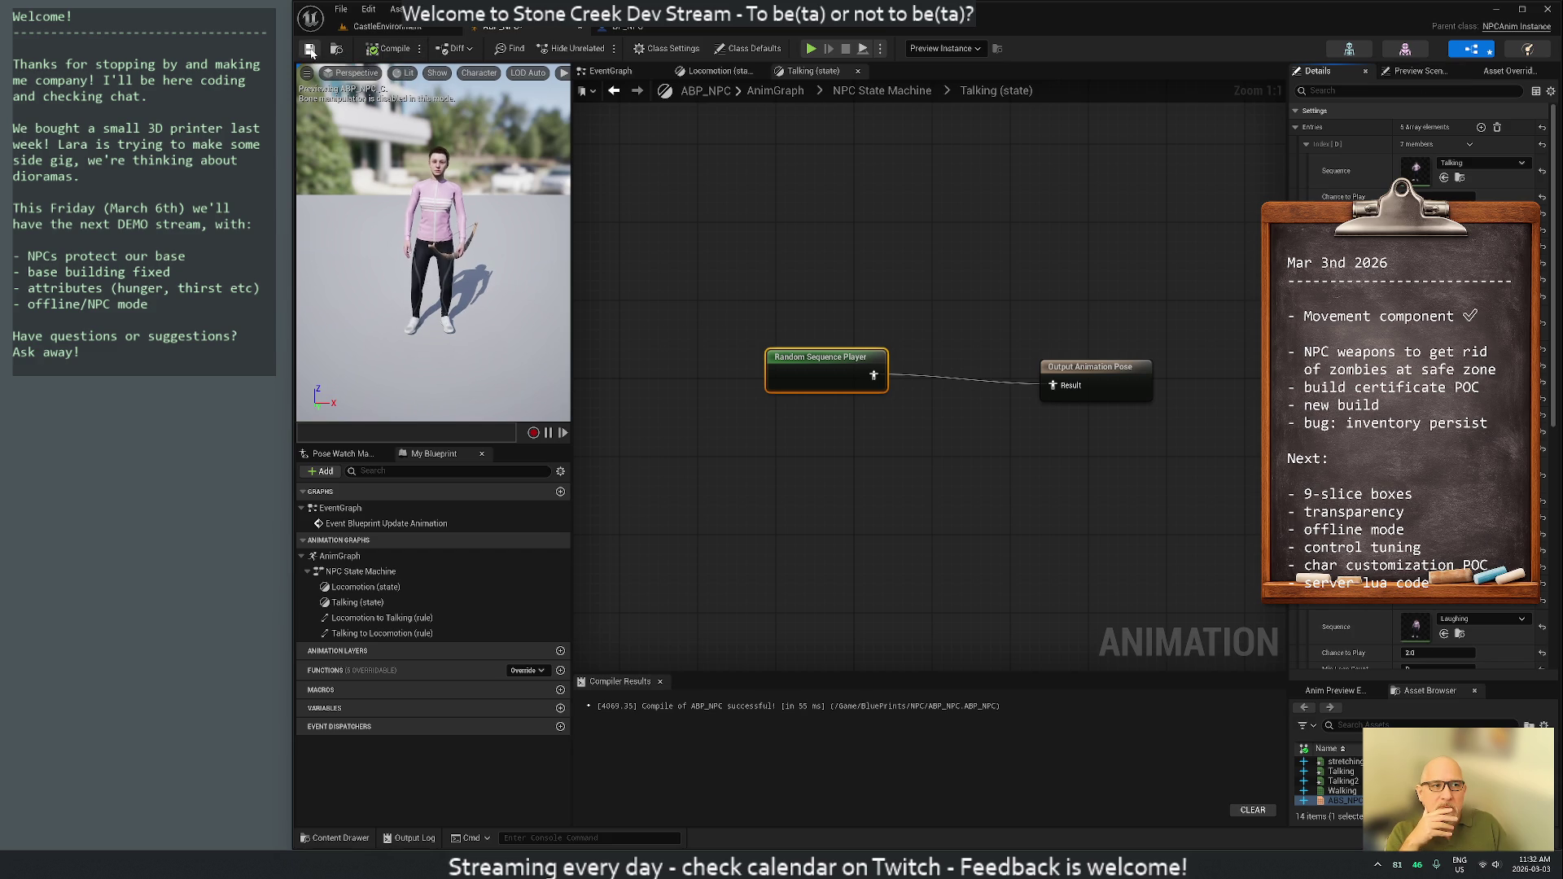
{"action": "mouse_move", "coordinate": [743, 295]}
{"action": "left_mouse_down"}
{"action": "mouse_move", "coordinate": [901, 407]}
{"action": "mouse_move", "coordinate": [1099, 454]}
{"action": "left_mouse_up"}
{"action": "key", "text": "q"}
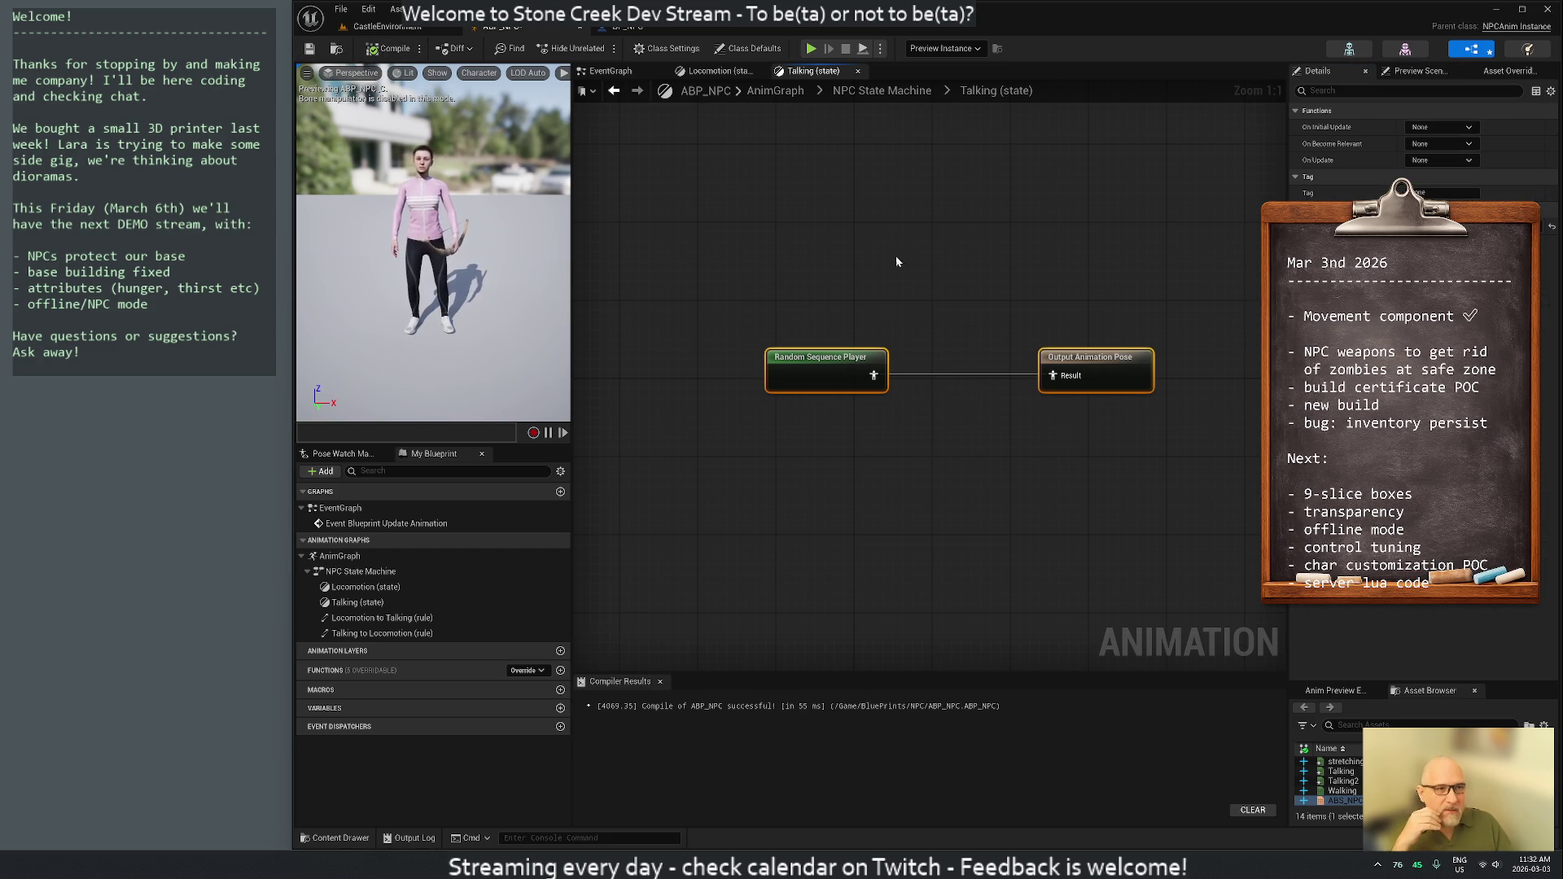
{"action": "left_click", "coordinate": [819, 362]}
{"action": "left_click_drag", "start_coordinate": [819, 362], "coordinate": [899, 365]}
{"action": "left_click", "coordinate": [804, 277]}
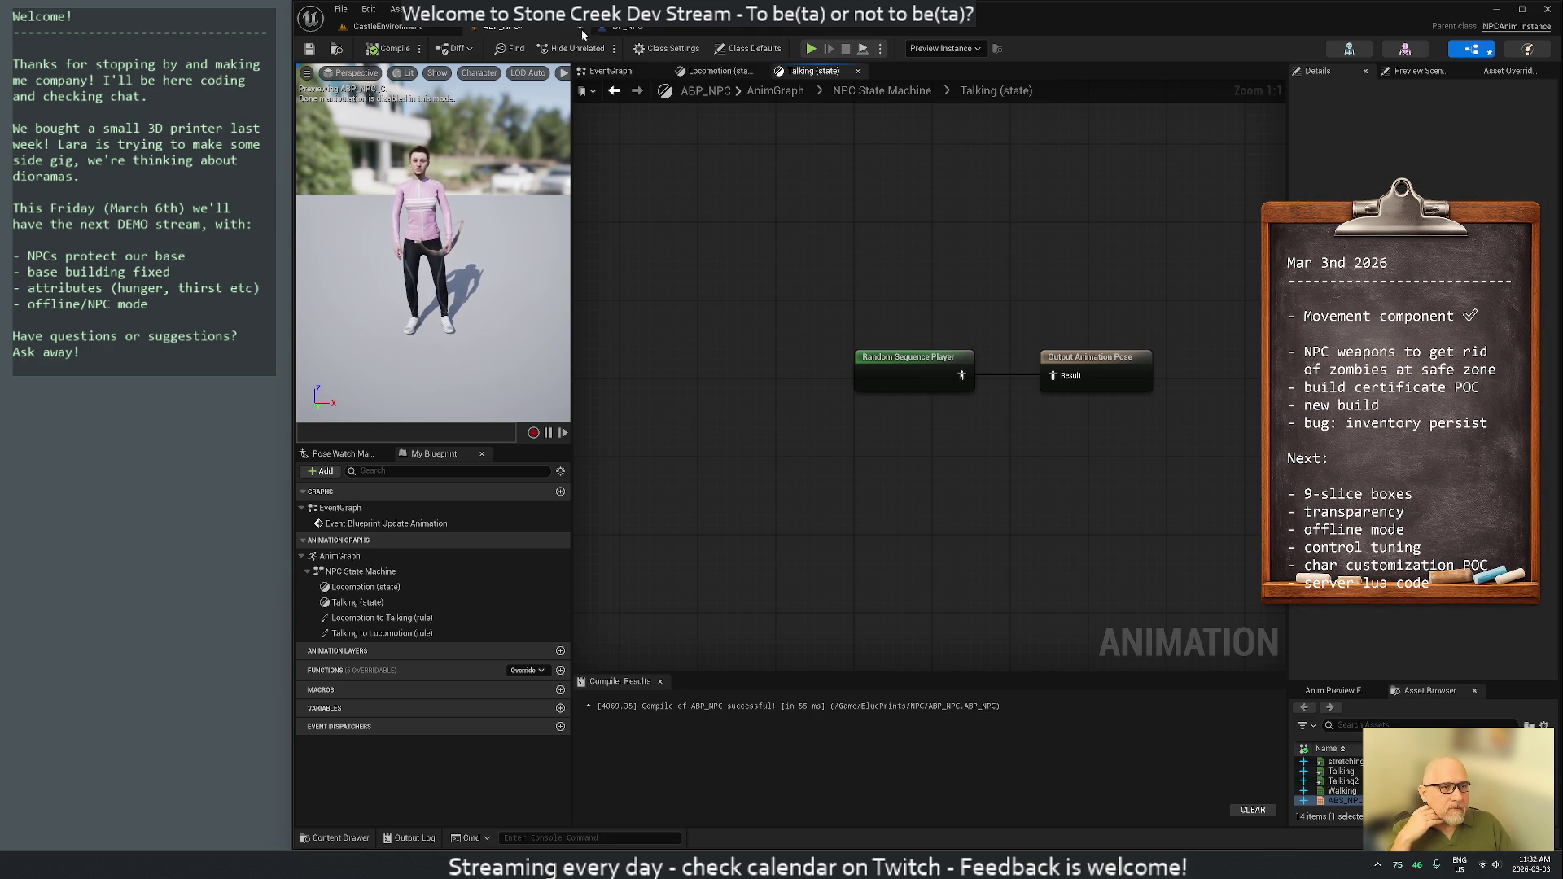
{"action": "left_click", "coordinate": [857, 70]}
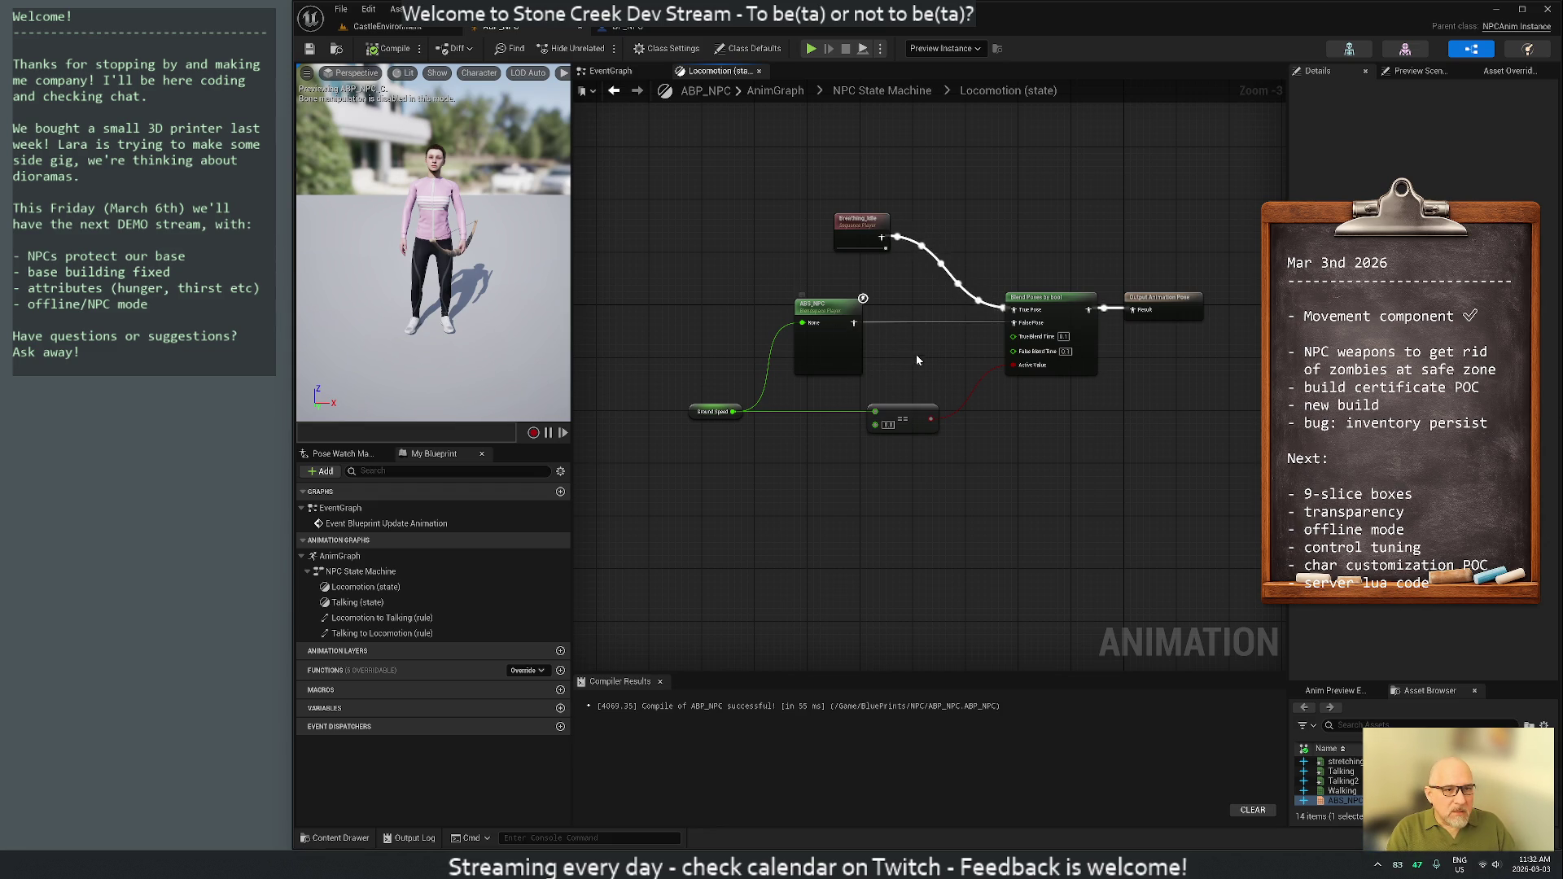
Open ABS_NPC from the Locomotion graph's Blend Space Player node
{"action": "double_click", "coordinate": [836, 344]}
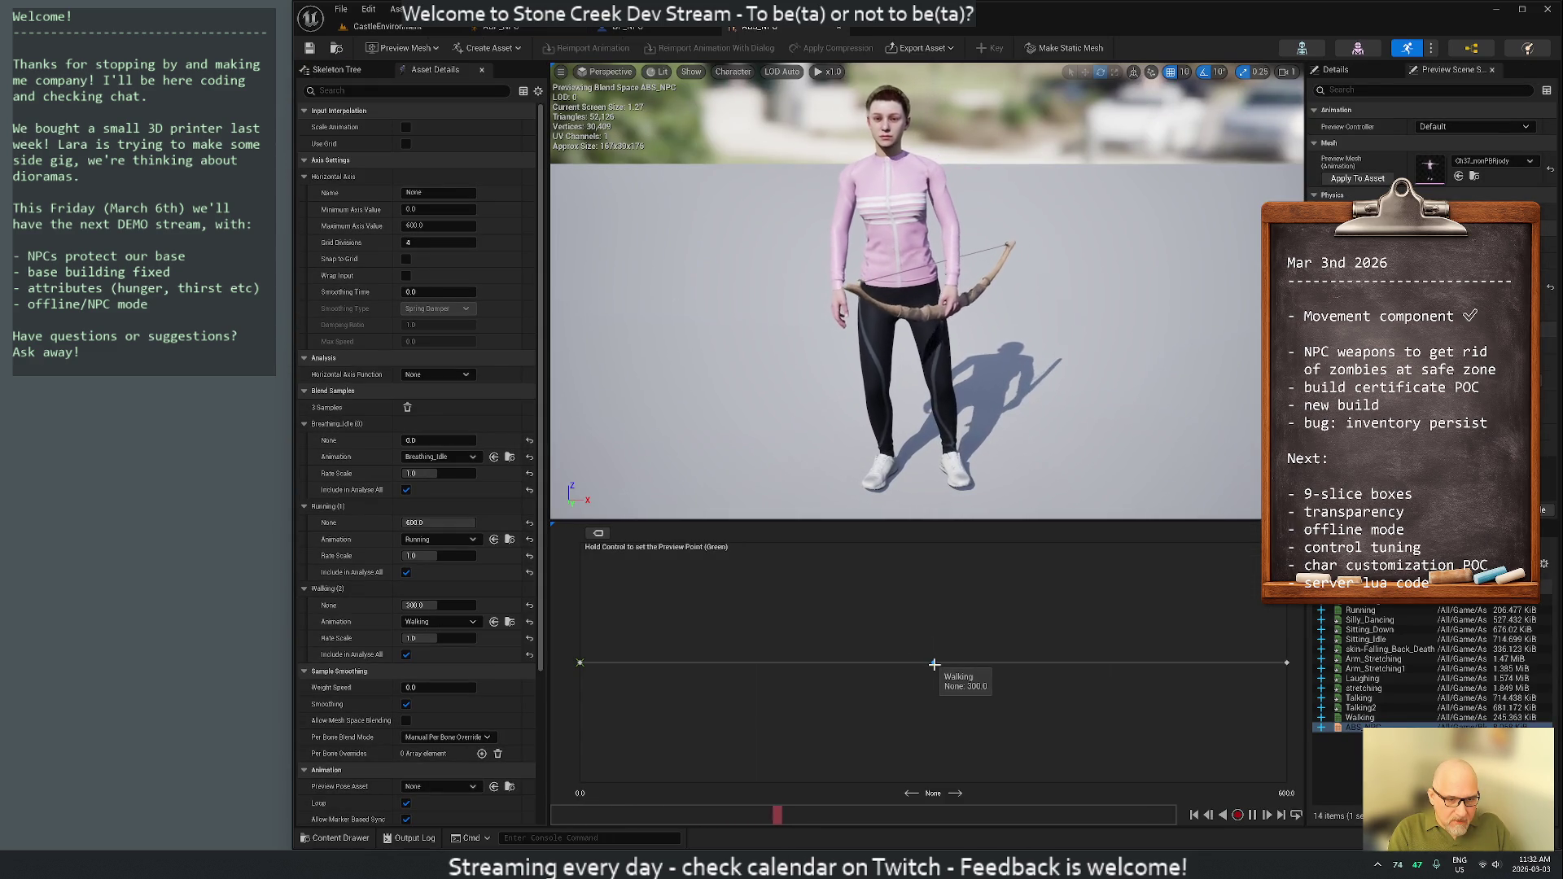
Move the Walking sample to 100 on the speed axis, save ABS_NPC, and play the level
{"action": "left_click_drag", "start_coordinate": [928, 659], "coordinate": [756, 663]}
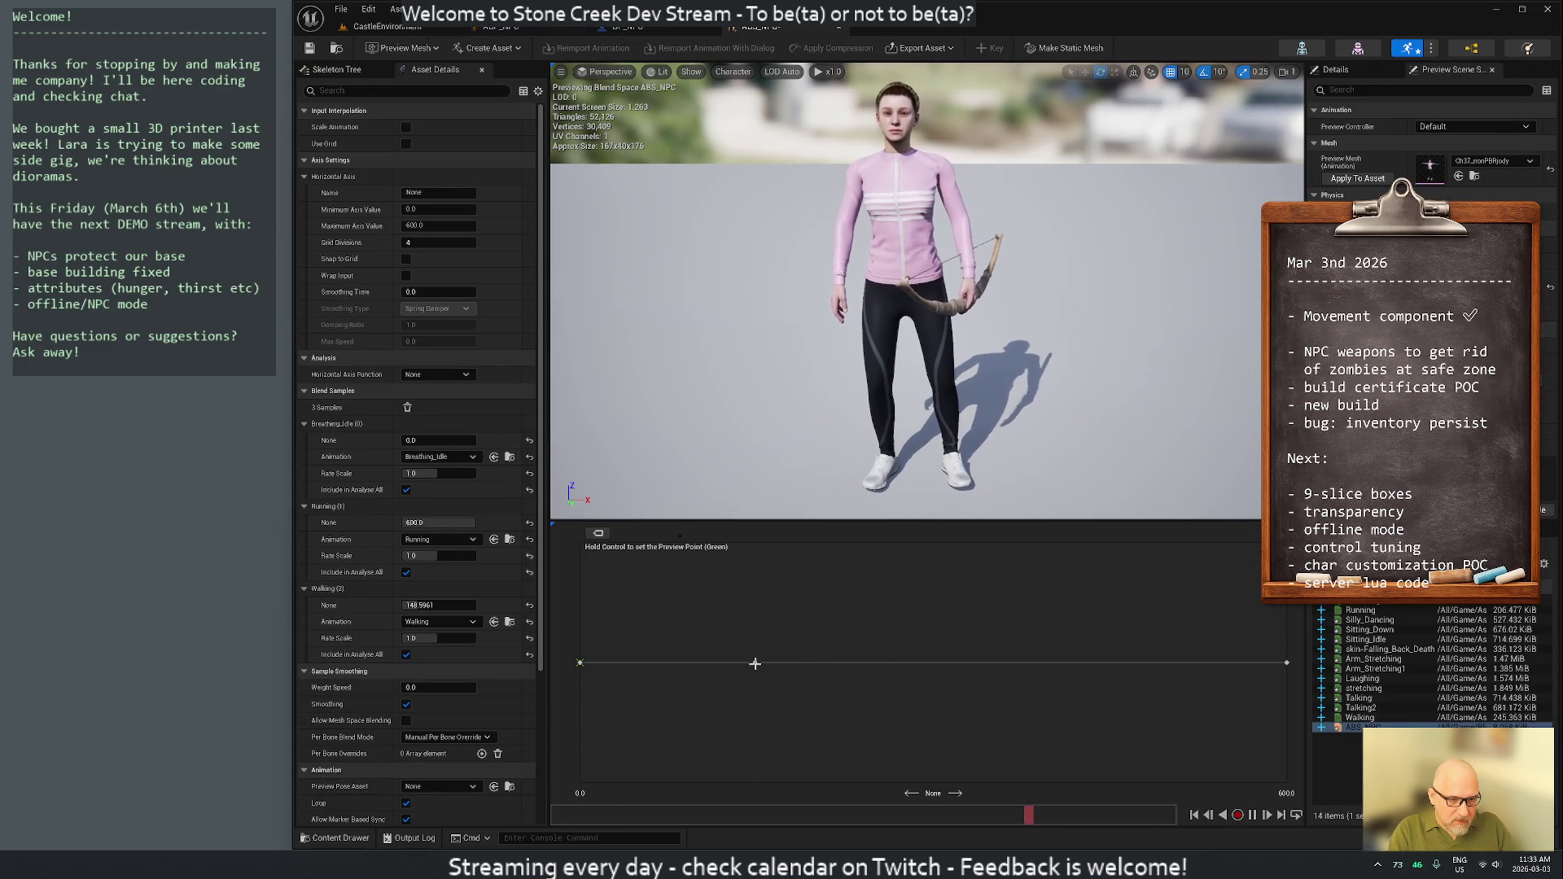
{"action": "left_click", "coordinate": [435, 605]}
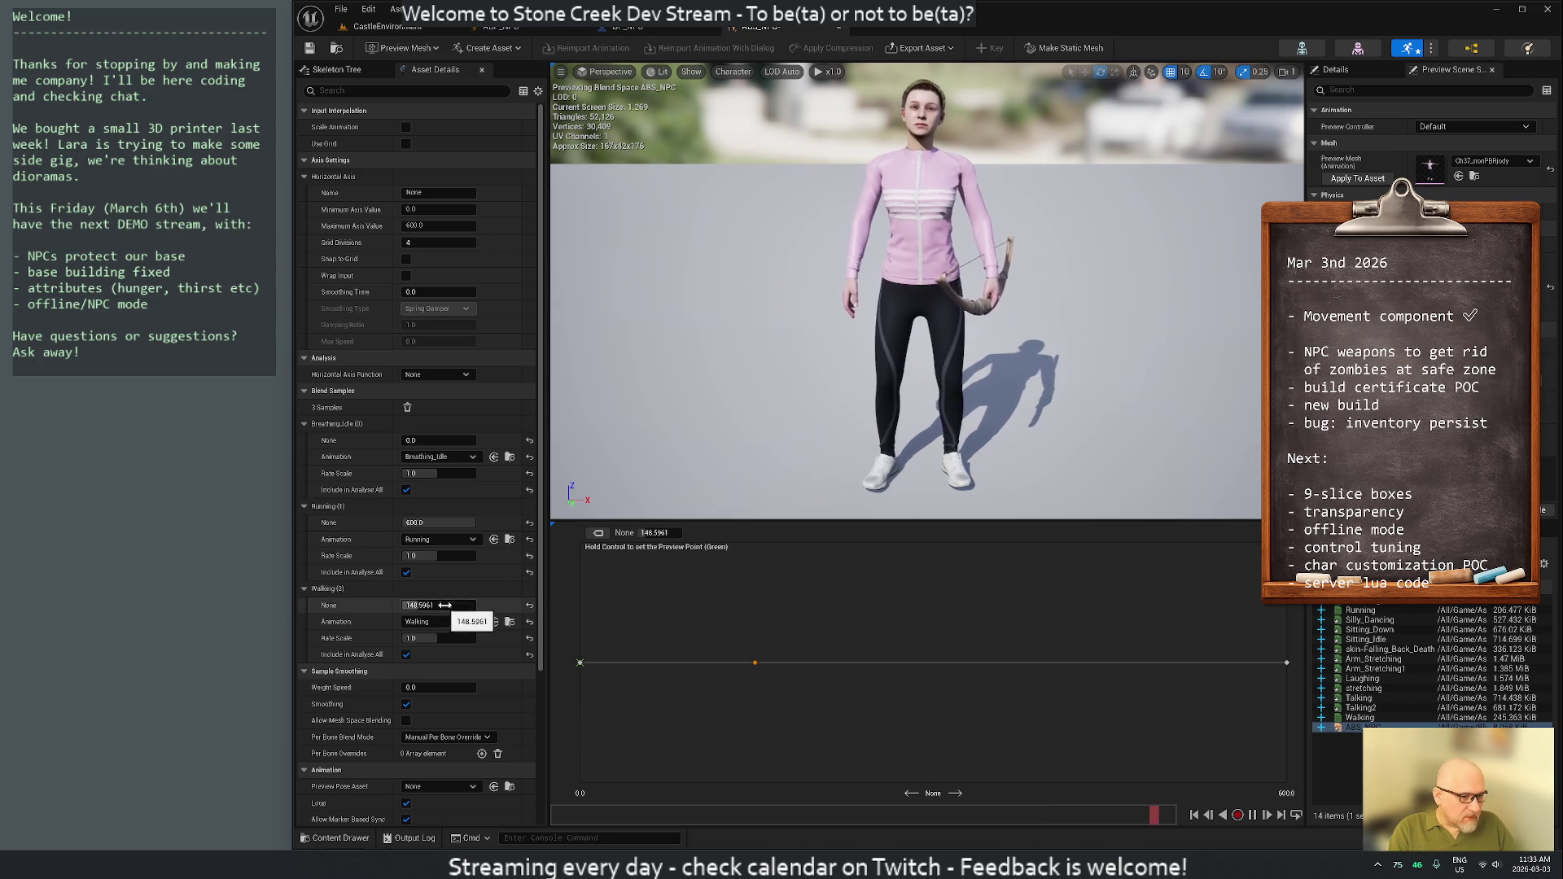
{"action": "type", "text": "100"}
{"action": "key", "text": "Return"}
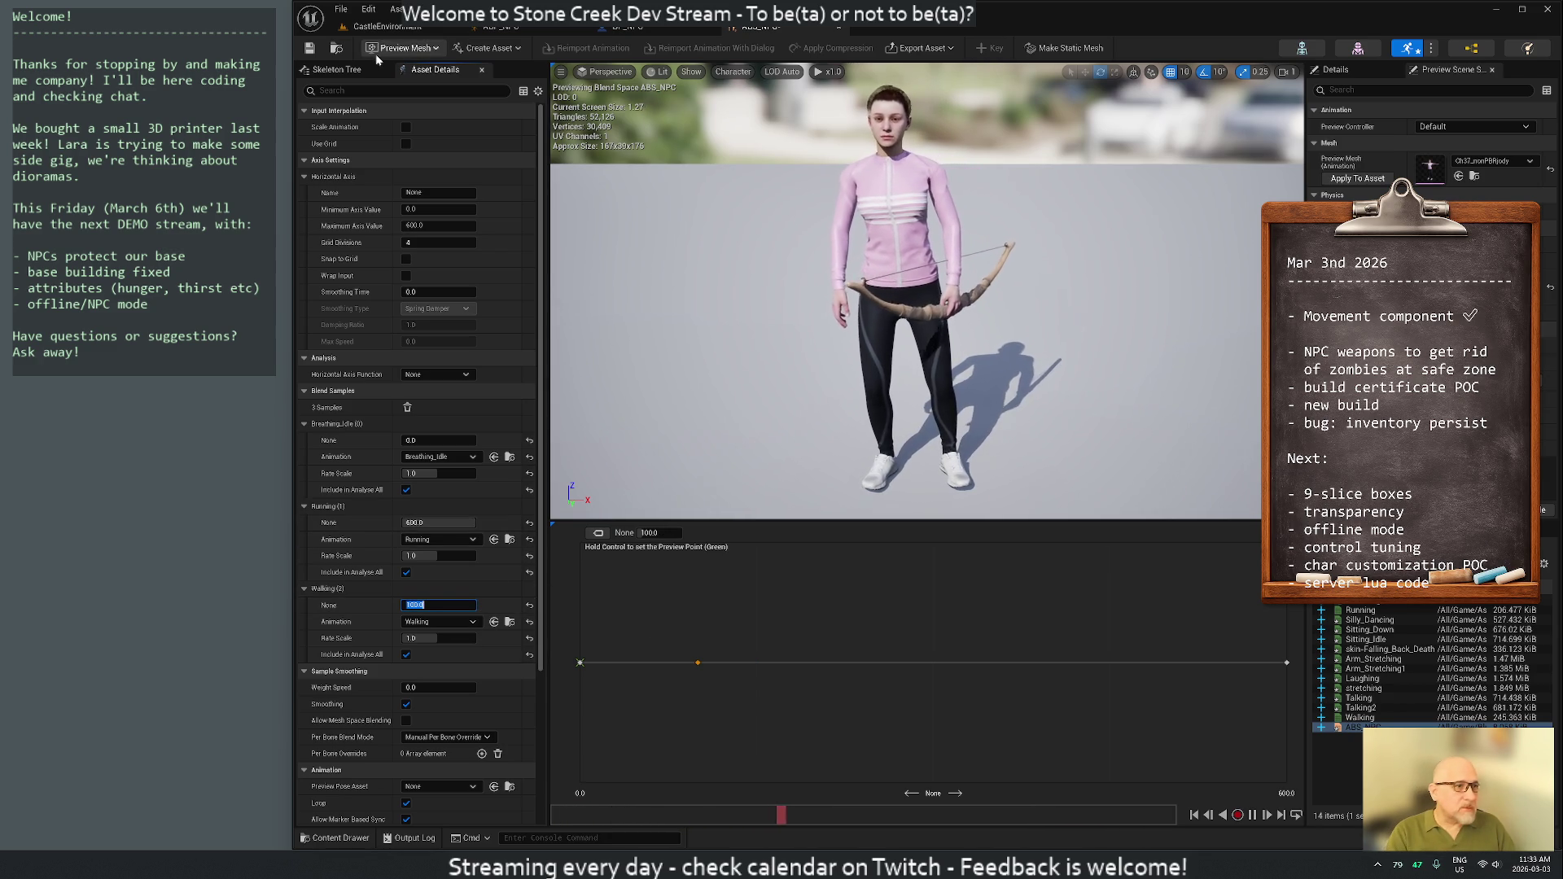
{"action": "left_click", "coordinate": [309, 48]}
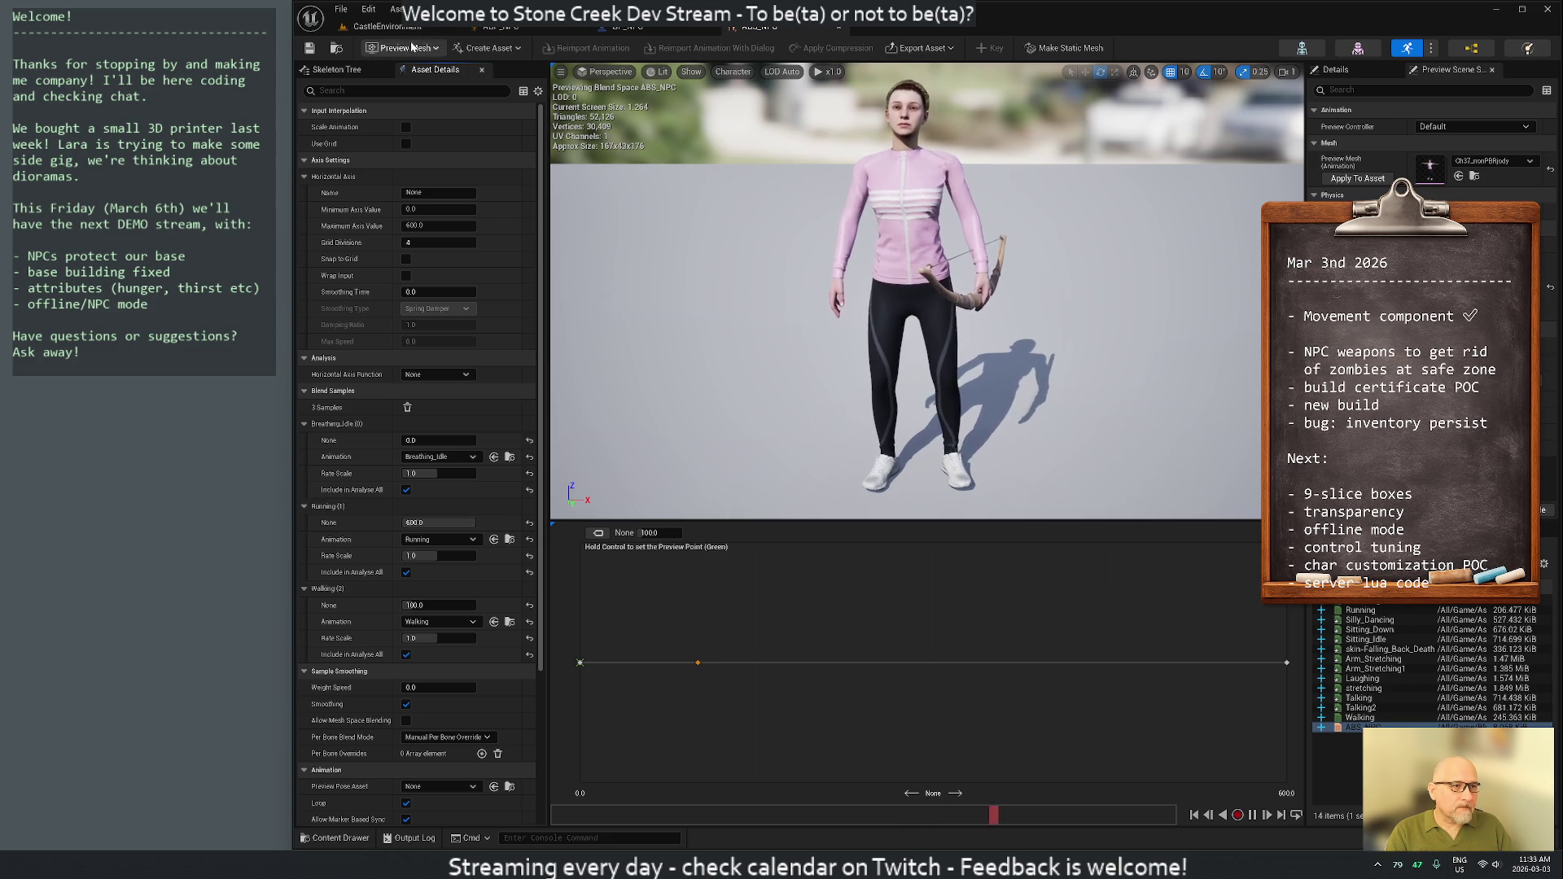
{"action": "left_click", "coordinate": [383, 26]}
{"action": "key", "text": "alt+p"}
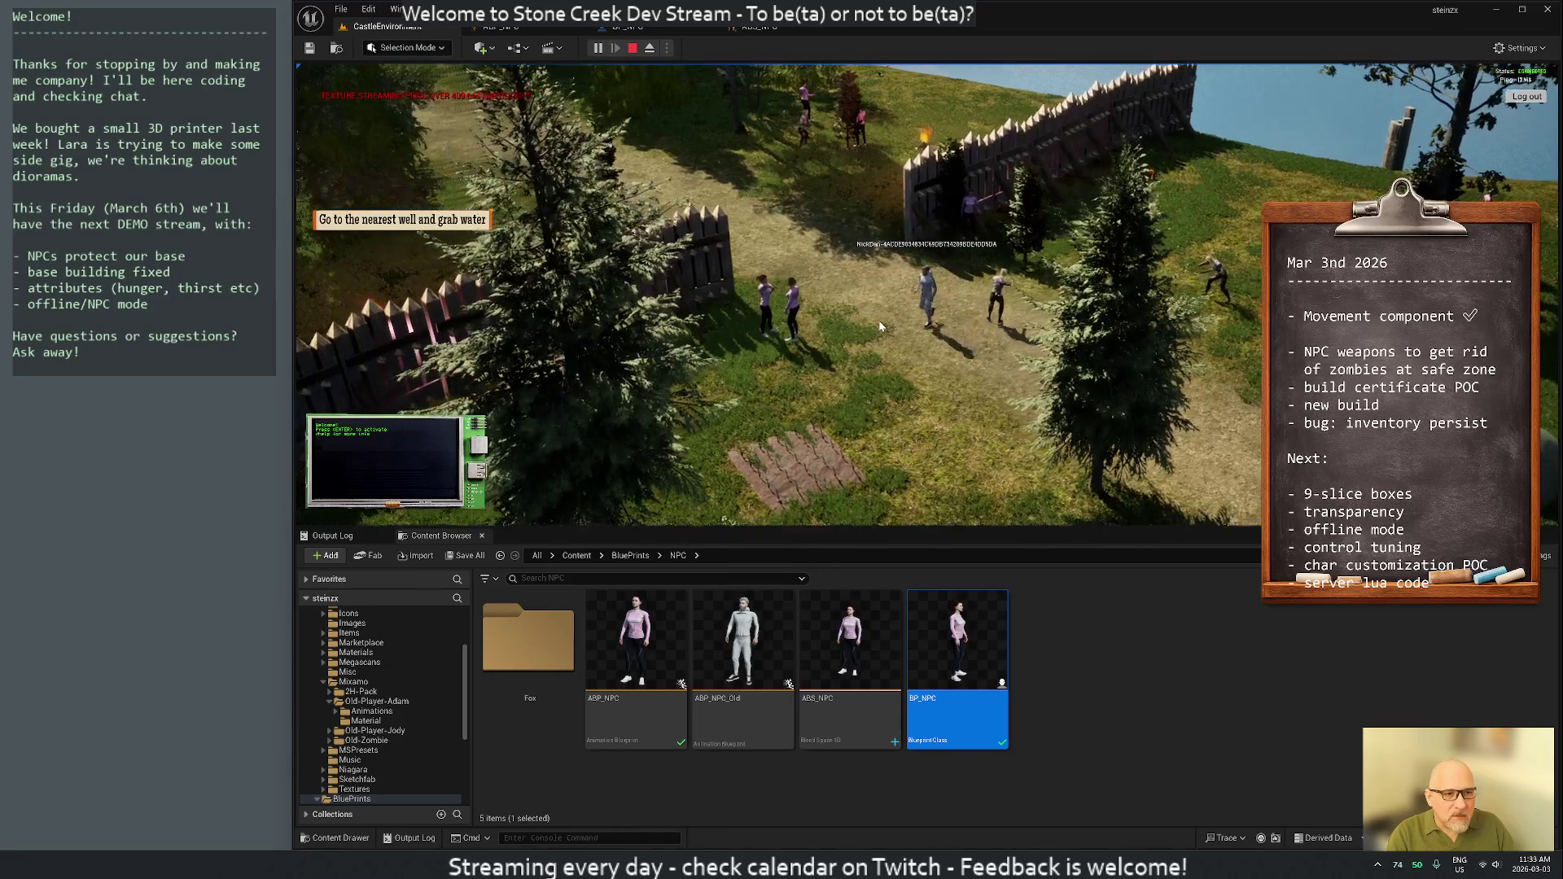
Run the player across the camp to the campfire clearing and put out the campfire
{"action": "scroll", "coordinate": [877, 320], "scroll_direction": "up", "scroll_amount": 3}
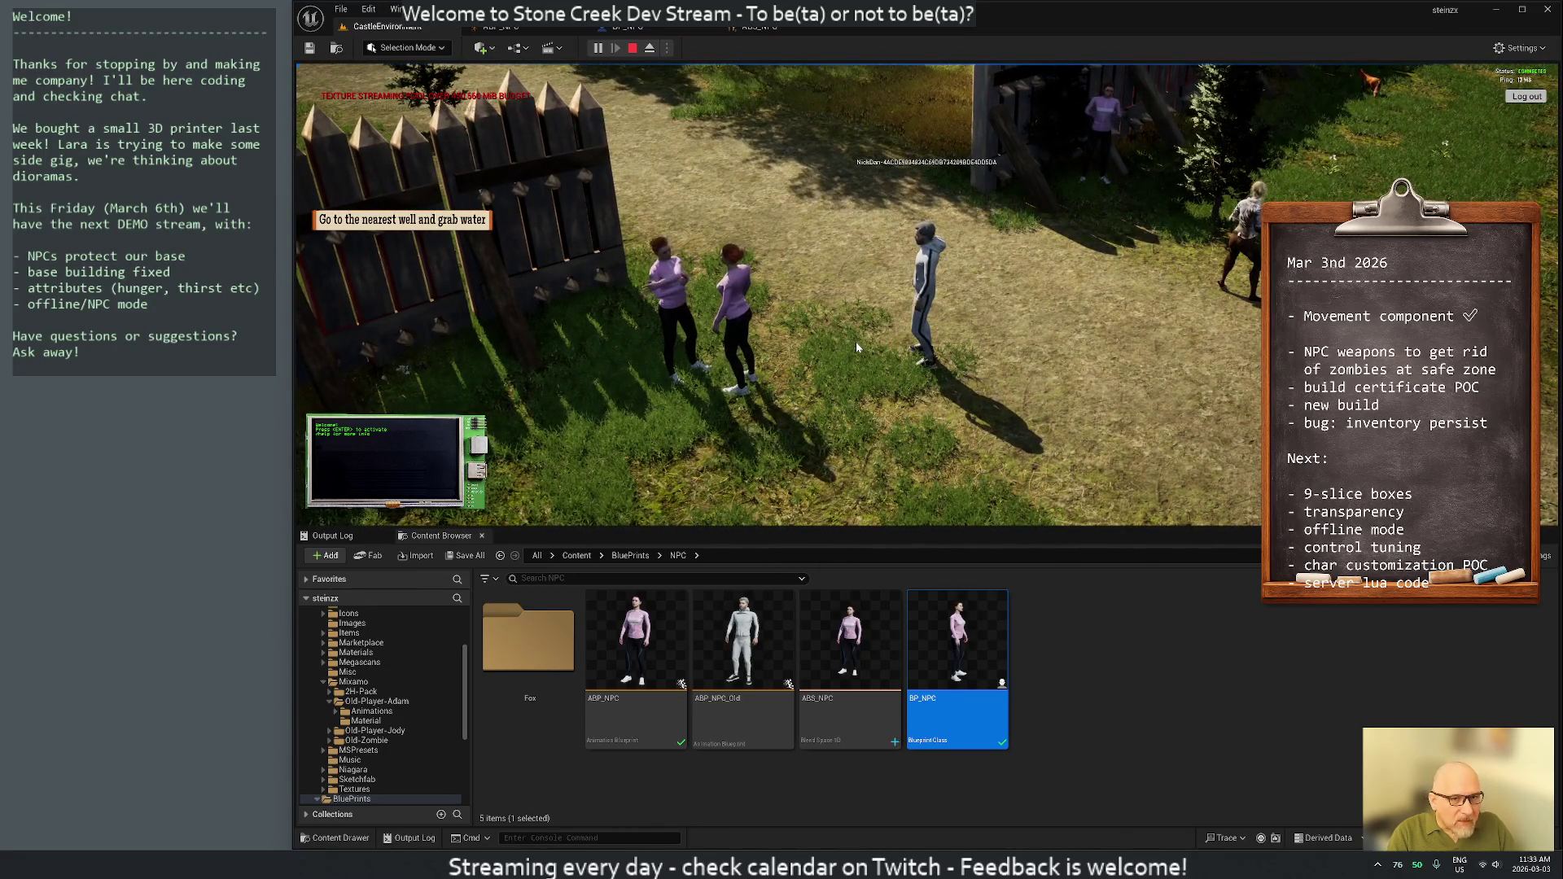
{"action": "key", "text": "w"}
{"action": "key", "text": "w"}
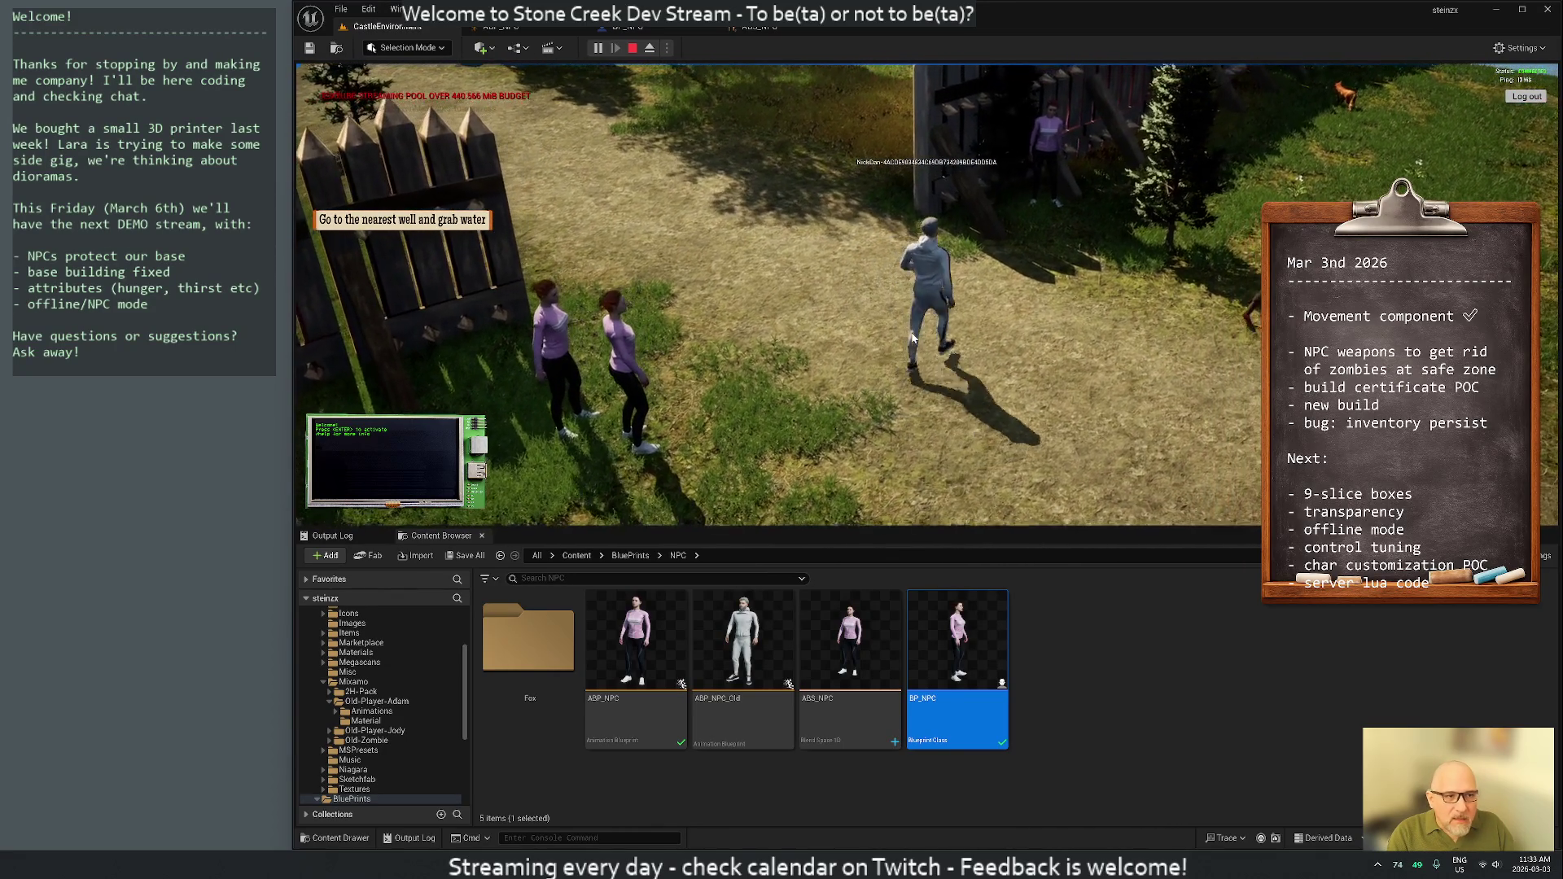
{"action": "scroll", "coordinate": [1050, 218], "scroll_direction": "down", "scroll_amount": 3}
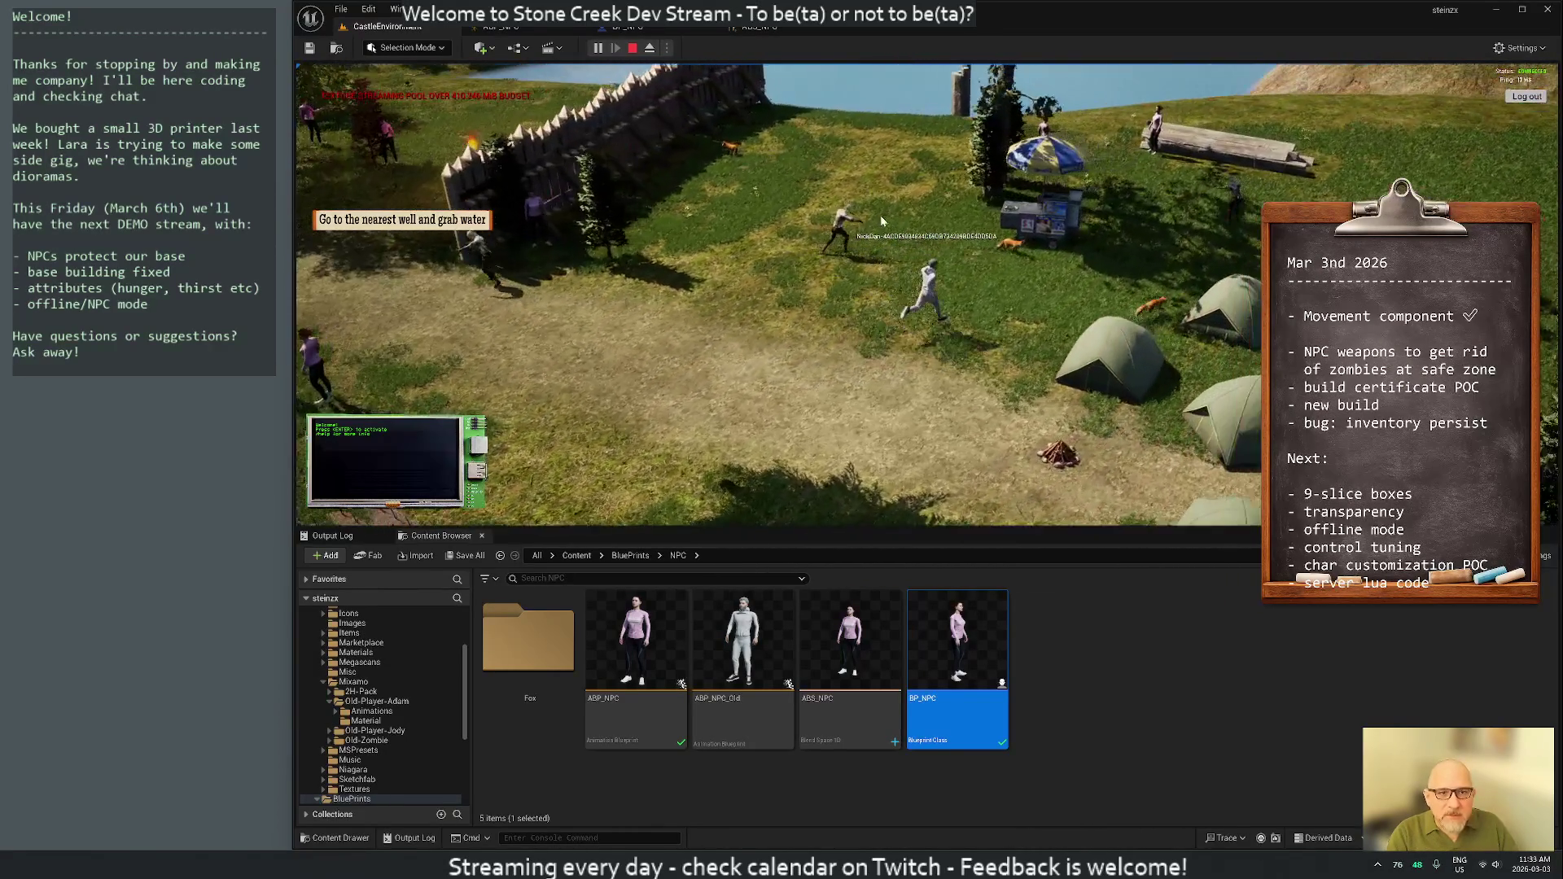
{"action": "key", "text": "w"}
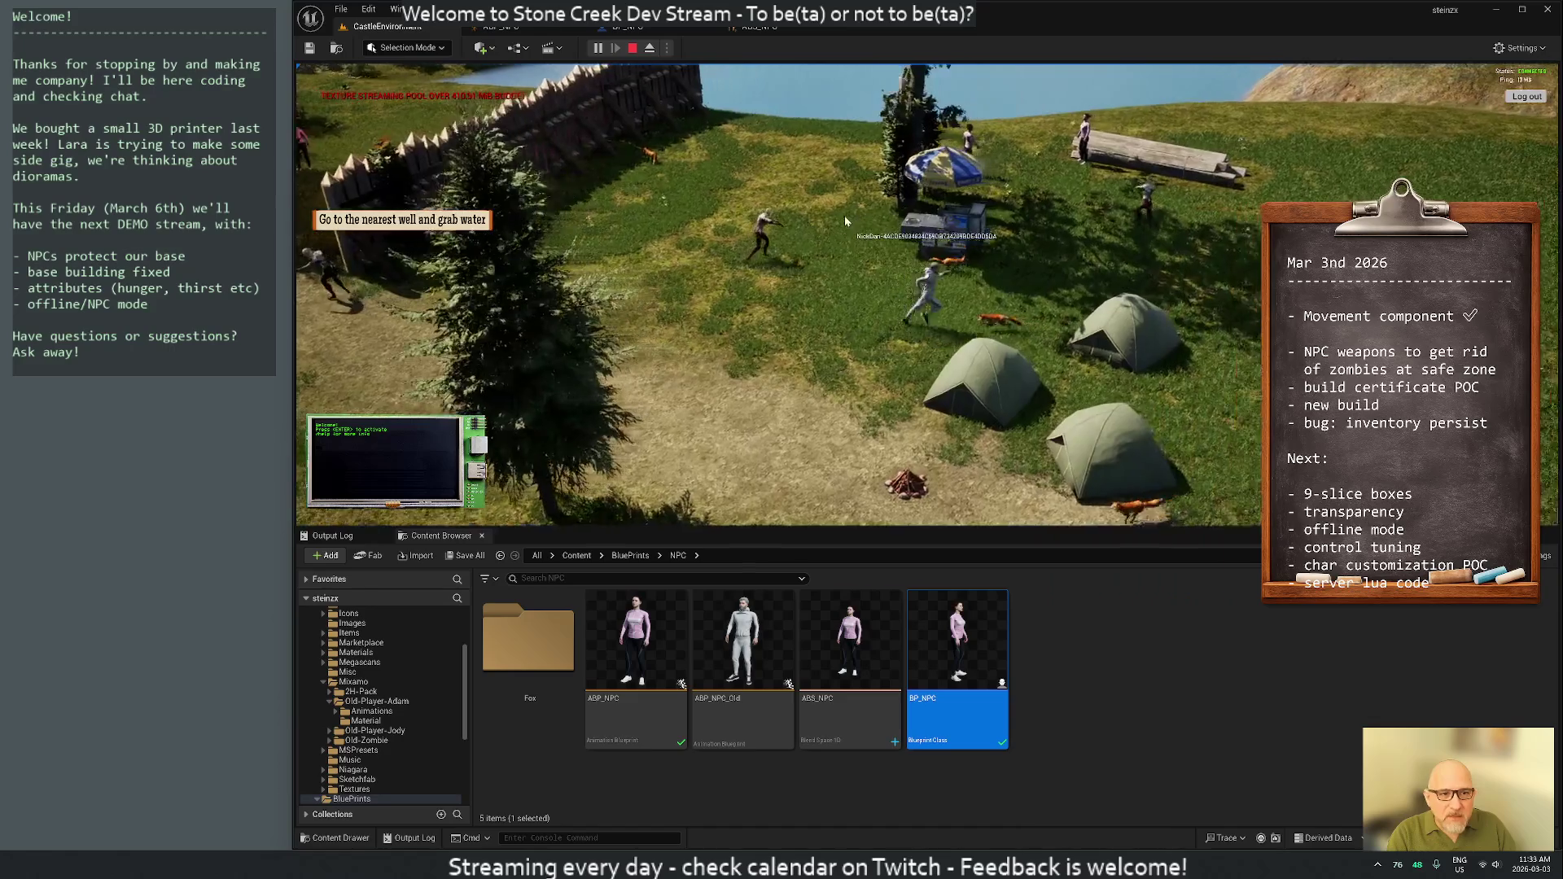
{"action": "key", "text": "w"}
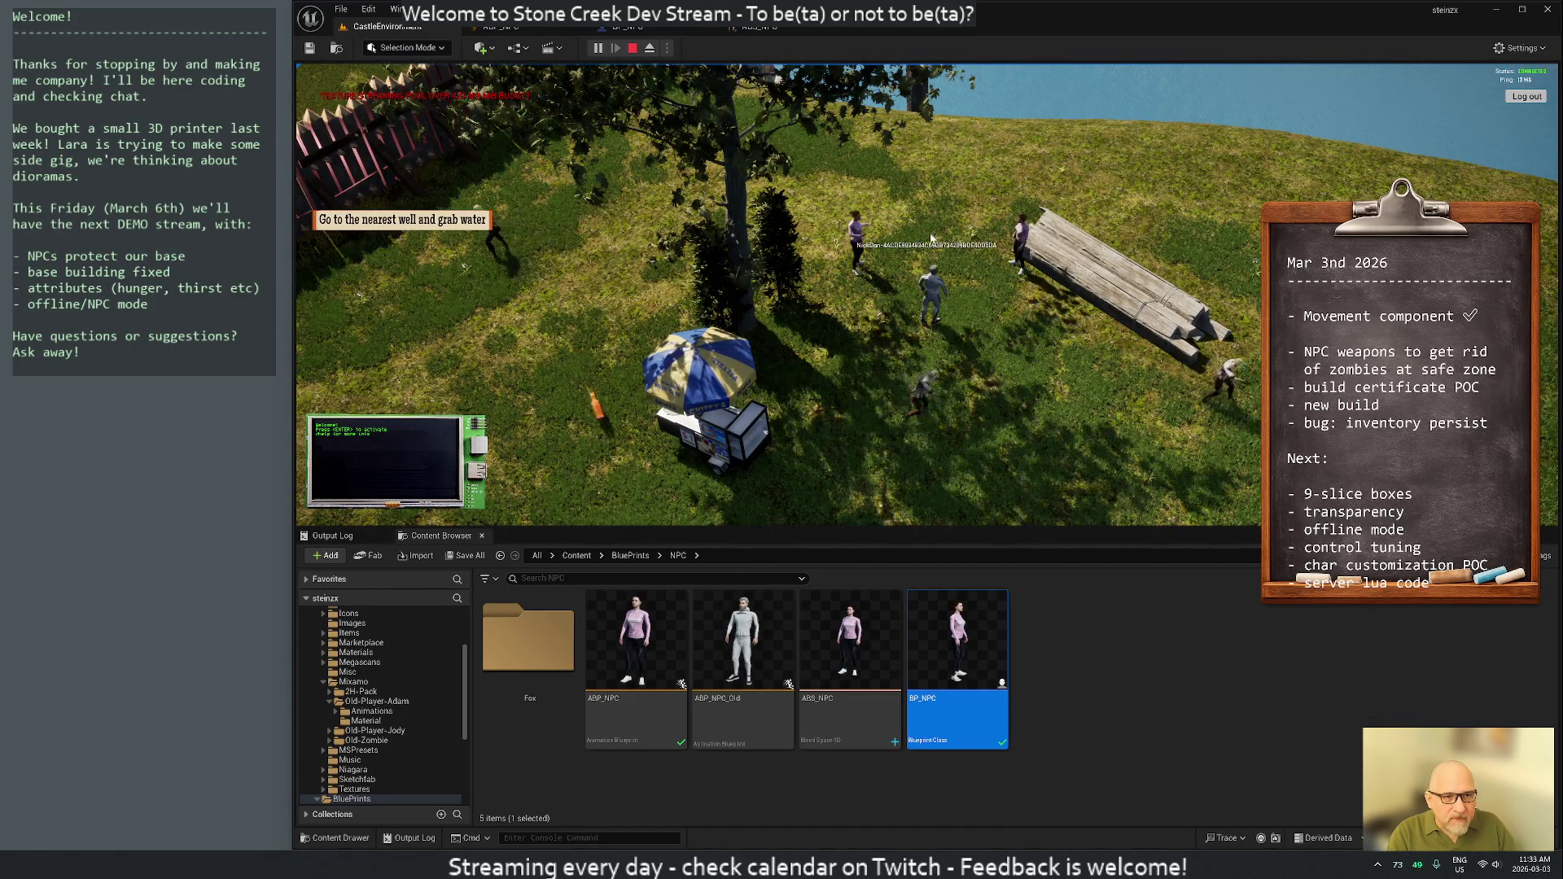
{"action": "key", "text": "a"}
{"action": "key", "text": "s"}
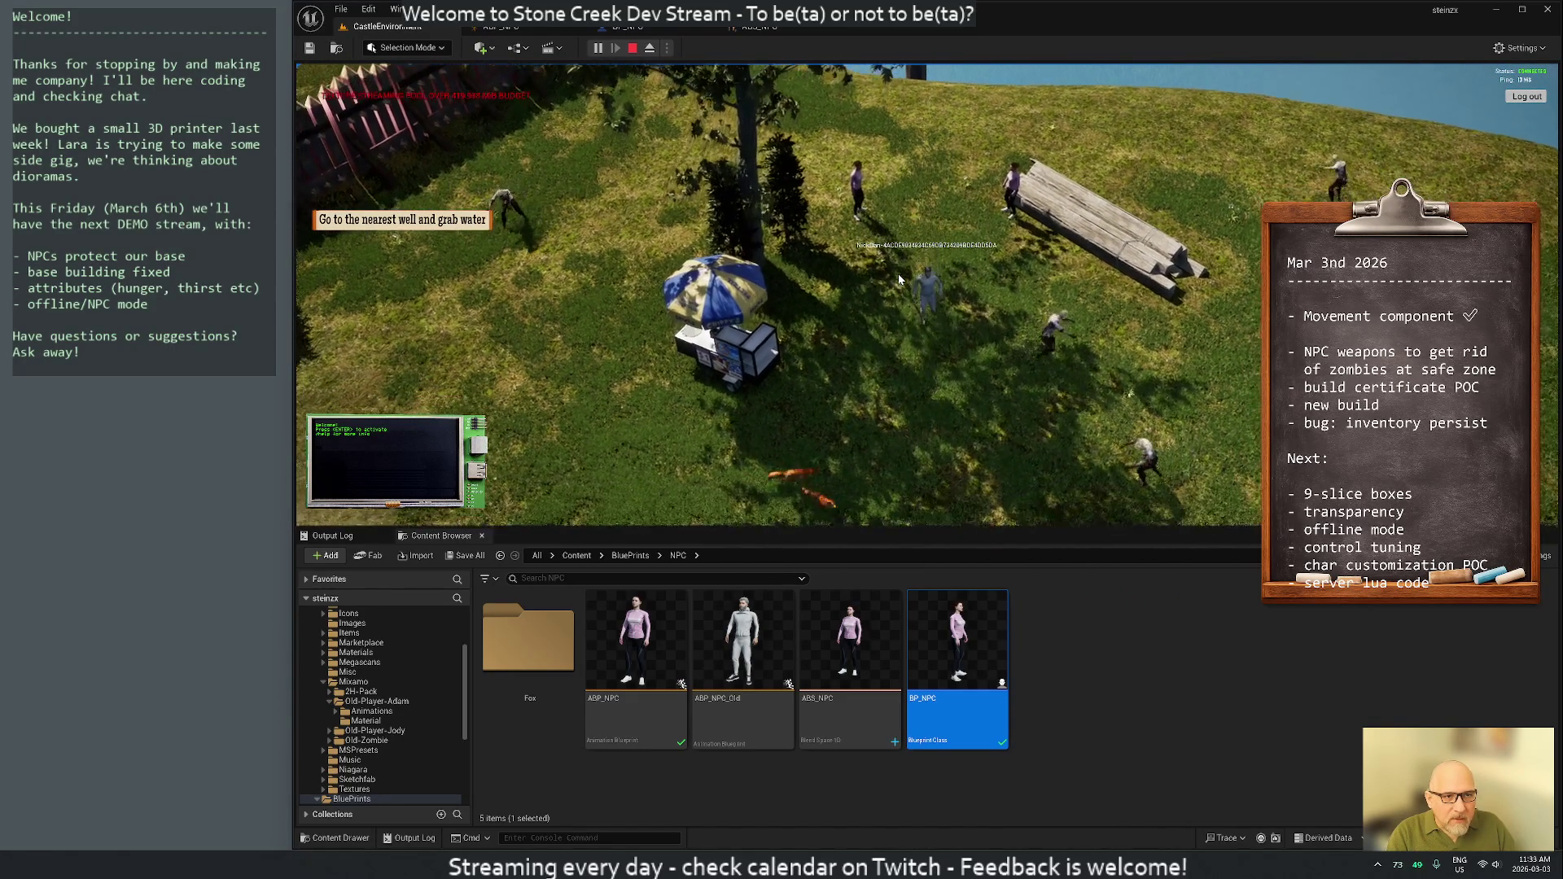
{"action": "key", "text": "a"}
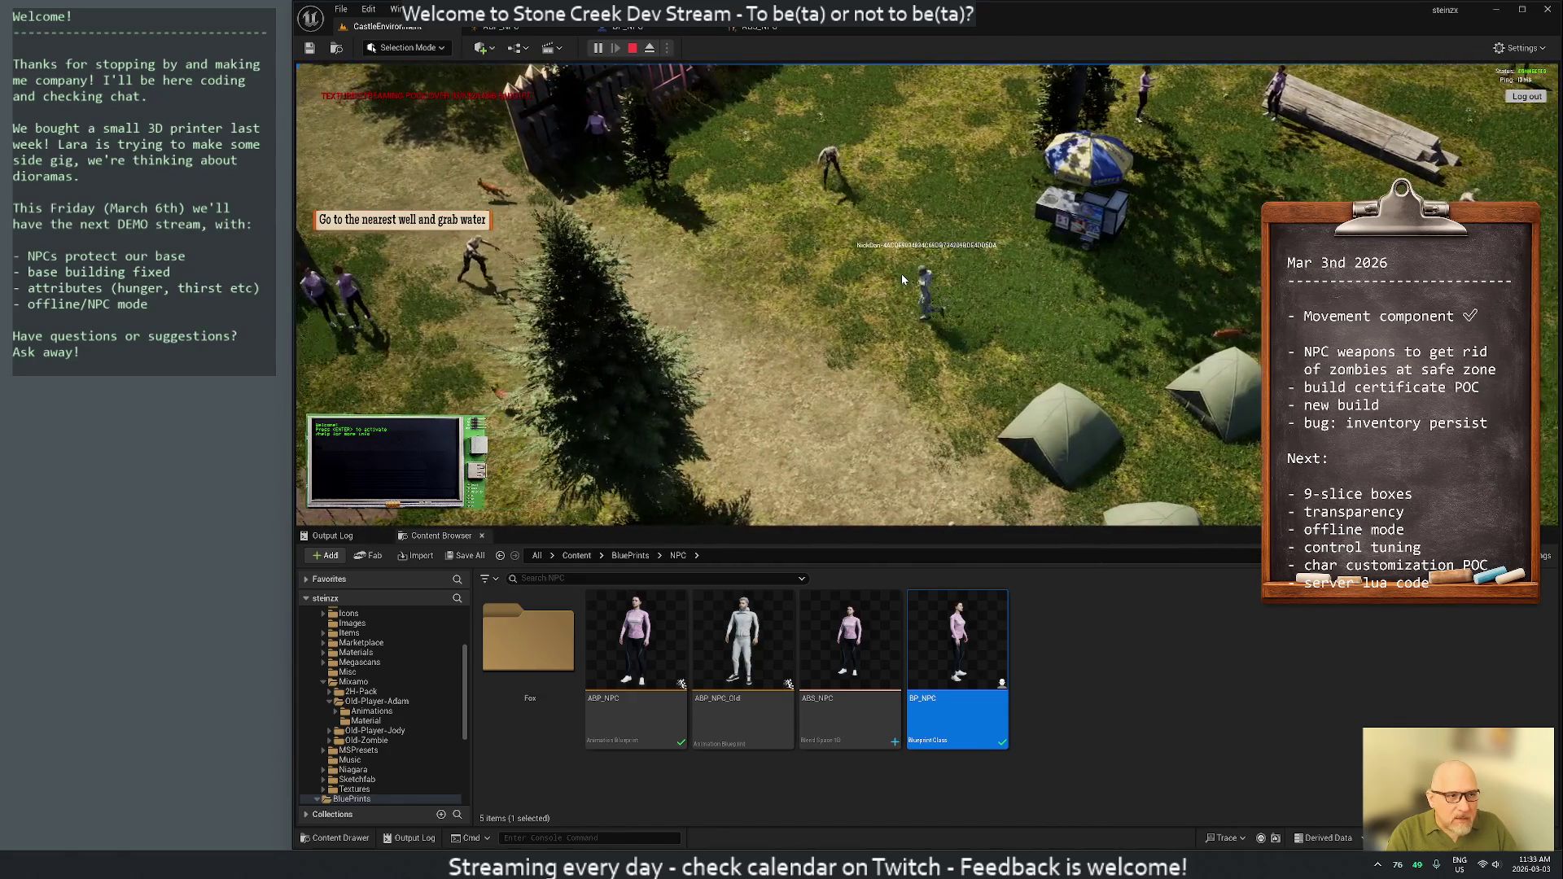
{"action": "key", "text": "s"}
{"action": "key", "text": "a"}
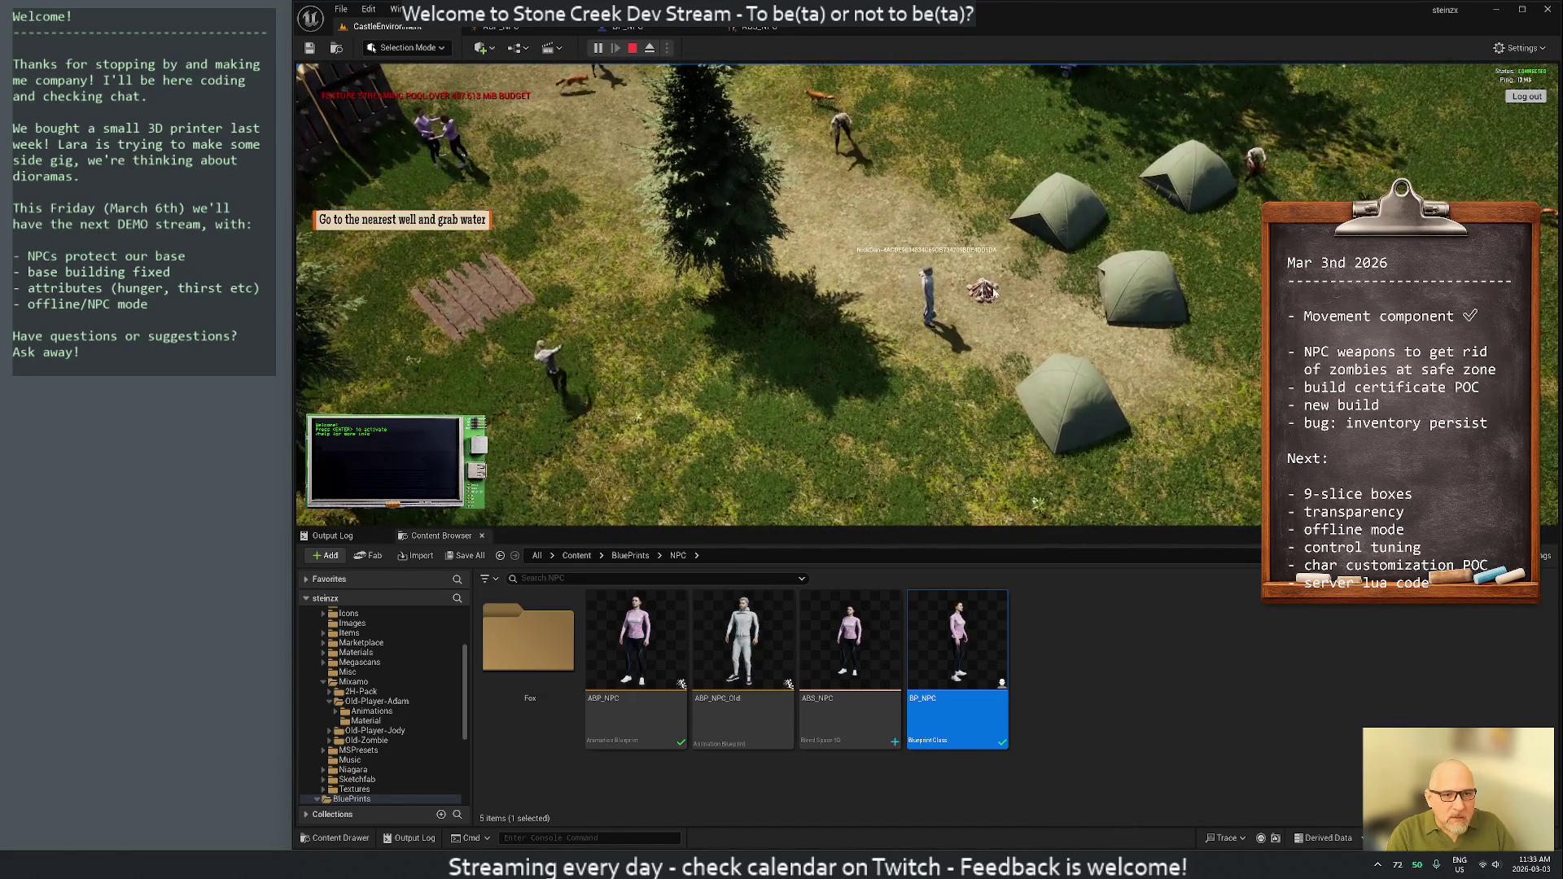
{"action": "left_click", "coordinate": [983, 291]}
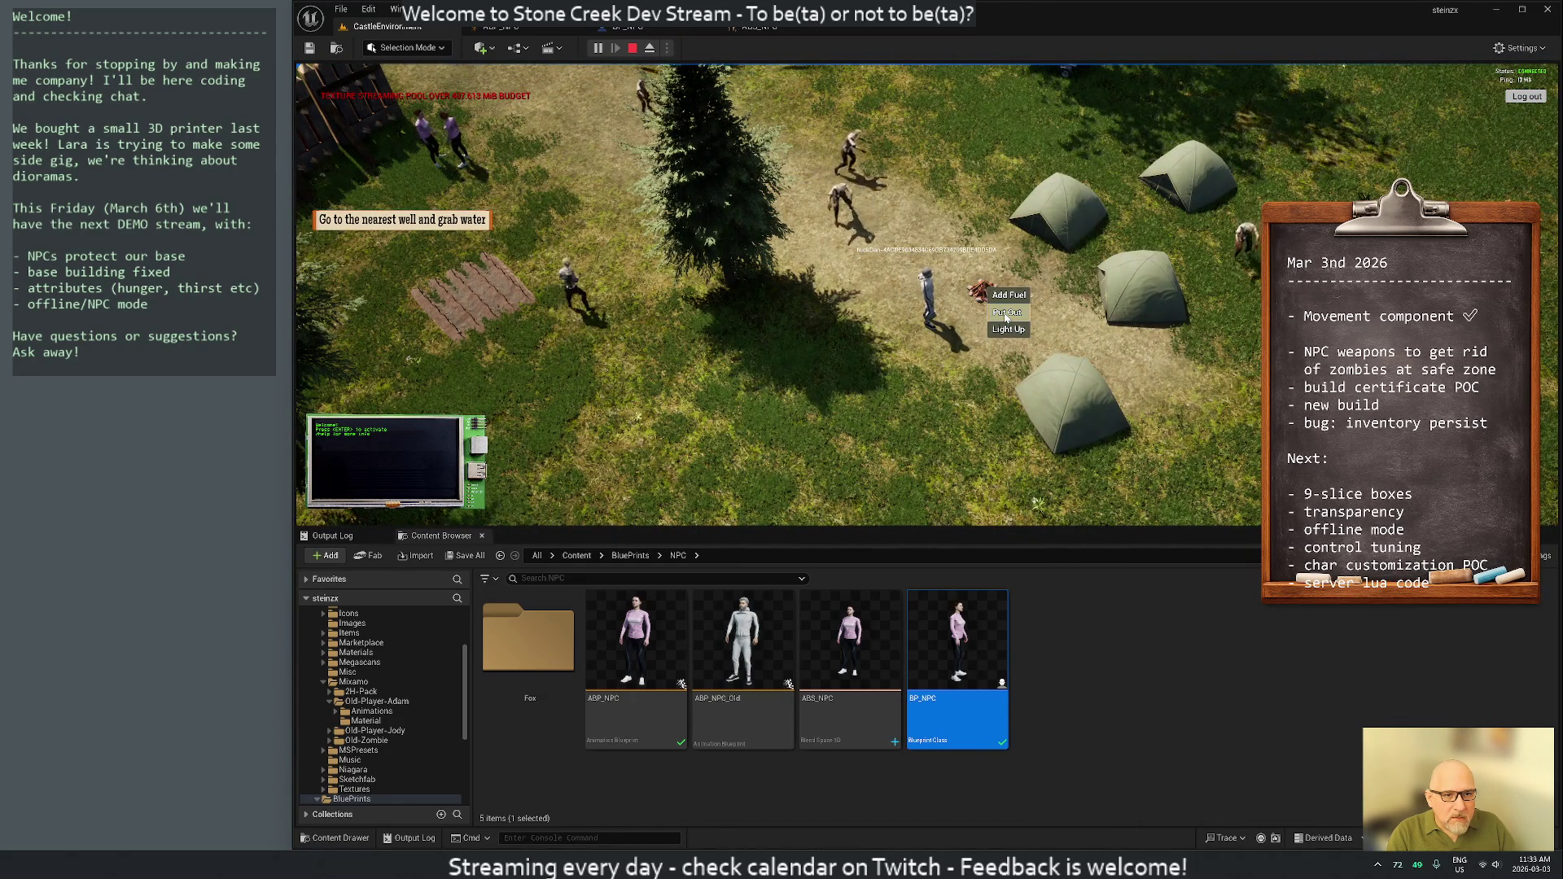
{"action": "left_click", "coordinate": [1007, 314]}
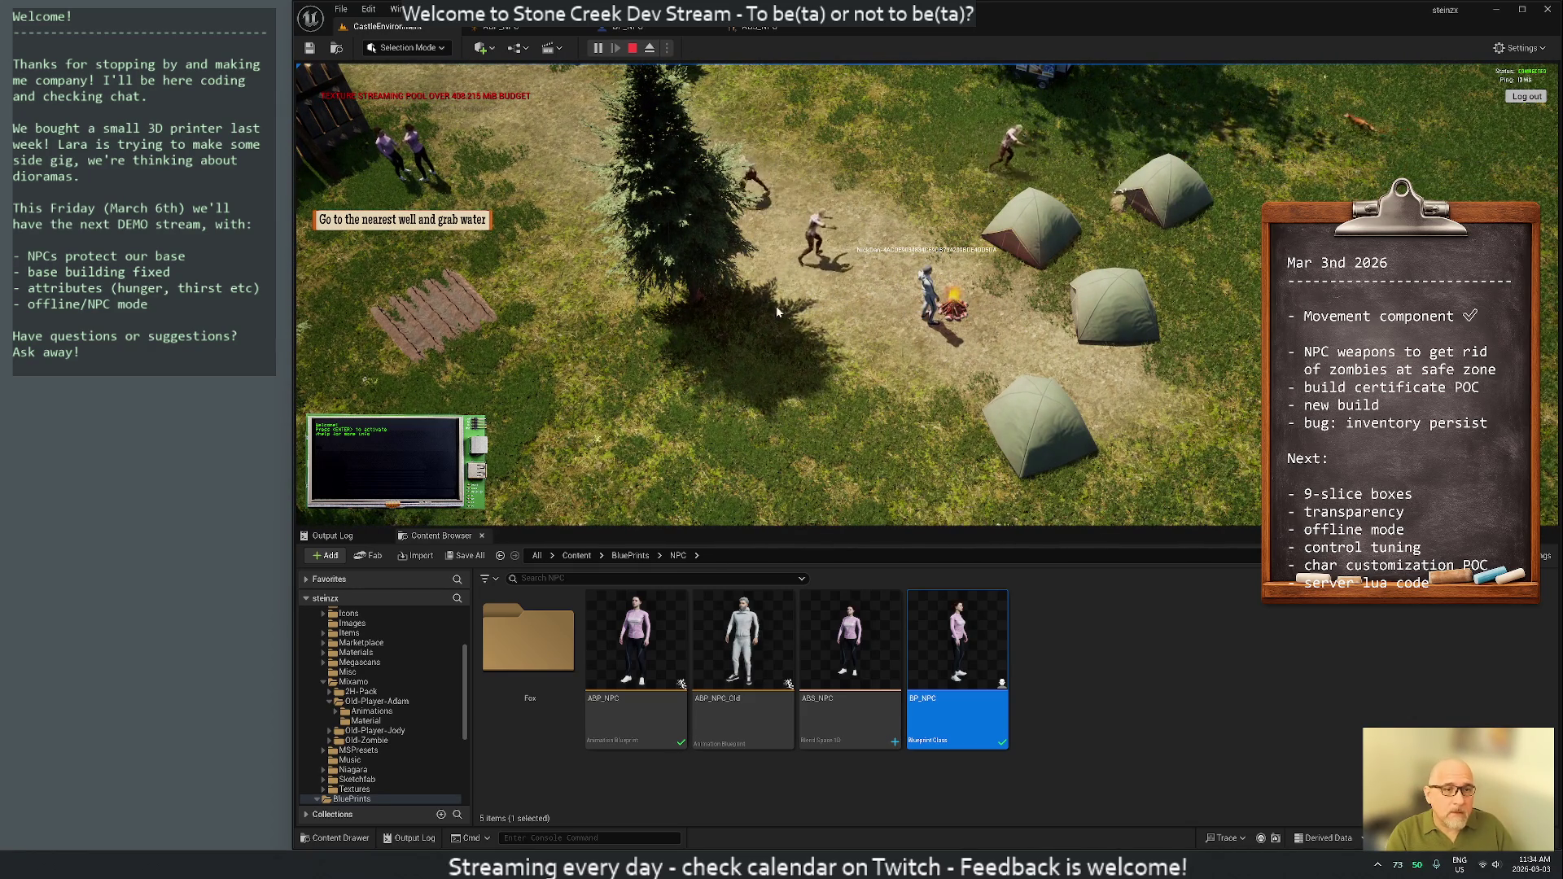
Open an NPC's panel to confirm its Talking state, then stop the play session
{"action": "scroll", "coordinate": [955, 264], "scroll_direction": "up", "scroll_amount": 5}
{"action": "scroll", "coordinate": [955, 265], "scroll_direction": "down", "scroll_amount": 5}
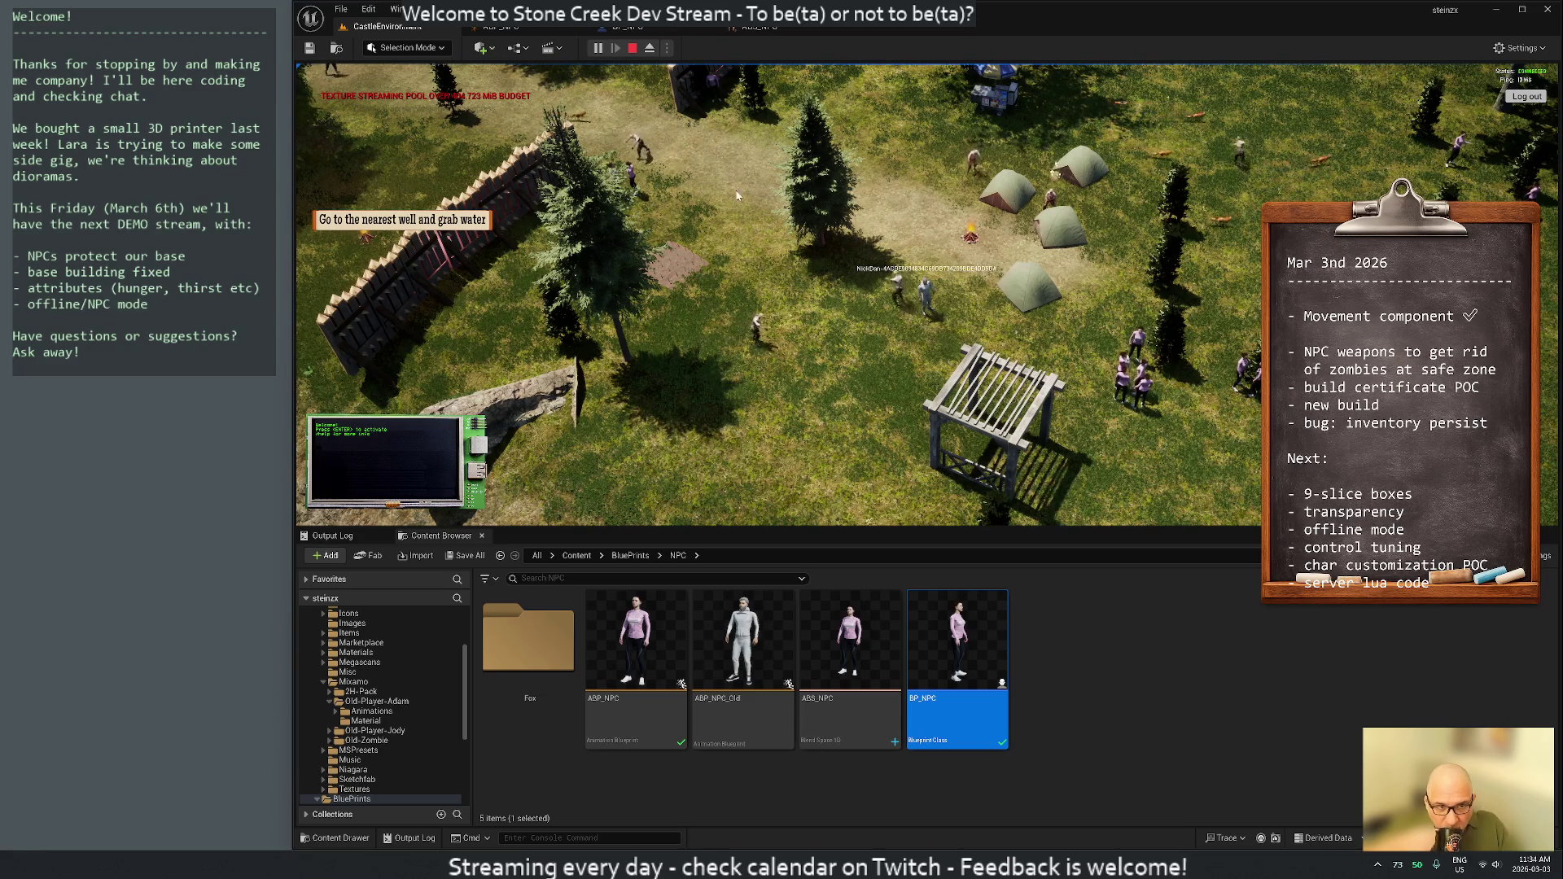
{"action": "left_click", "coordinate": [1135, 346]}
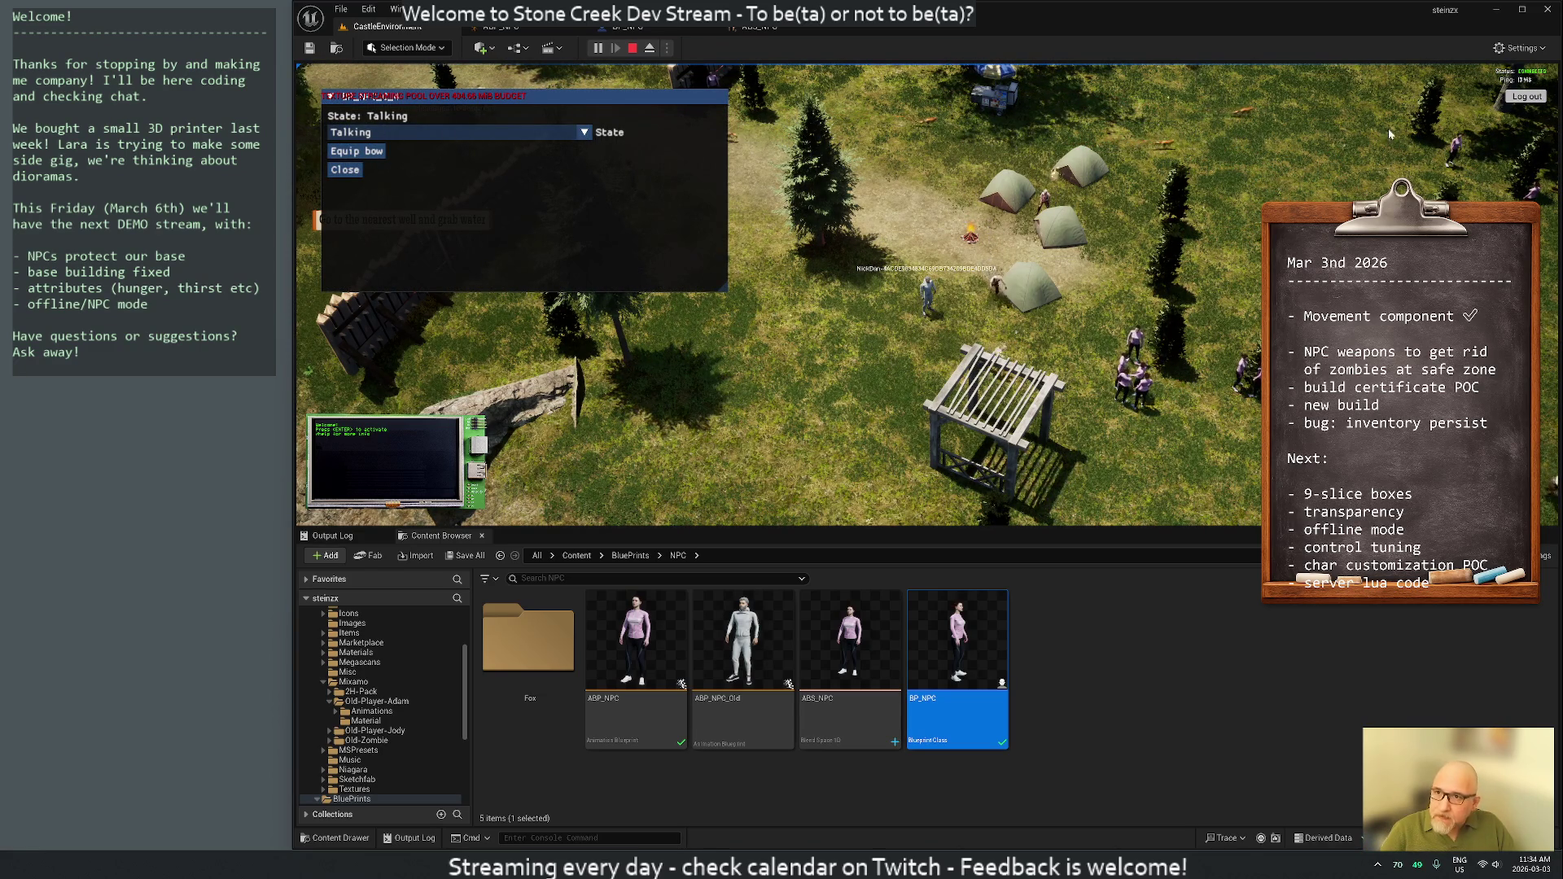
{"action": "left_click", "coordinate": [634, 50]}
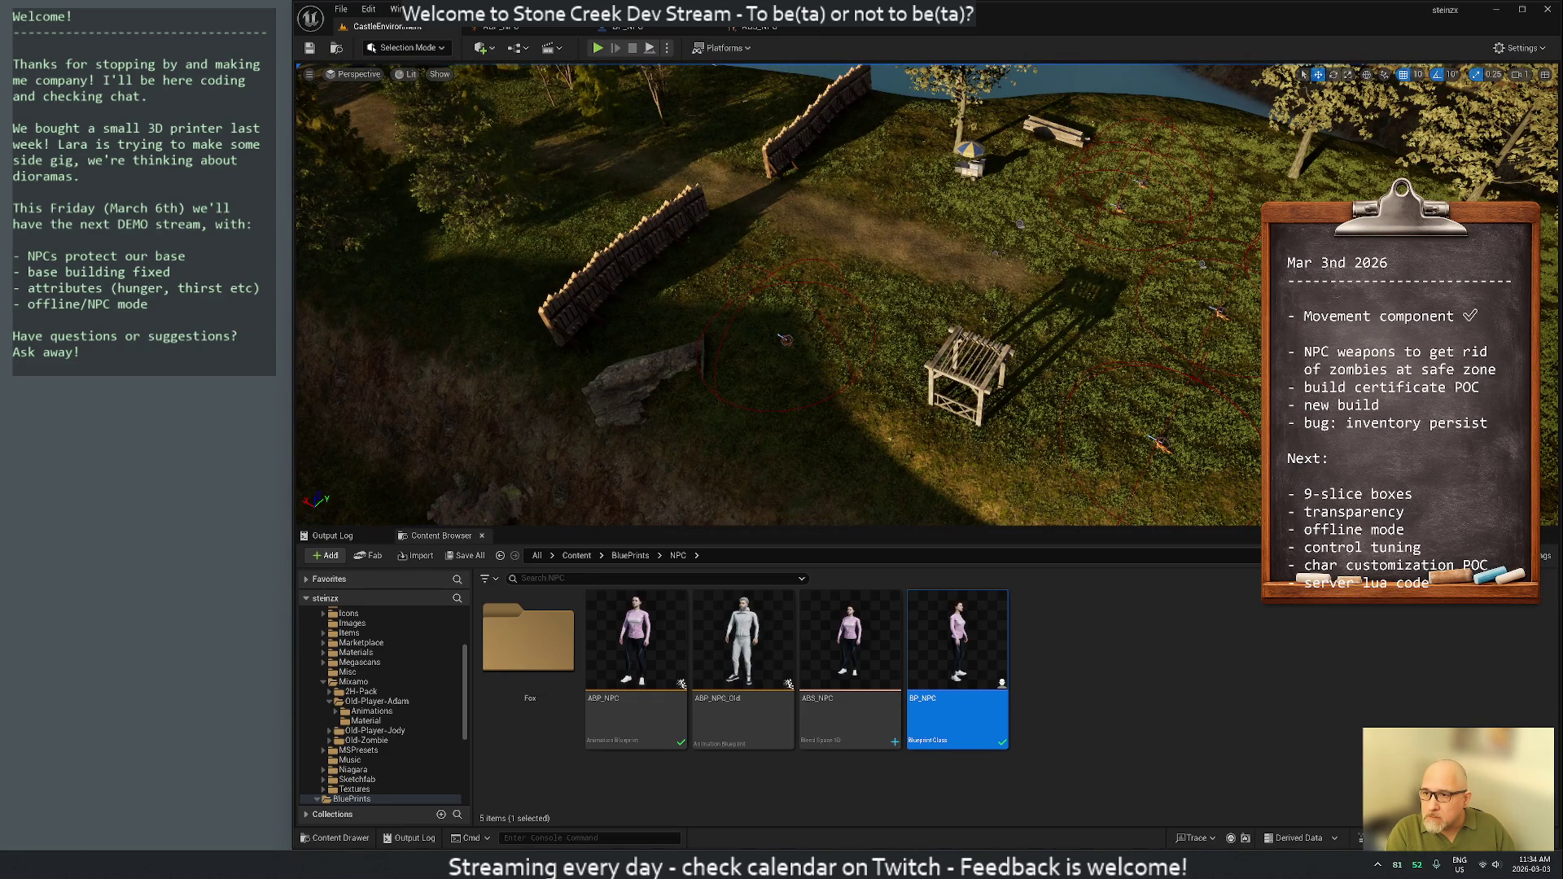
{"action": "left_click", "coordinate": [888, 27]}
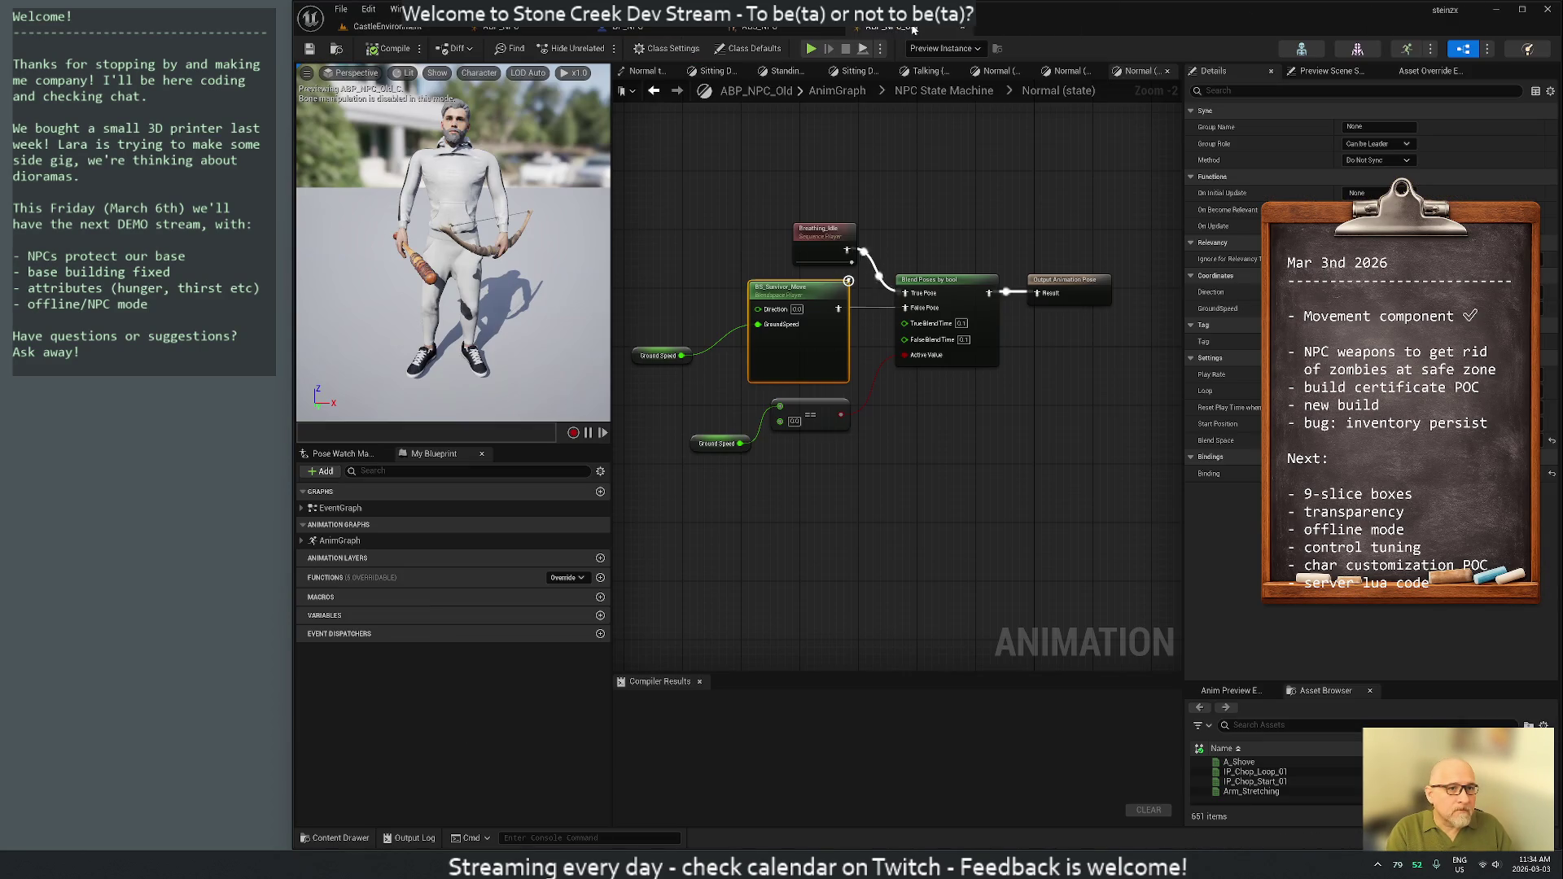
{"action": "left_click", "coordinate": [928, 90]}
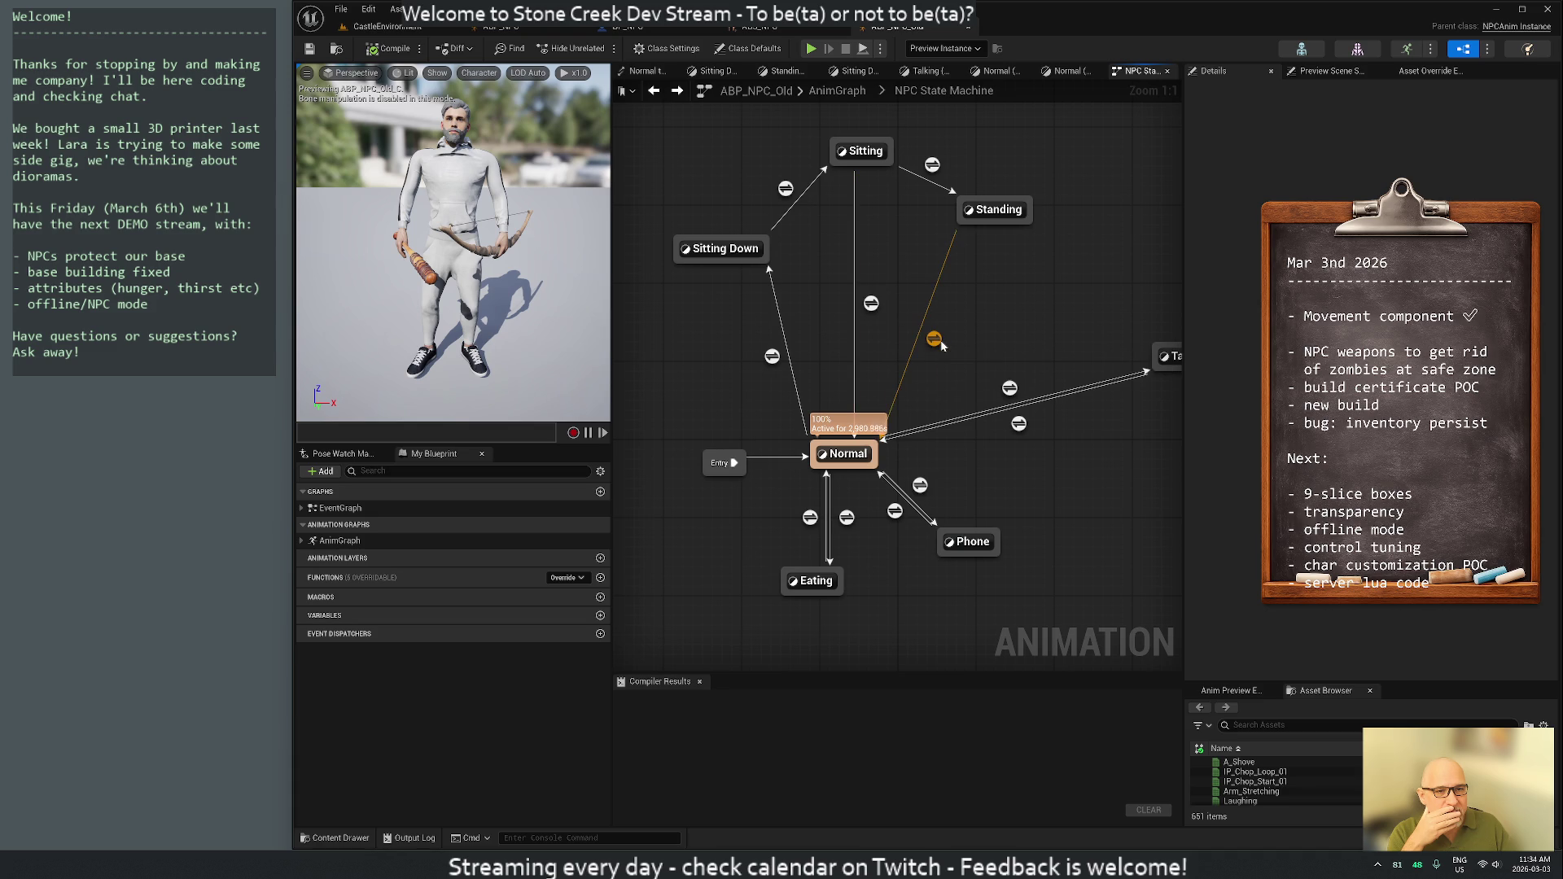
{"action": "left_click_drag", "start_coordinate": [1075, 312], "coordinate": [1061, 317]}
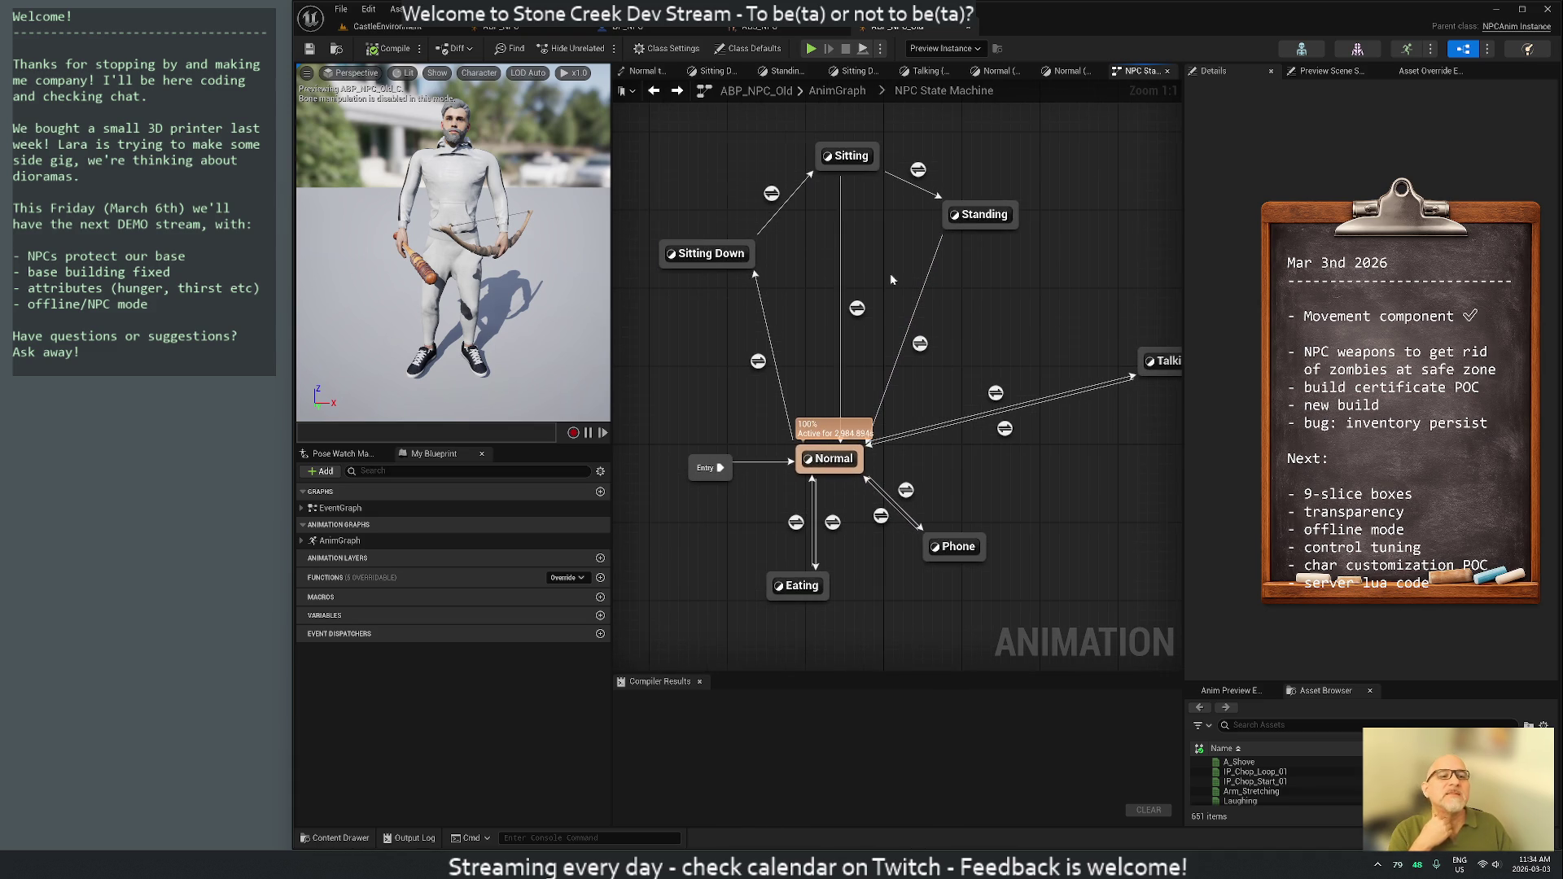
{"action": "double_click", "coordinate": [1161, 361]}
{"action": "left_click", "coordinate": [943, 90]}
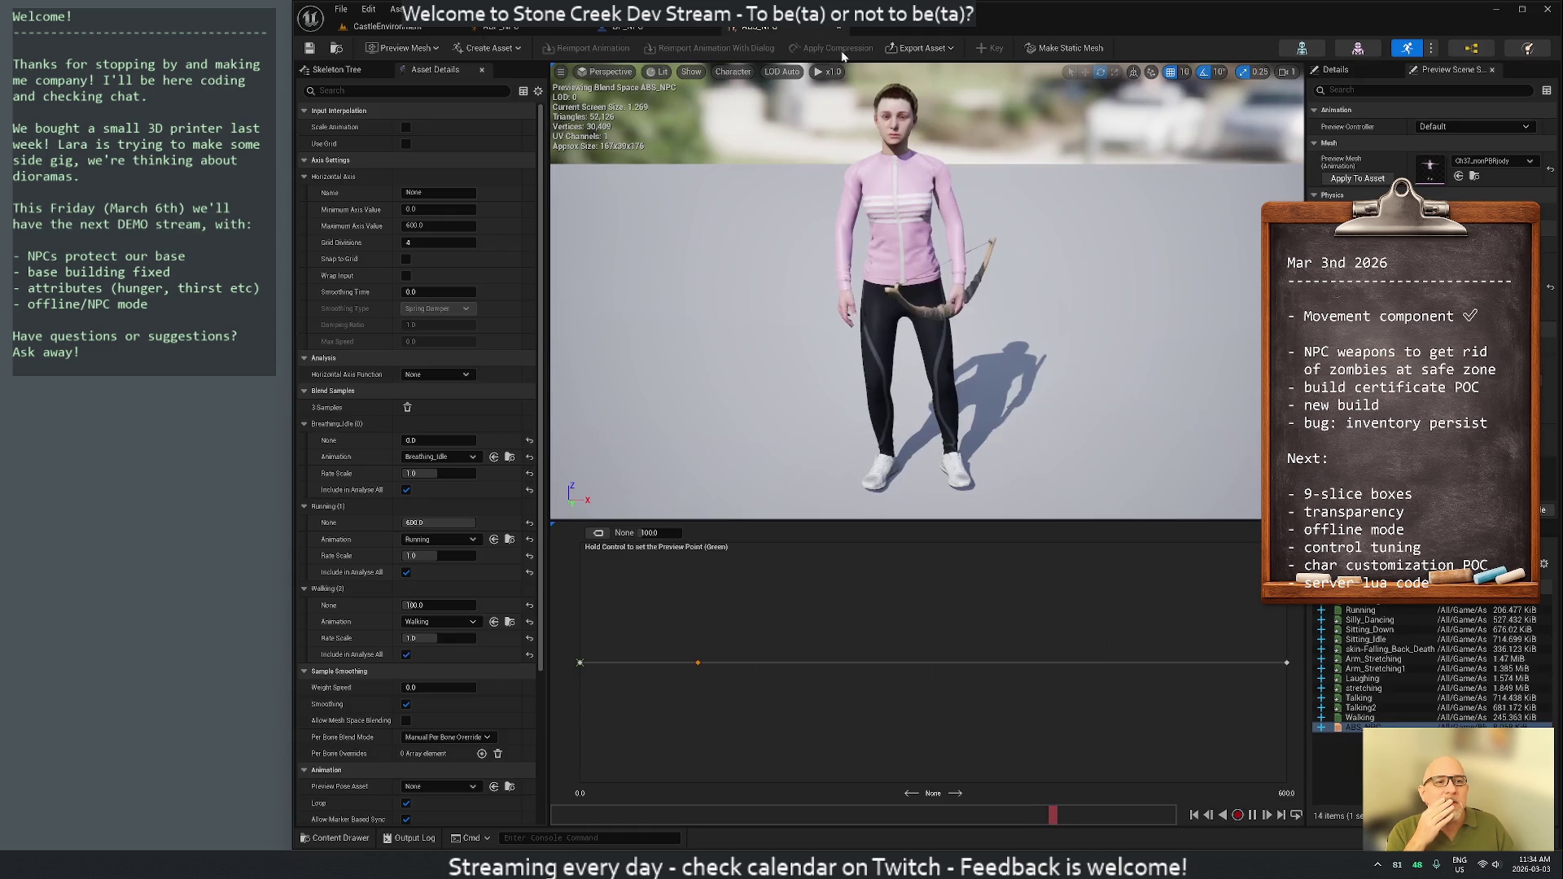
{"action": "left_click", "coordinate": [806, 26]}
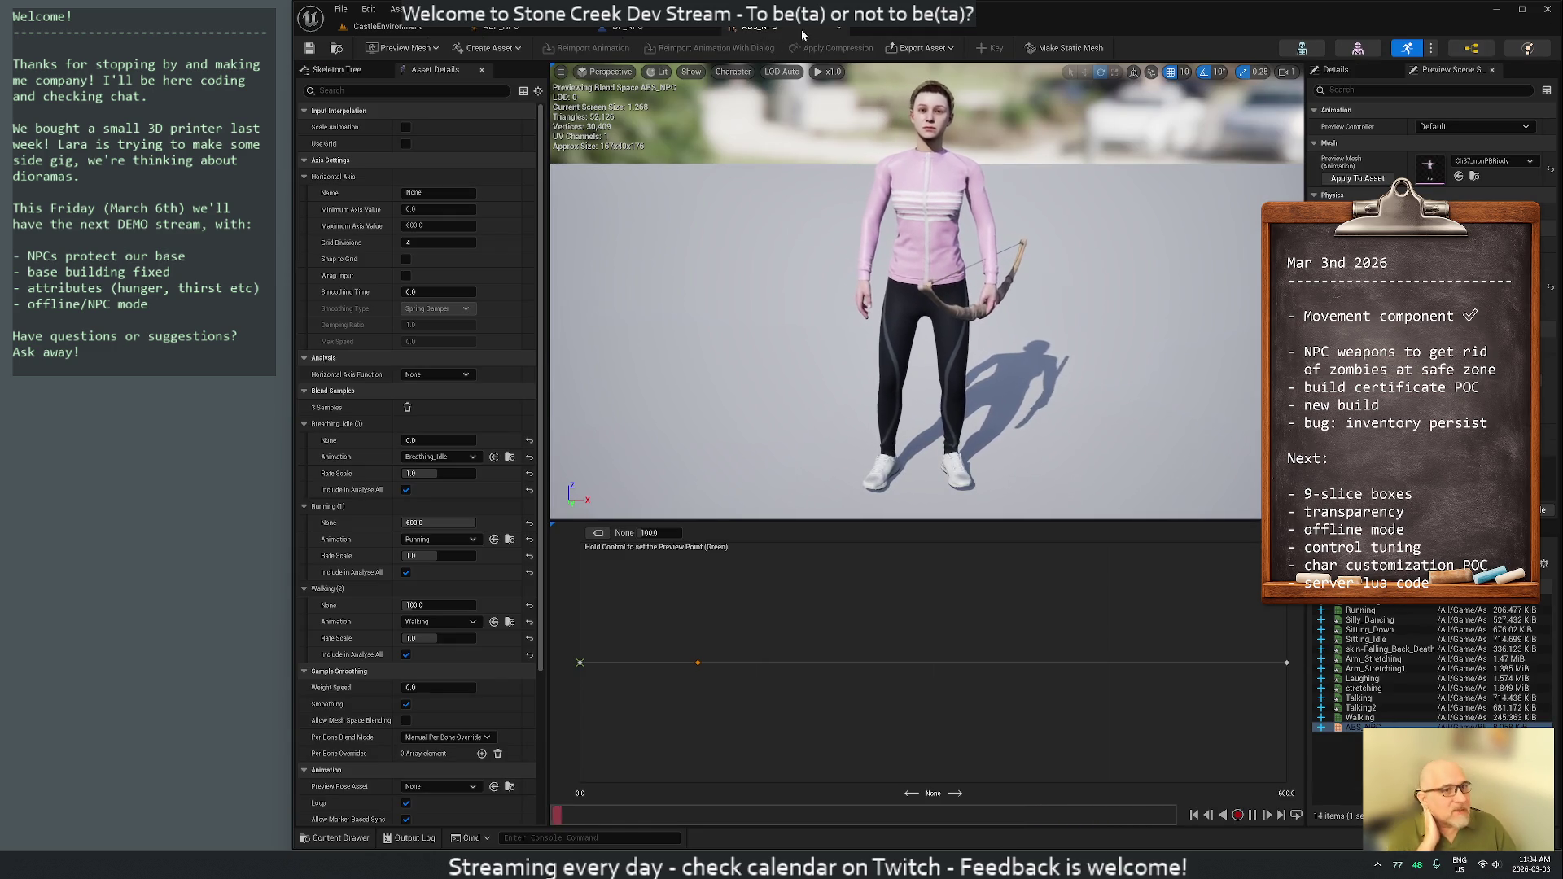
{"action": "left_click", "coordinate": [627, 27]}
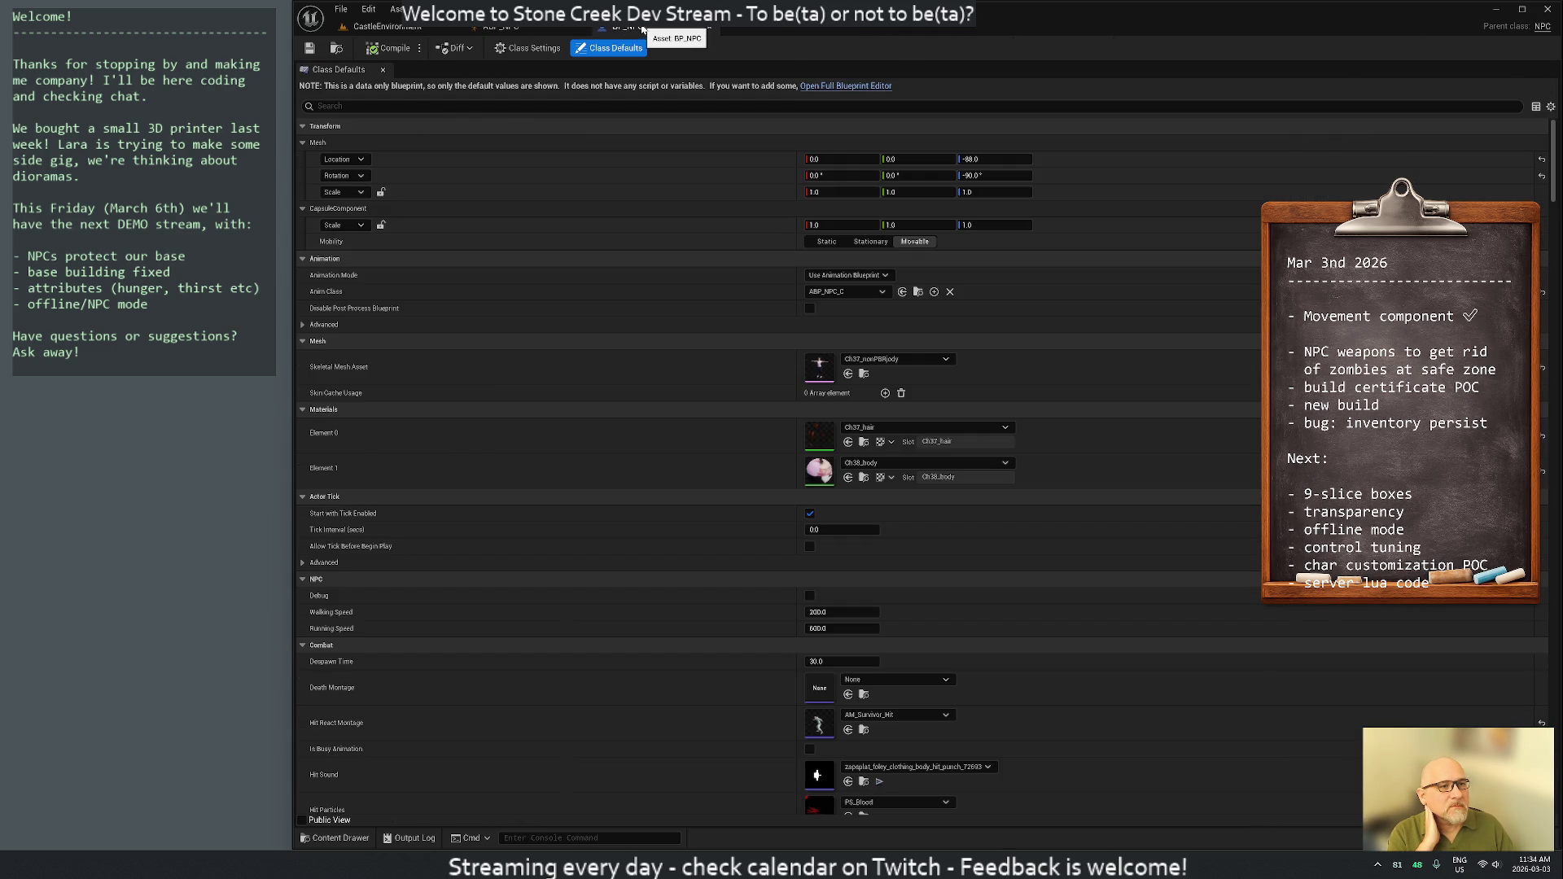
{"action": "left_click", "coordinate": [537, 29]}
{"action": "left_click", "coordinate": [388, 26]}
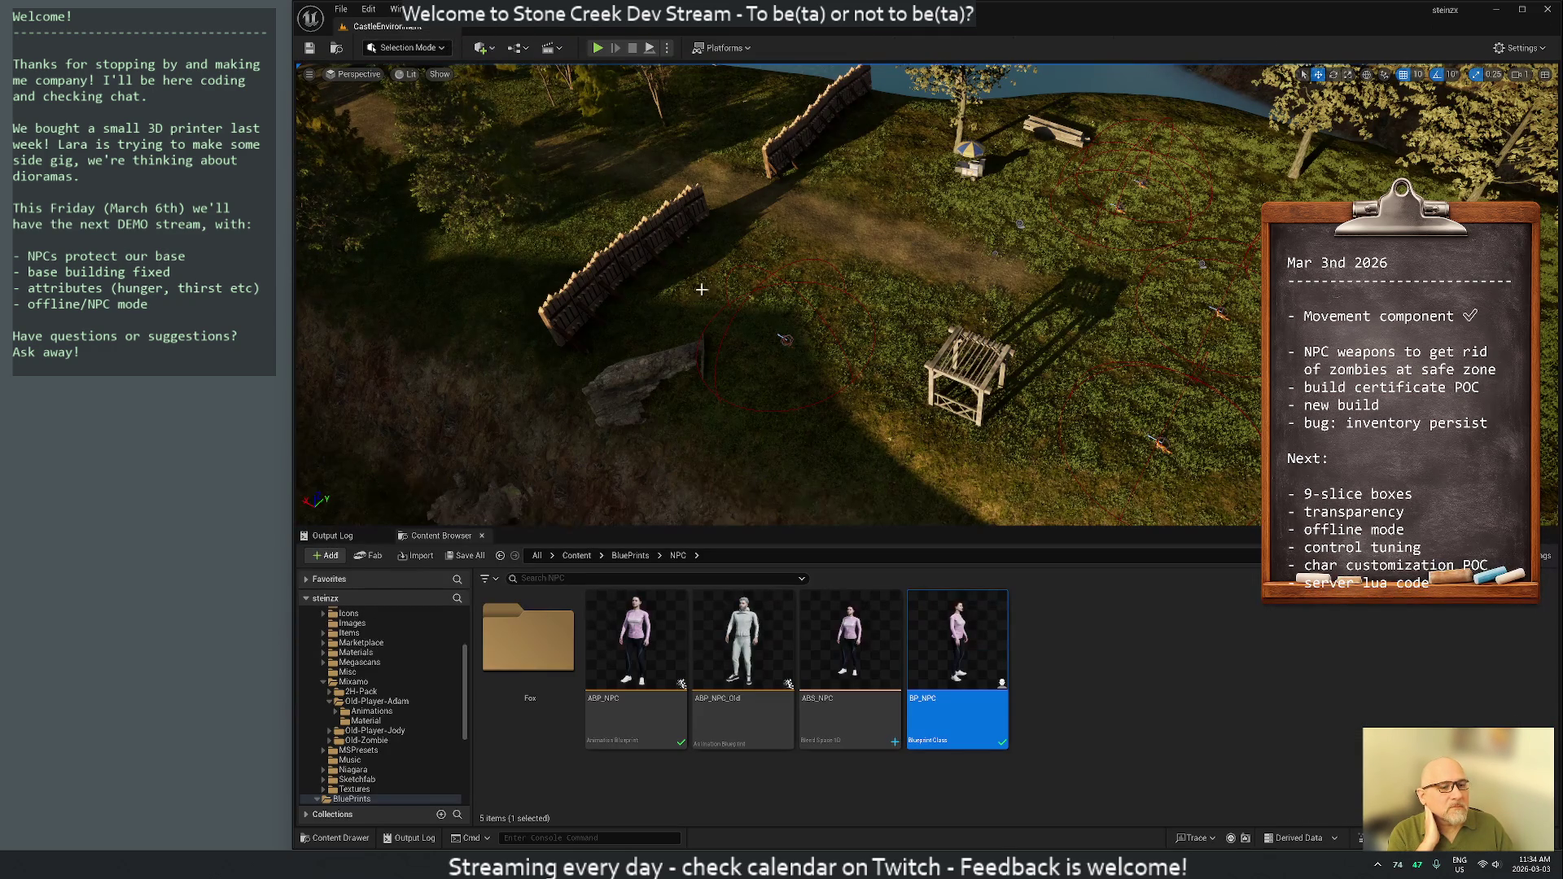
{"action": "left_click", "coordinate": [1136, 673]}
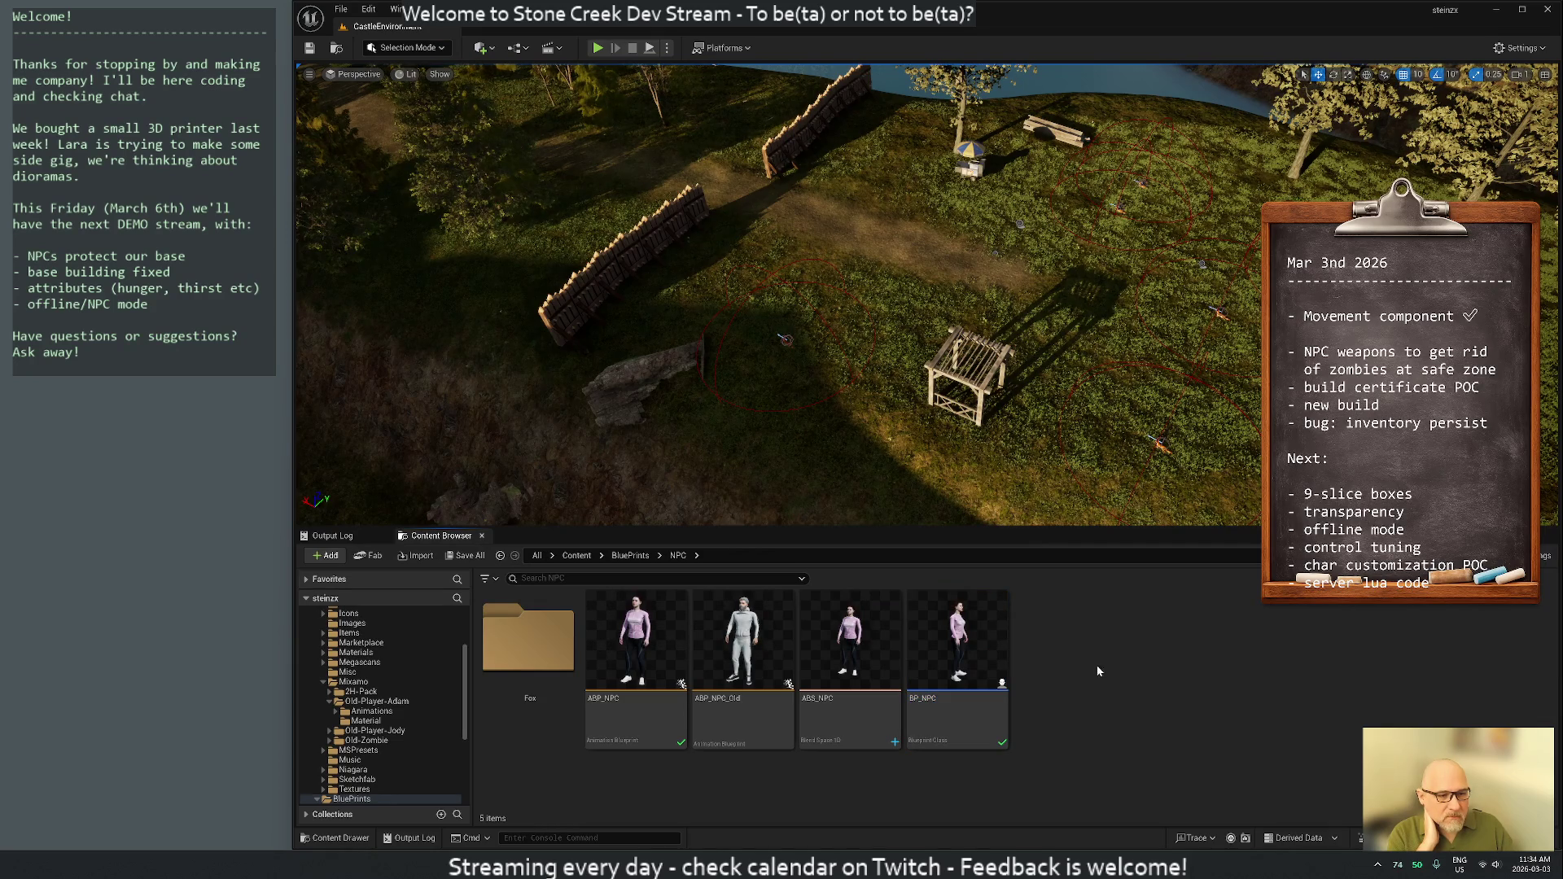
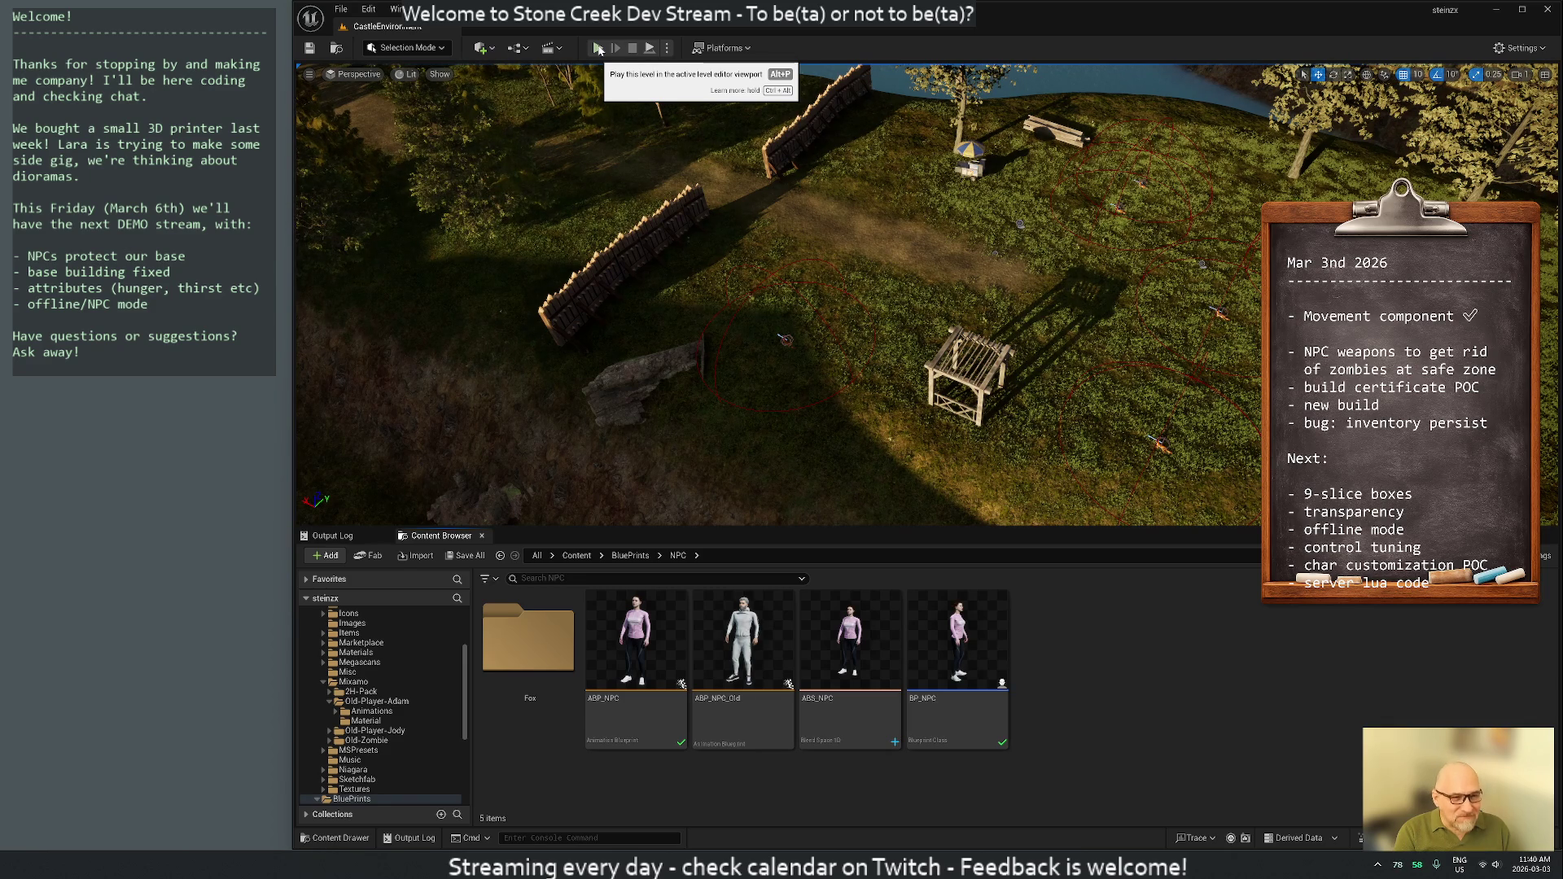
Play-test the level twice, showing the health stats panel before exiting the second run
{"action": "left_click", "coordinate": [598, 49]}
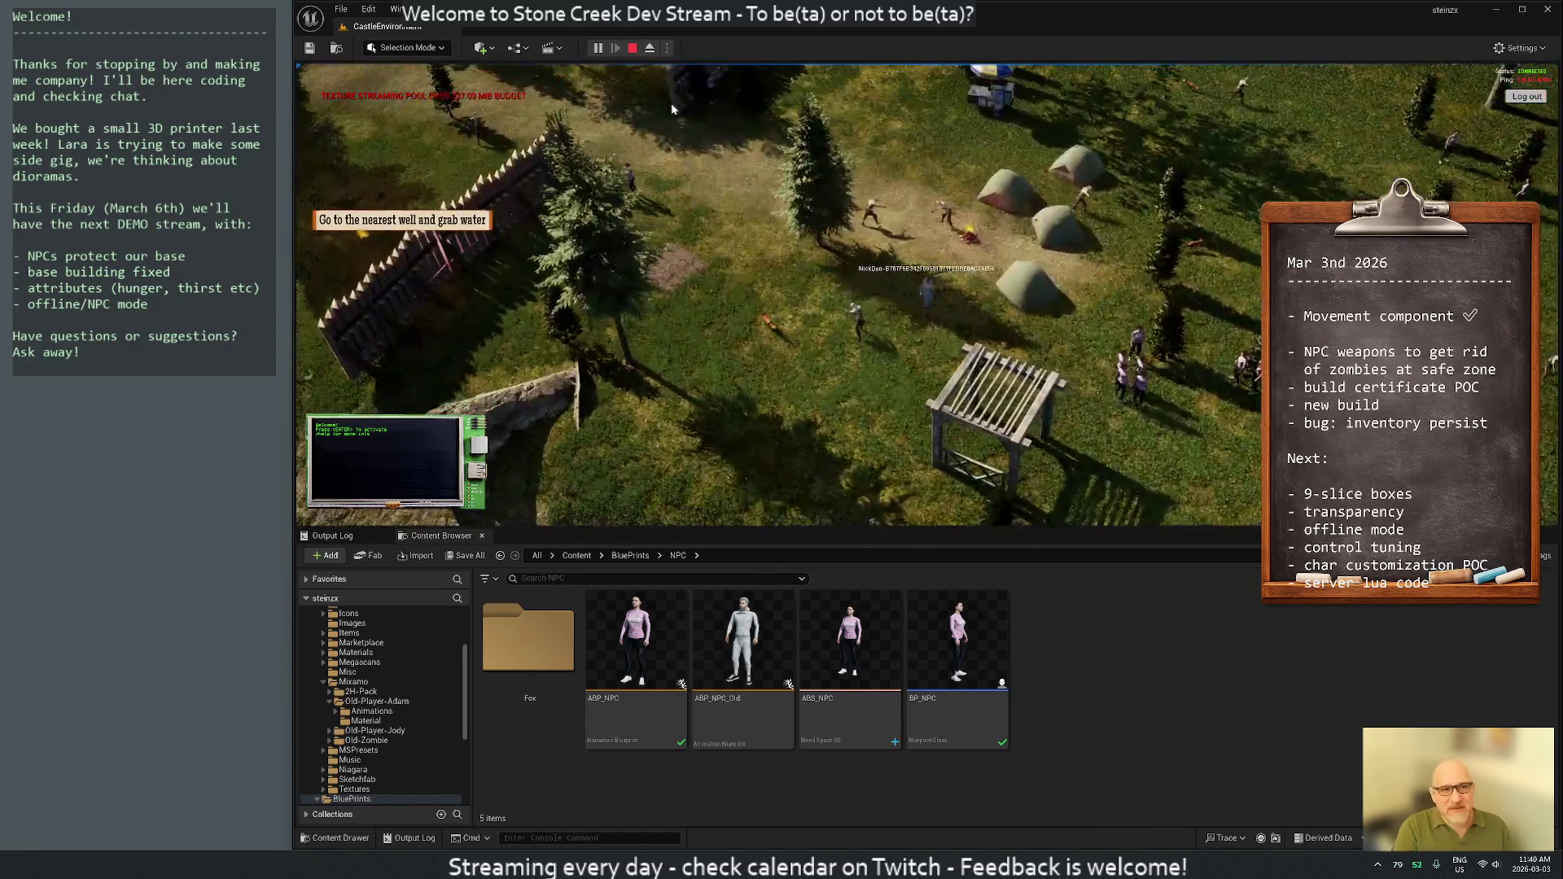
{"action": "left_click", "coordinate": [632, 49]}
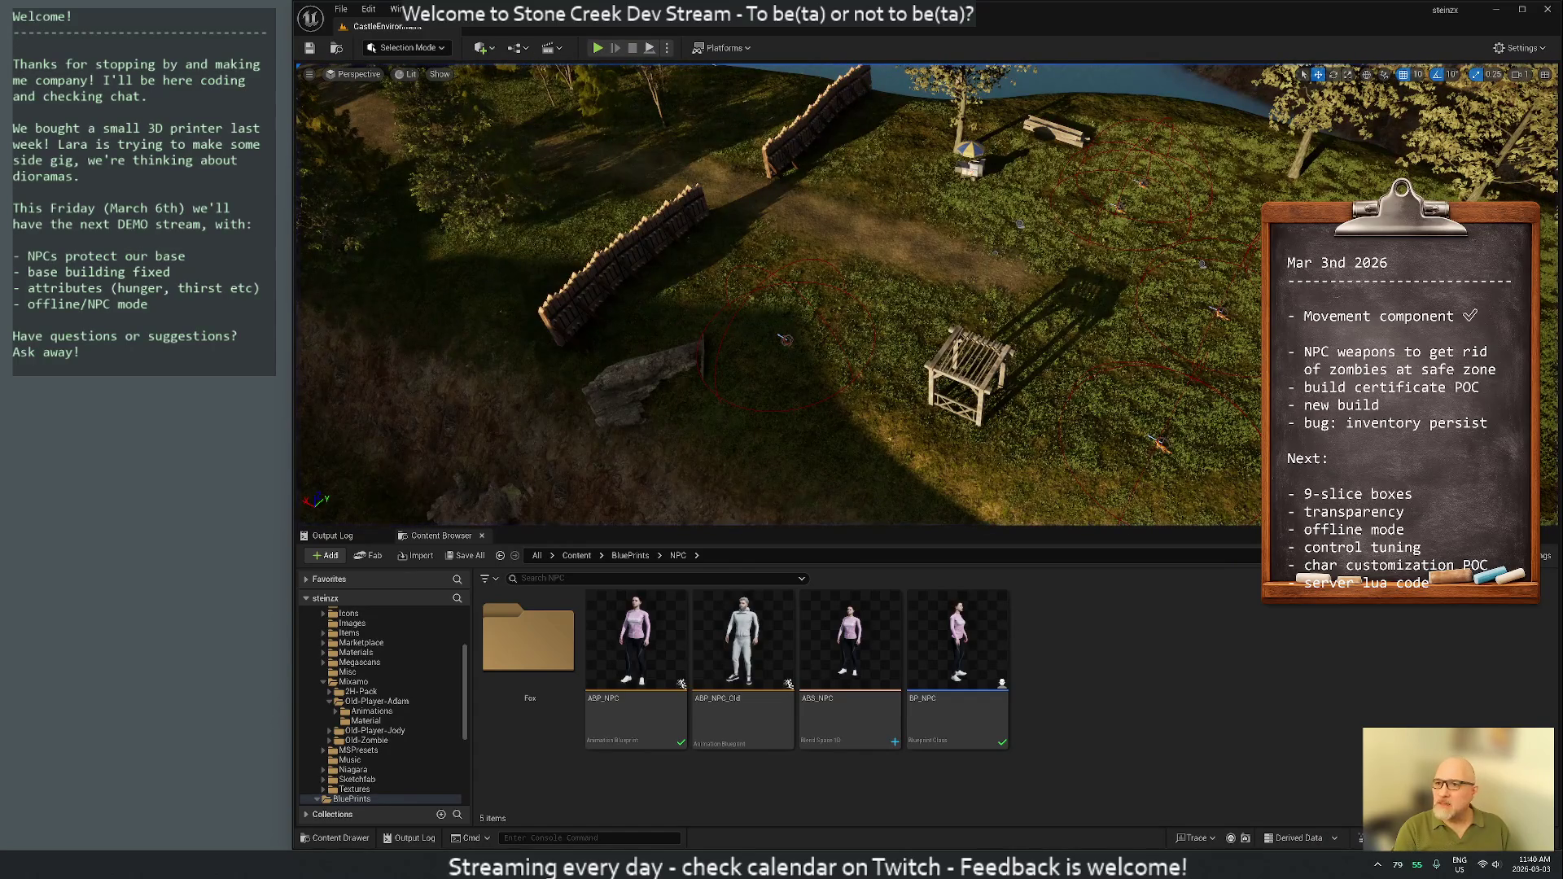
{"action": "left_click", "coordinate": [598, 48]}
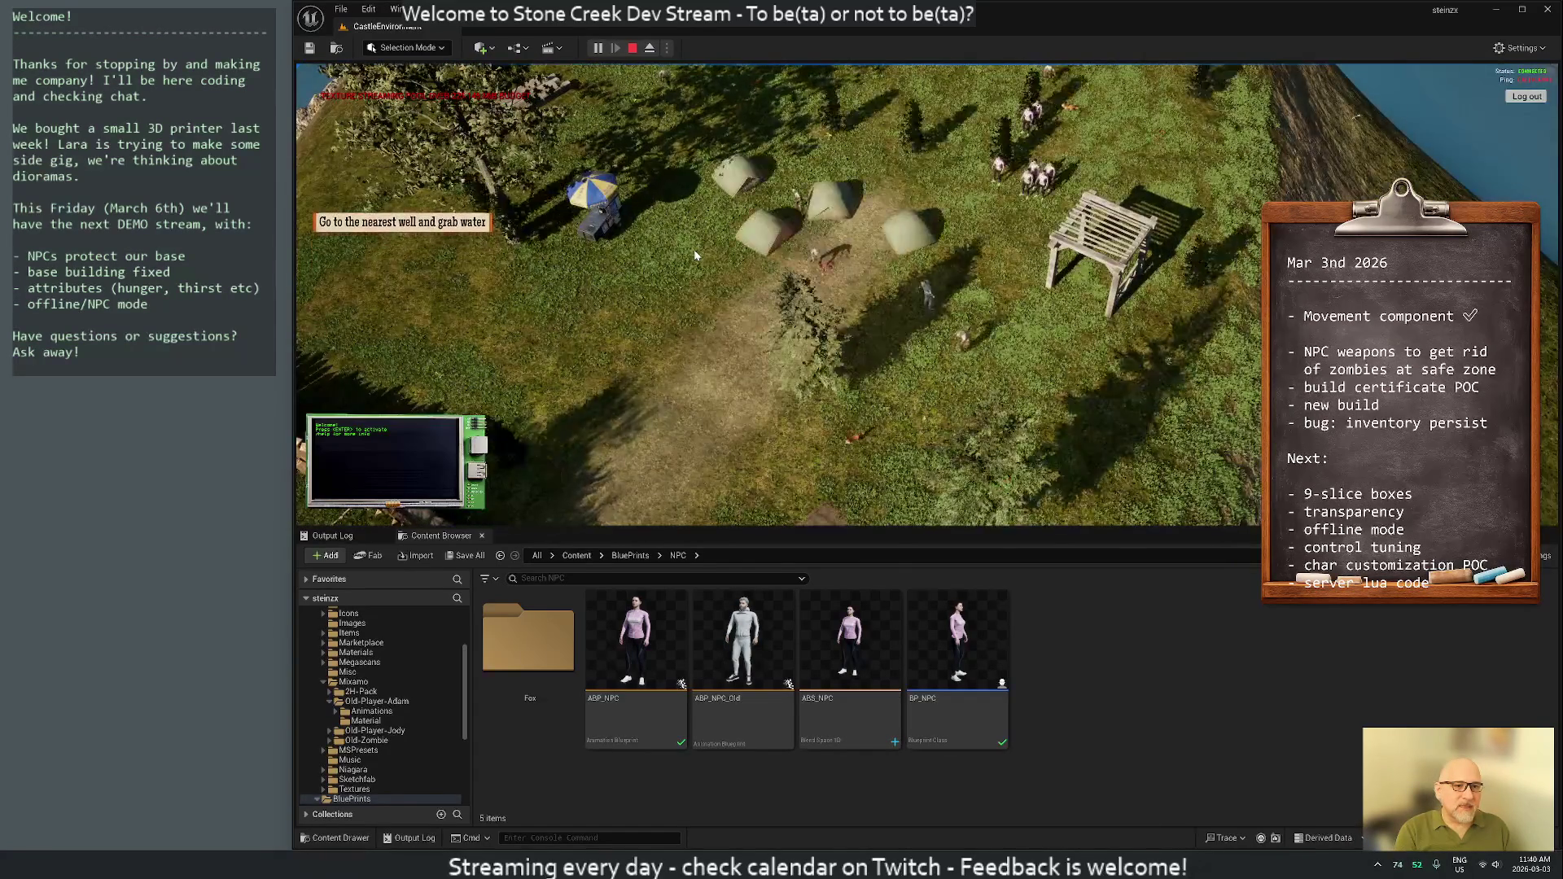
{"action": "key", "text": "h"}
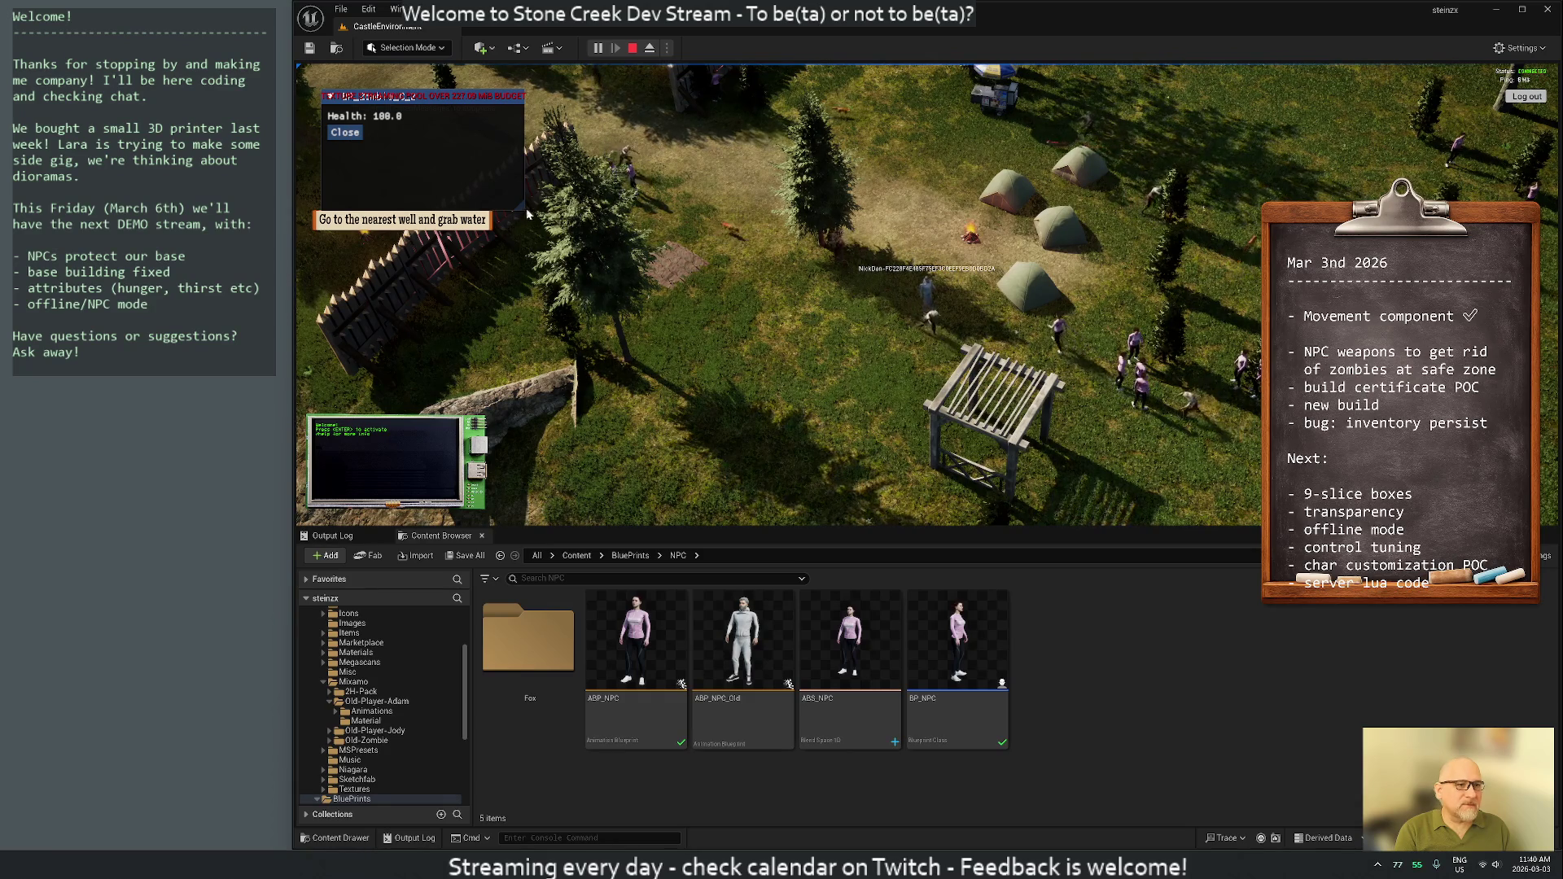
{"action": "key", "text": "Escape"}
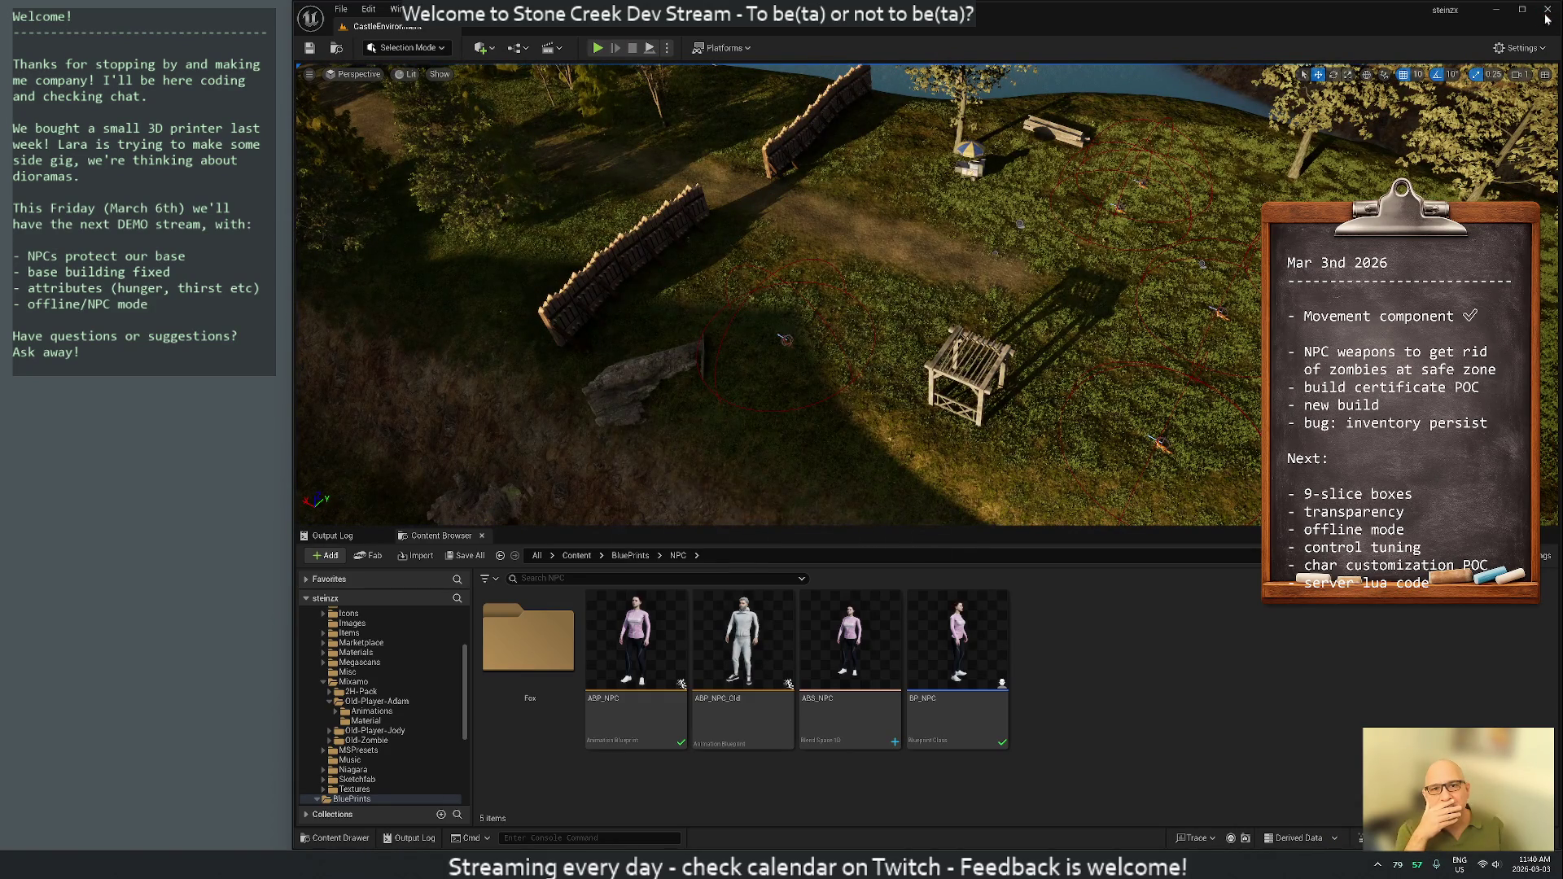
Save the unsaved Jody-NPC animation assets with Save Selected and switch to Rider
{"action": "key", "text": "ctrl+shift+s"}
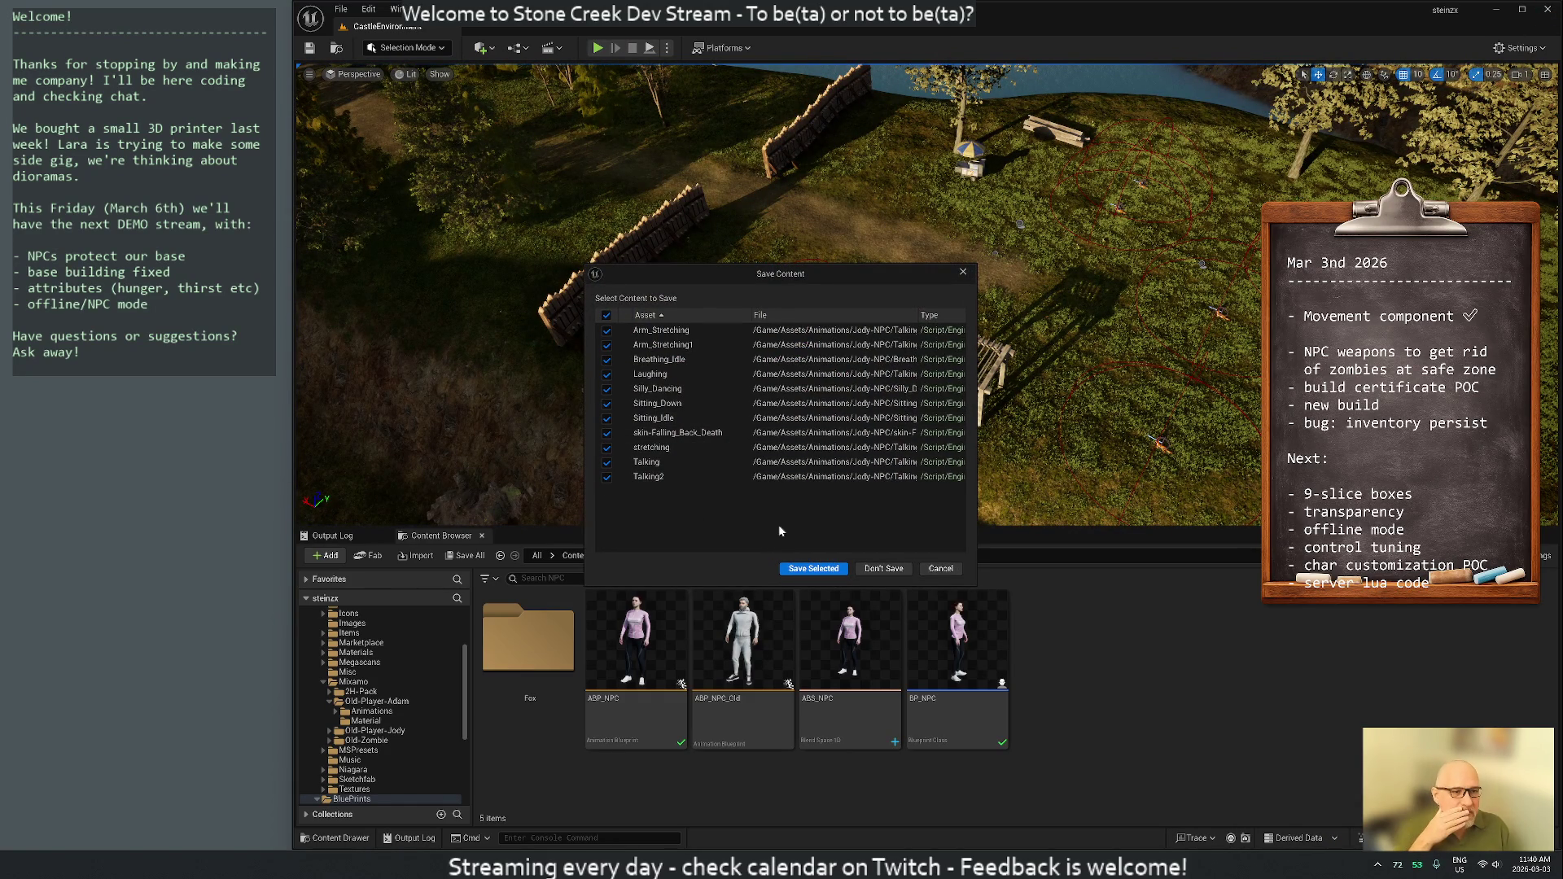
{"action": "left_click", "coordinate": [813, 569]}
{"action": "key", "text": "alt+Tab"}
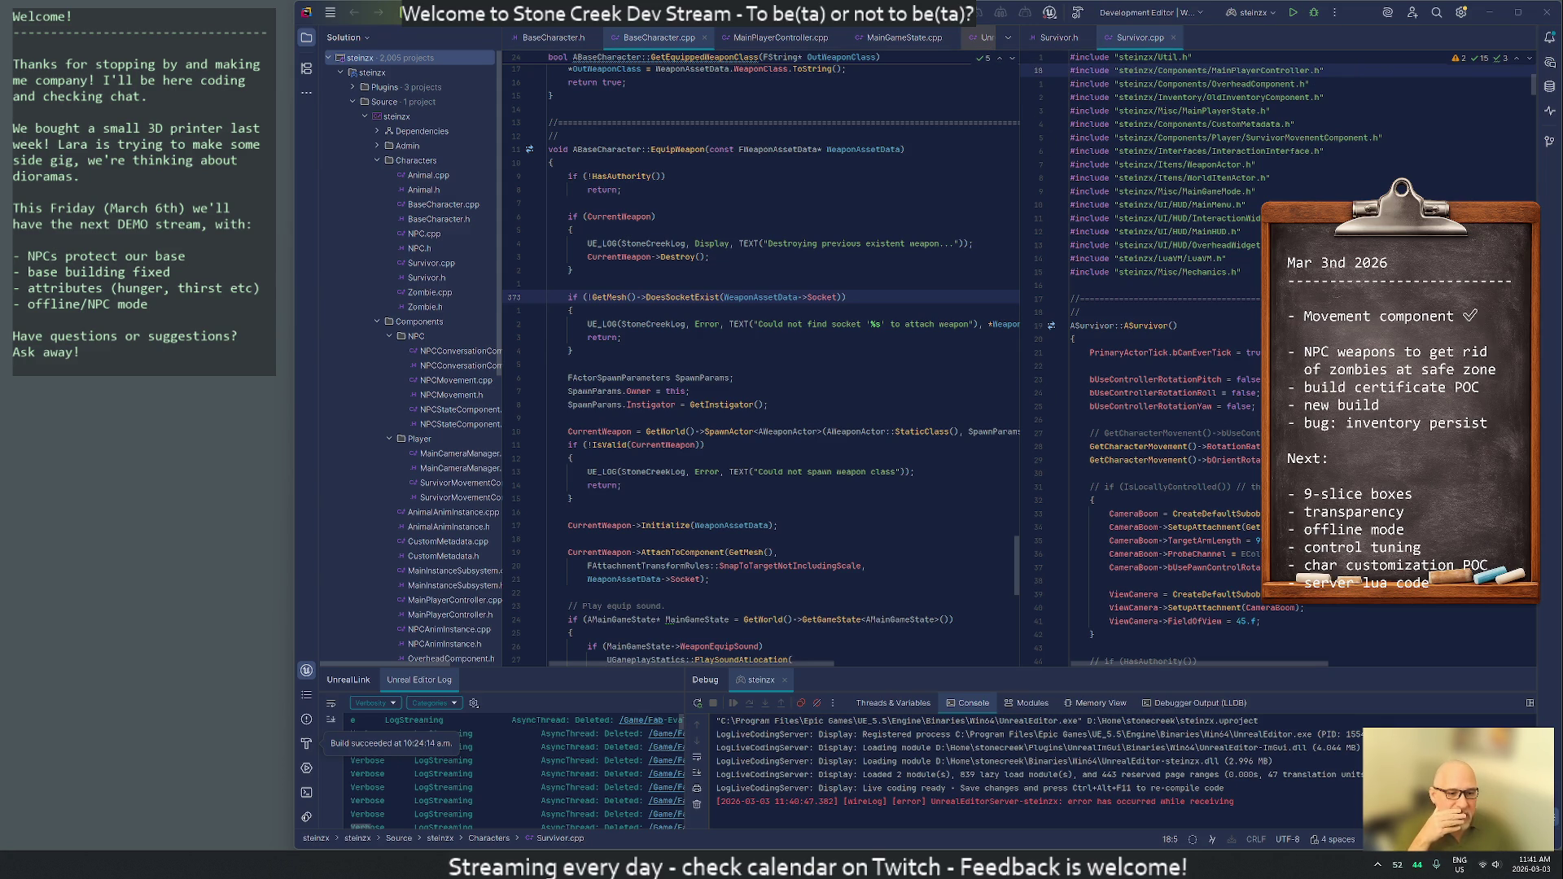
Review the 17 changed .uasset files in Perforce Local Changes, then close Rider
{"action": "mouse_move", "coordinate": [889, 865]}
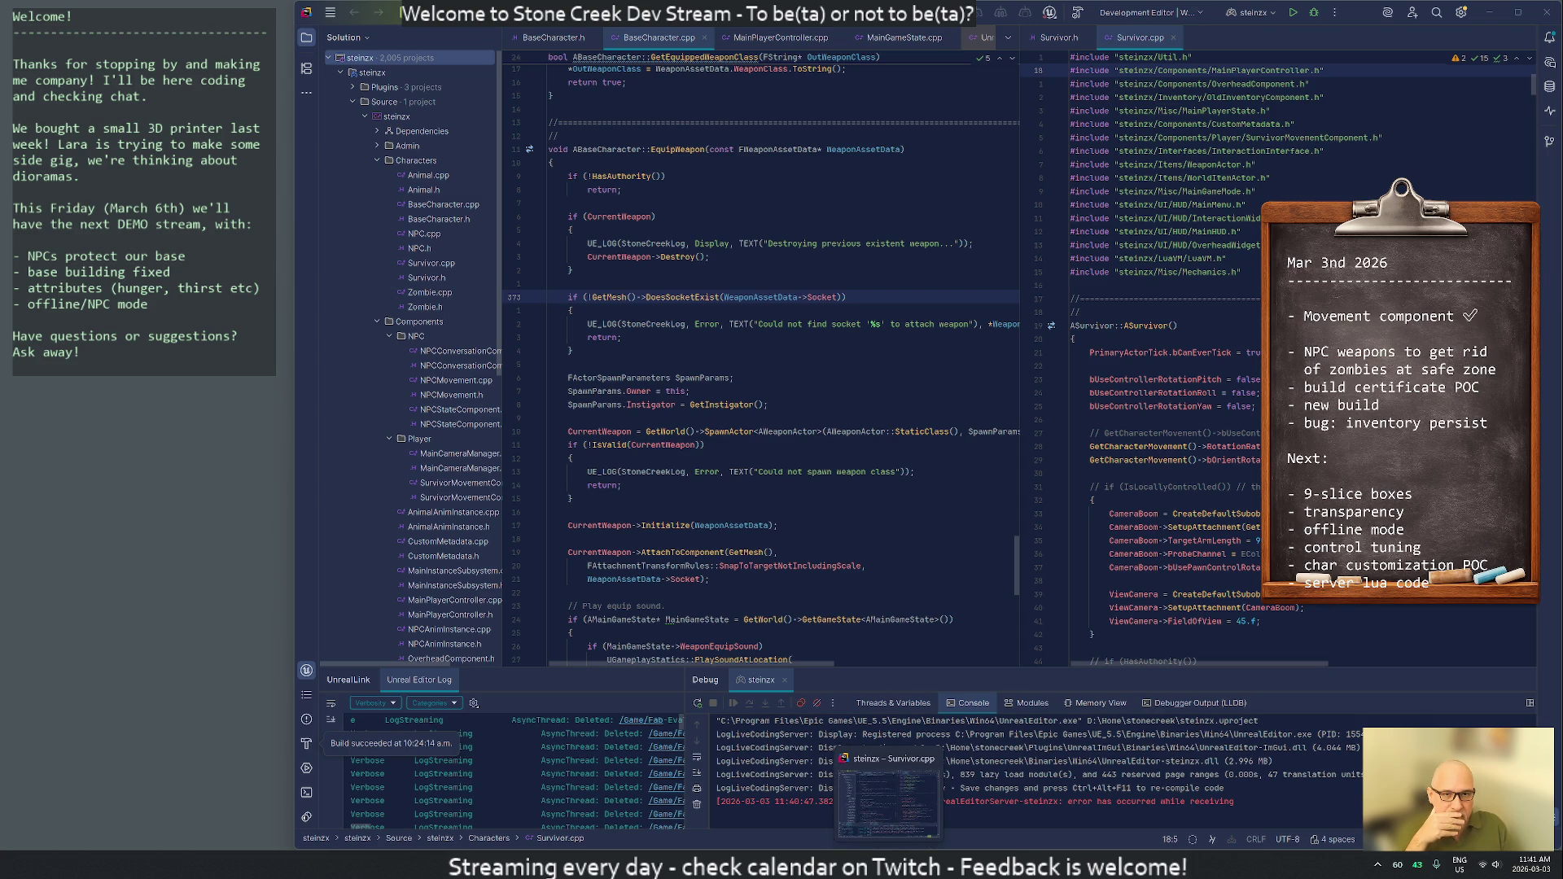
{"action": "left_click", "coordinate": [1550, 141]}
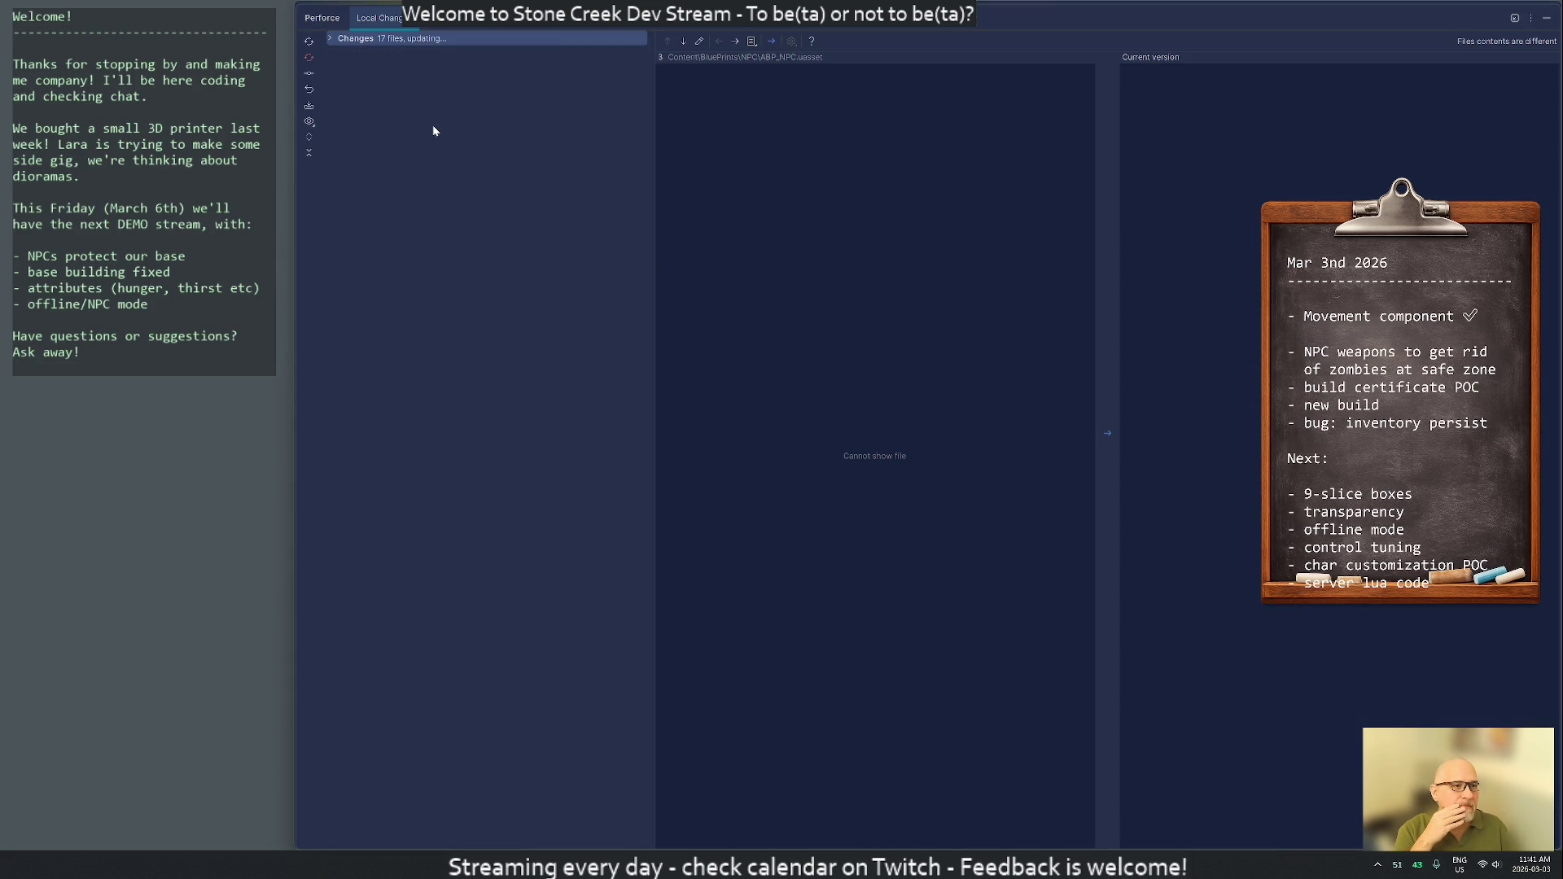
{"action": "left_click", "coordinate": [331, 37]}
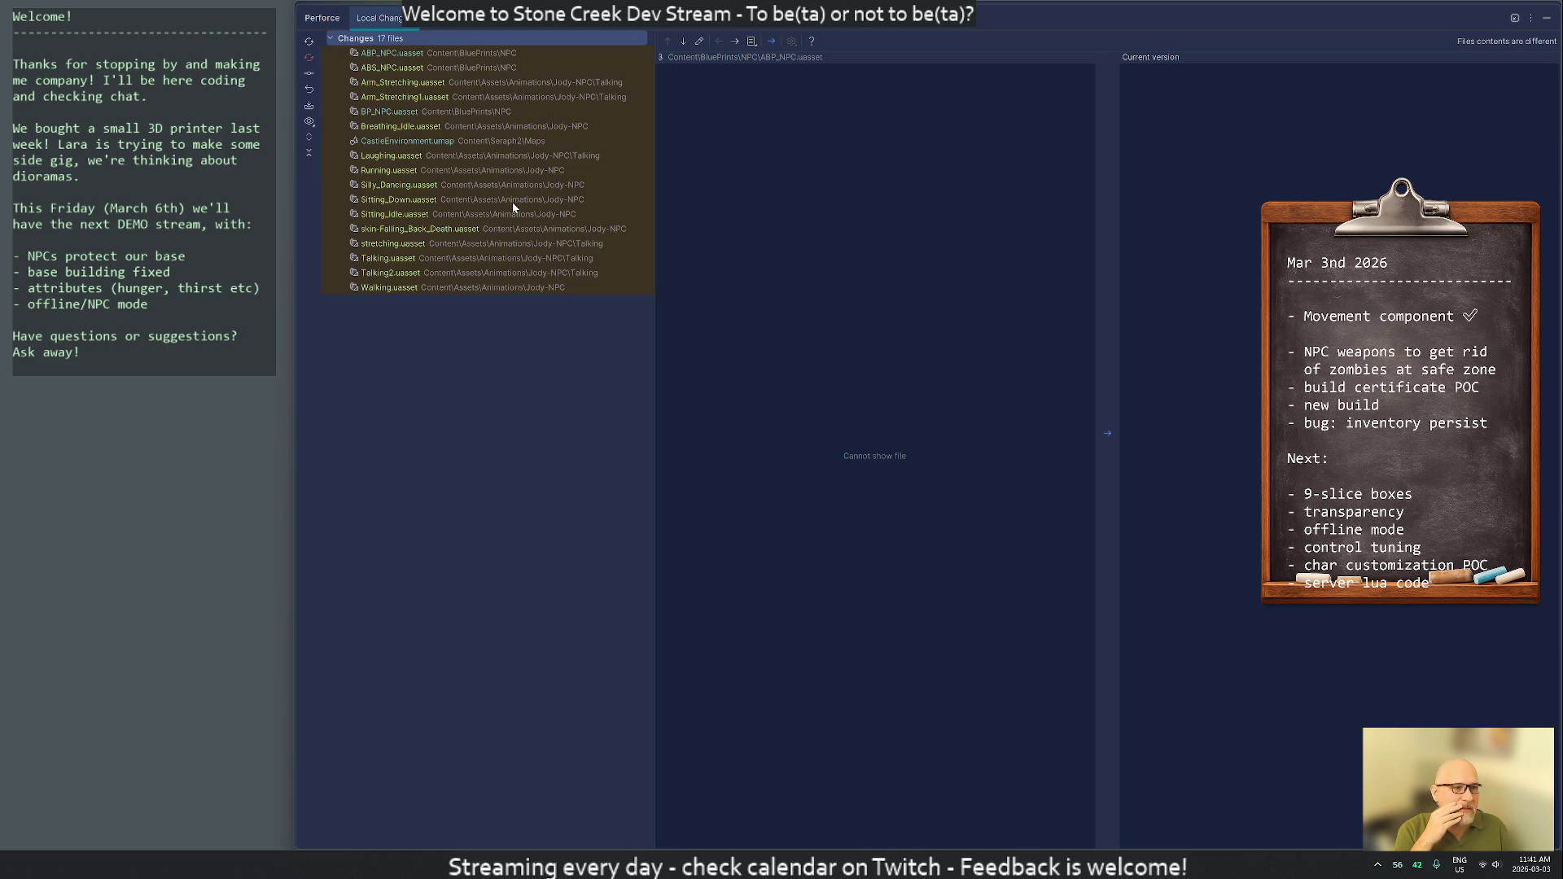
{"action": "left_click", "coordinate": [1546, 17]}
{"action": "left_click", "coordinate": [1546, 12]}
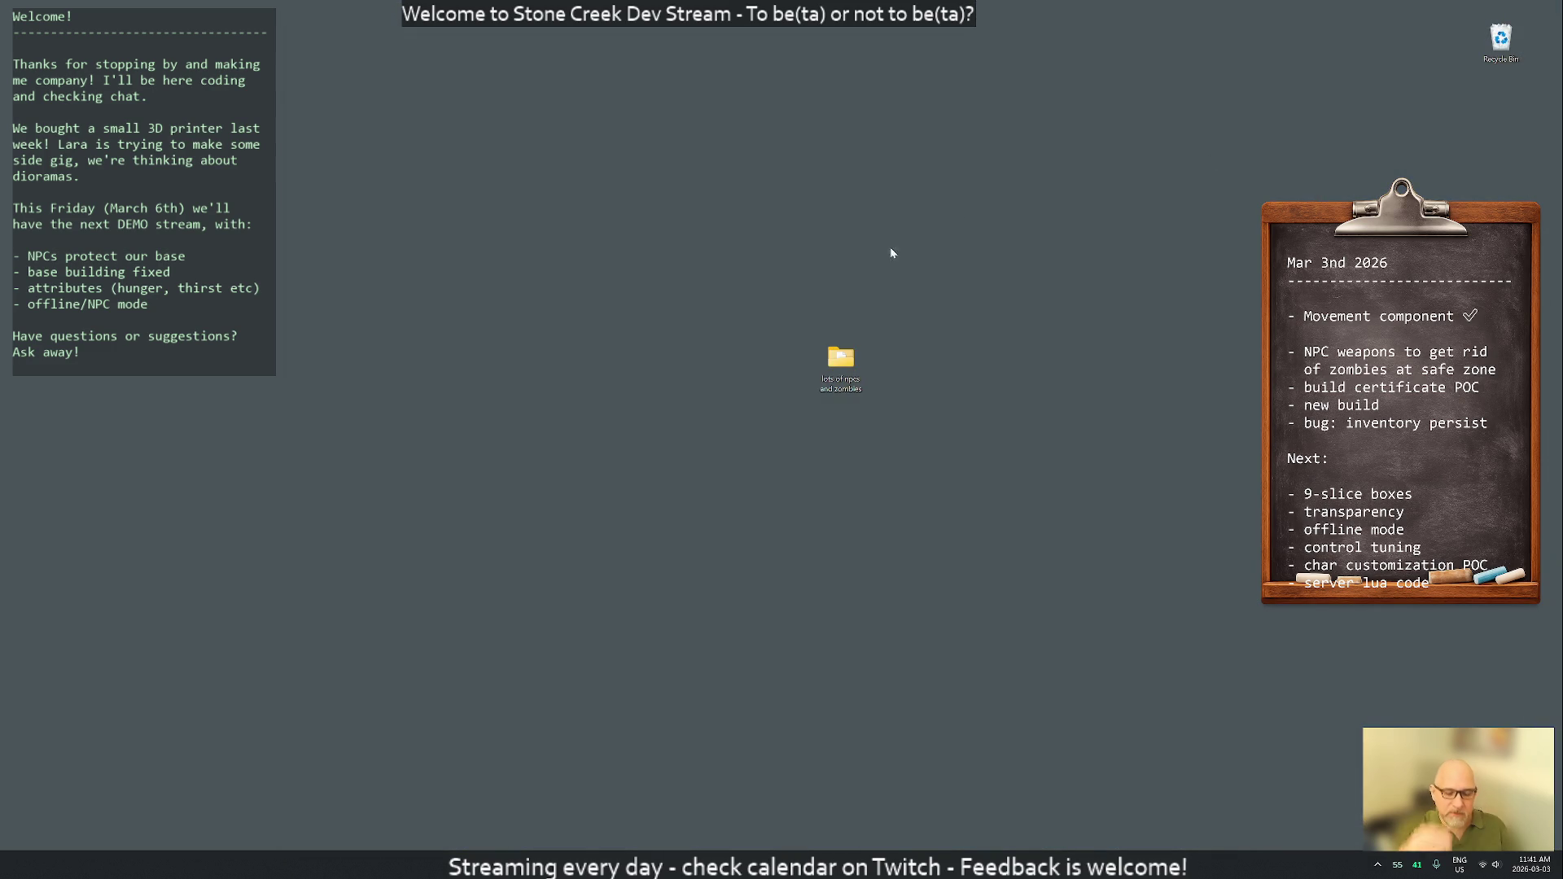
Delete the Saved, Intermediate, DerivedDataCache and Build folders in D:\Home\stonecreek
{"action": "key", "text": "super+e"}
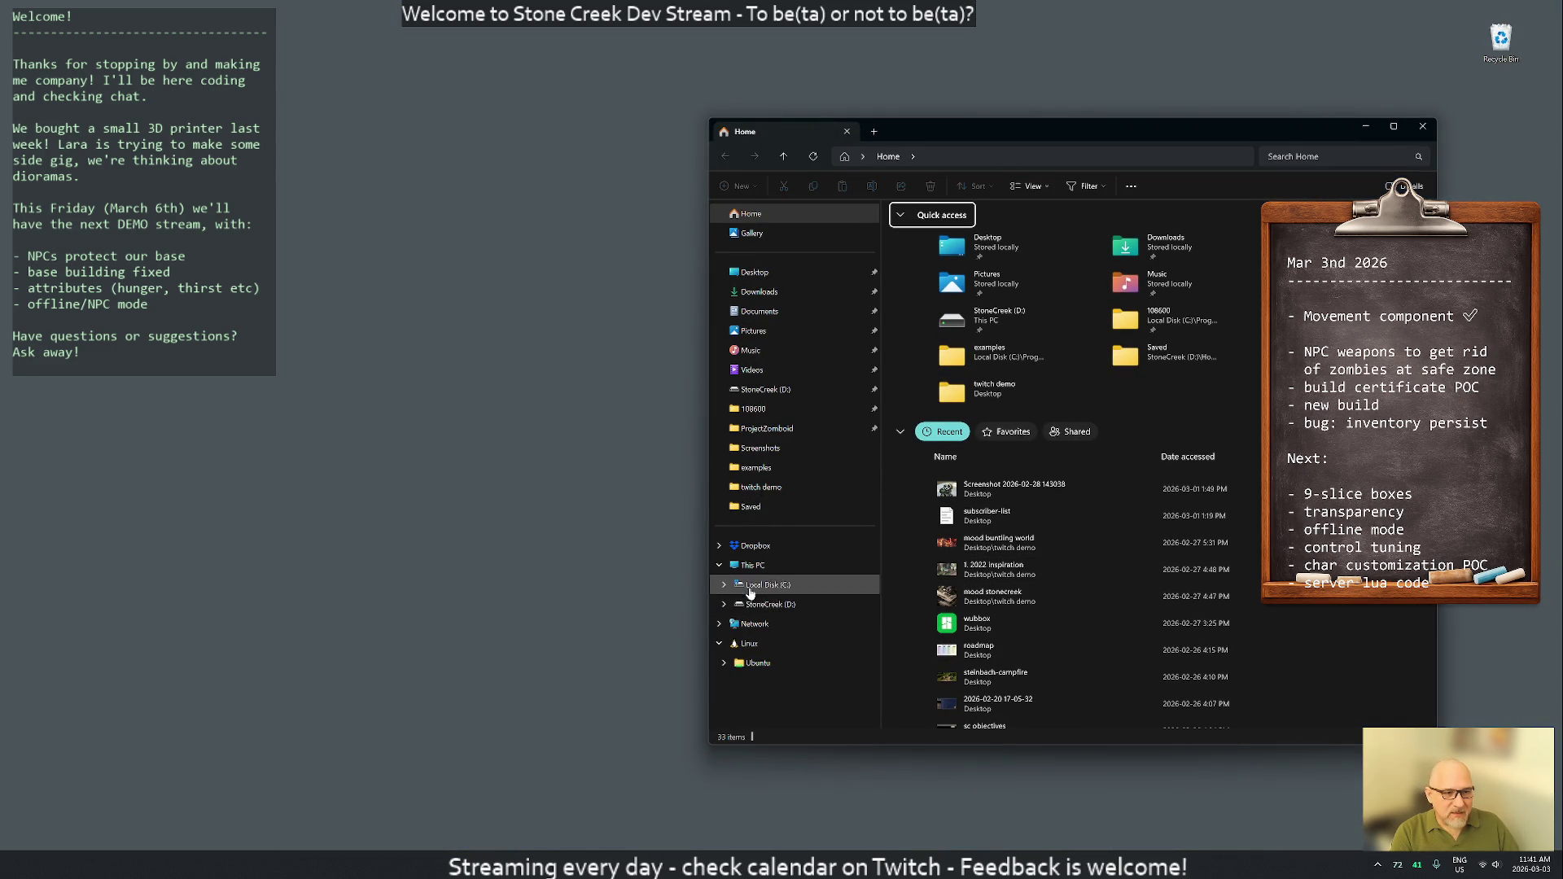
{"action": "left_click", "coordinate": [772, 605]}
{"action": "double_click", "coordinate": [897, 320]}
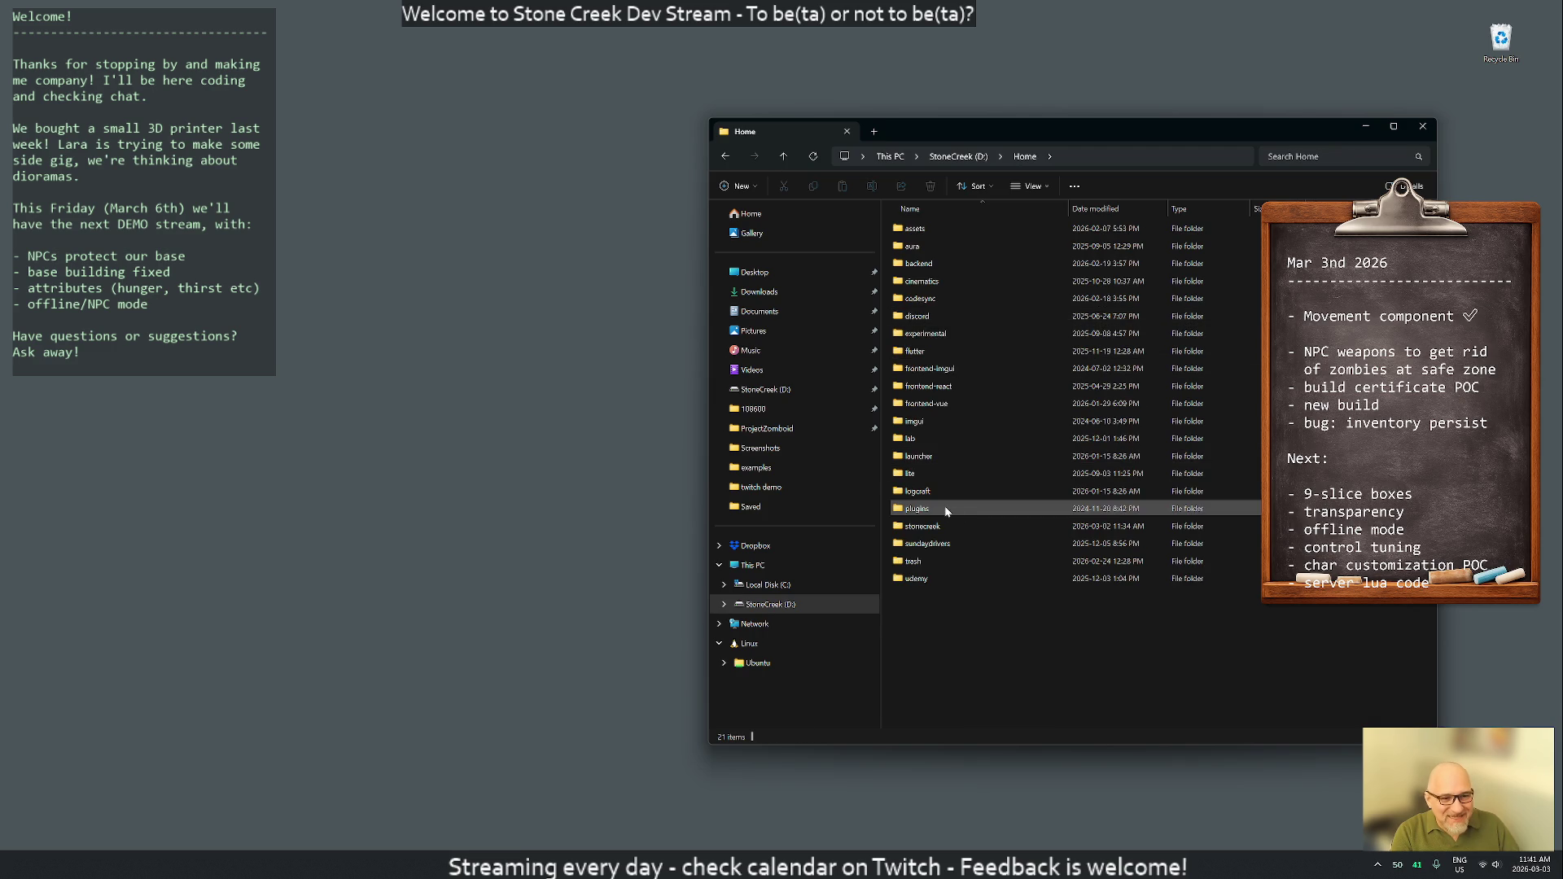
{"action": "double_click", "coordinate": [927, 527]}
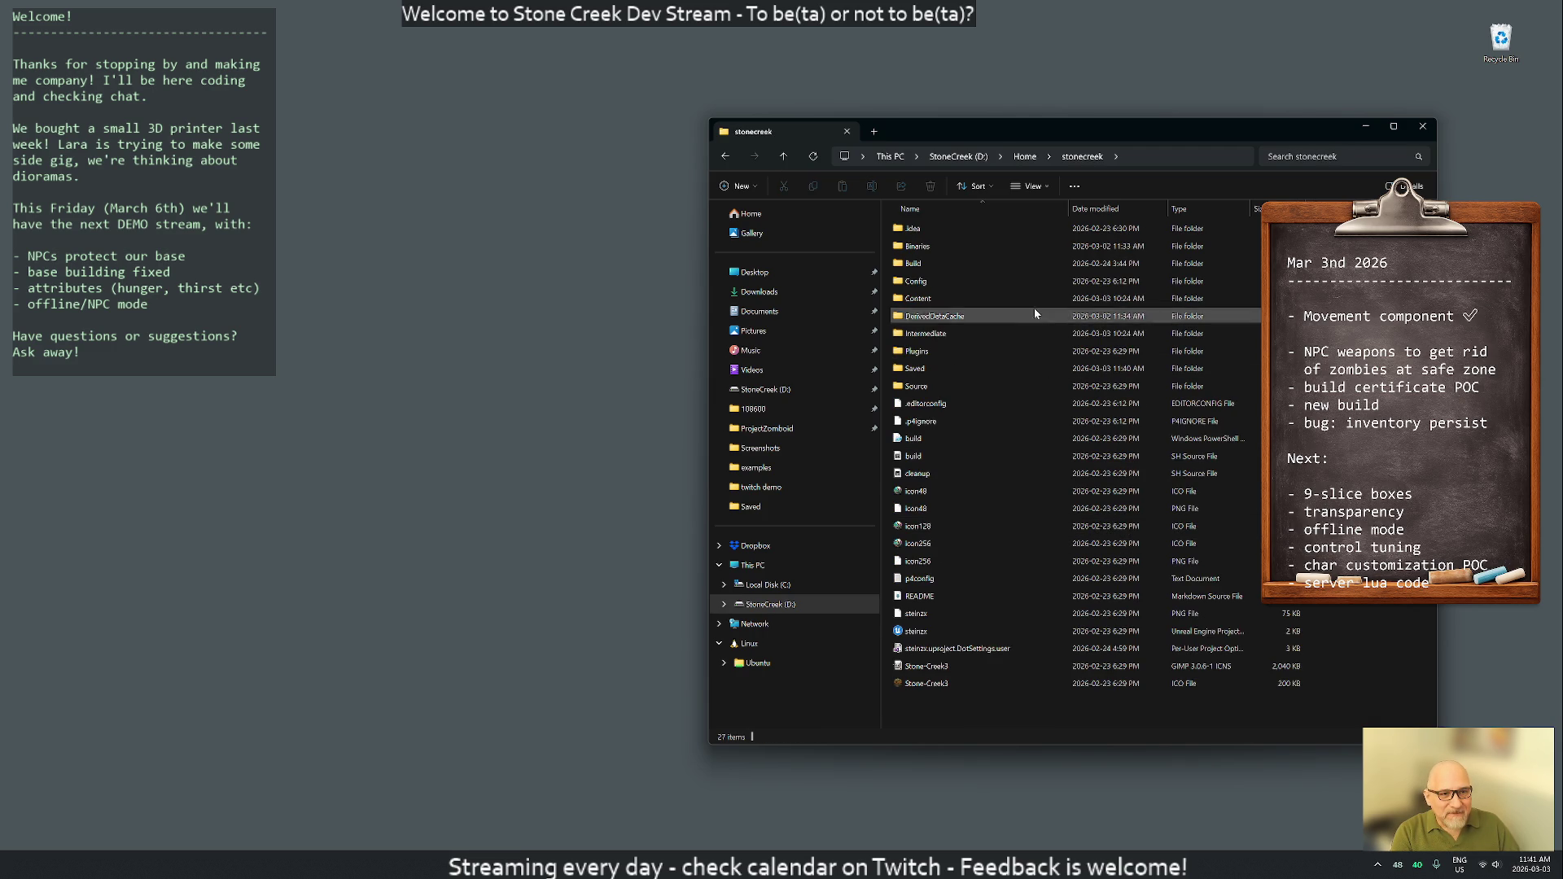
{"action": "left_click", "coordinate": [936, 368]}
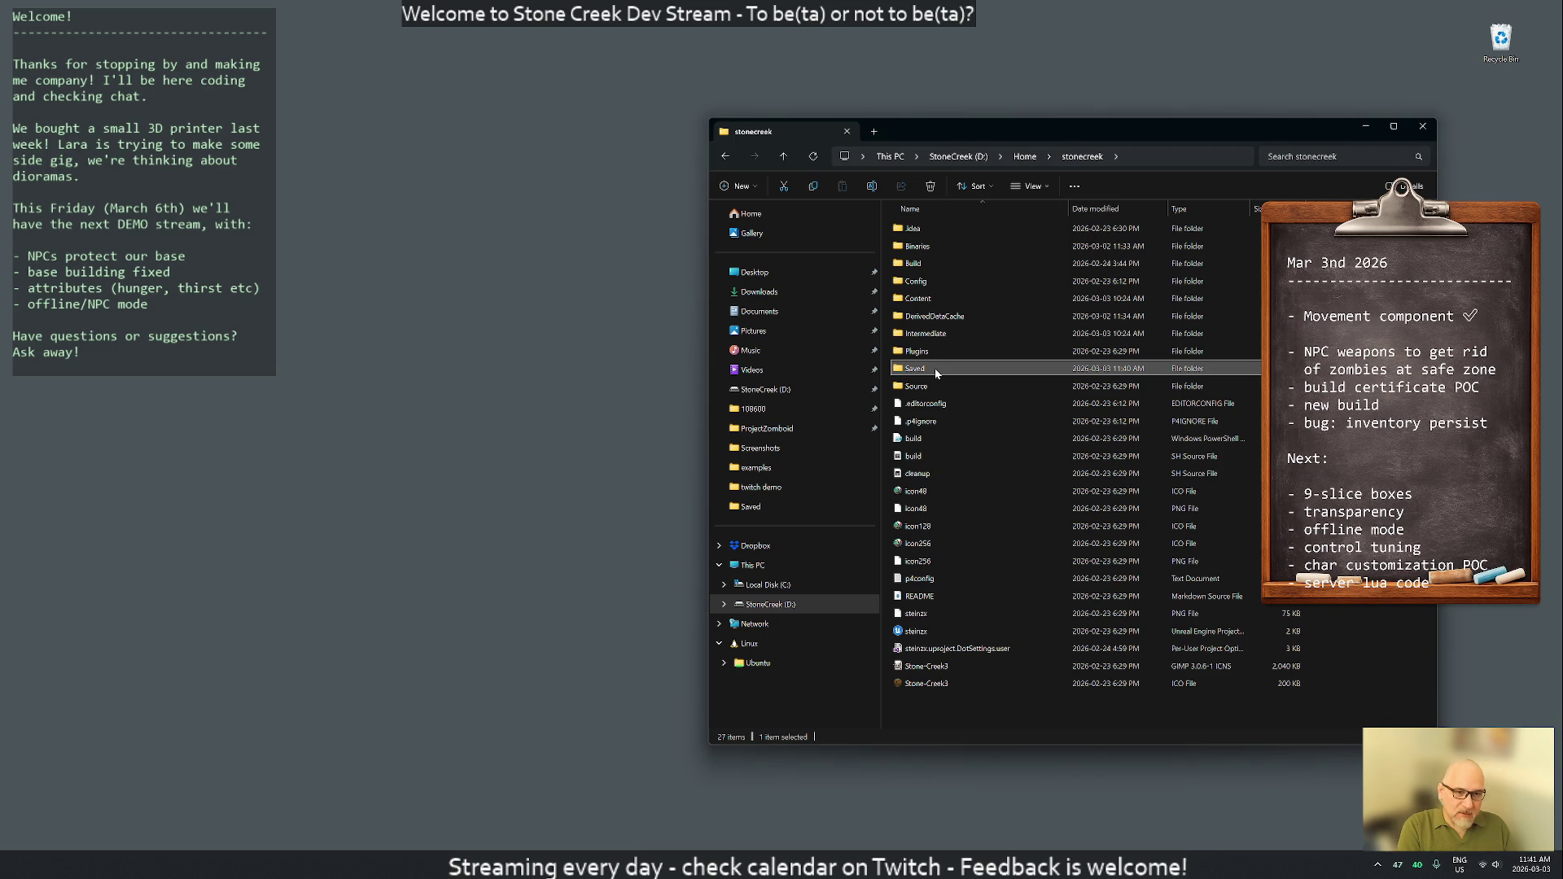
{"action": "key", "text": "Delete"}
{"action": "left_click", "coordinate": [928, 334]}
{"action": "key", "text": "Delete"}
{"action": "left_click", "coordinate": [943, 315]}
{"action": "key", "text": "Delete"}
{"action": "left_click", "coordinate": [936, 263]}
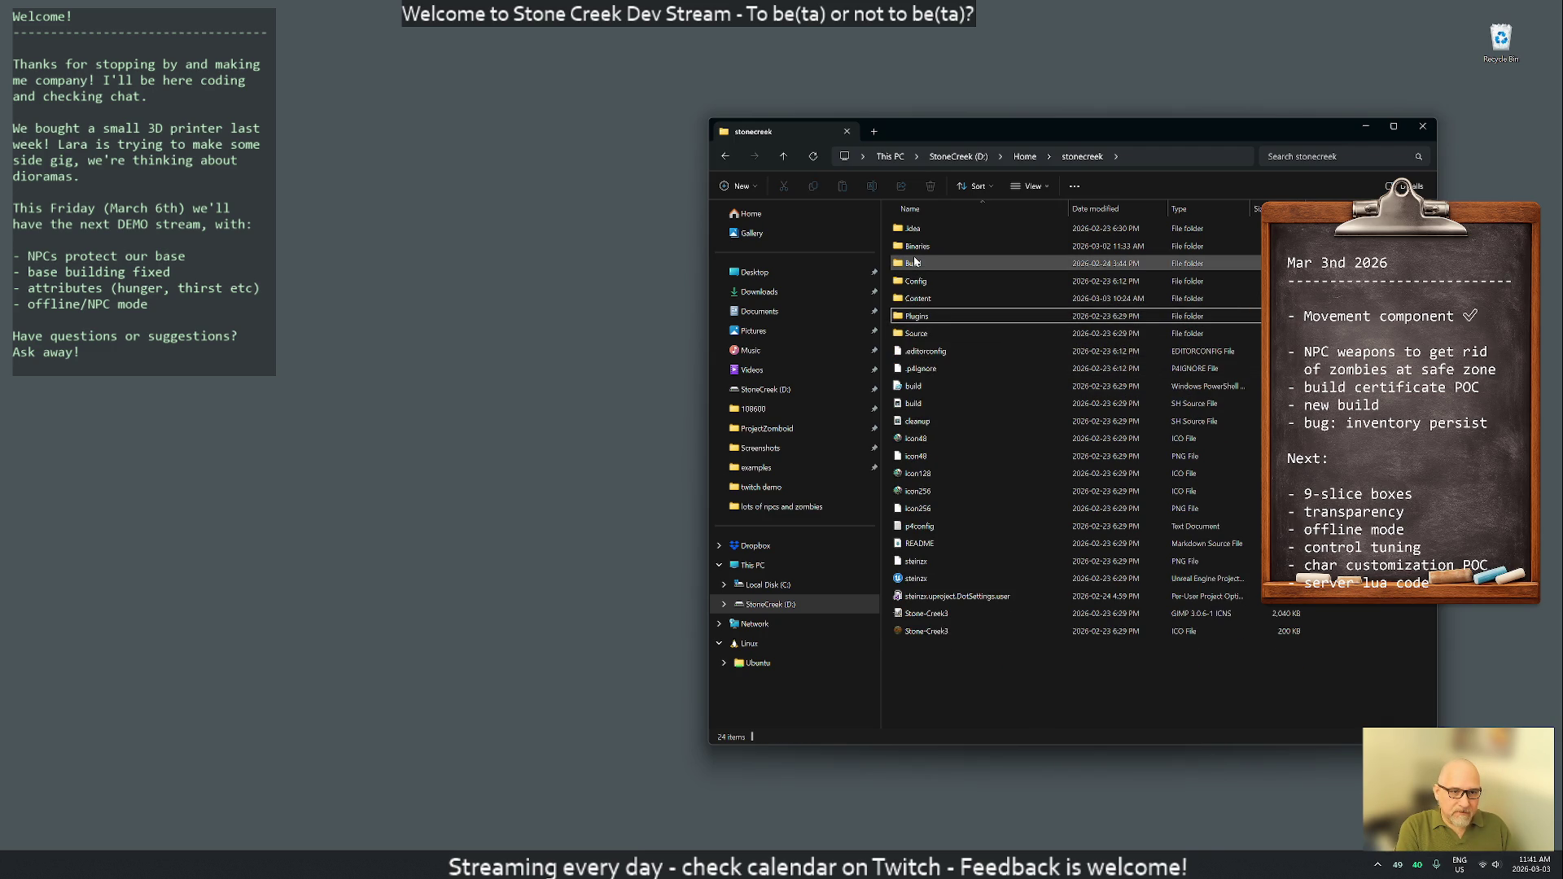
{"action": "key", "text": "Delete"}
Delete the Intermediate and Binaries folders in Plugins\UnrealImGui, then close Explorer
{"action": "double_click", "coordinate": [934, 302]}
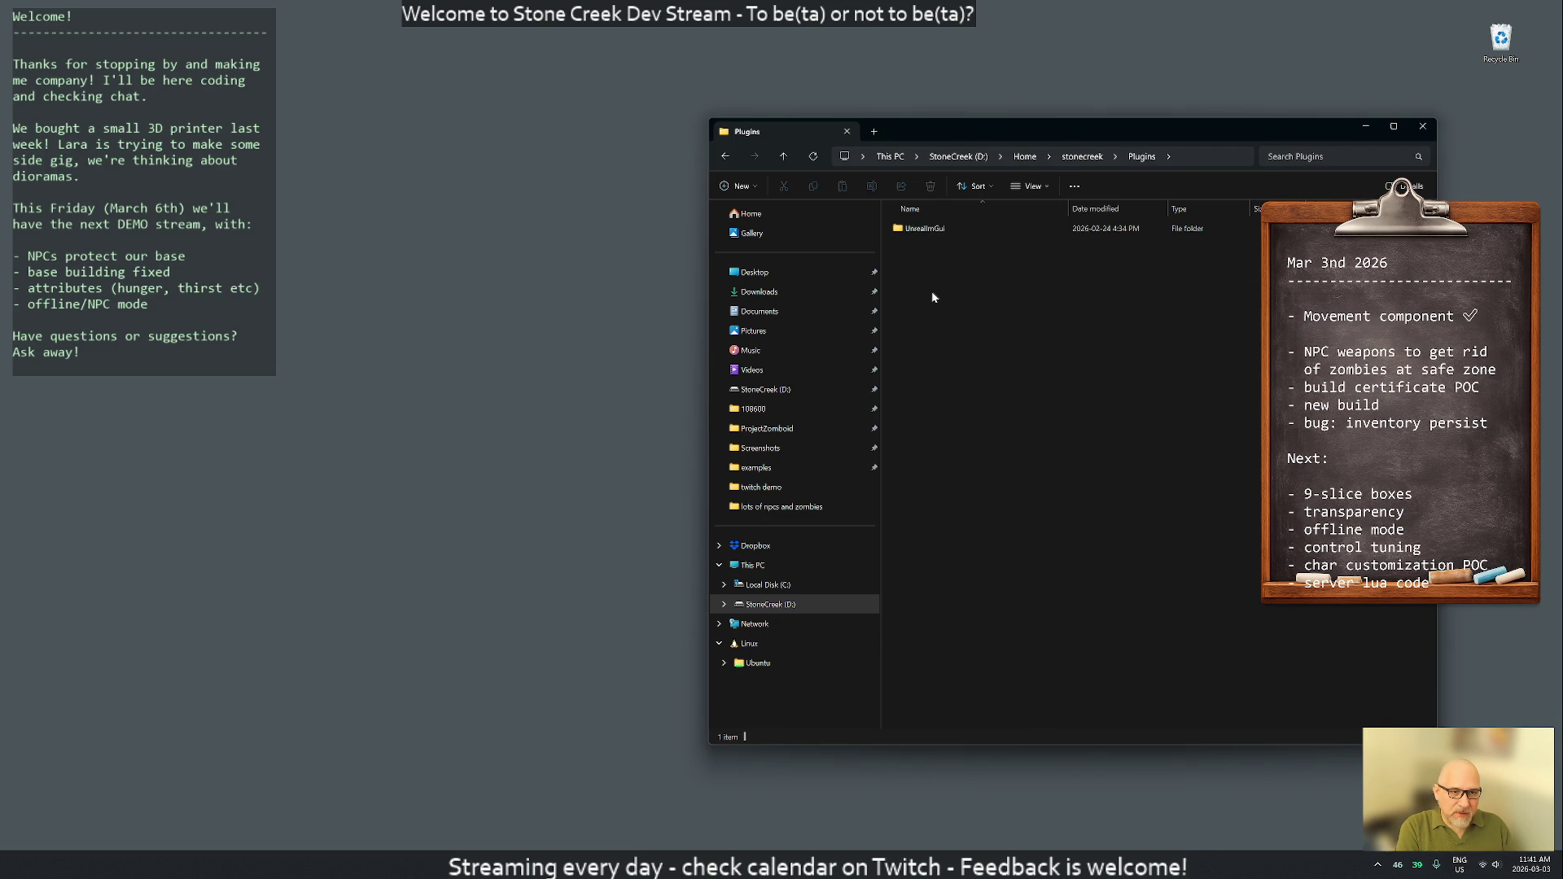
{"action": "double_click", "coordinate": [919, 229]}
{"action": "left_click", "coordinate": [926, 245]}
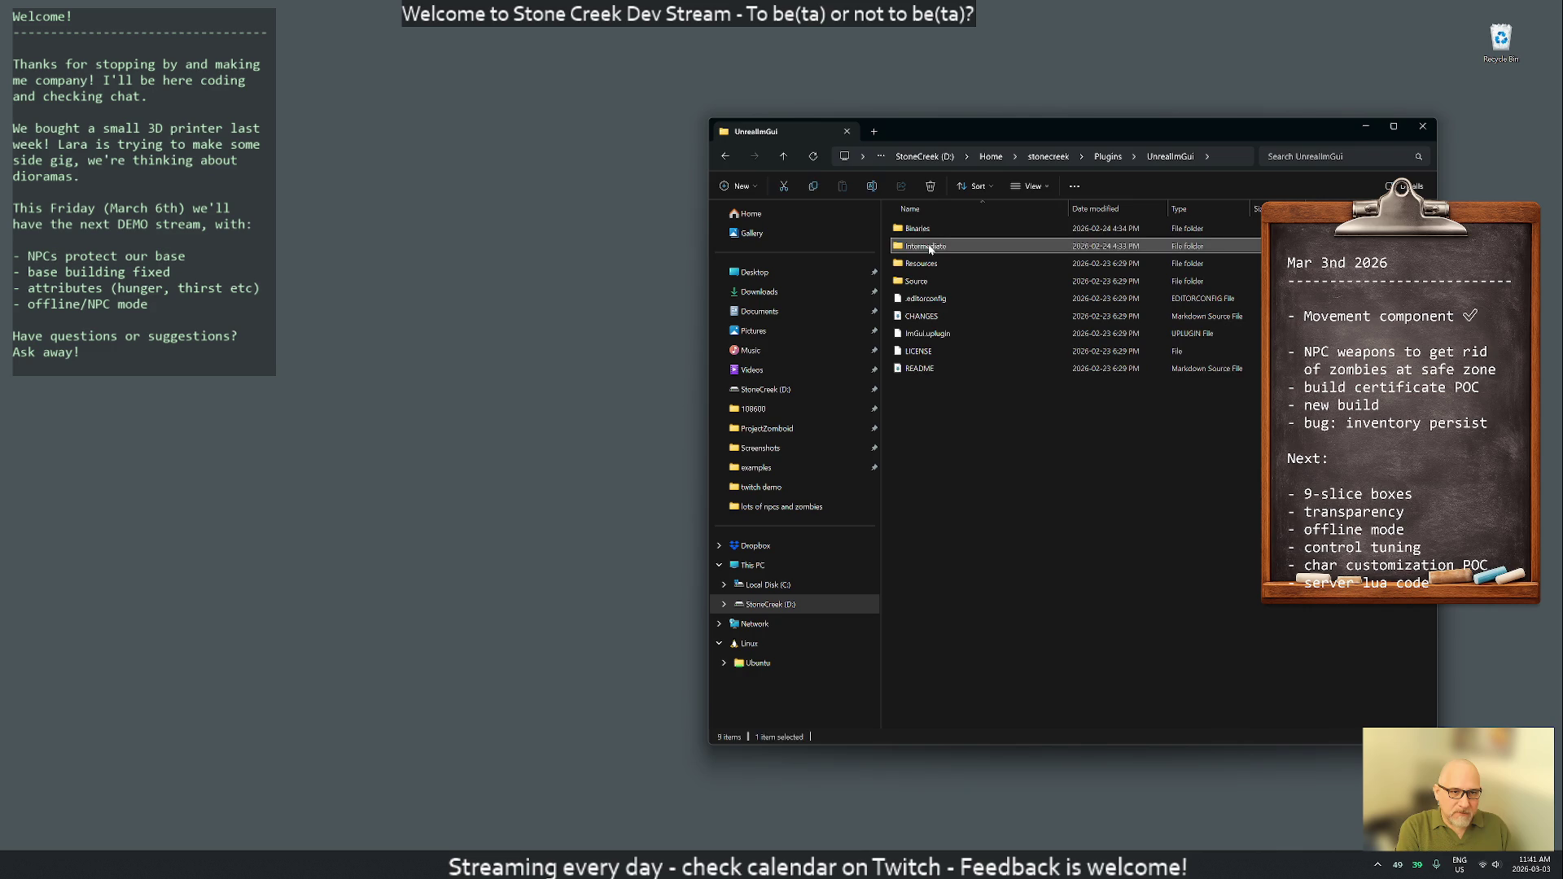
{"action": "key", "text": "Delete"}
{"action": "left_click", "coordinate": [1177, 230]}
{"action": "key", "text": "Delete"}
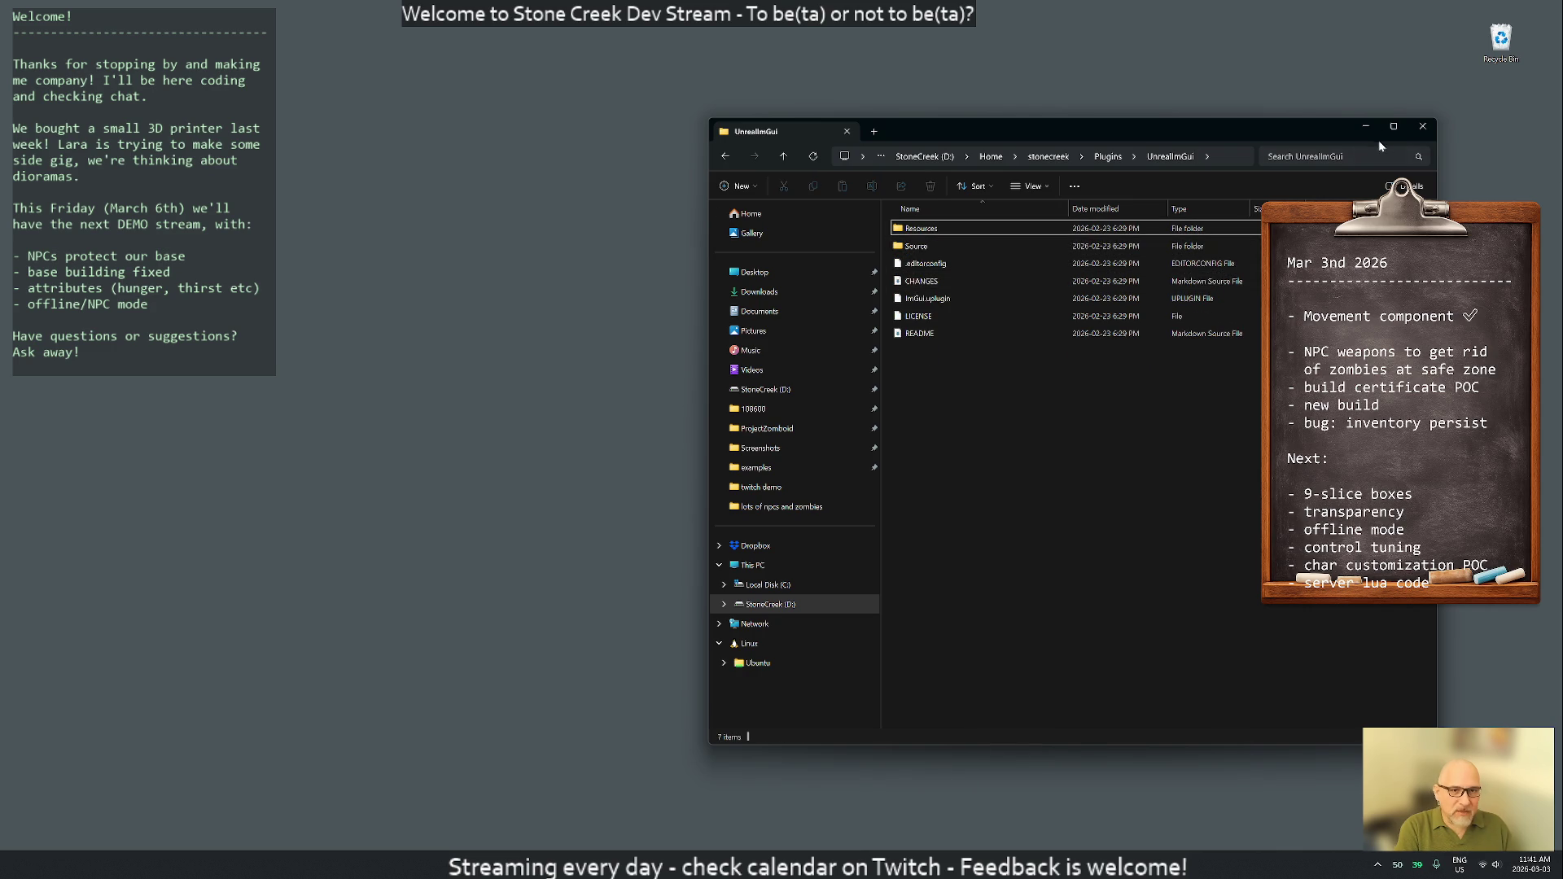
{"action": "left_click", "coordinate": [1422, 126]}
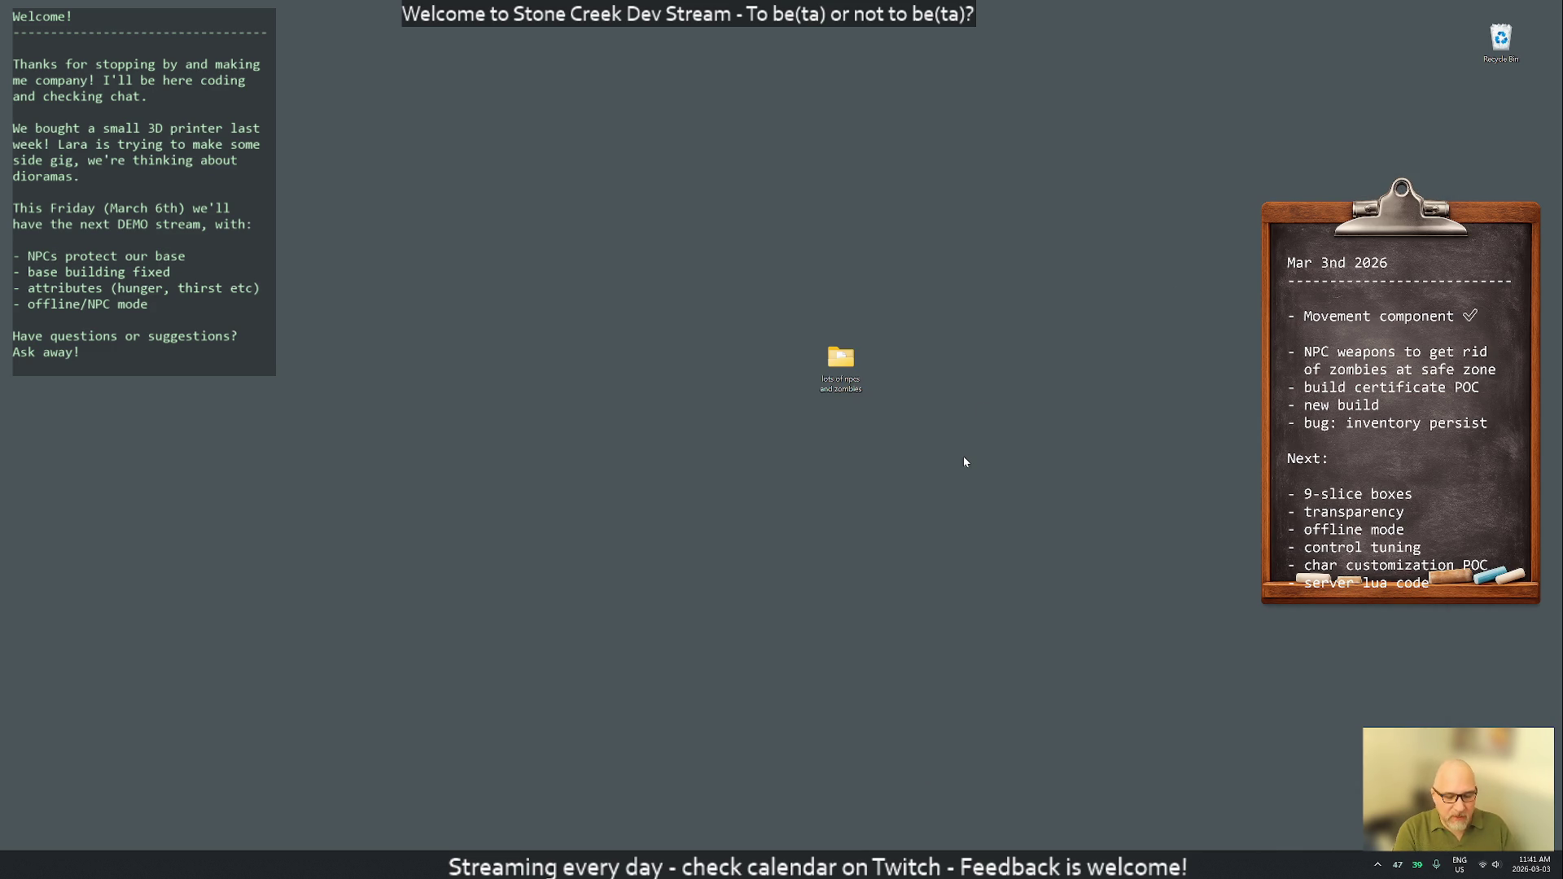
Launch Rider from Windows search ('ri') and open the steinzx project
{"action": "key", "text": "super"}
{"action": "type", "text": "ri"}
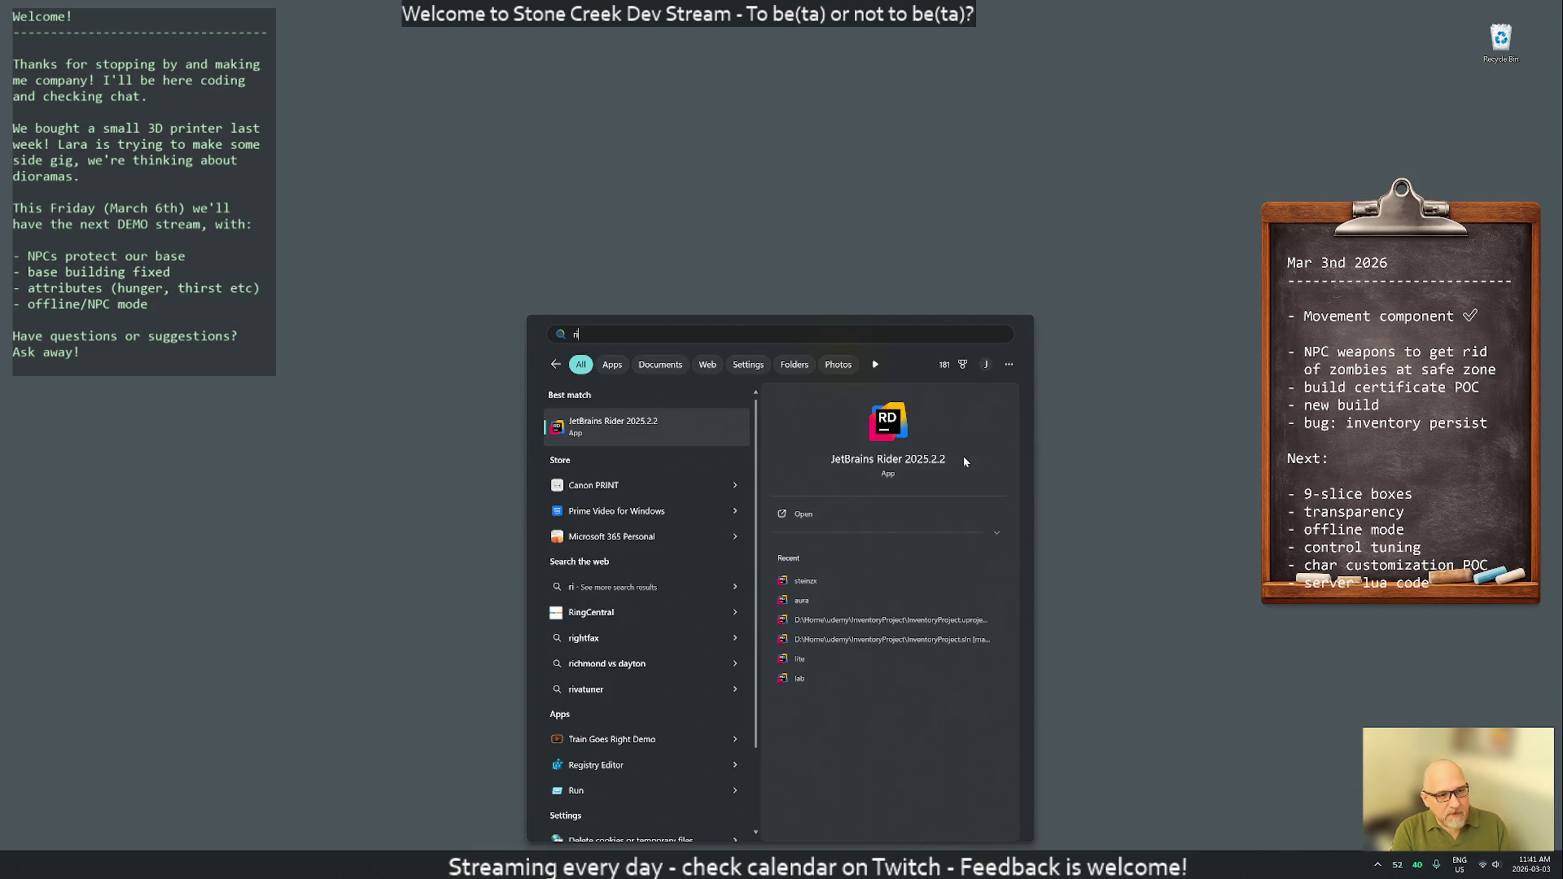
{"action": "key", "text": "Return"}
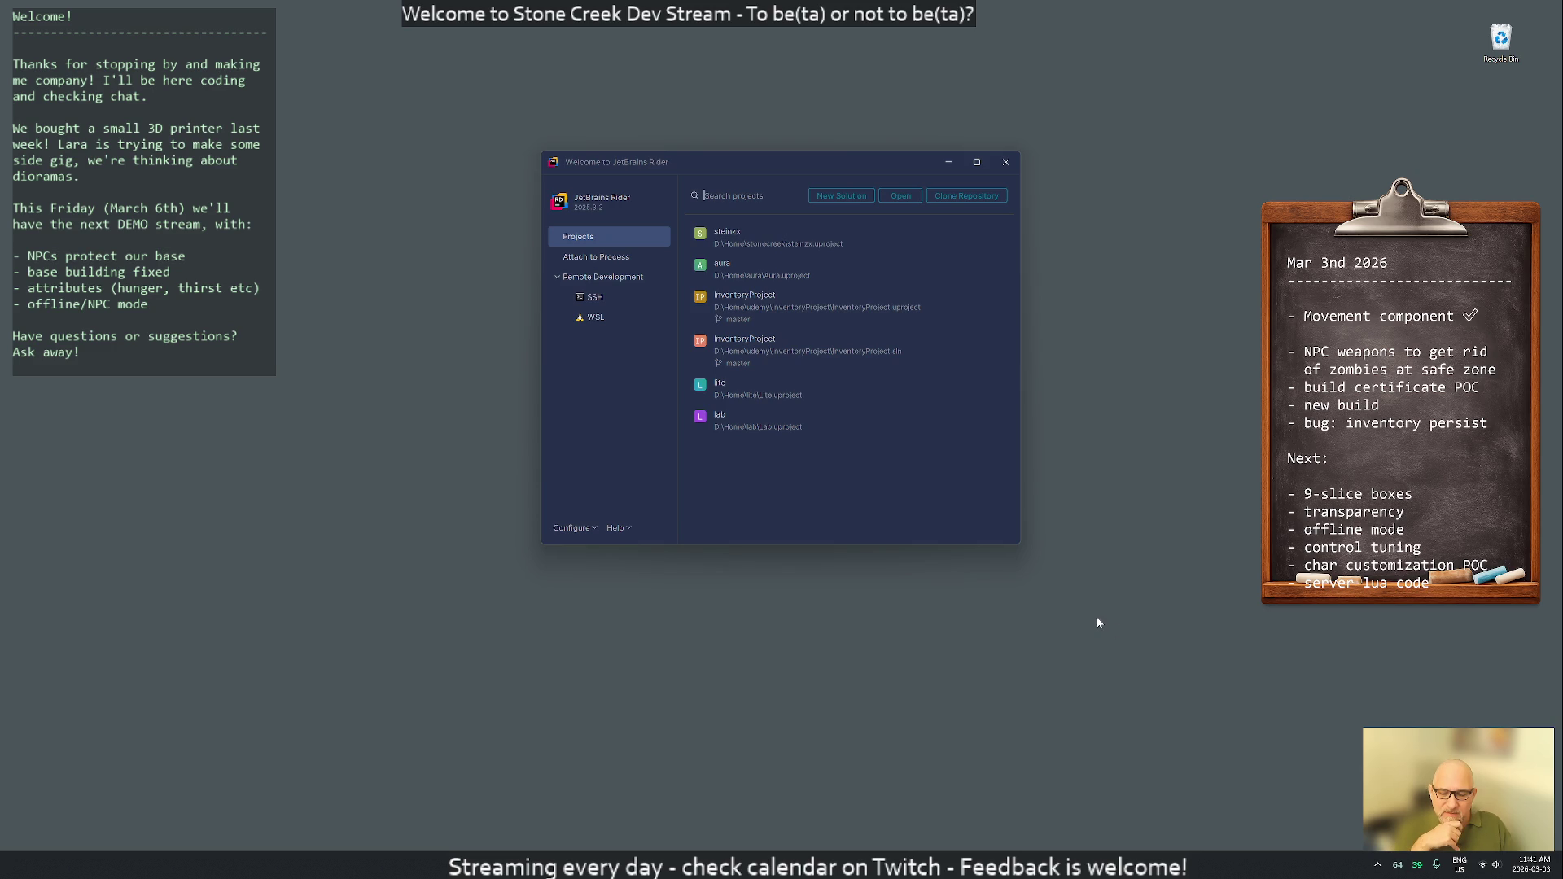
{"action": "left_click", "coordinate": [803, 241]}
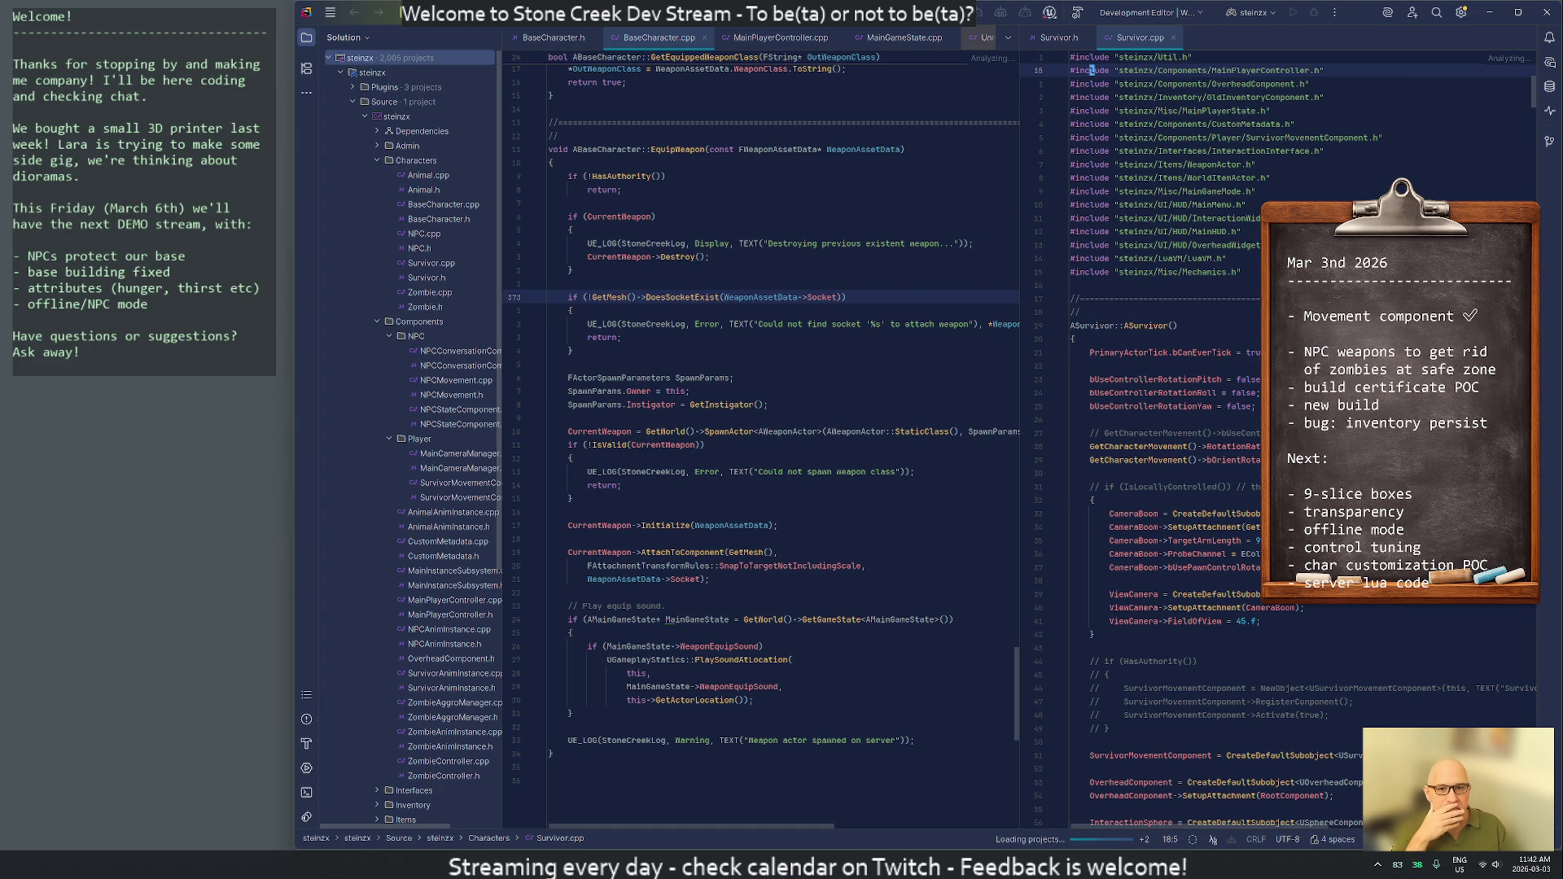
Close the Survivor split pane and the UnrealNames.cpp and MicrosoftPlatformString.h tabs
{"action": "key", "text": "ctrl+F4"}
{"action": "key", "text": "ctrl+F4"}
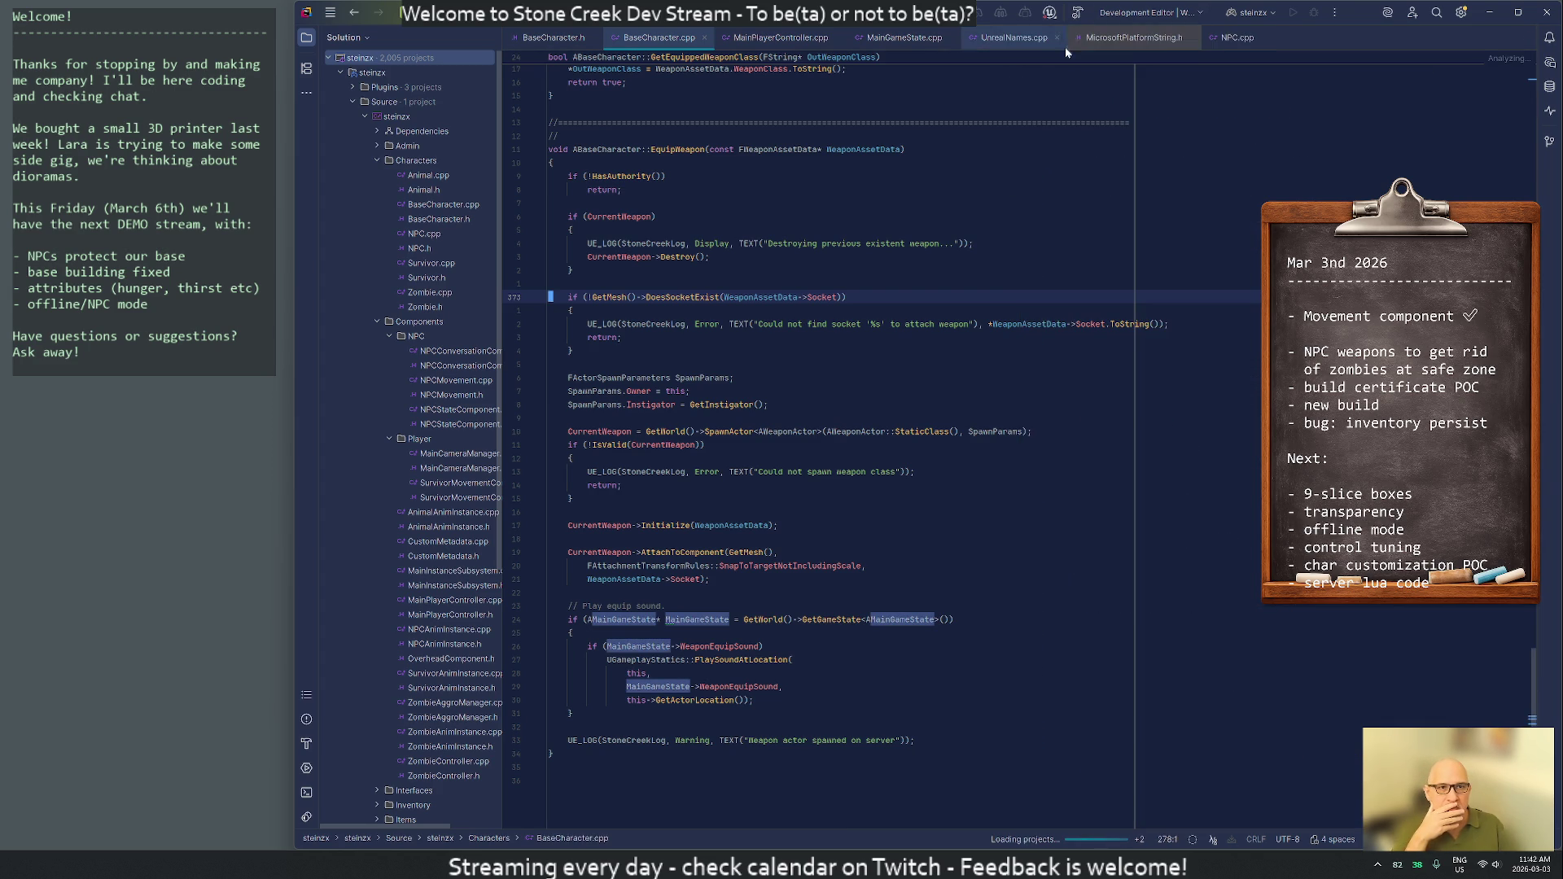
{"action": "middle_click", "coordinate": [1130, 45]}
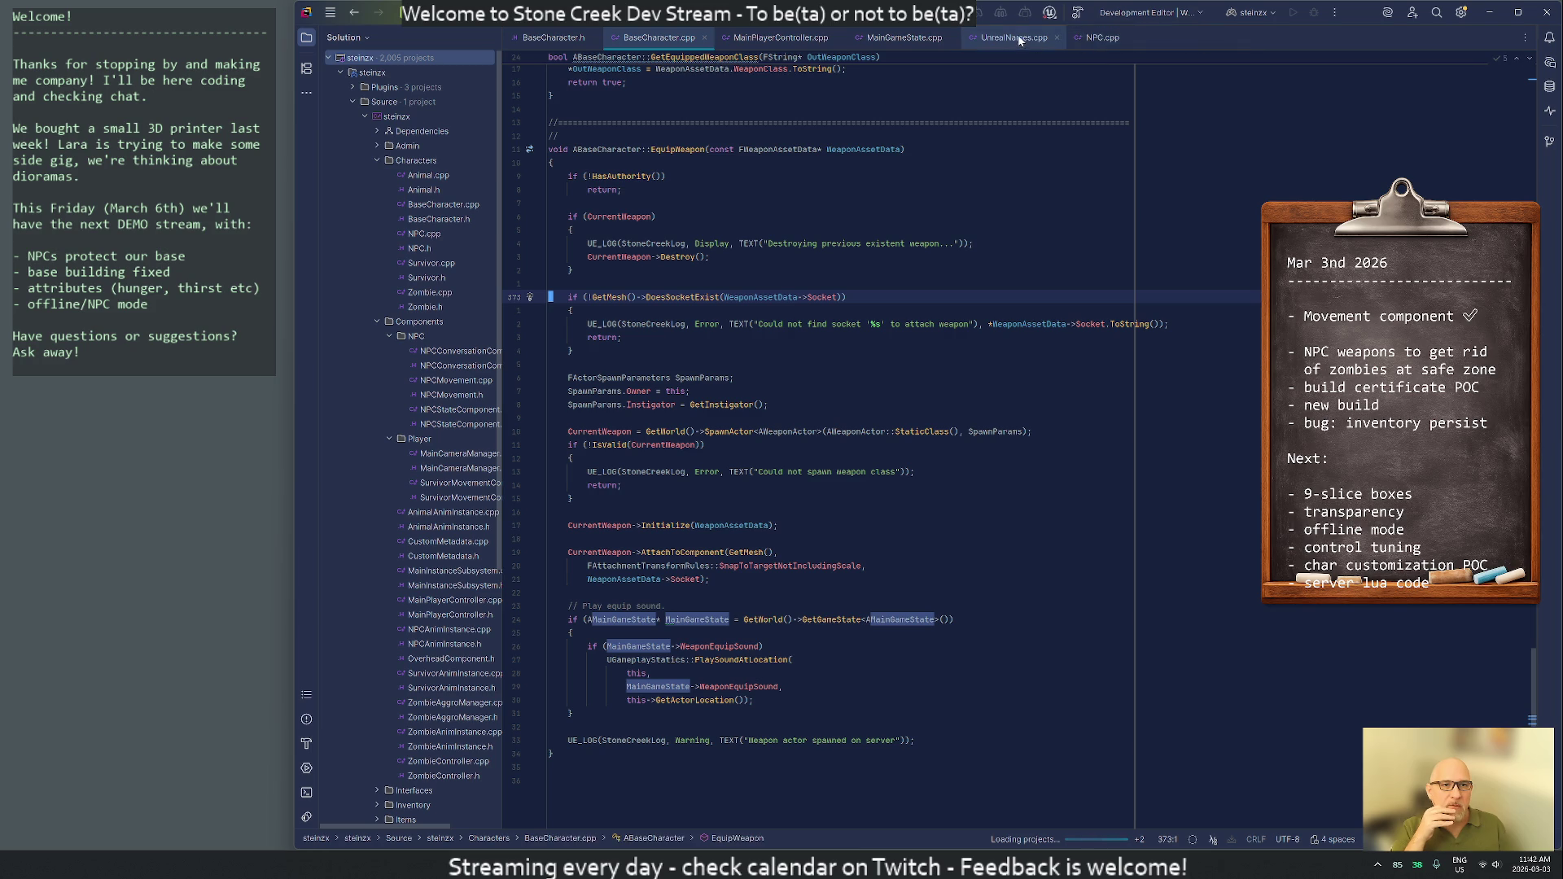
{"action": "middle_click", "coordinate": [1014, 41]}
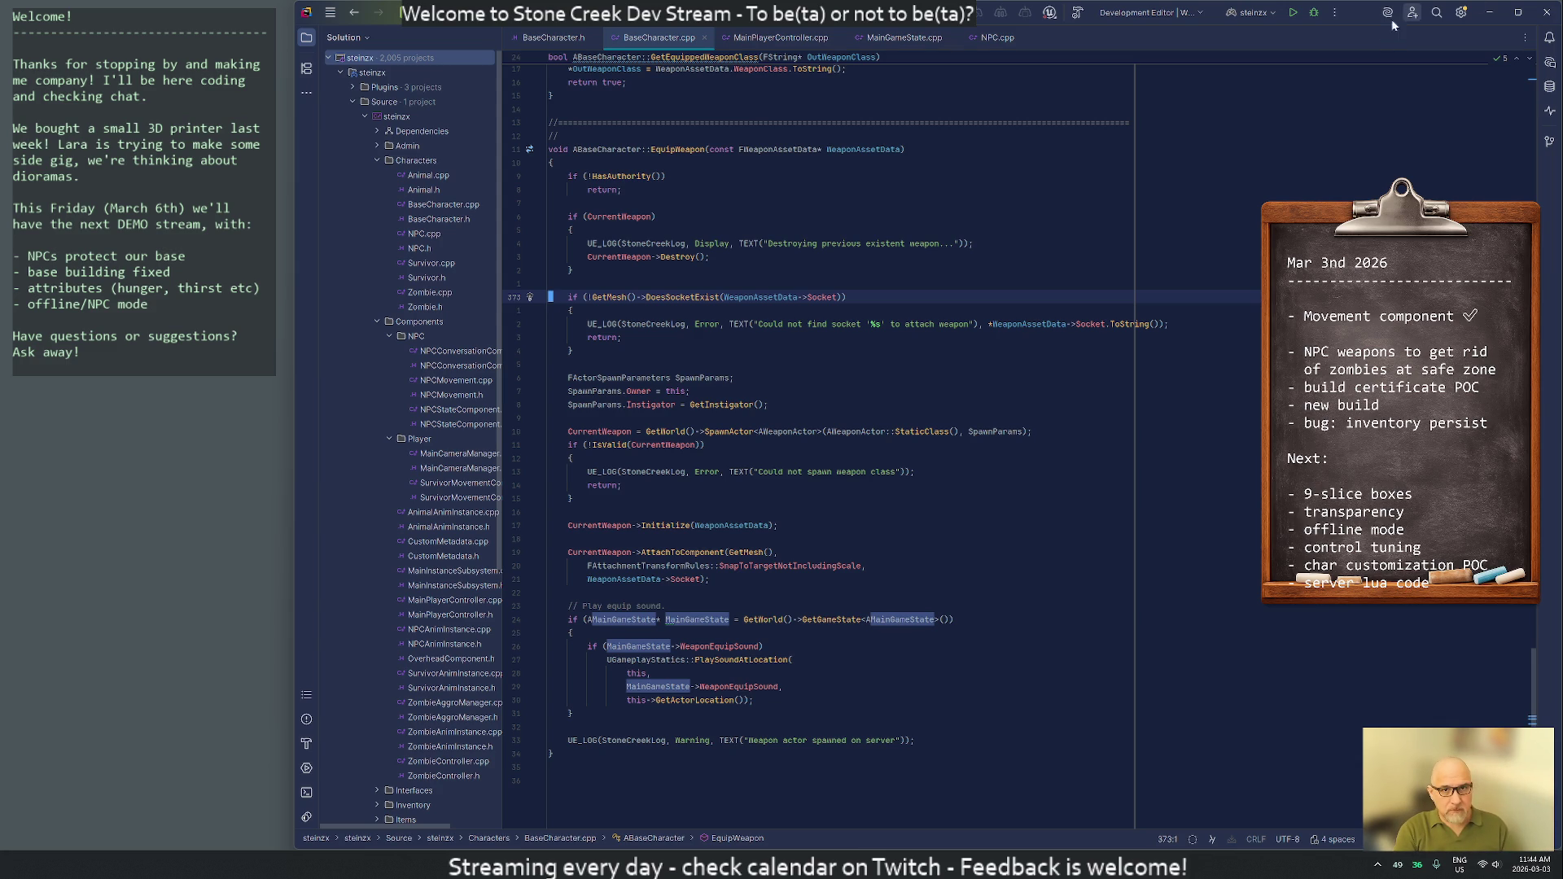
Start a Debug run to build the project and launch the Unreal Editor
{"action": "left_click", "coordinate": [1315, 12]}
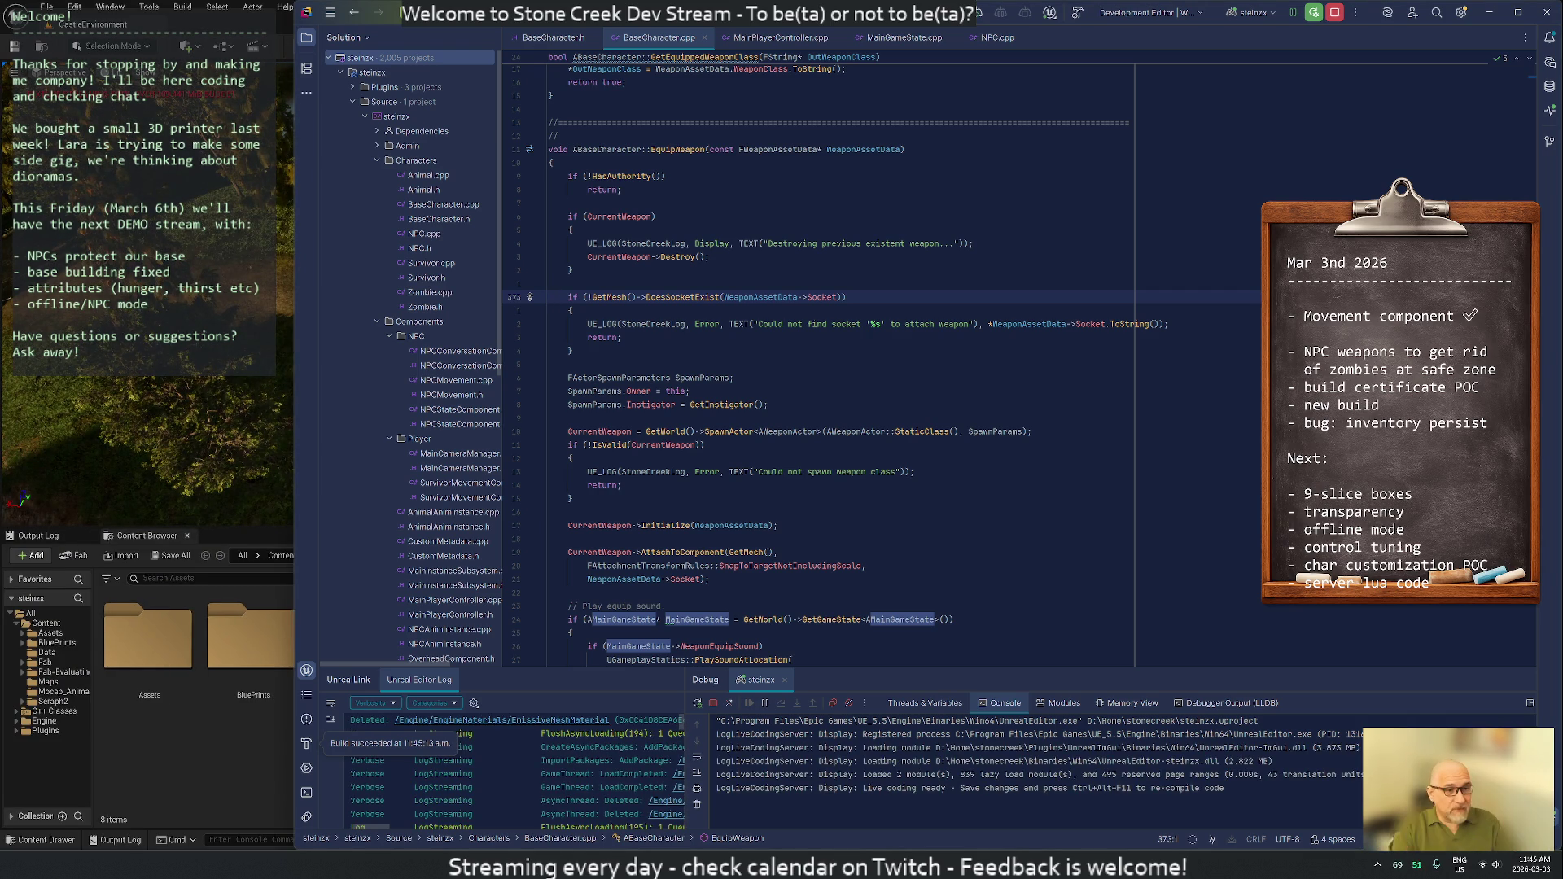
Make the Unreal Editor fill the screen and enlarge the level viewport above the Content Browser
{"action": "left_click", "coordinate": [174, 412]}
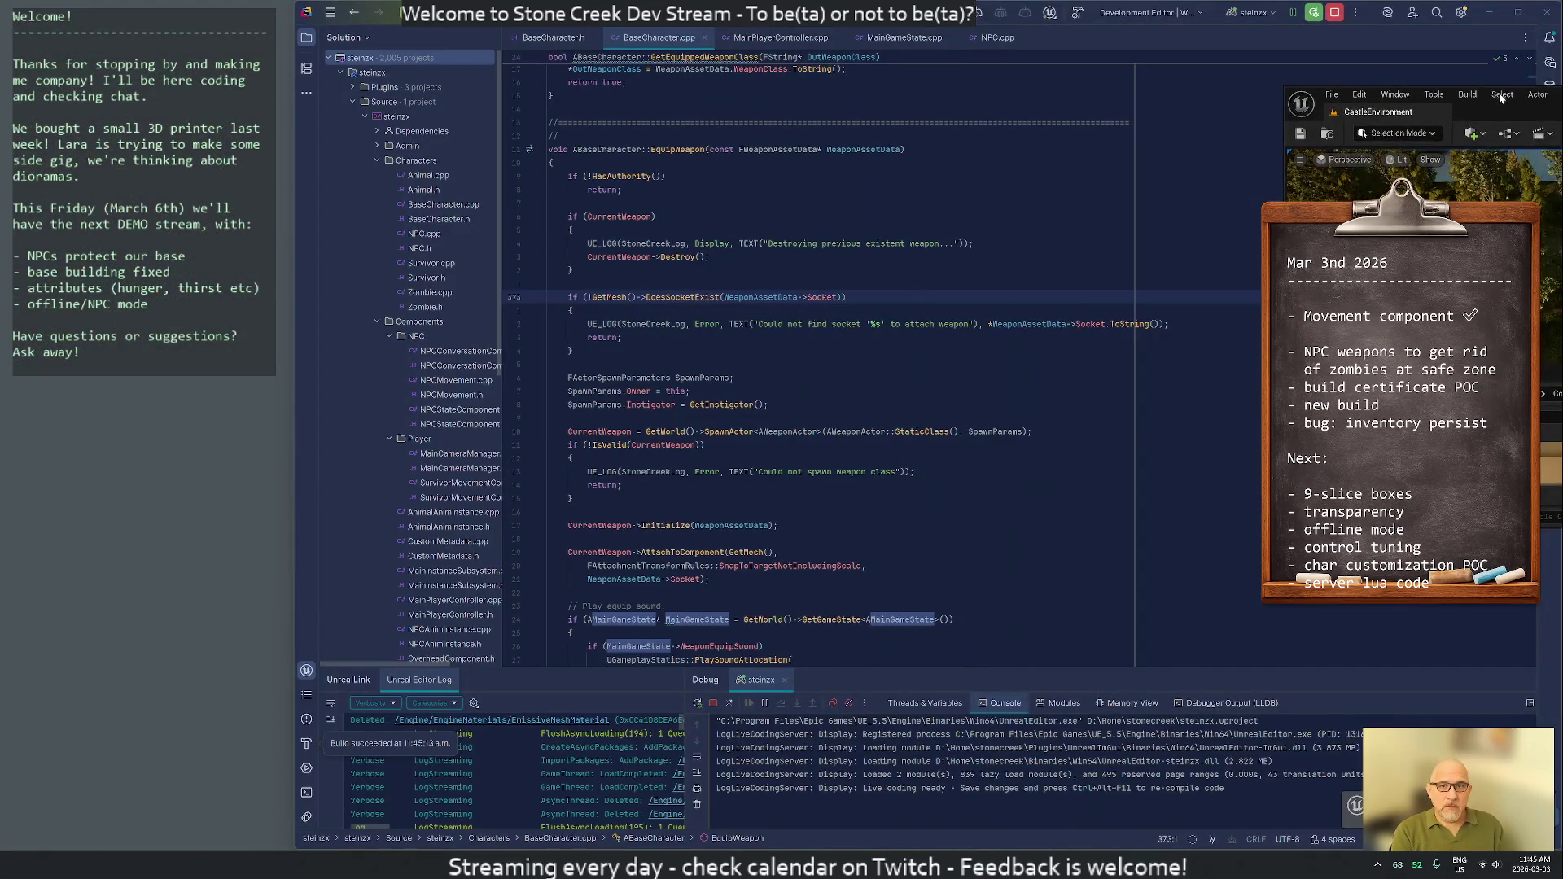
{"action": "left_click_drag", "start_coordinate": [1500, 97], "coordinate": [1562, 97]}
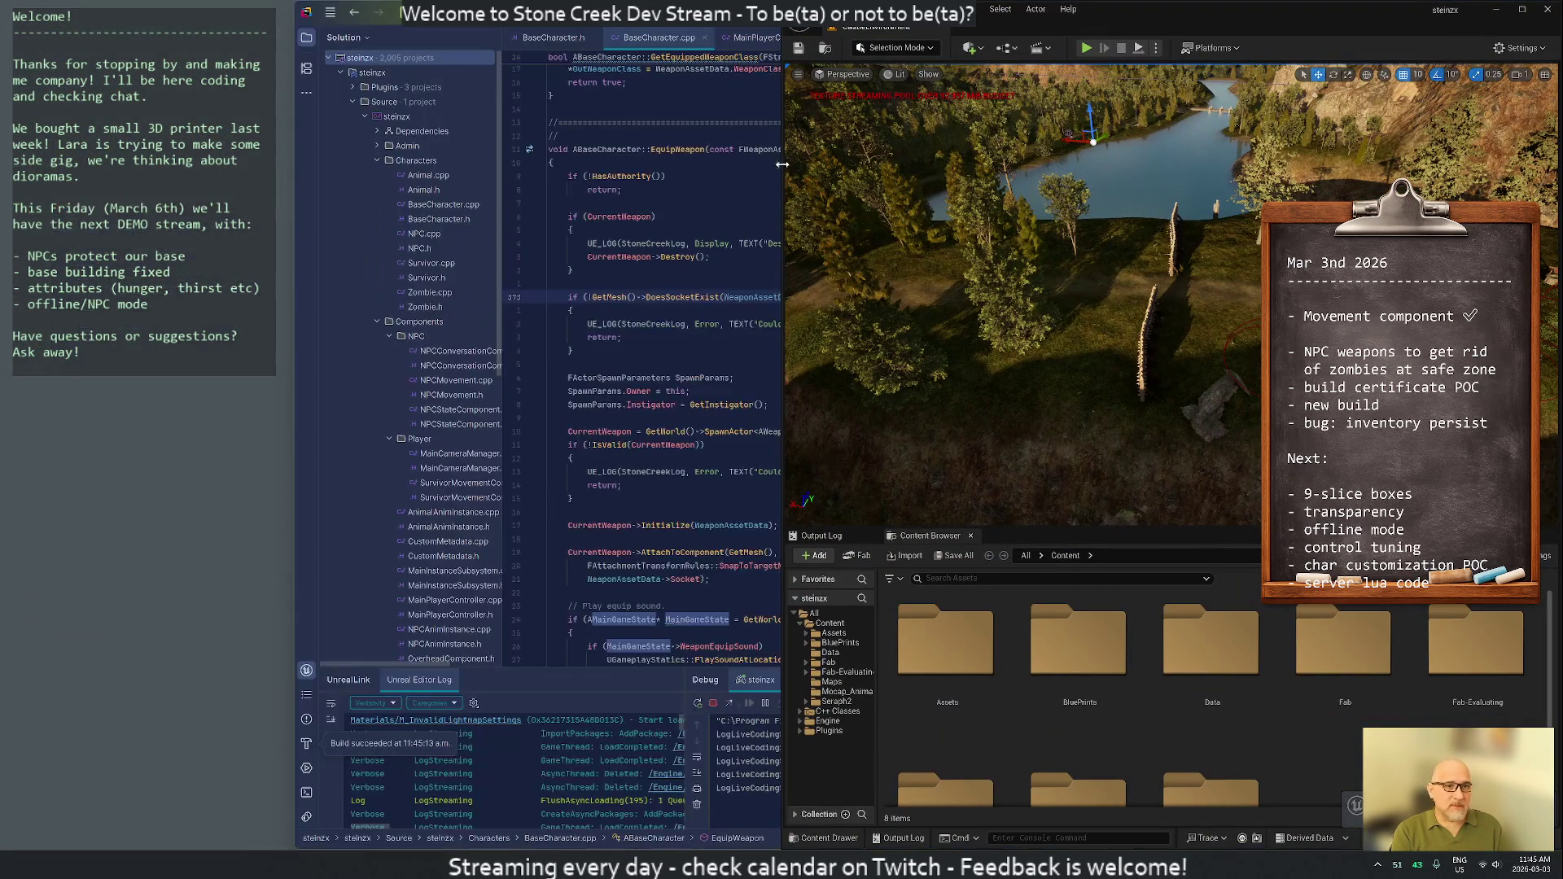
{"action": "left_click_drag", "start_coordinate": [788, 178], "coordinate": [294, 201]}
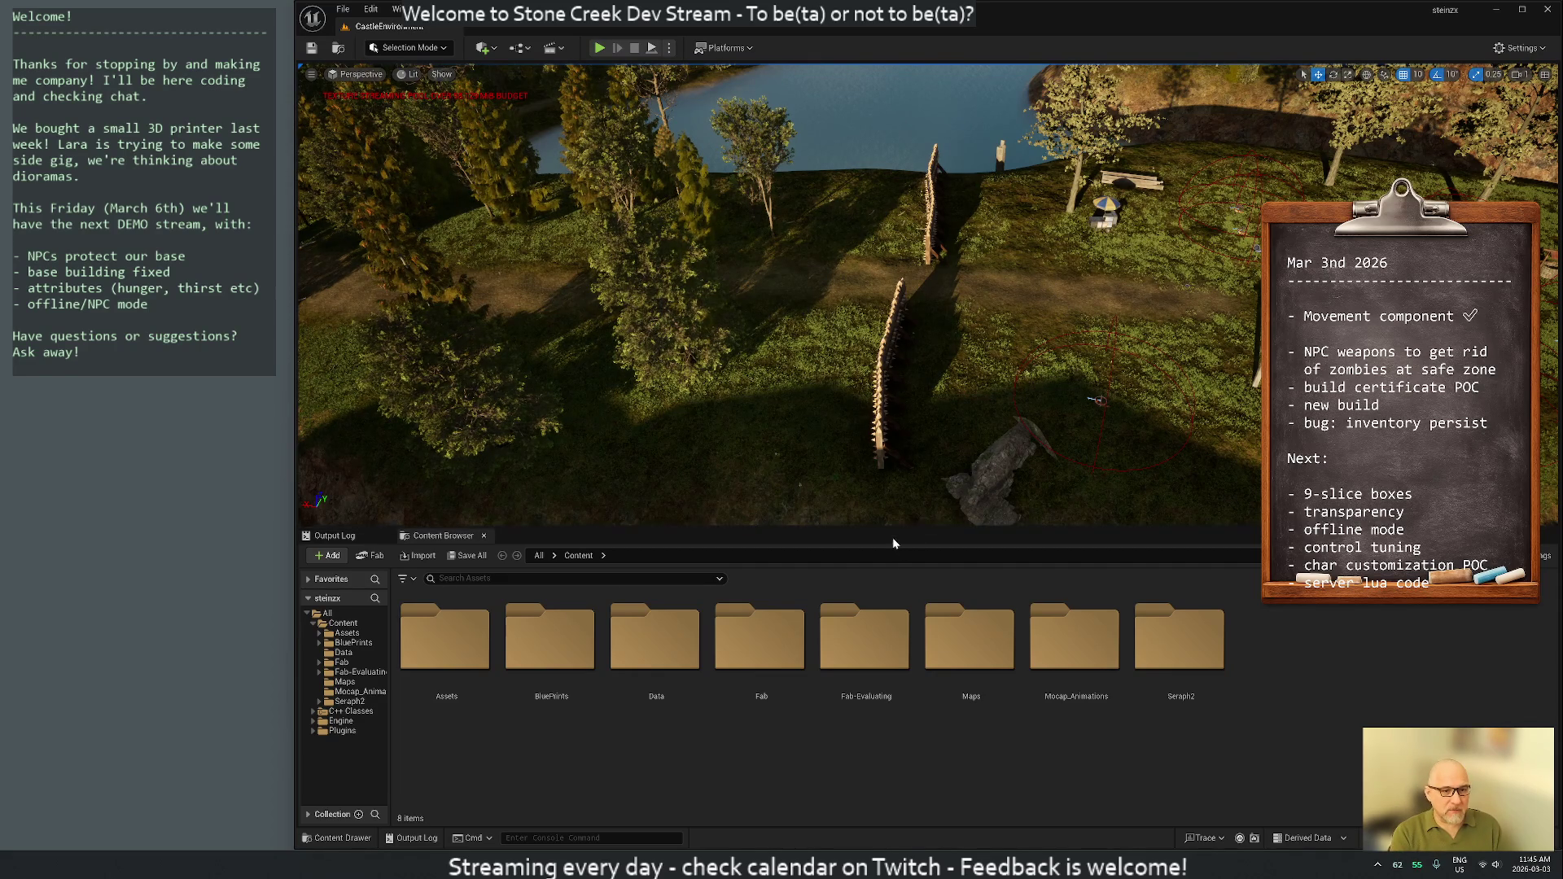
{"action": "left_click_drag", "start_coordinate": [893, 539], "coordinate": [1101, 624]}
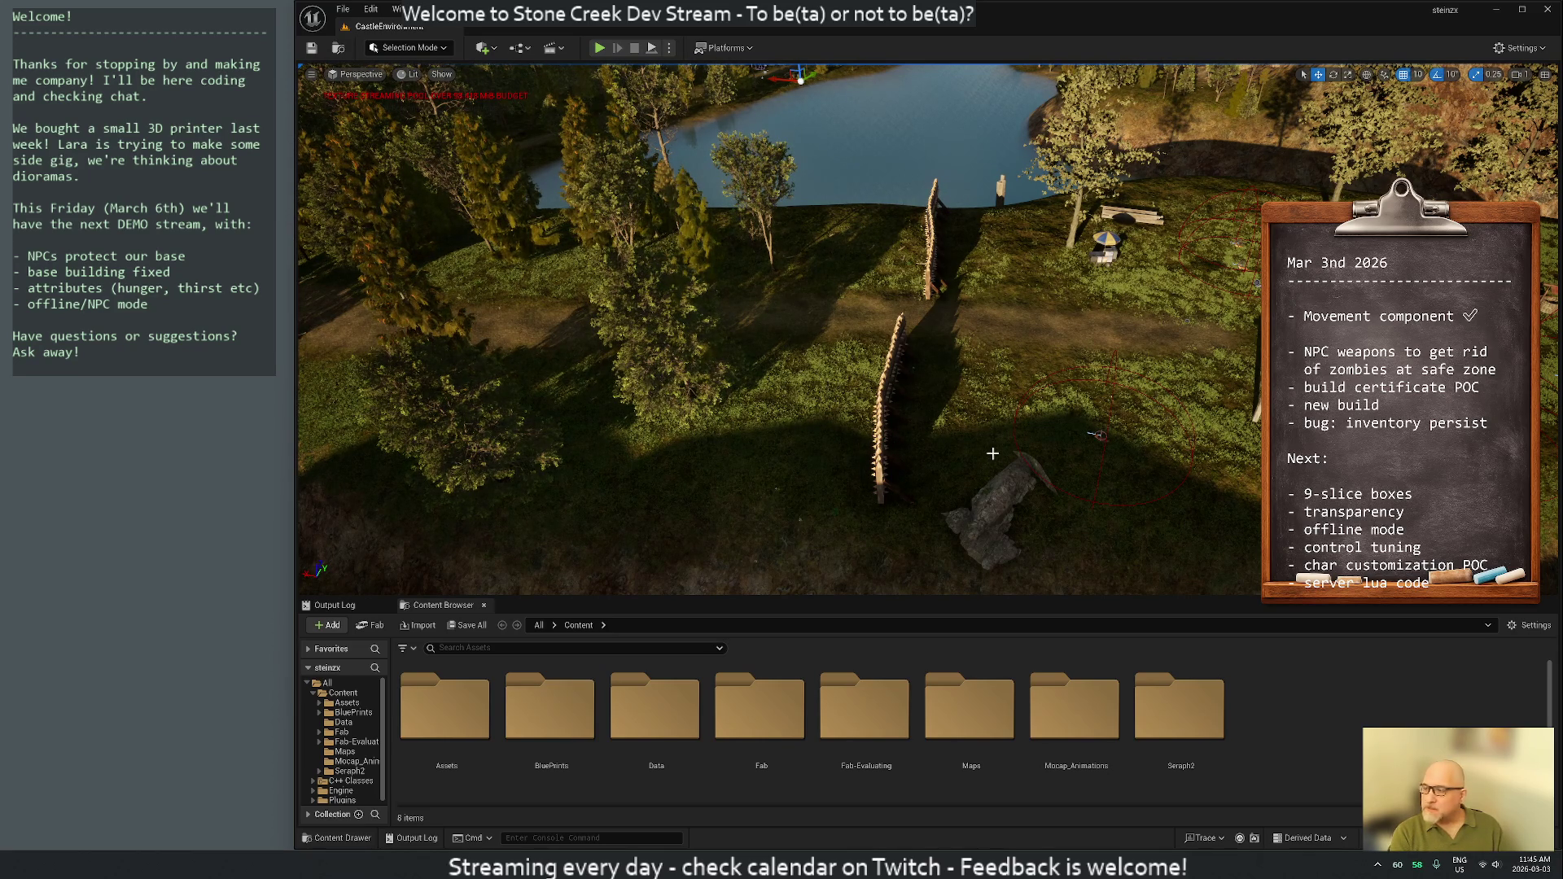
Set the play session Net Mode to Play As Client
{"action": "left_click", "coordinate": [669, 48]}
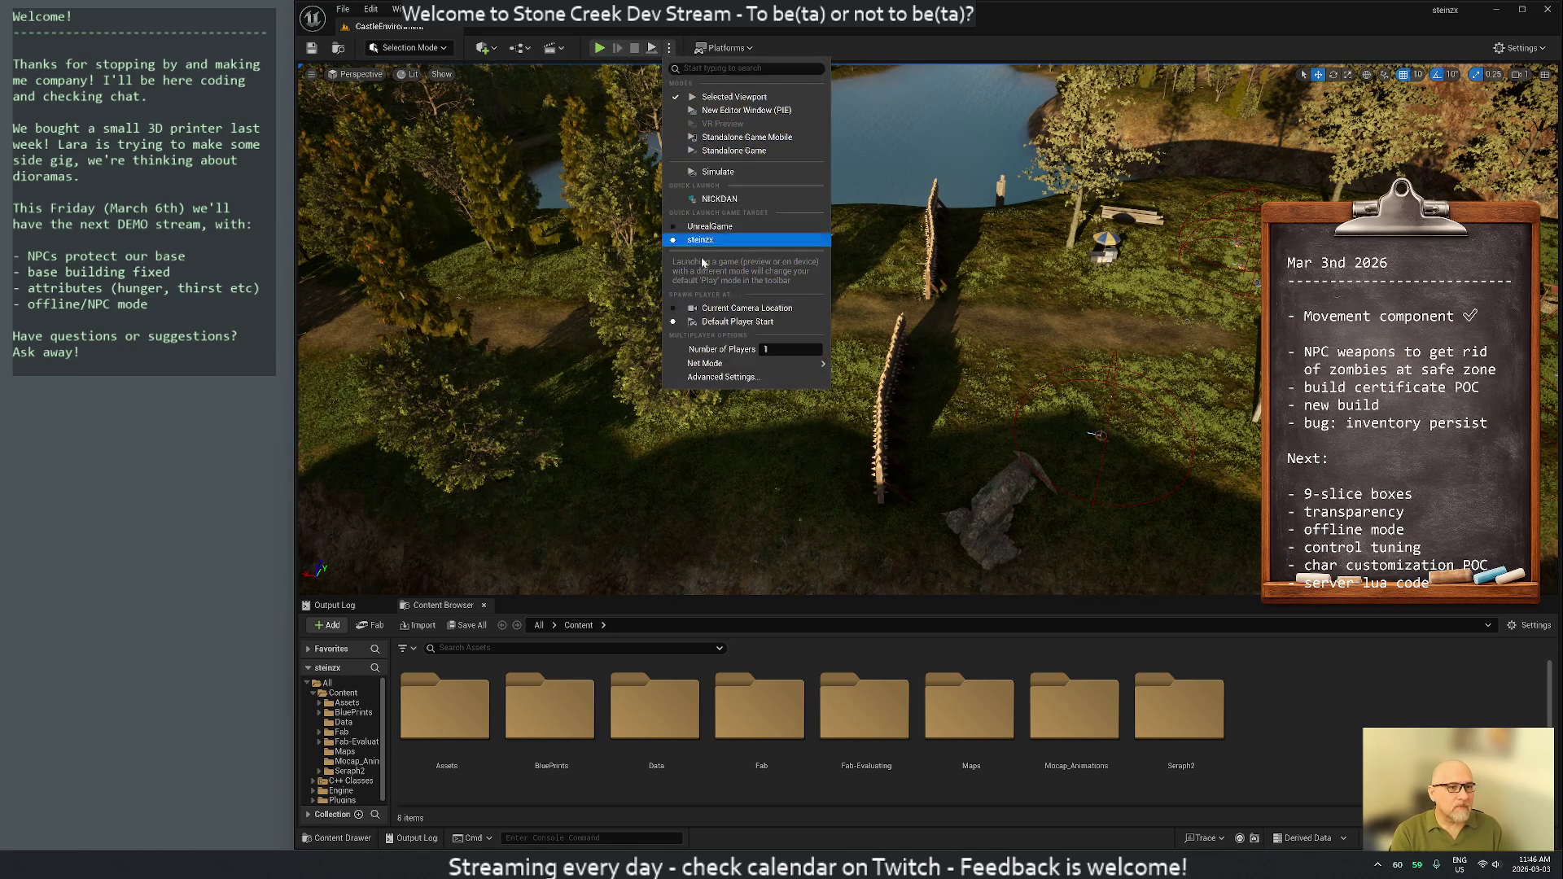
{"action": "mouse_move", "coordinate": [727, 369]}
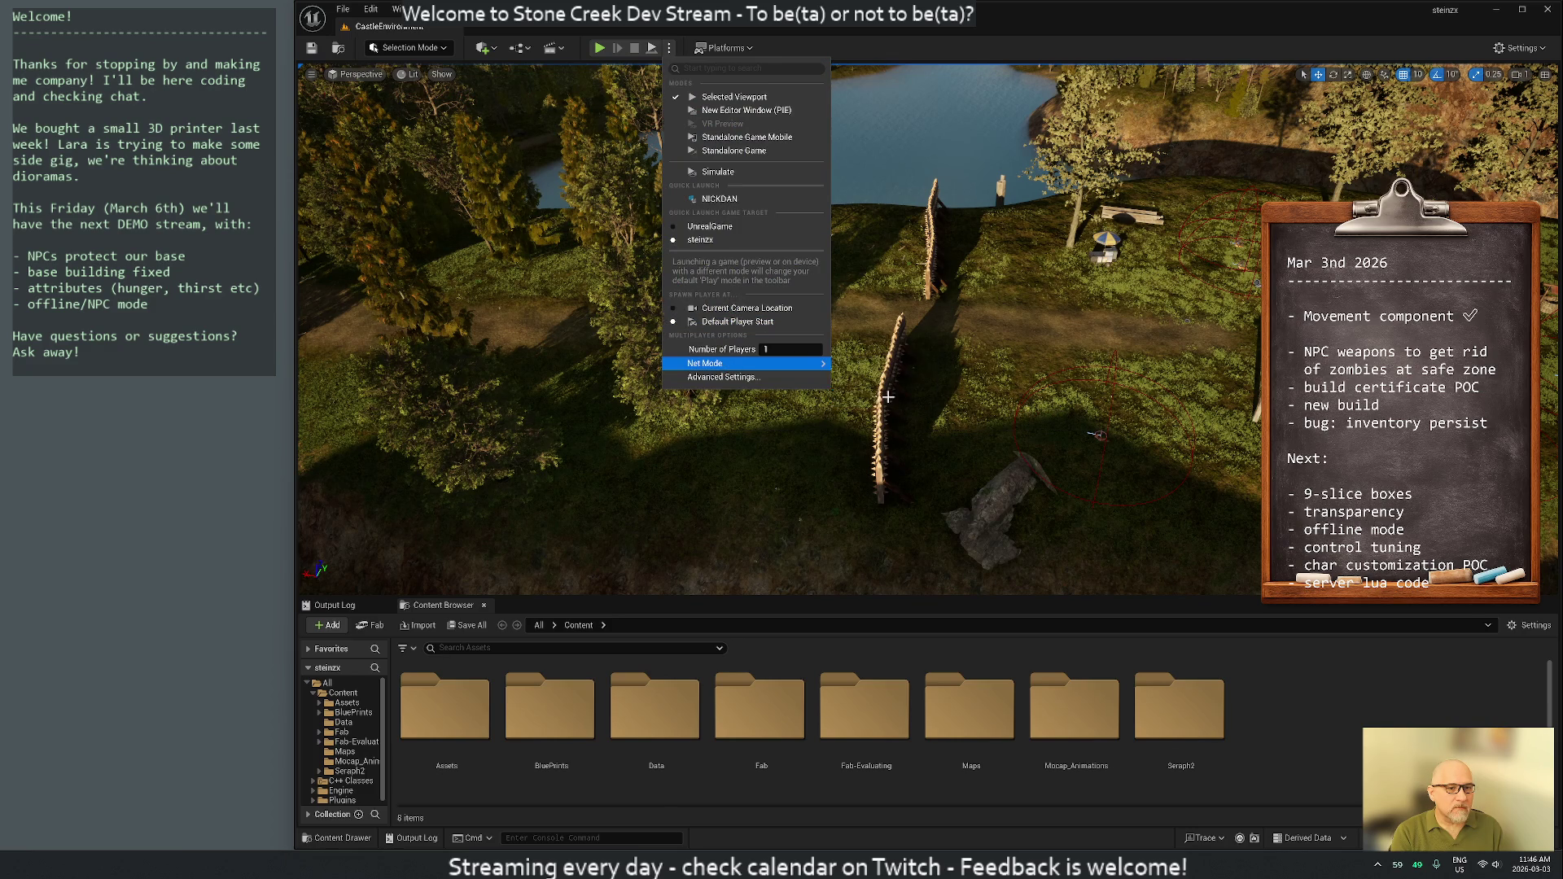
{"action": "left_click", "coordinate": [878, 396]}
Play-test the level, checking the F1 debug menu and Tab health panel, then stop
{"action": "left_click", "coordinate": [598, 48]}
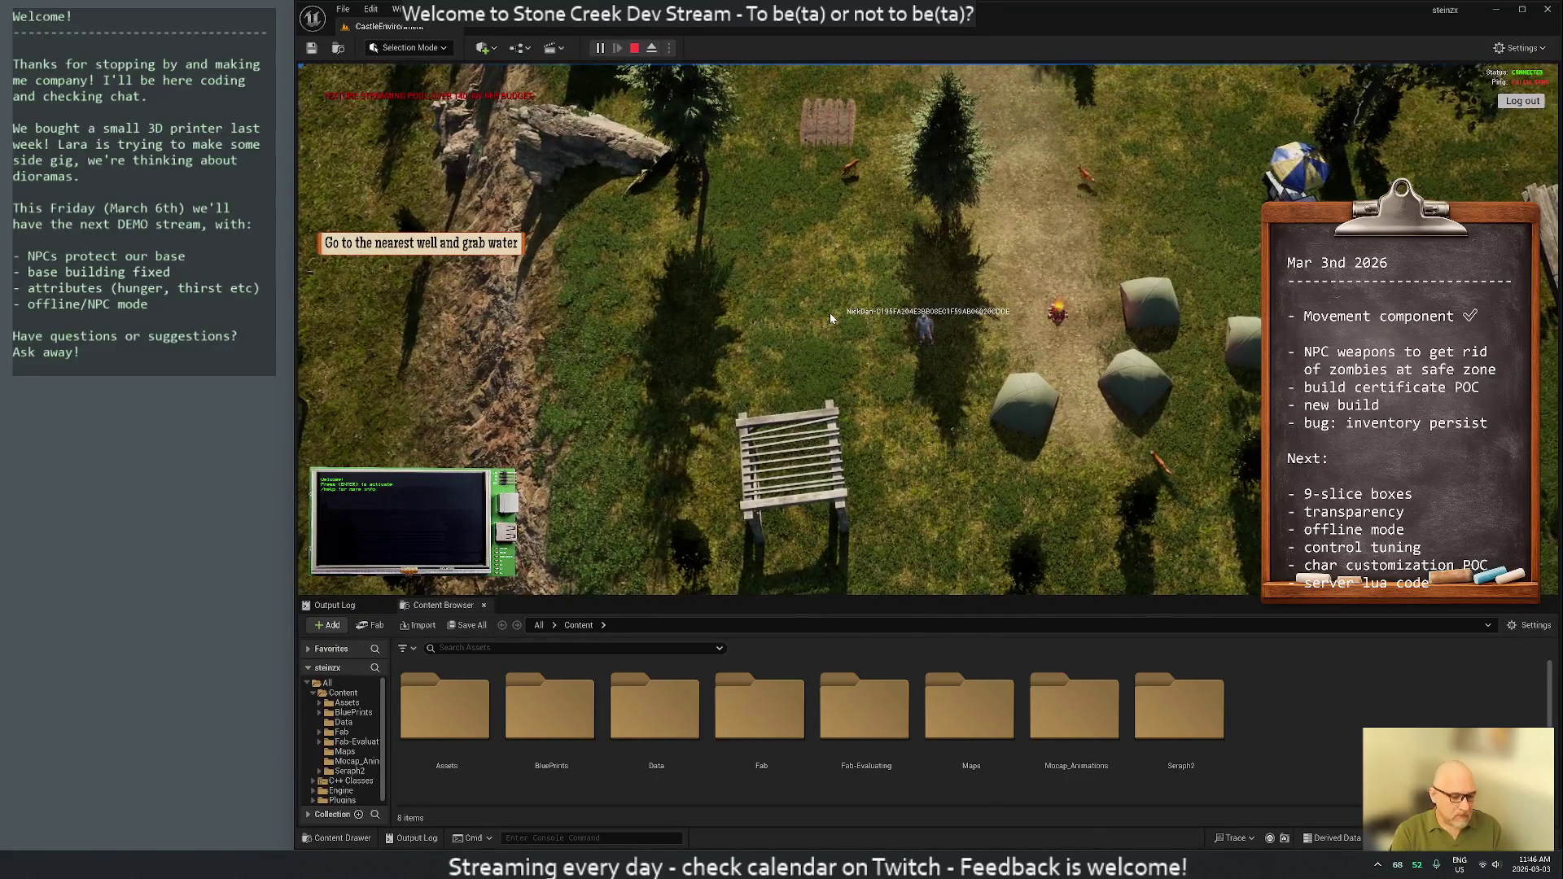
{"action": "key", "text": "F1"}
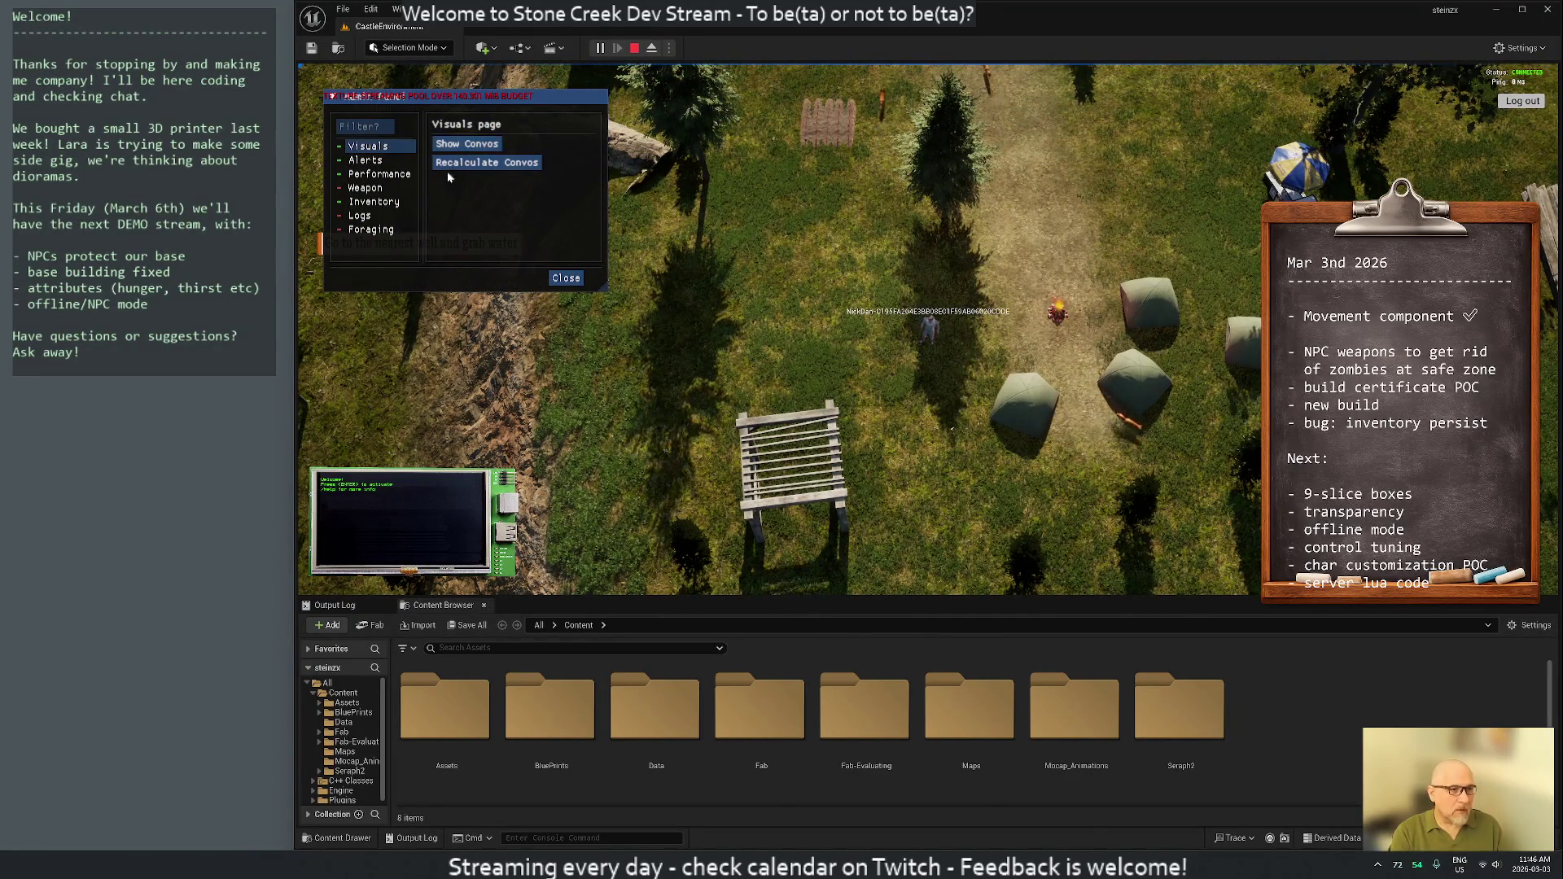
{"action": "left_click", "coordinate": [564, 278]}
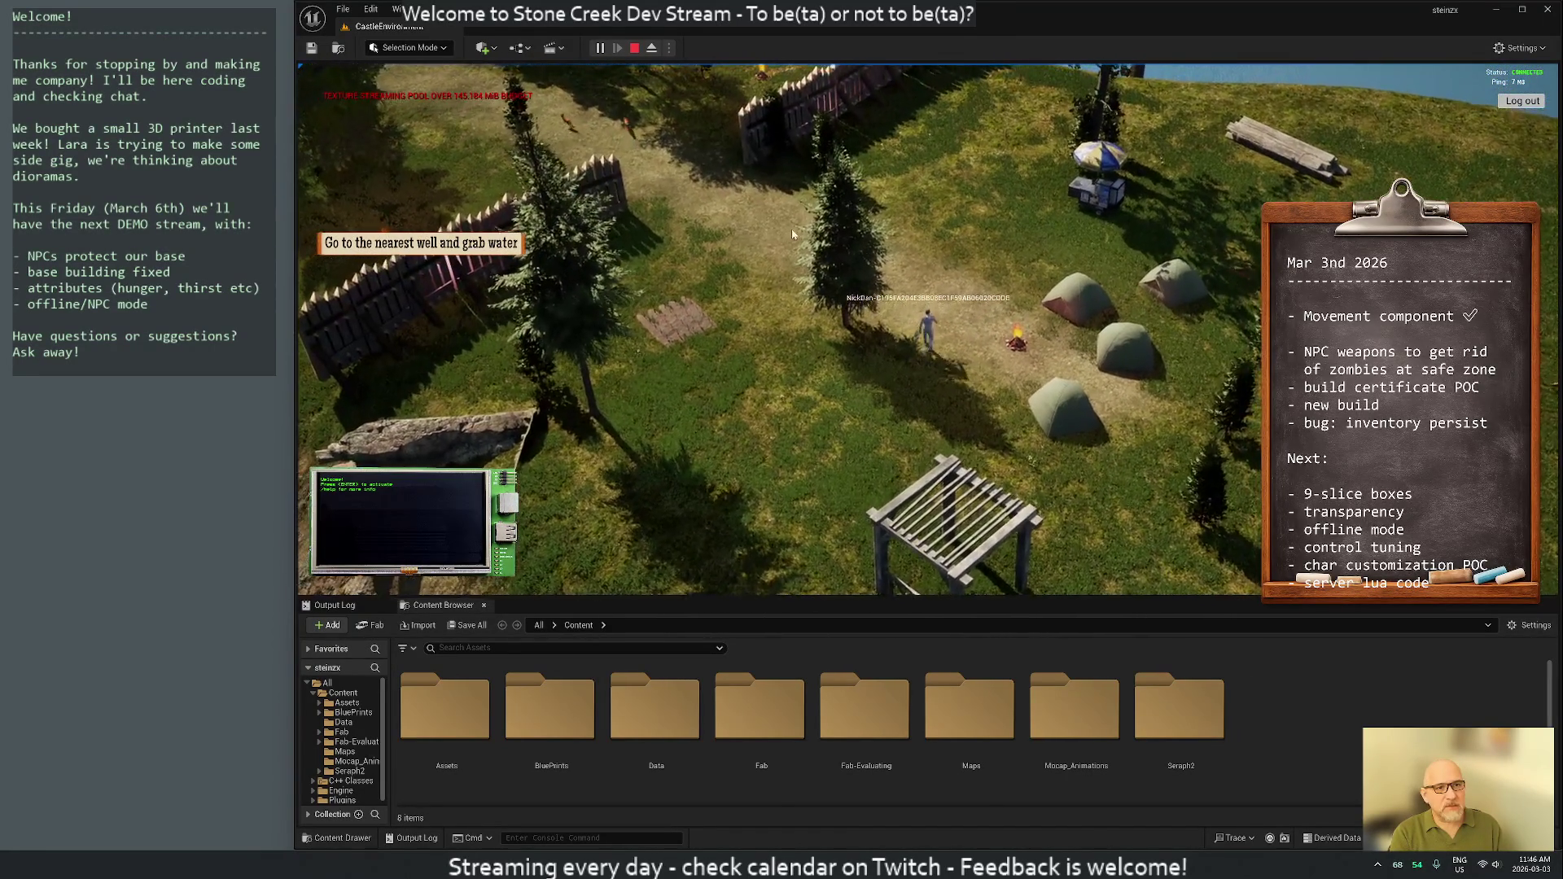
{"action": "key", "text": "w"}
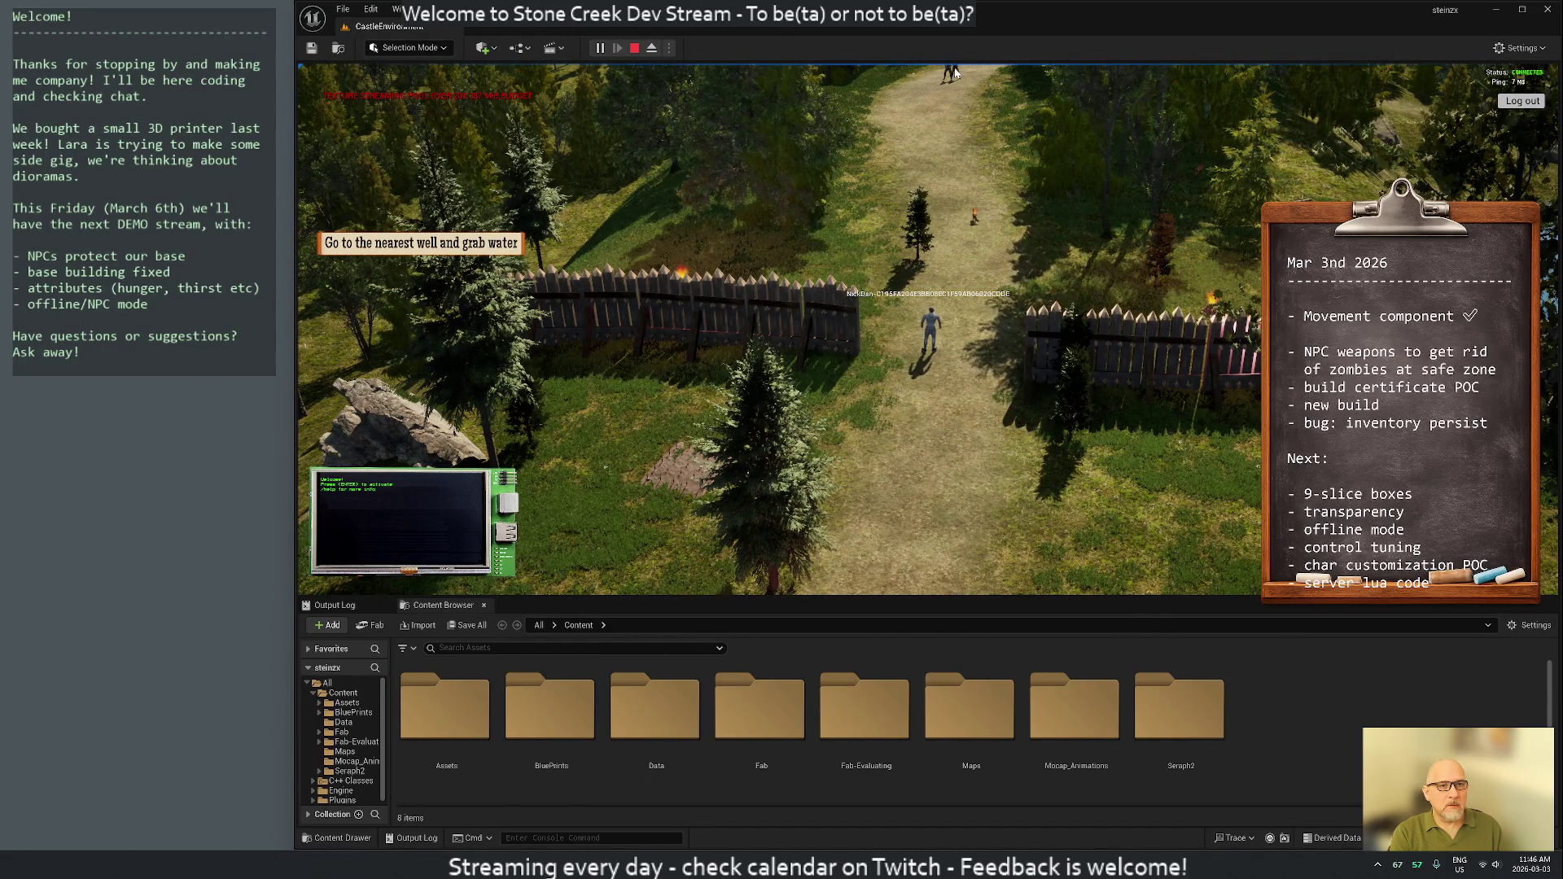
{"action": "key", "text": "Tab"}
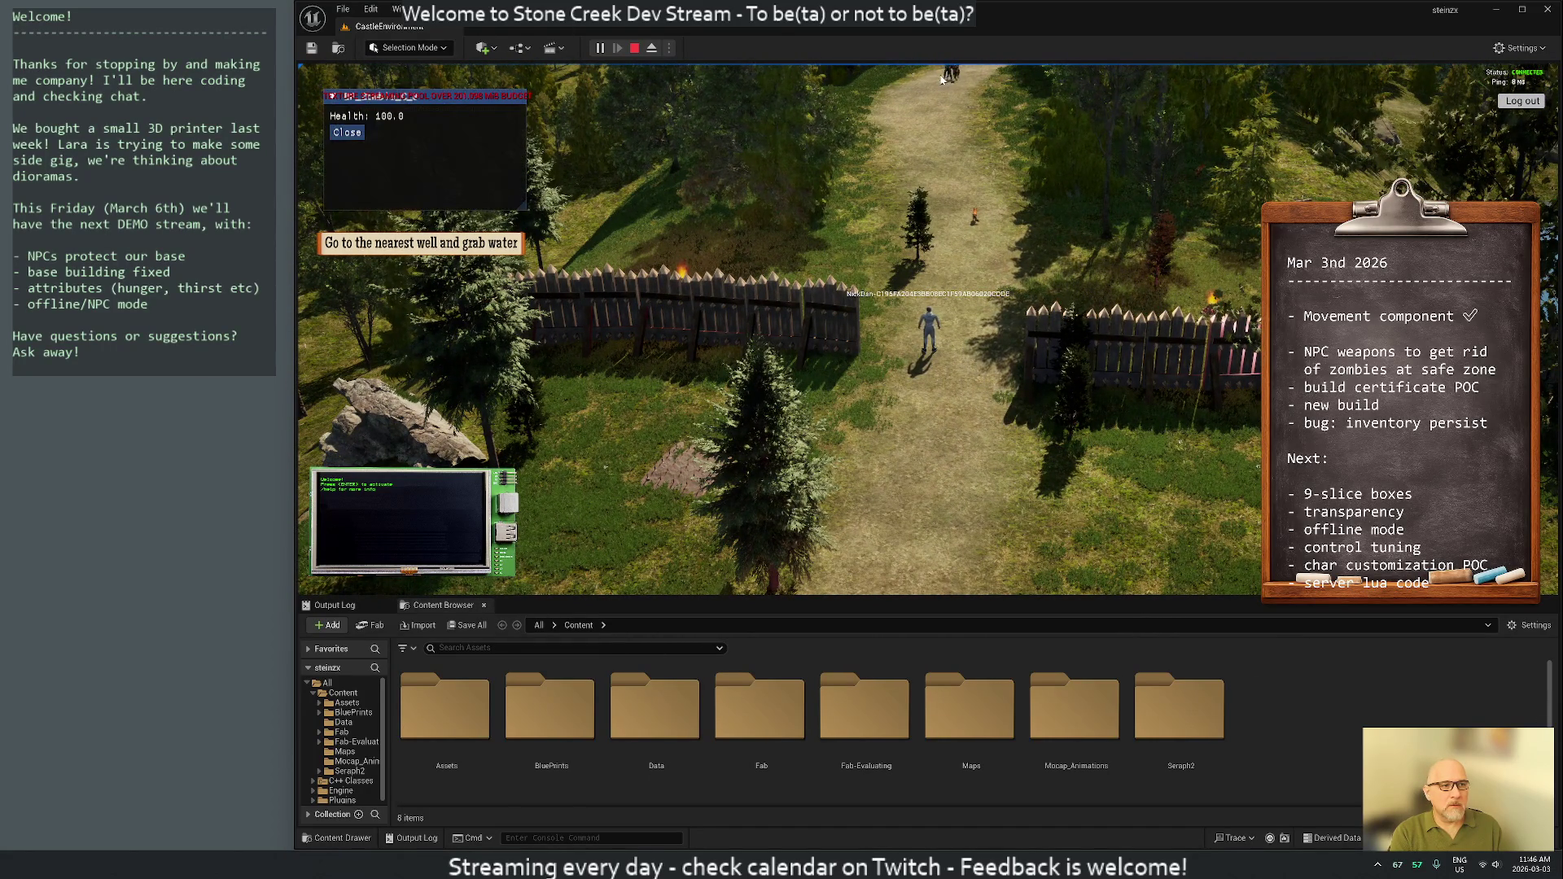
{"action": "left_click", "coordinate": [347, 132]}
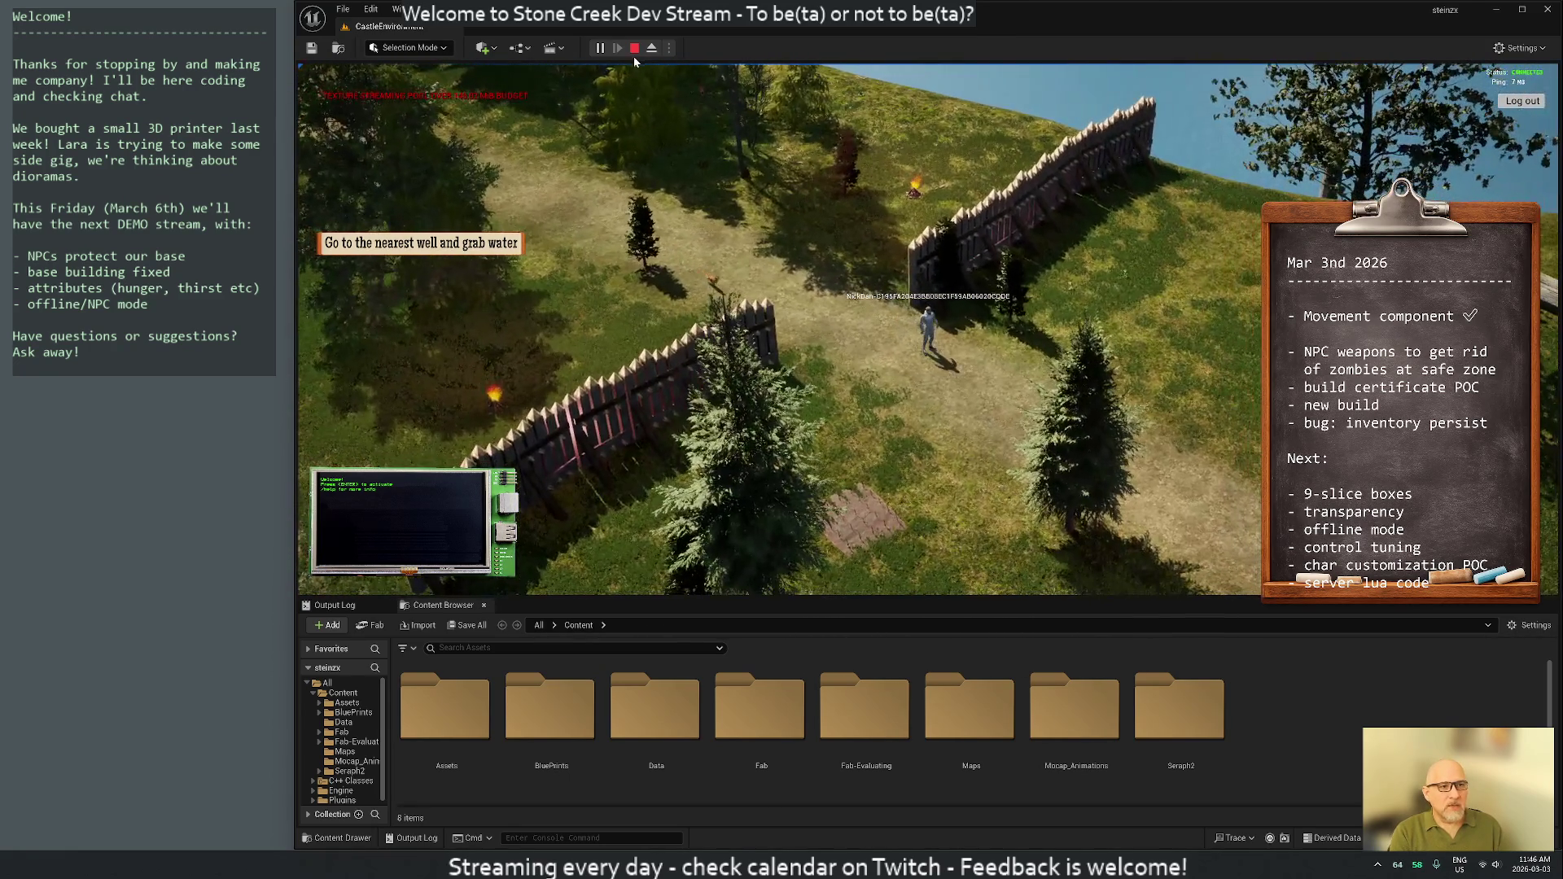
{"action": "left_click", "coordinate": [634, 49]}
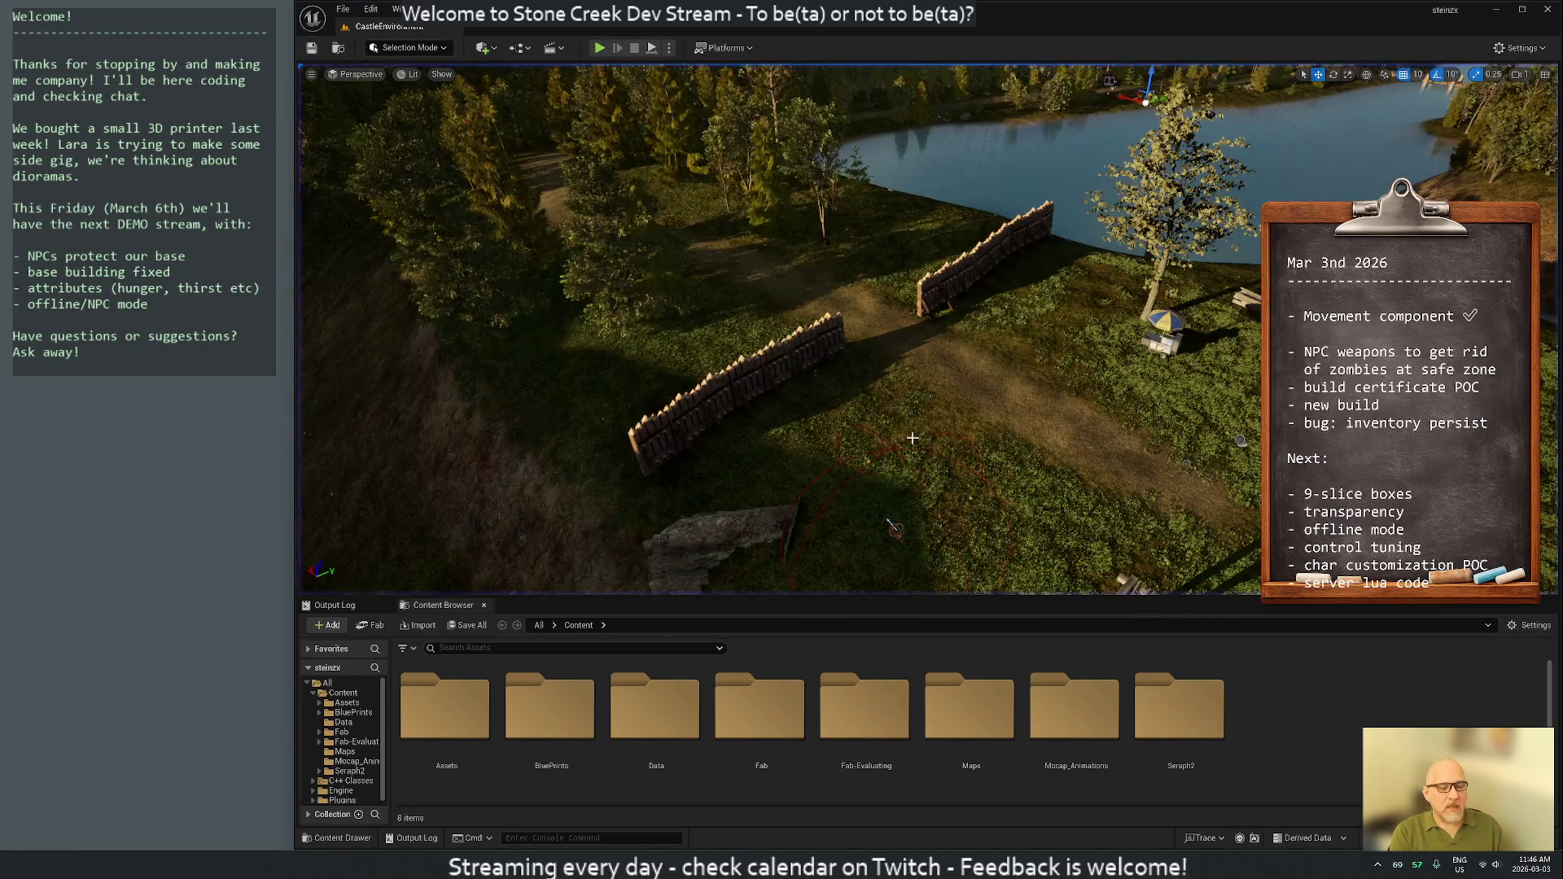
Copy the two .bin files from Desktop\lots of npcs and zombies
{"action": "key", "text": "super+e"}
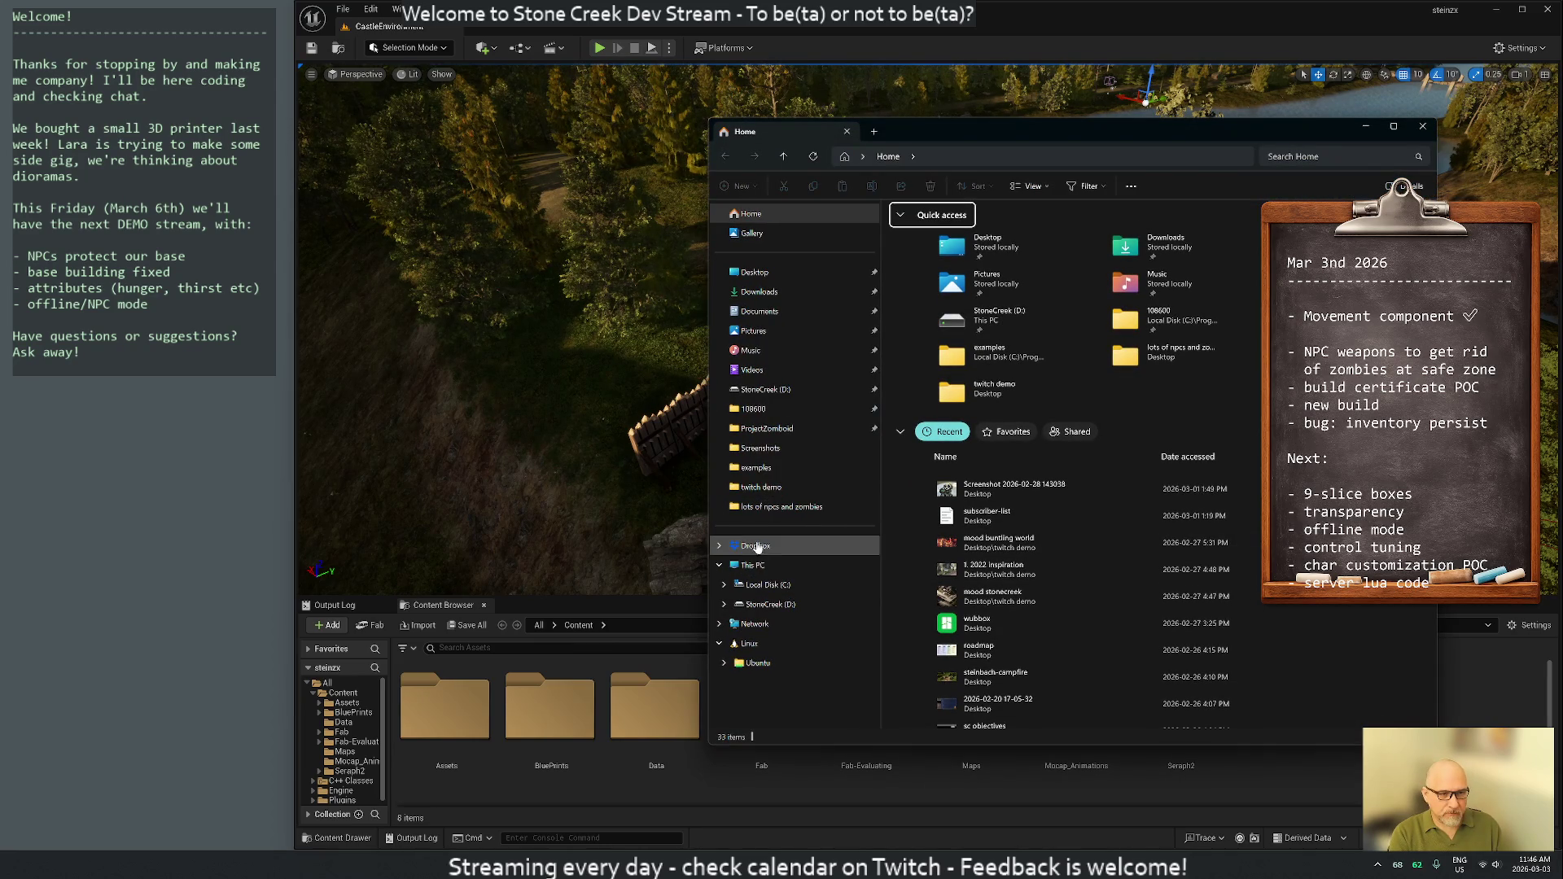
{"action": "left_click", "coordinate": [754, 272]}
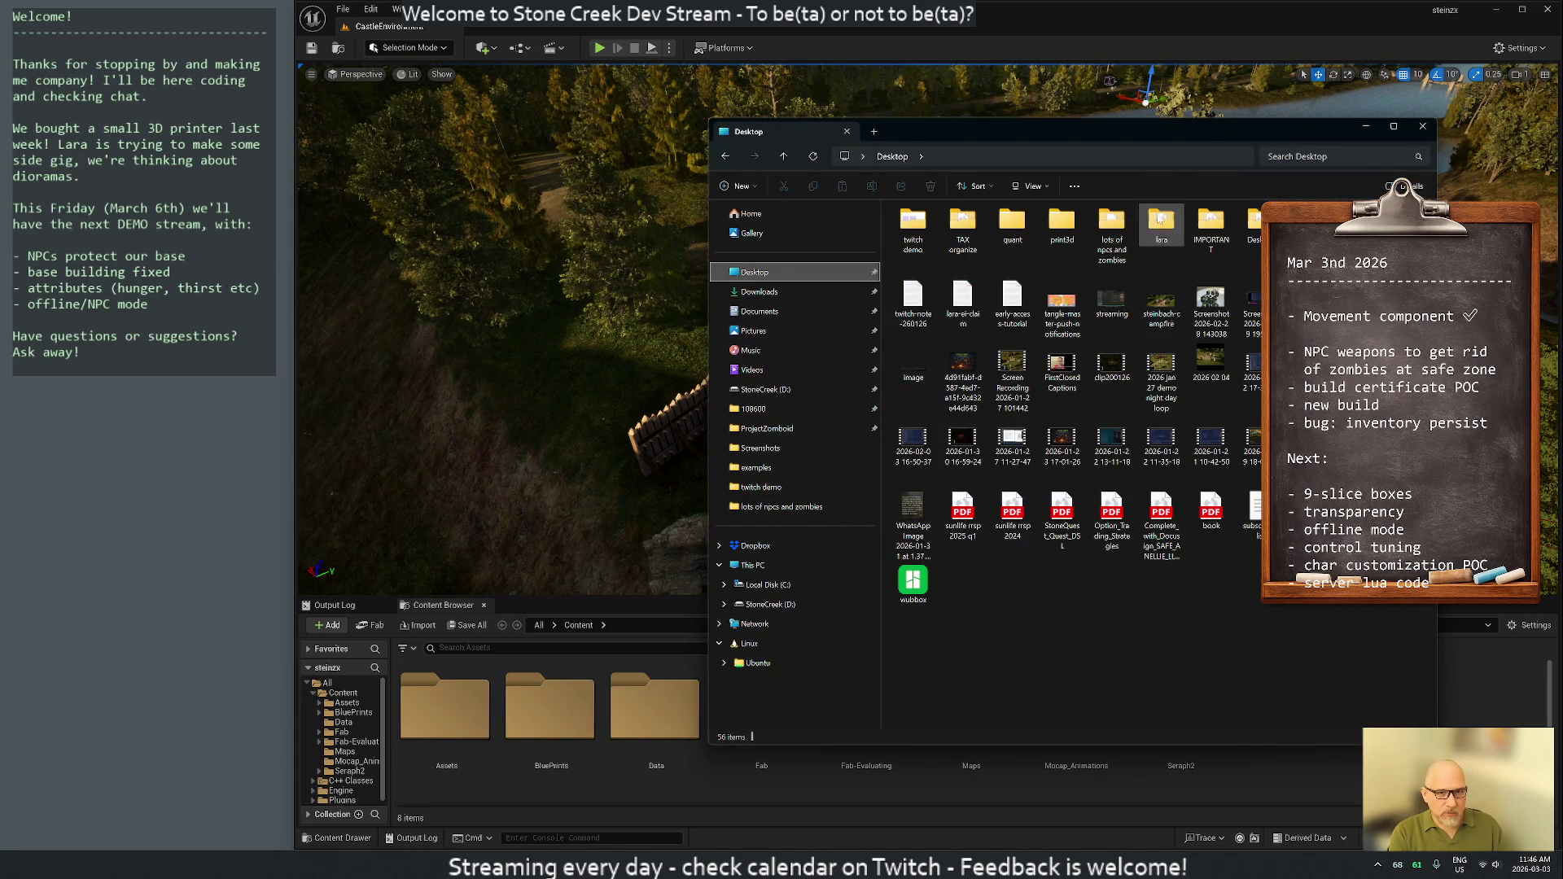
{"action": "double_click", "coordinate": [1107, 248]}
{"action": "left_click_drag", "start_coordinate": [977, 297], "coordinate": [924, 232]}
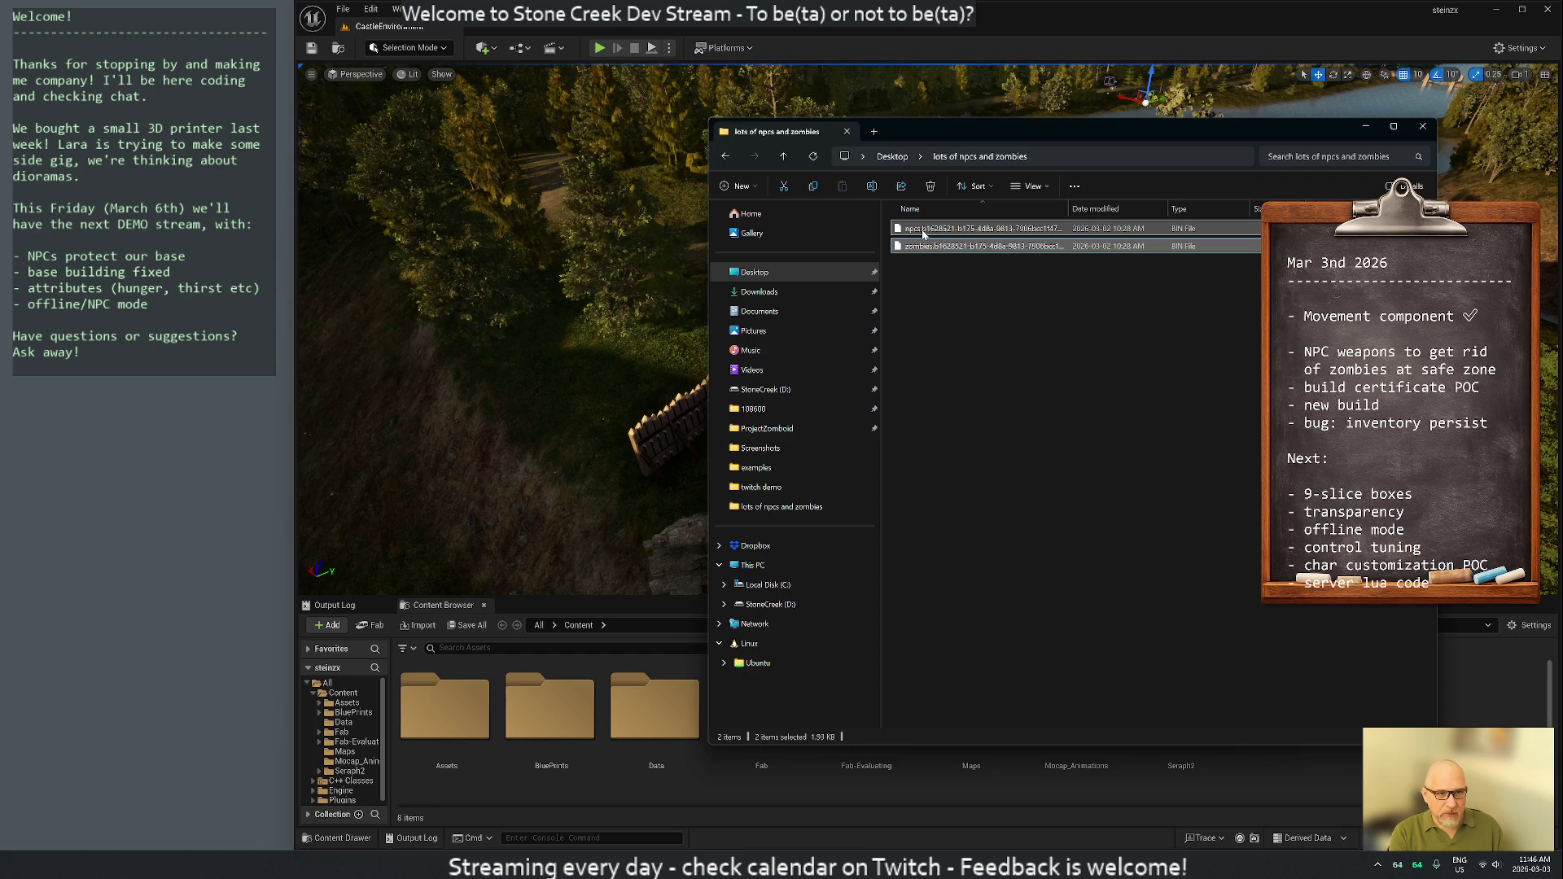
{"action": "right_click", "coordinate": [923, 233]}
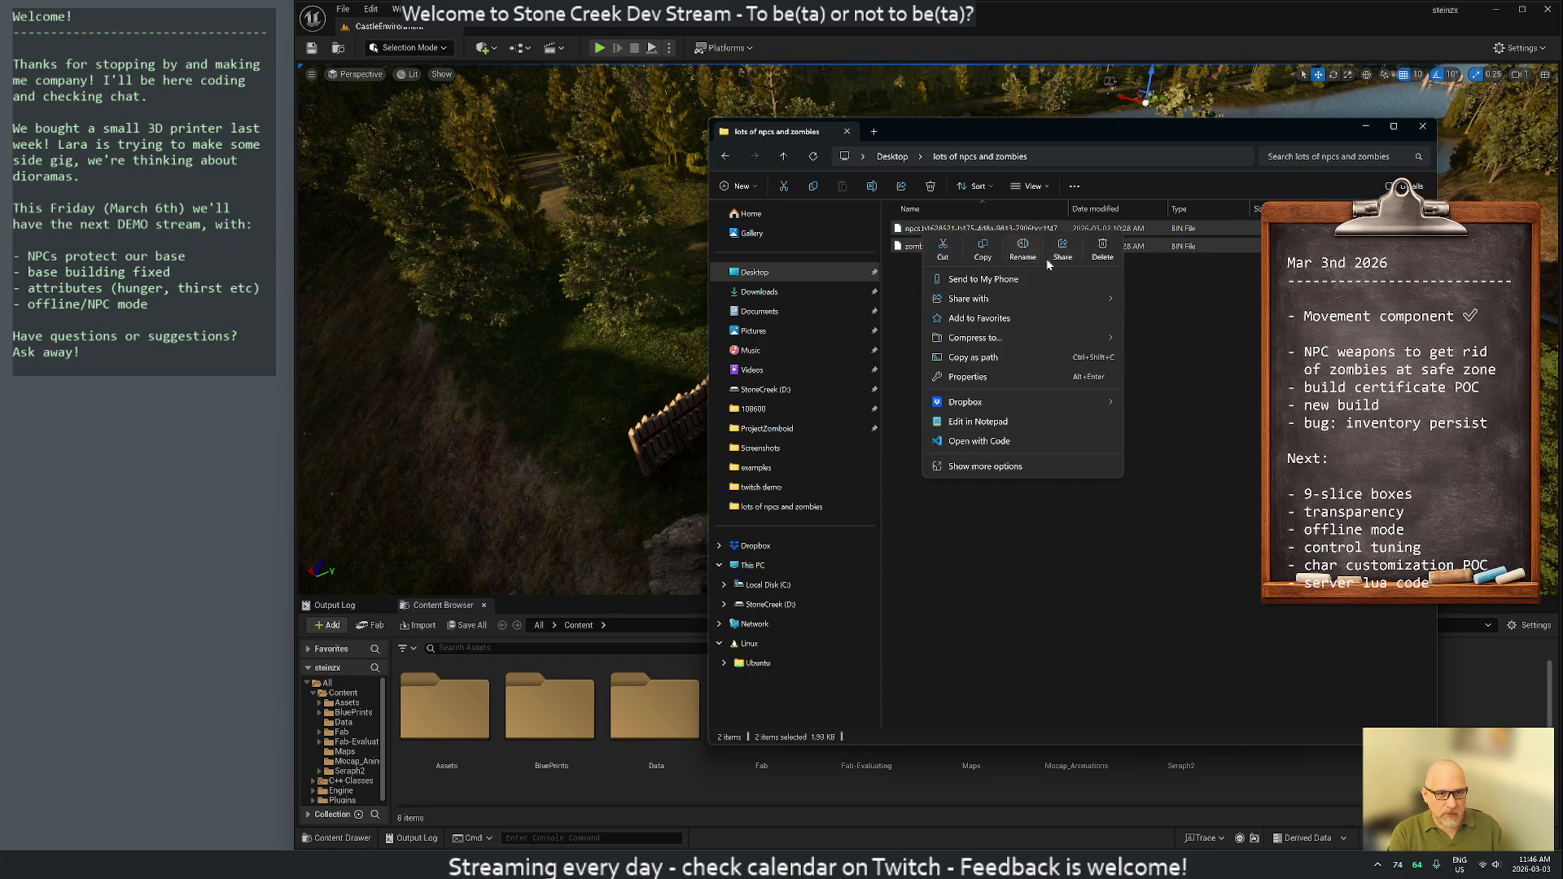
{"action": "left_click", "coordinate": [985, 248]}
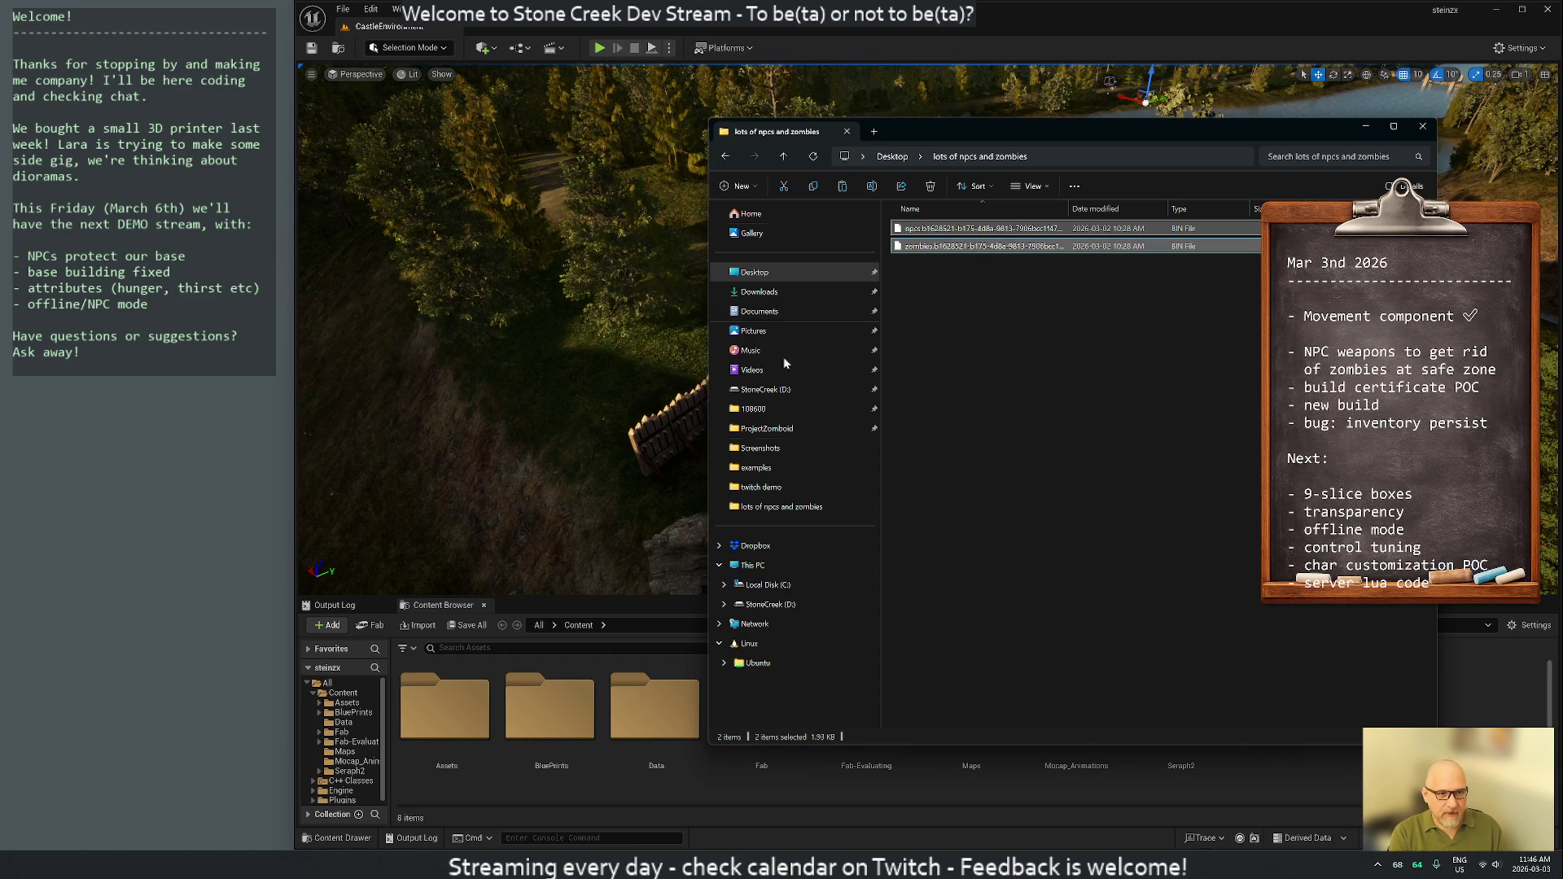
Paste them into D:\Home\stonecreek\Saved, replacing the existing files, and close Explorer
{"action": "left_click", "coordinate": [769, 604]}
{"action": "left_click", "coordinate": [905, 318]}
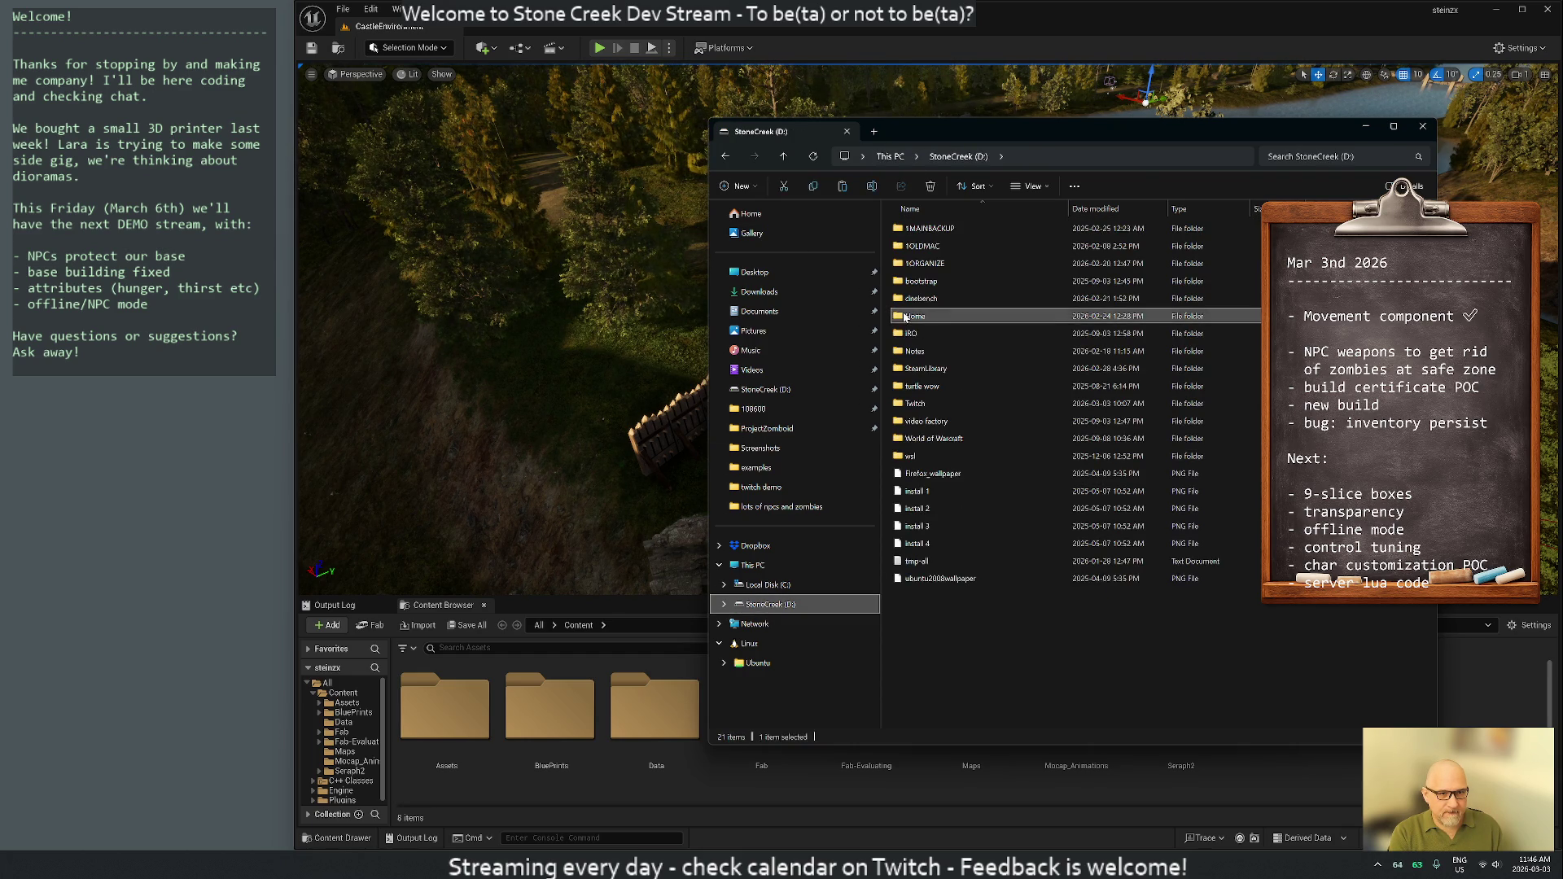
{"action": "double_click", "coordinate": [905, 317]}
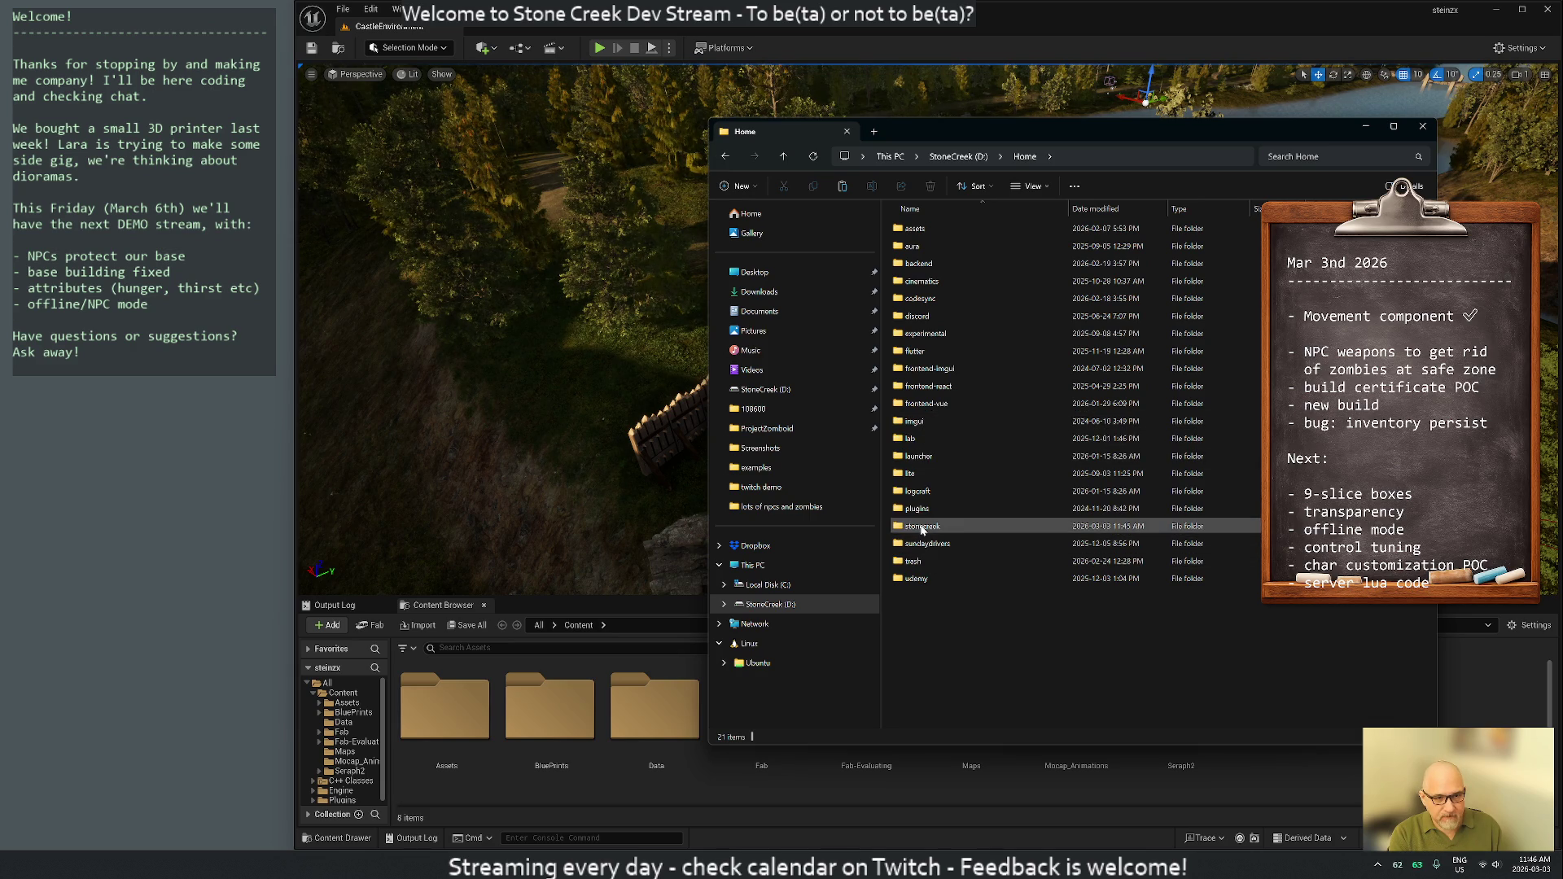
{"action": "double_click", "coordinate": [922, 528]}
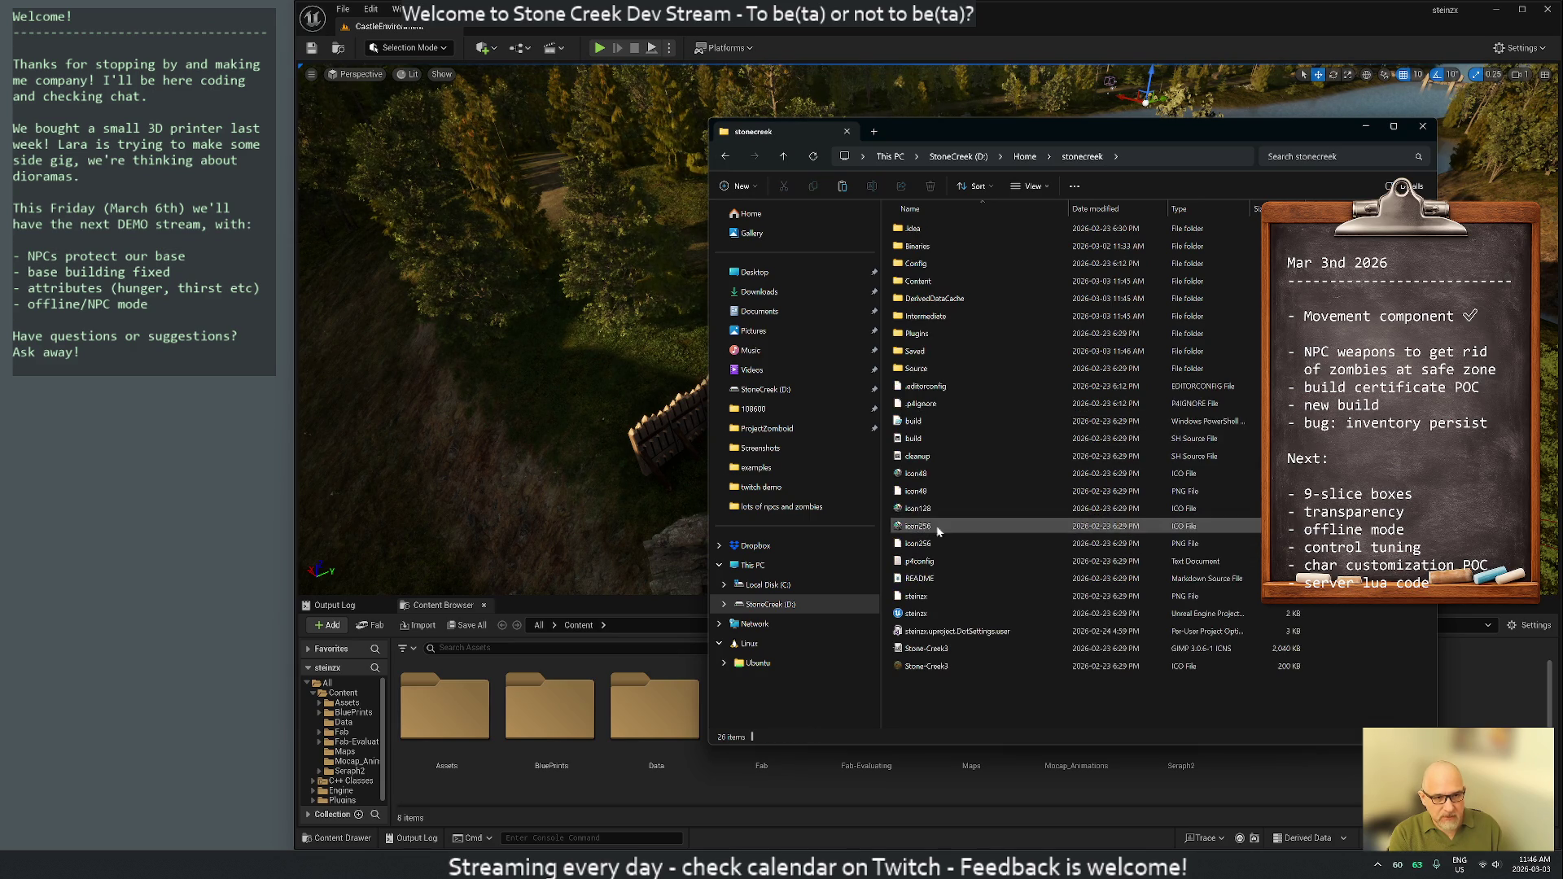
{"action": "double_click", "coordinate": [910, 351]}
{"action": "right_click", "coordinate": [947, 432]}
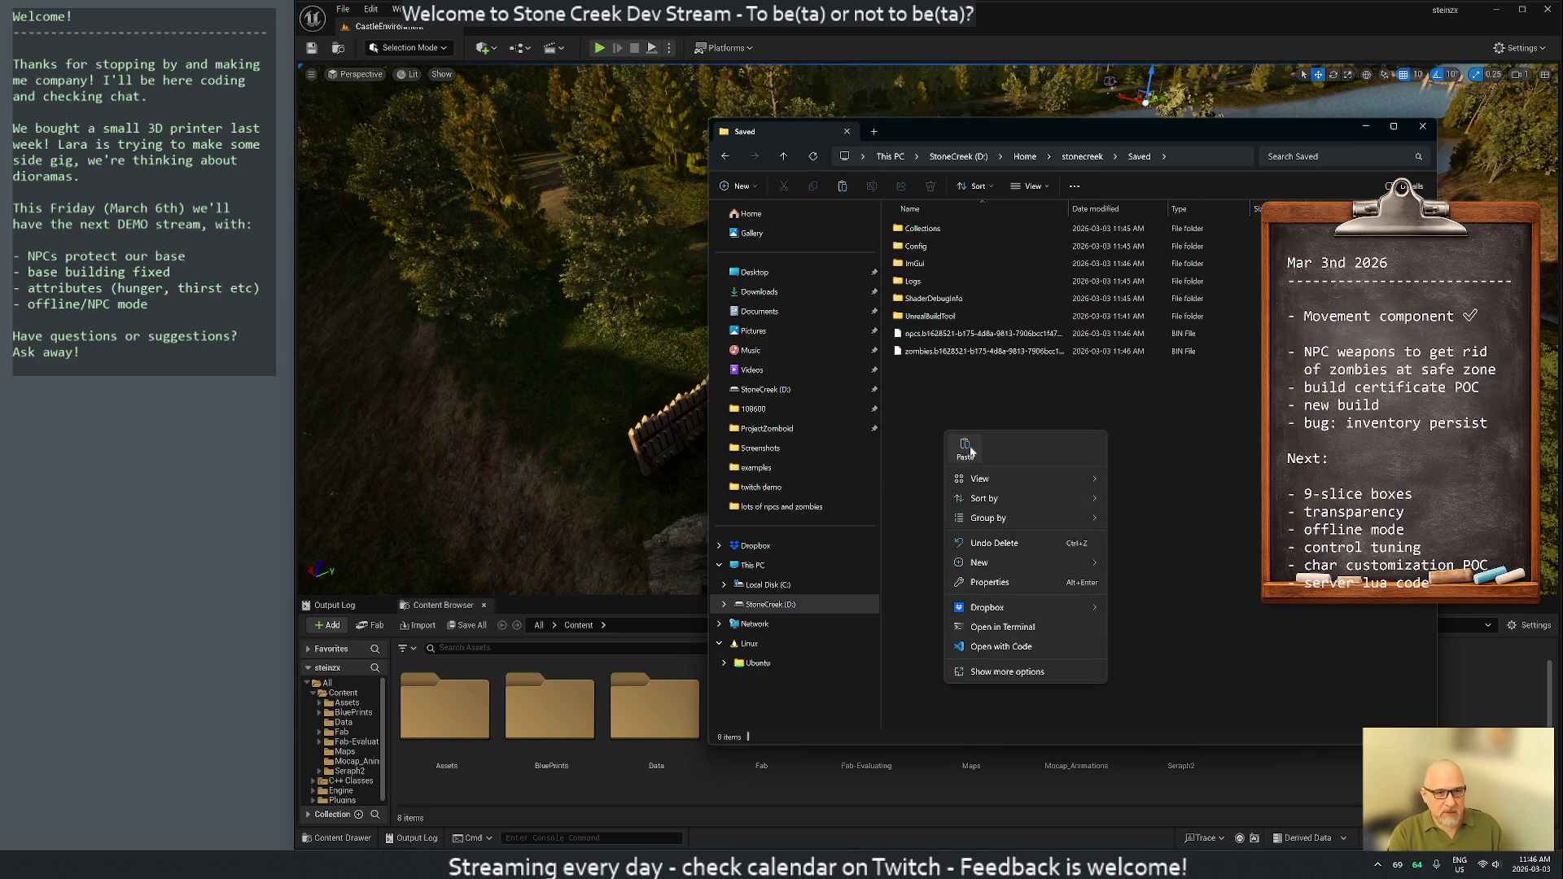
{"action": "left_click", "coordinate": [965, 448]}
{"action": "left_click", "coordinate": [688, 390]}
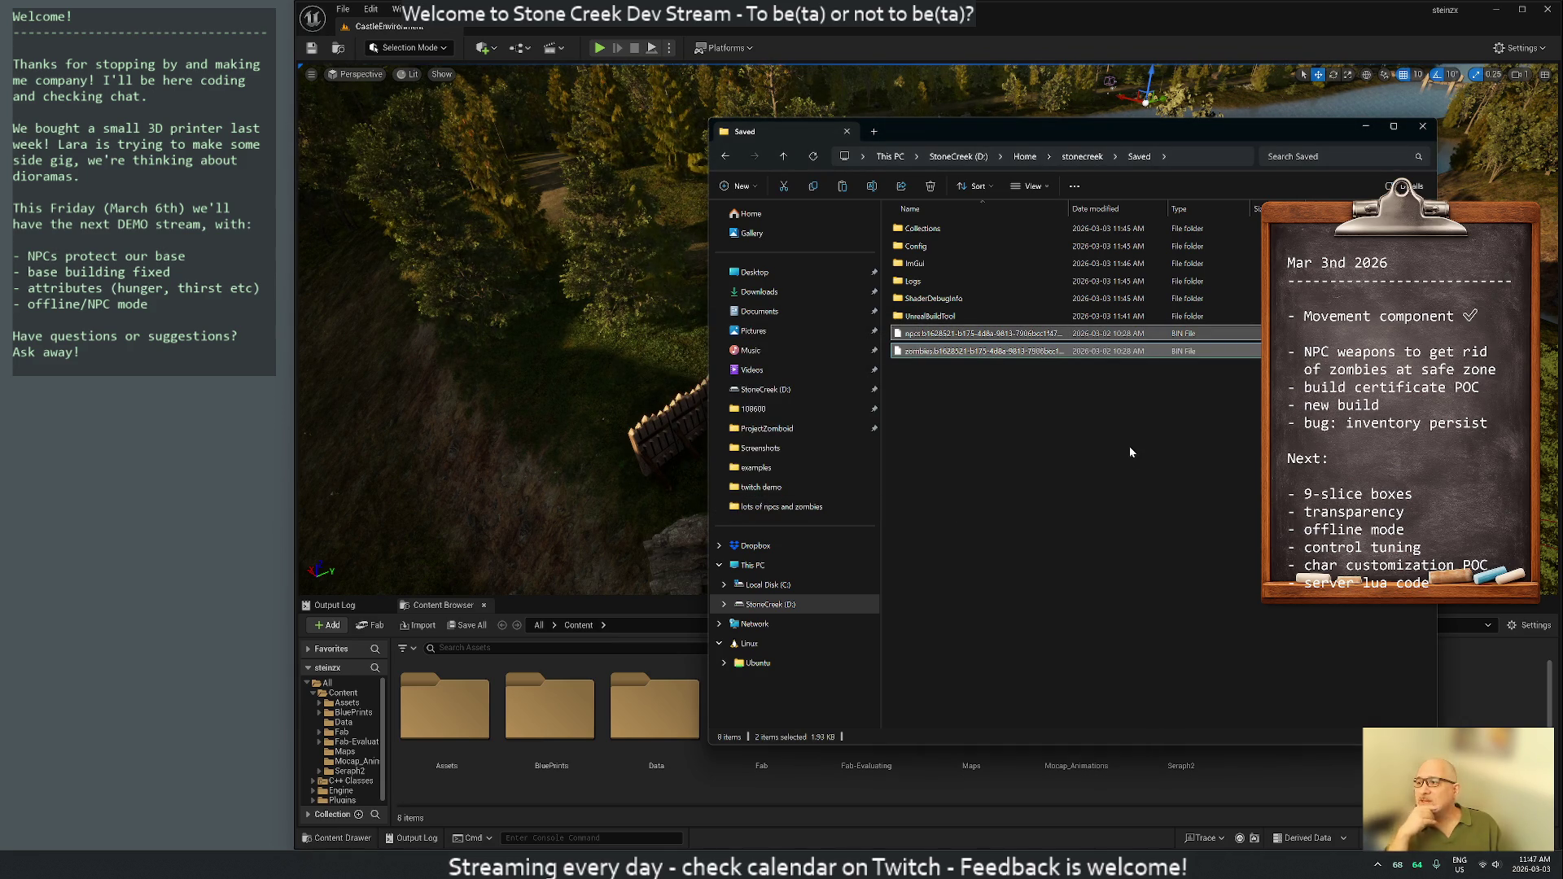
{"action": "left_click", "coordinate": [1423, 126]}
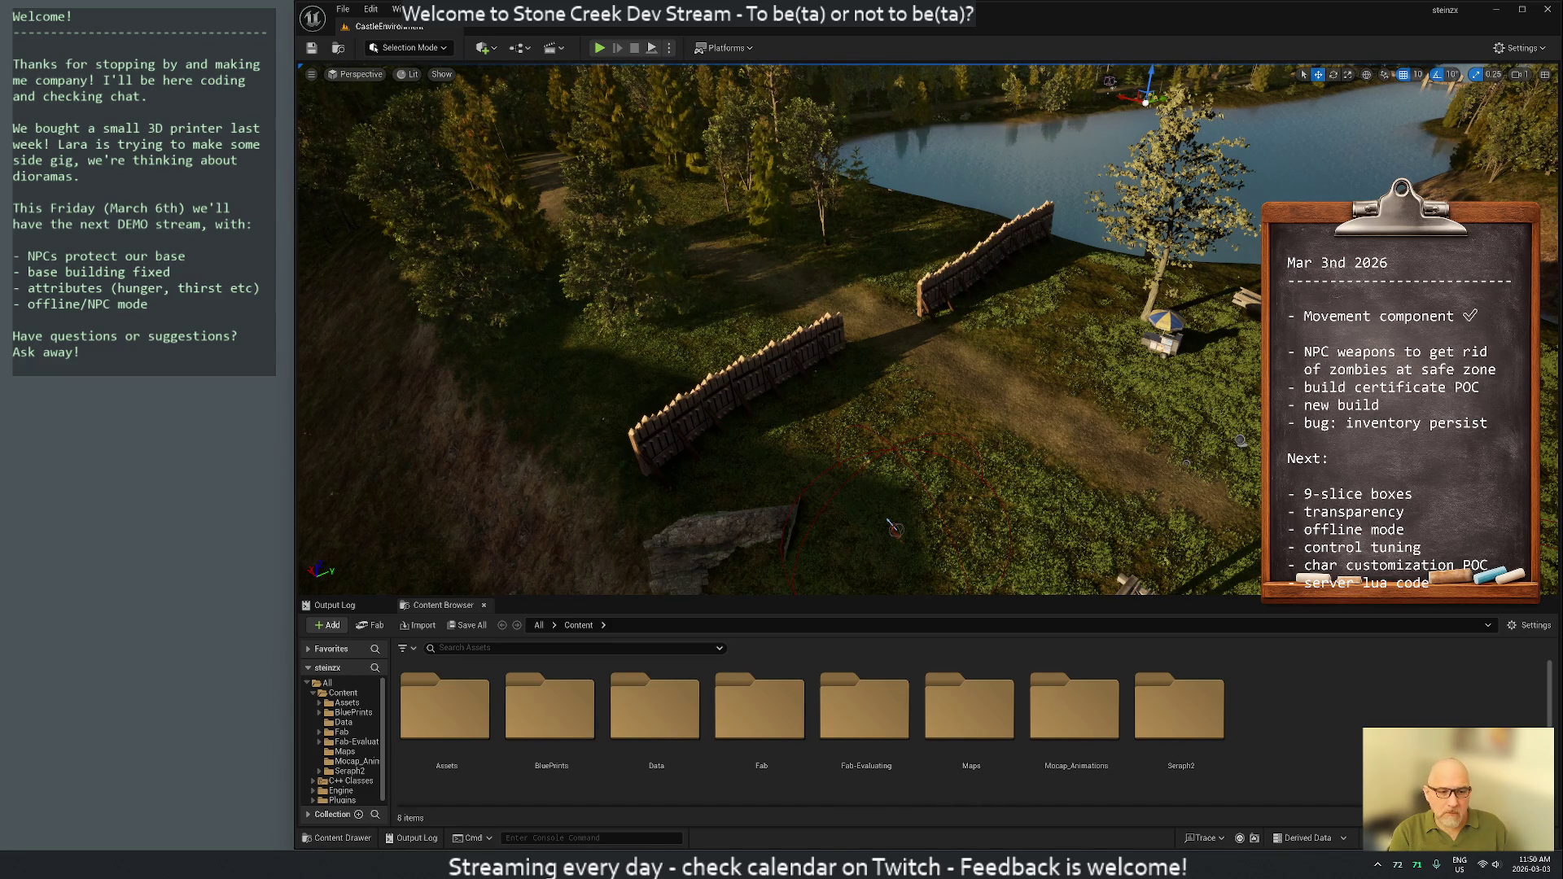
Switch from the Unreal Editor back to Rider showing BaseCharacter.cpp
{"action": "mouse_move", "coordinate": [824, 867]}
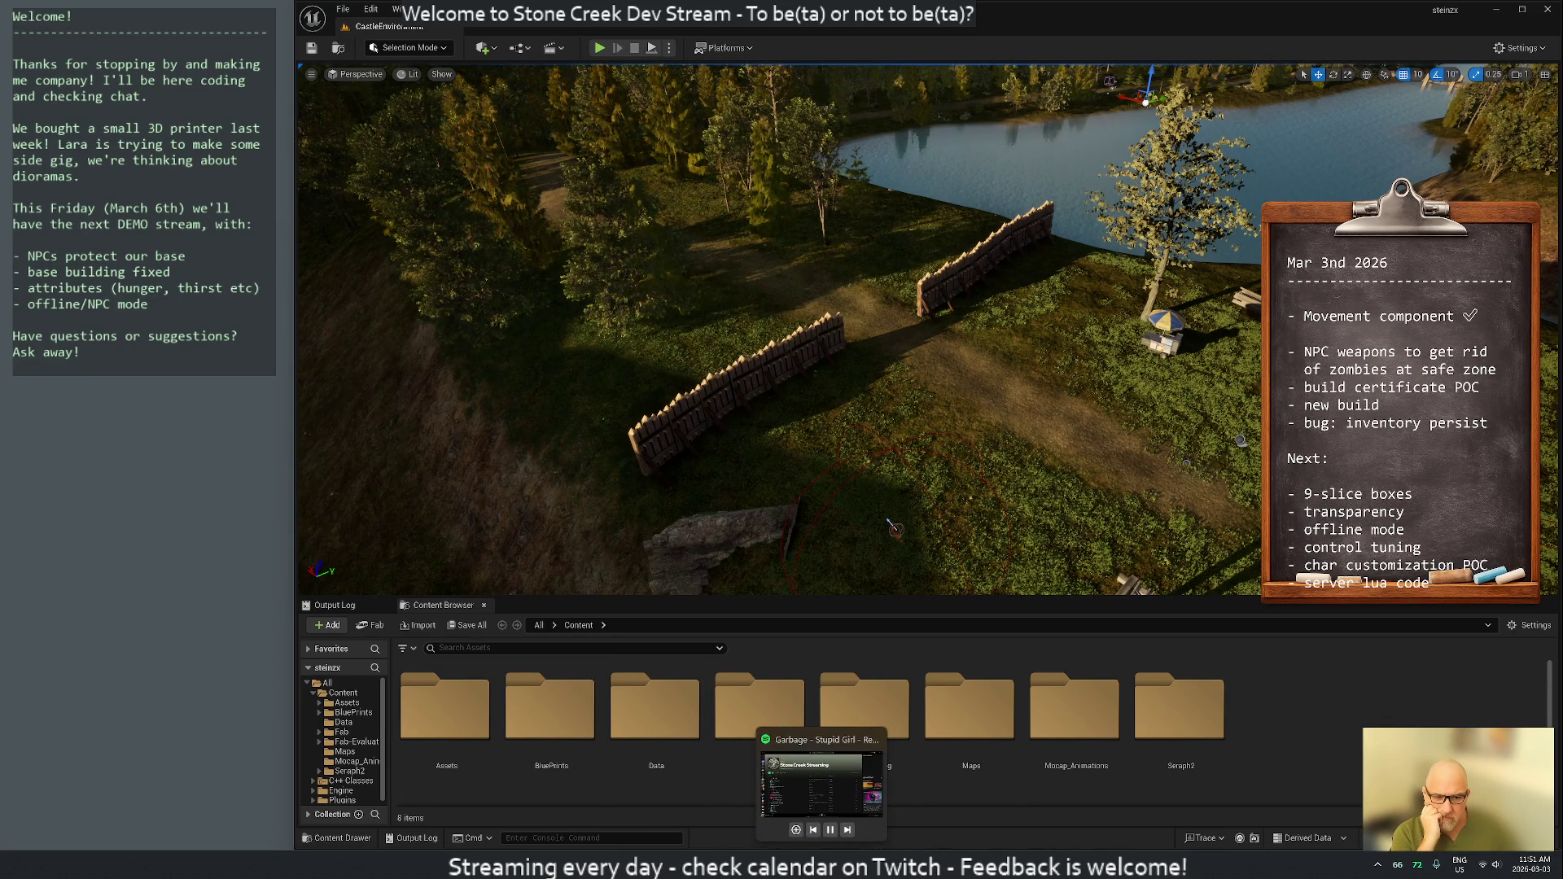
{"action": "key", "text": "alt+Tab"}
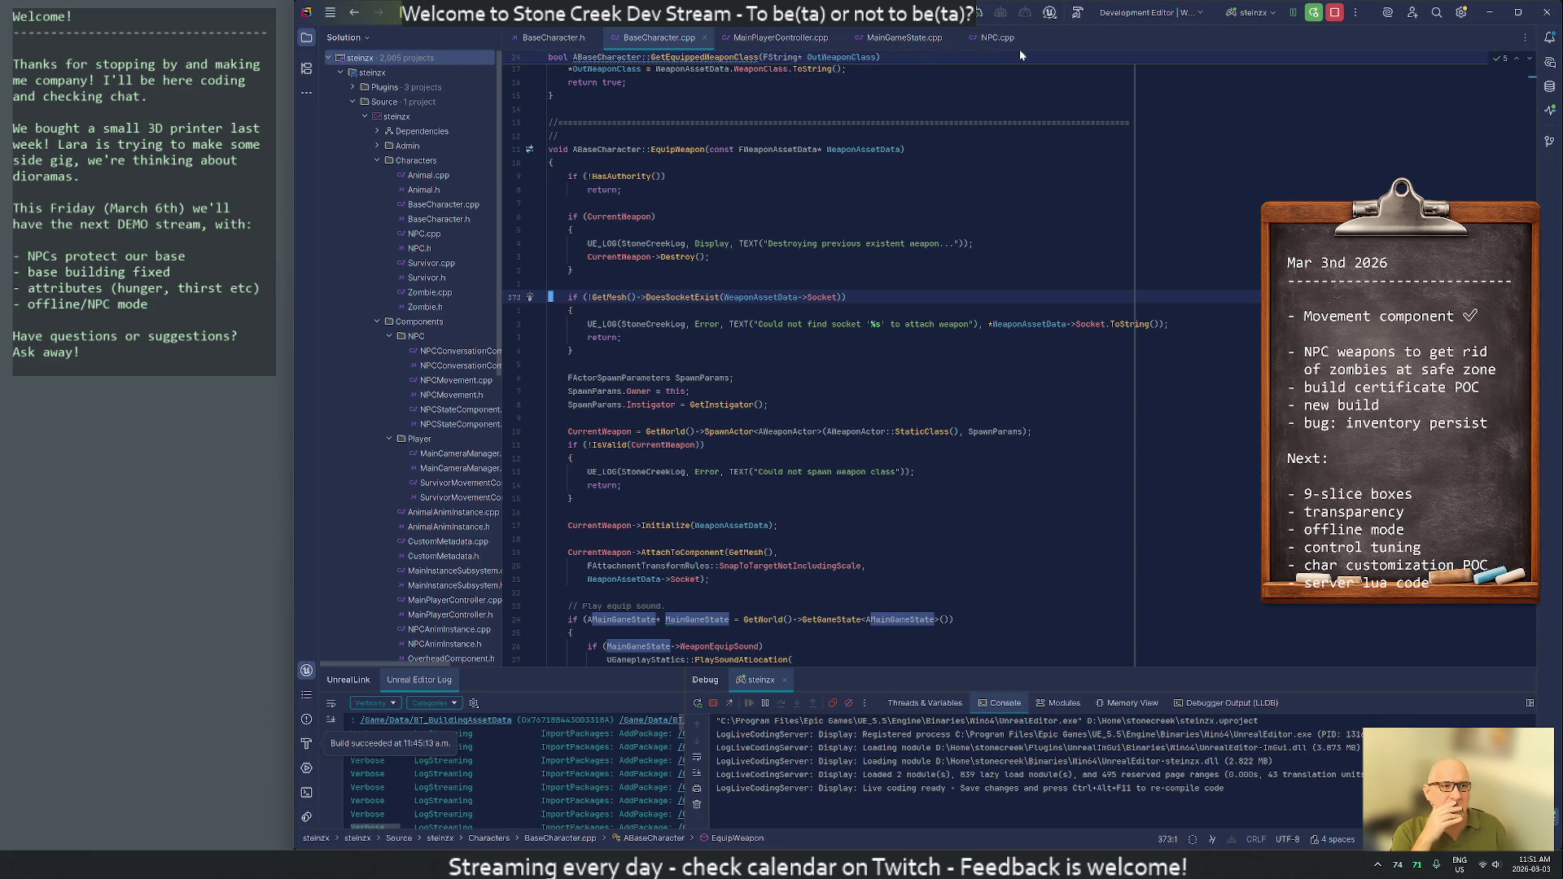
Widen Rider's Solution pane, then start a Play session in the Unreal editor
{"action": "left_click_drag", "start_coordinate": [502, 214], "coordinate": [590, 214]}
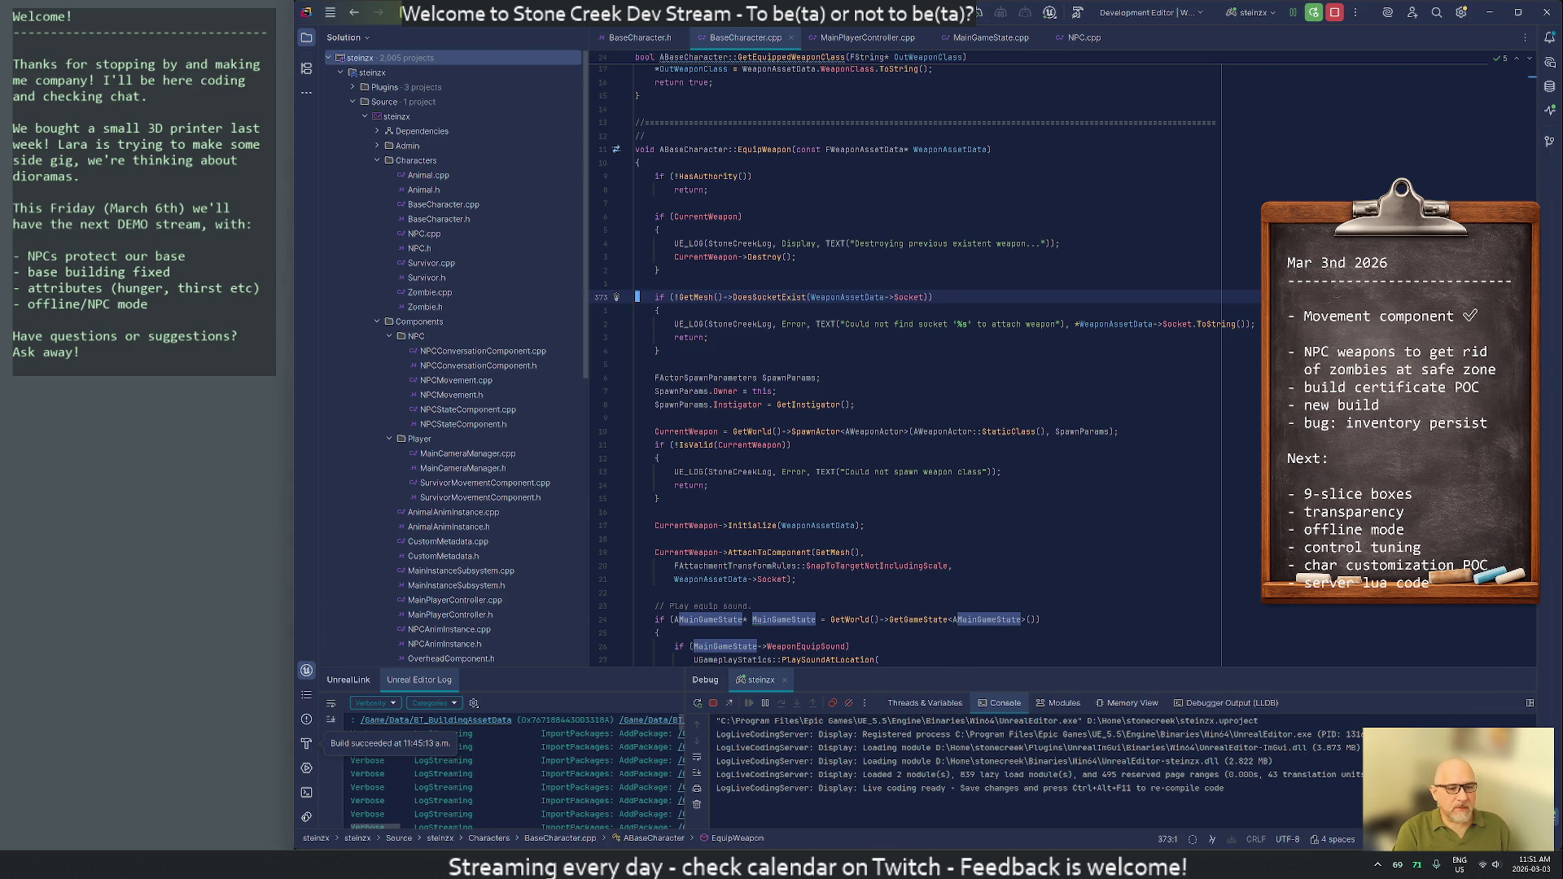
{"action": "key", "text": "alt+Tab"}
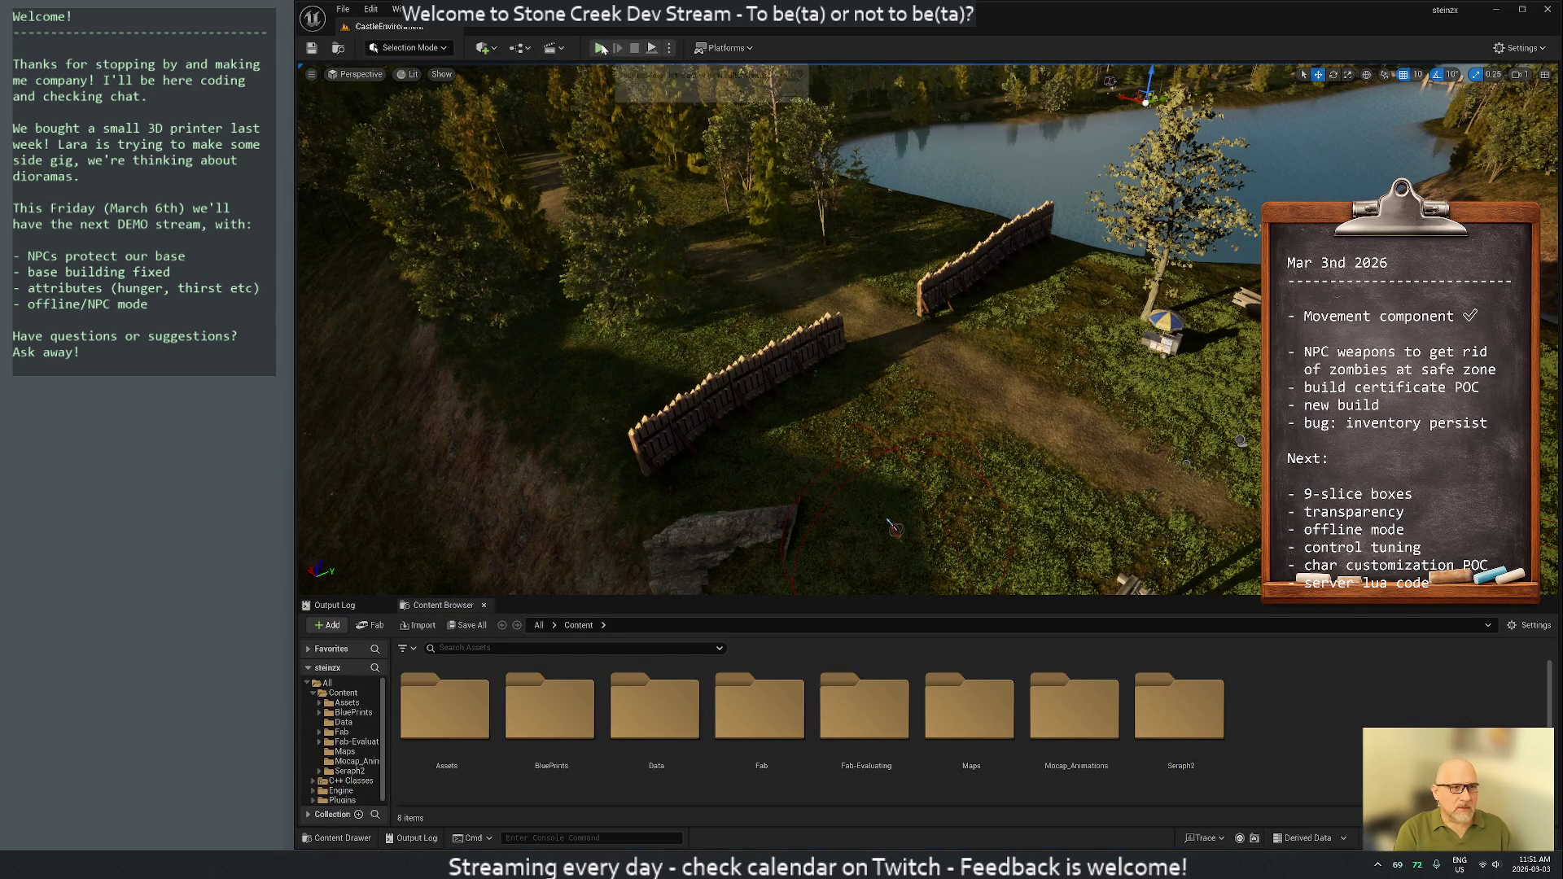
{"action": "key", "text": "alt+p"}
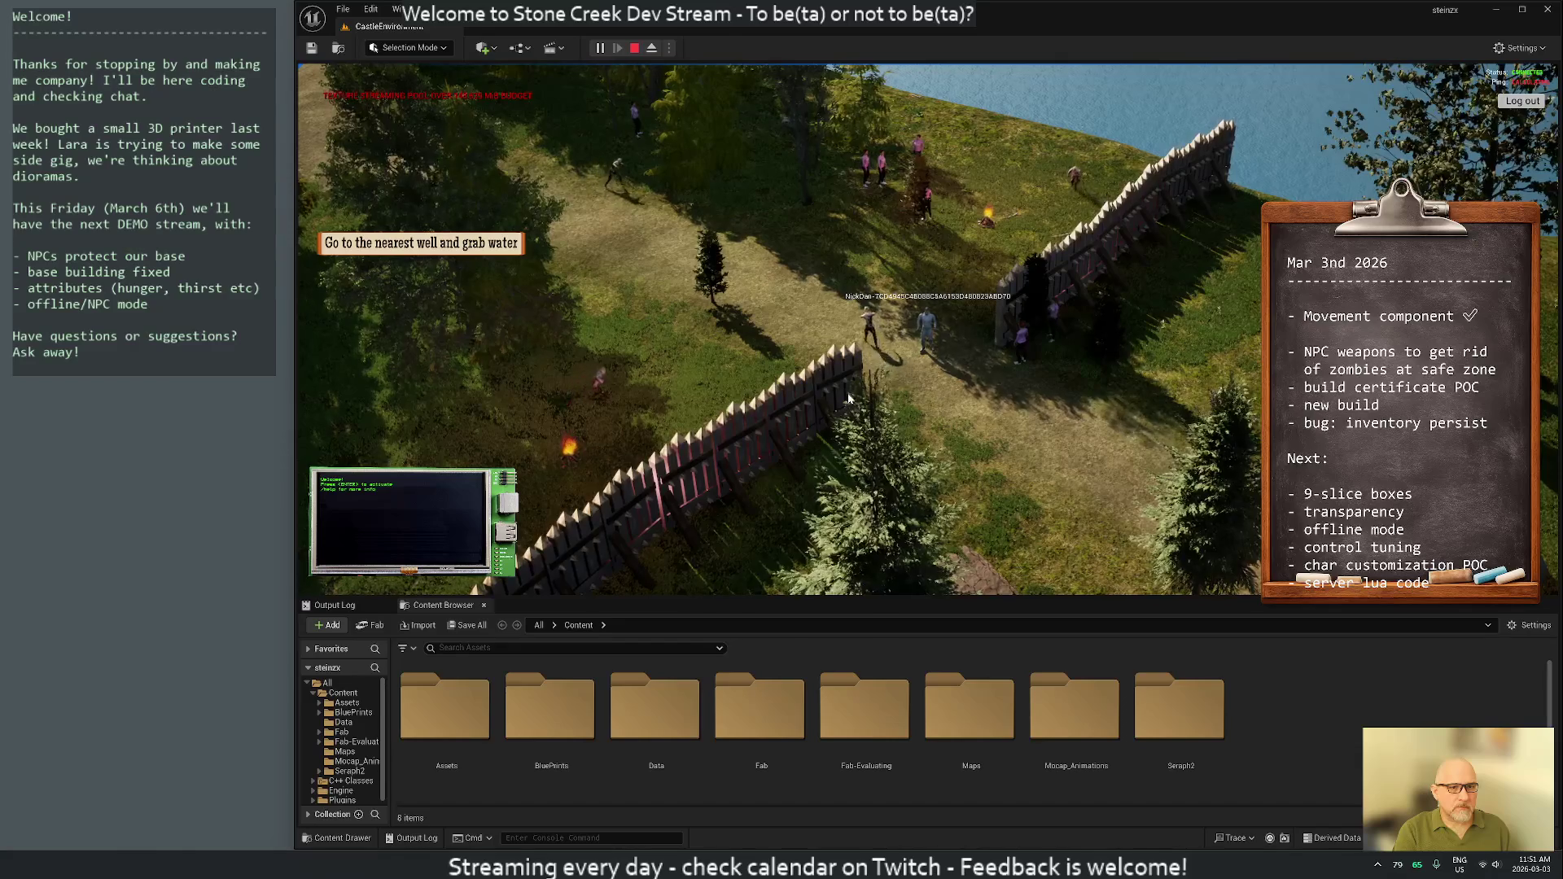
Inspect the purple NPC's debug window showing Walking state, then return to Rider
{"action": "scroll", "coordinate": [843, 390], "scroll_direction": "up", "scroll_amount": 5}
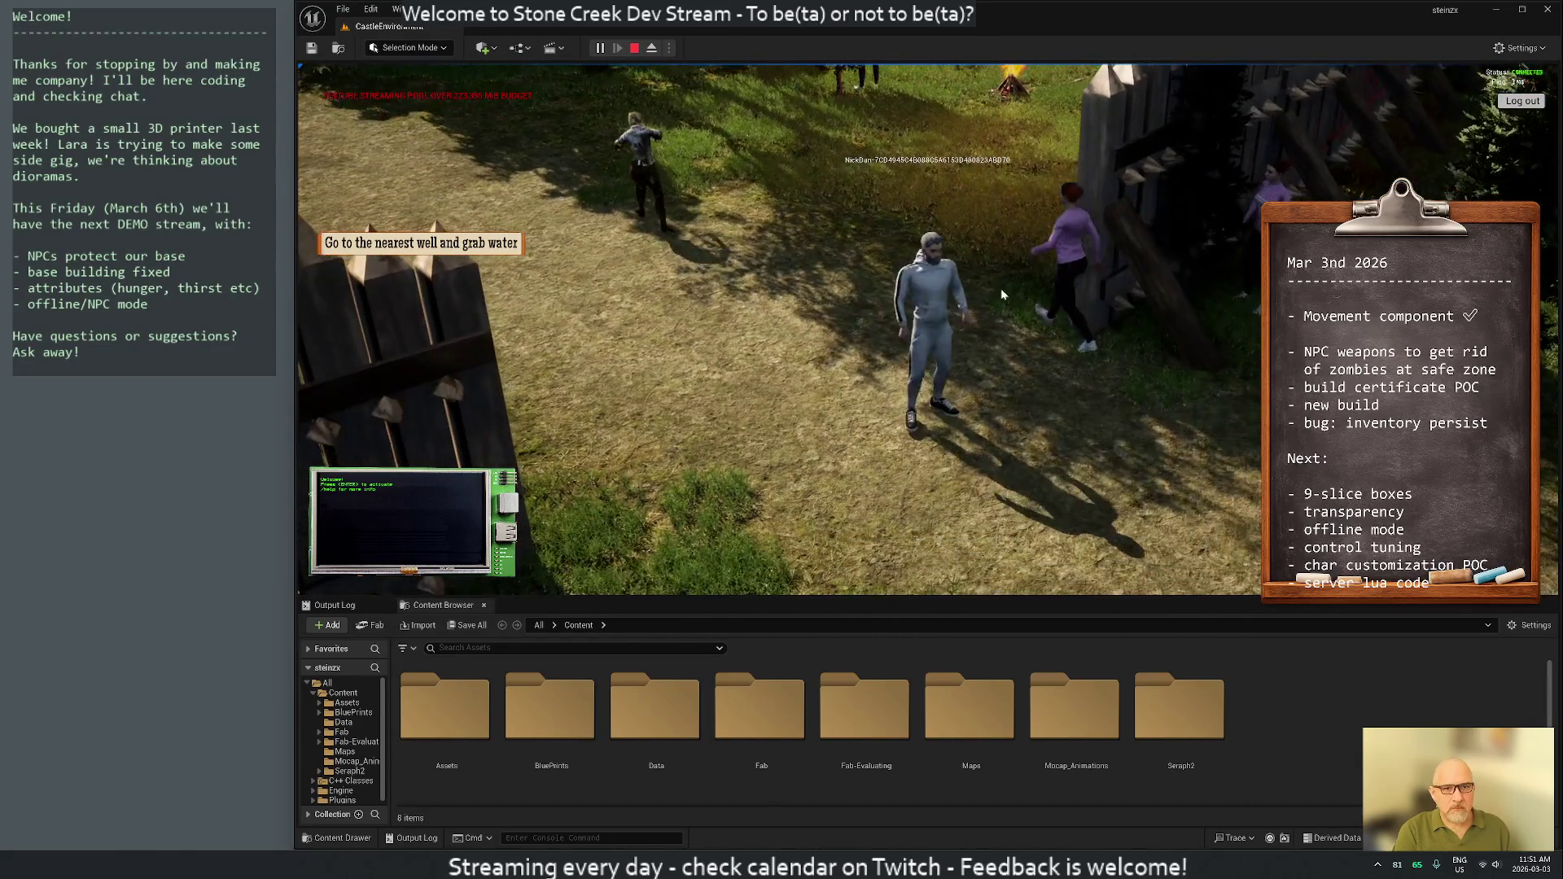
{"action": "left_click", "coordinate": [1009, 229]}
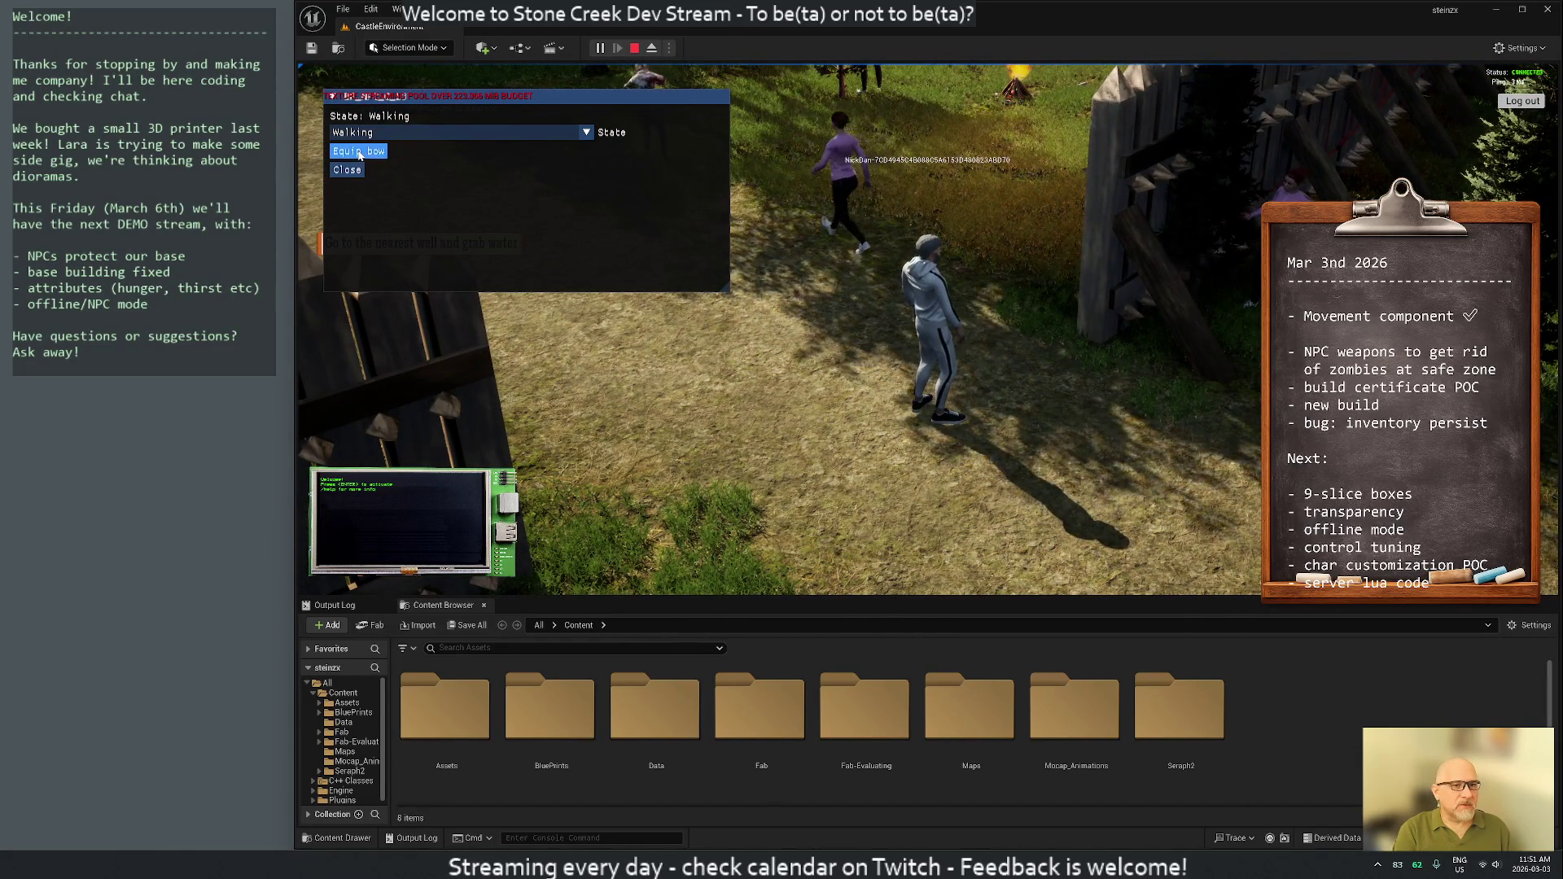
{"action": "left_click", "coordinate": [722, 351]}
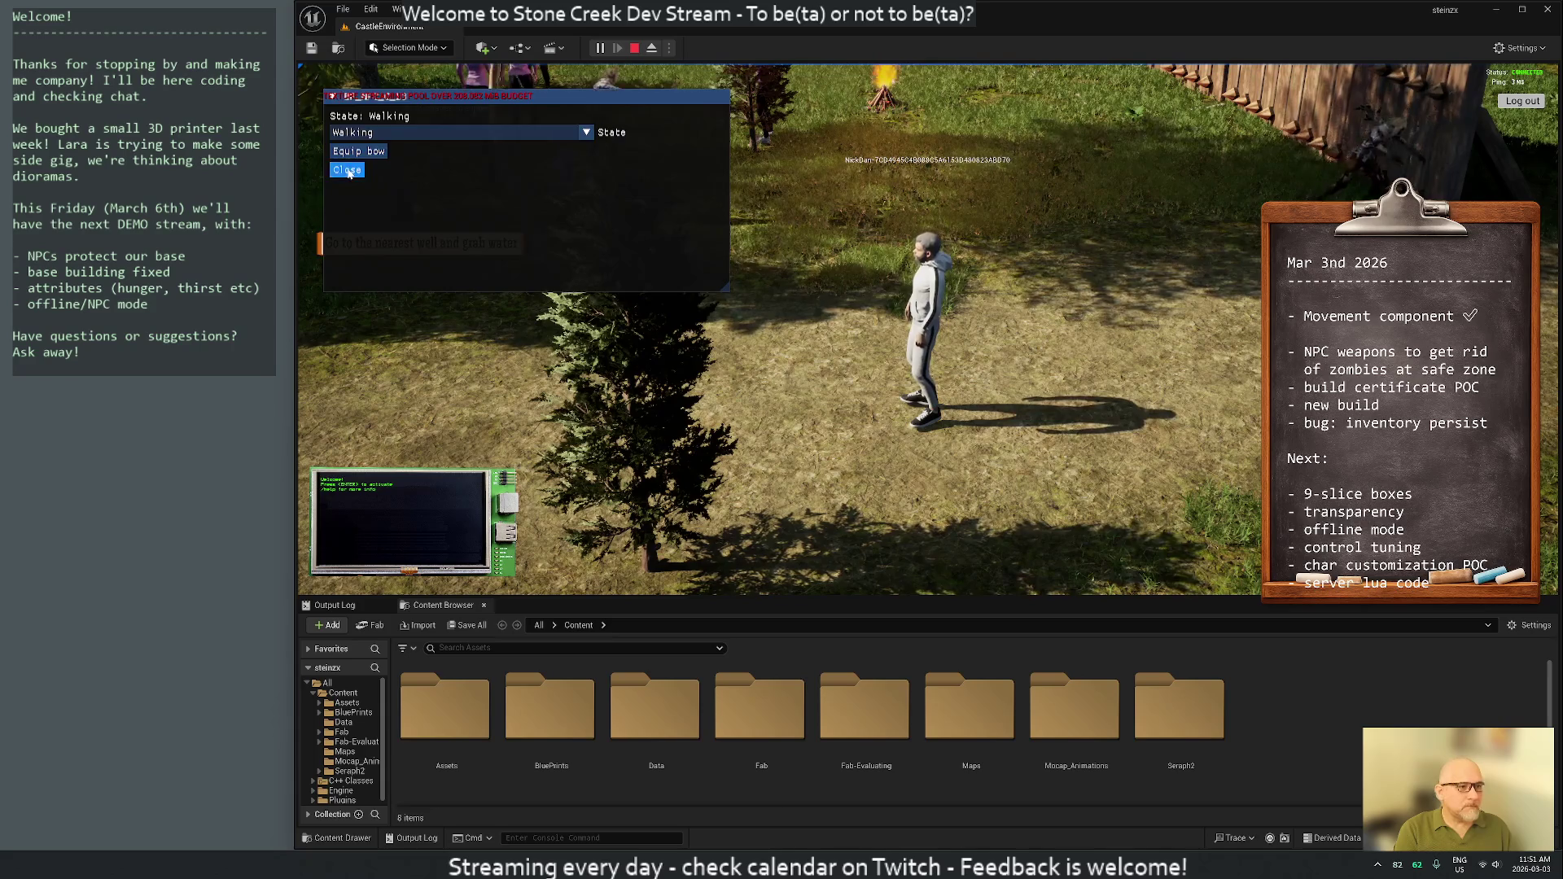
{"action": "key", "text": "Escape"}
{"action": "key", "text": "alt+Tab"}
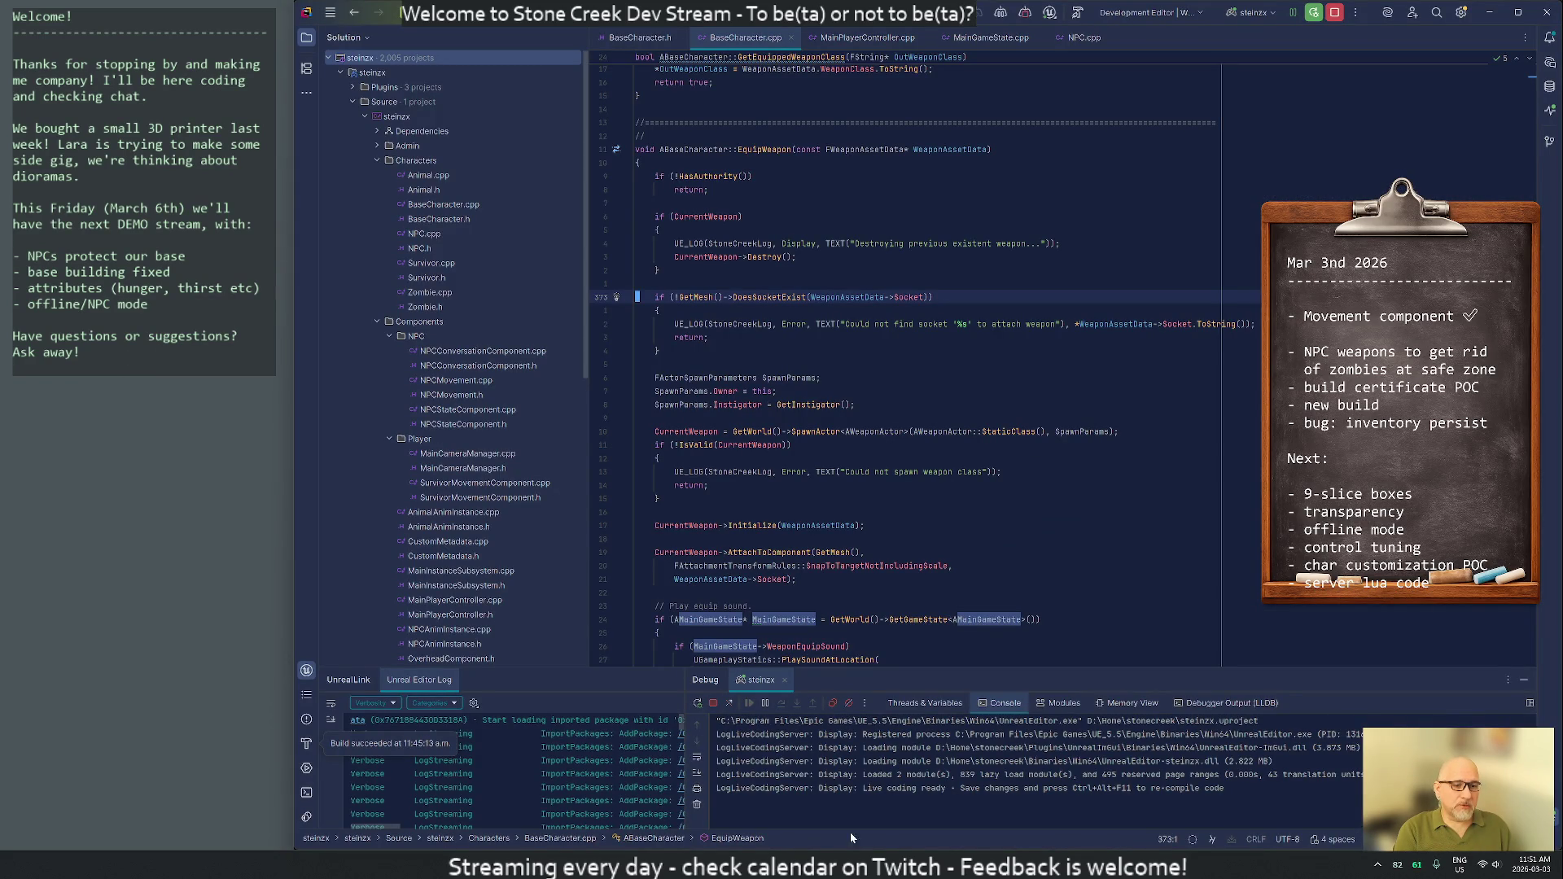
Launch VS Code via system search, close its bow script window, and return to Unreal
{"action": "key", "text": "super"}
{"action": "type", "text": "code"}
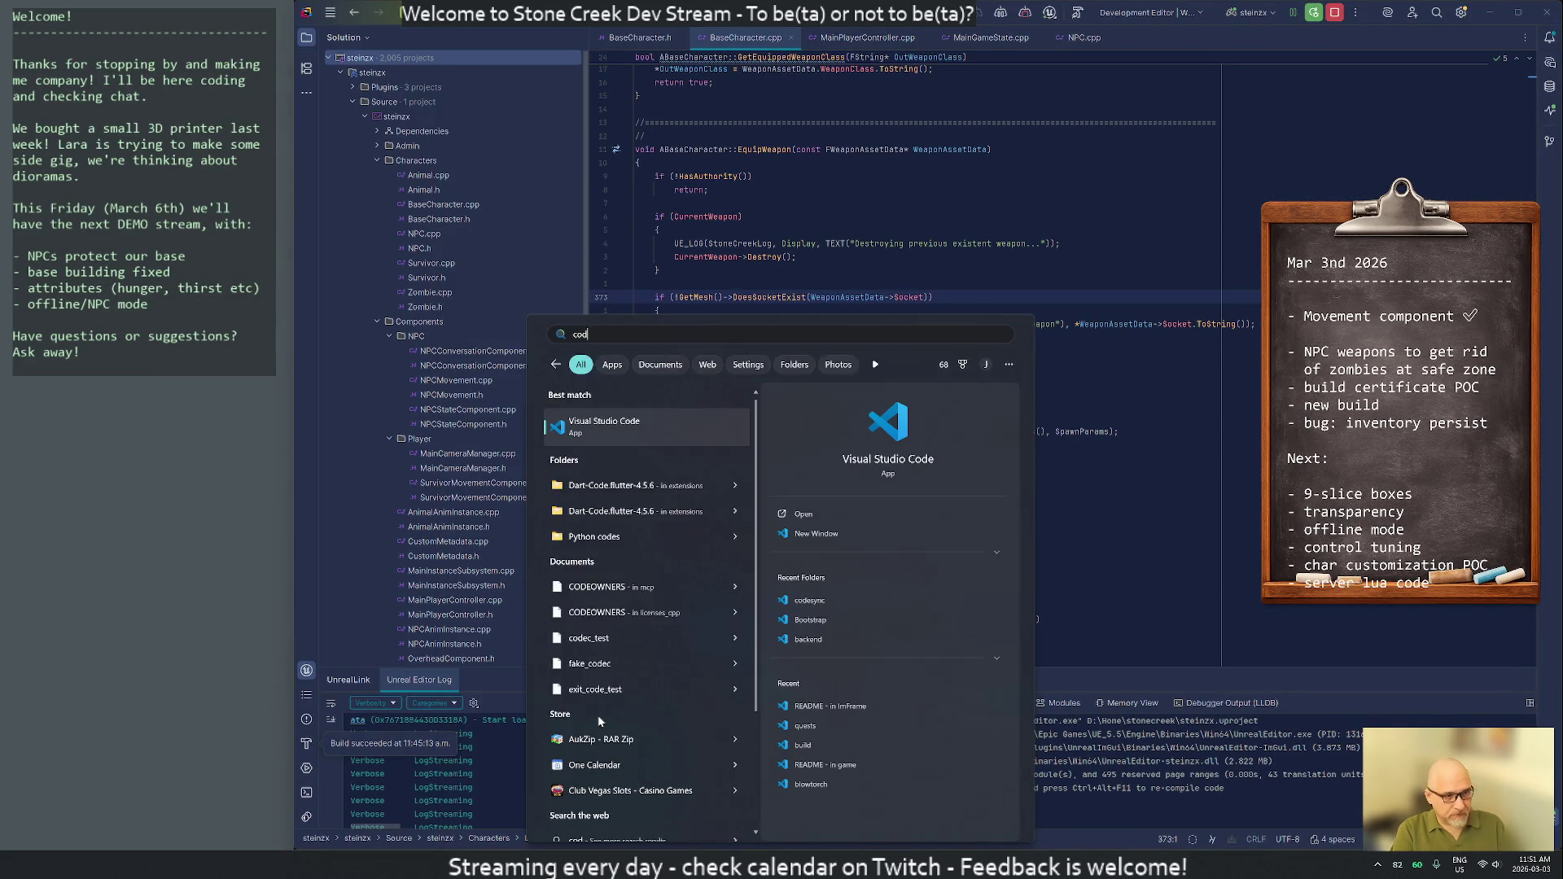
{"action": "key", "text": "Return"}
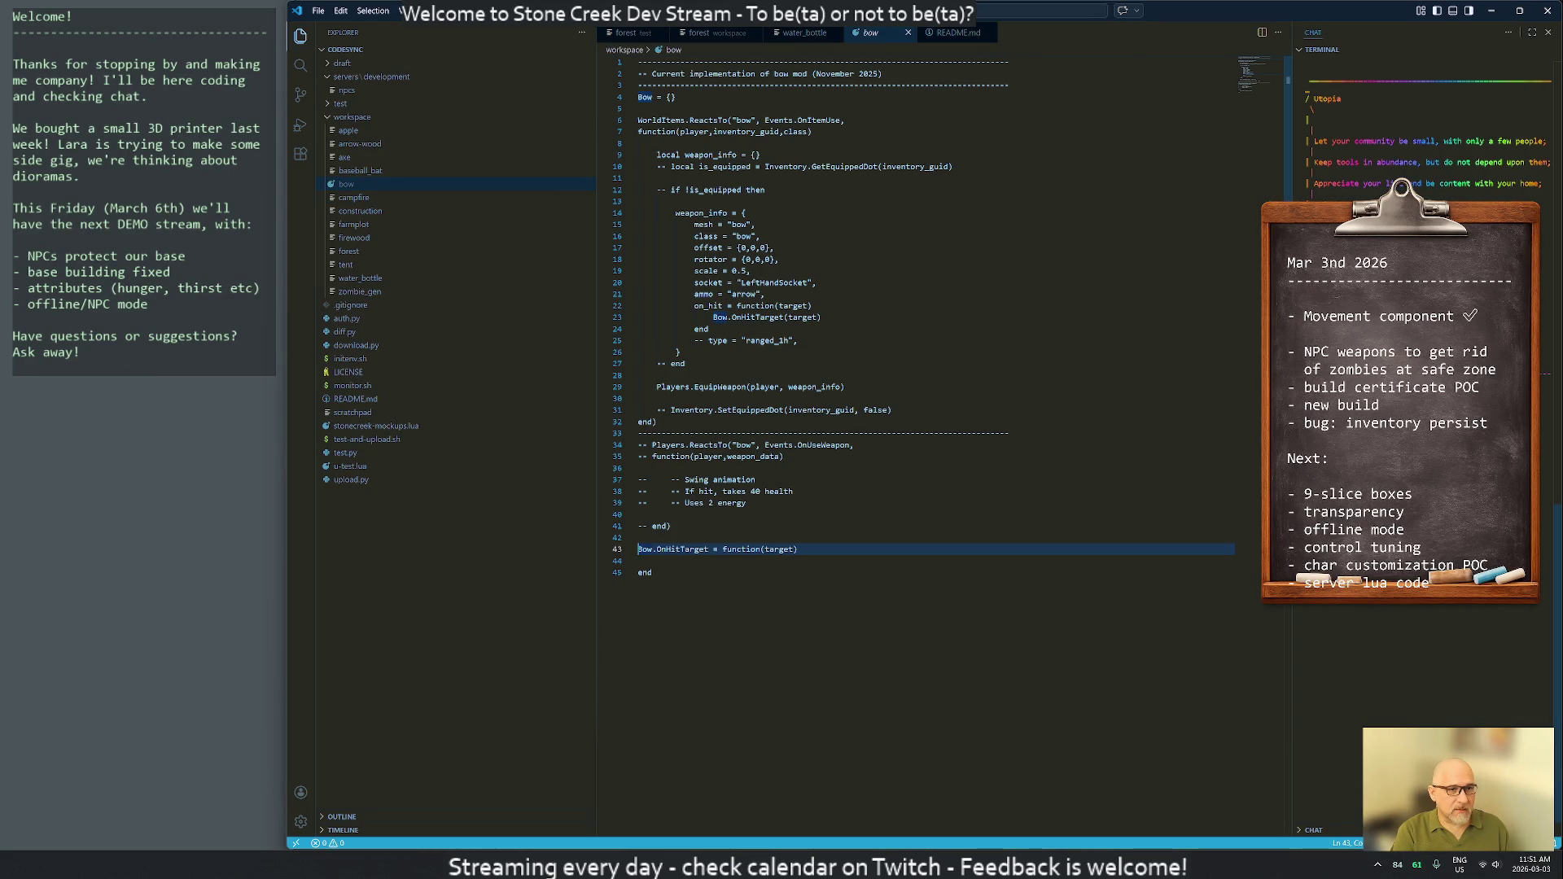
{"action": "left_click", "coordinate": [1549, 13]}
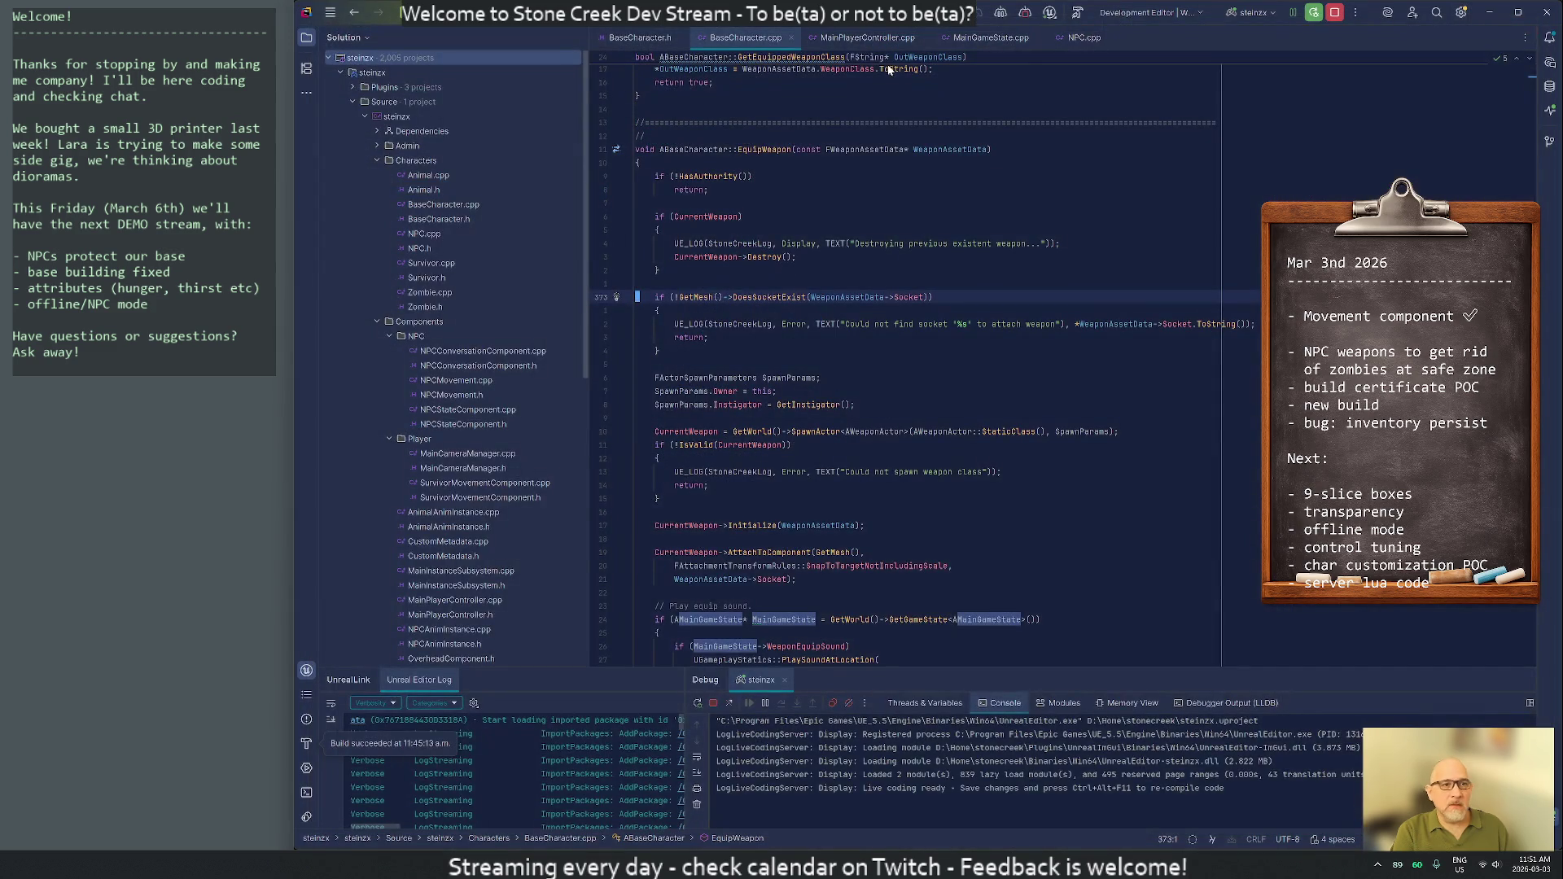
{"action": "key", "text": "alt+Tab"}
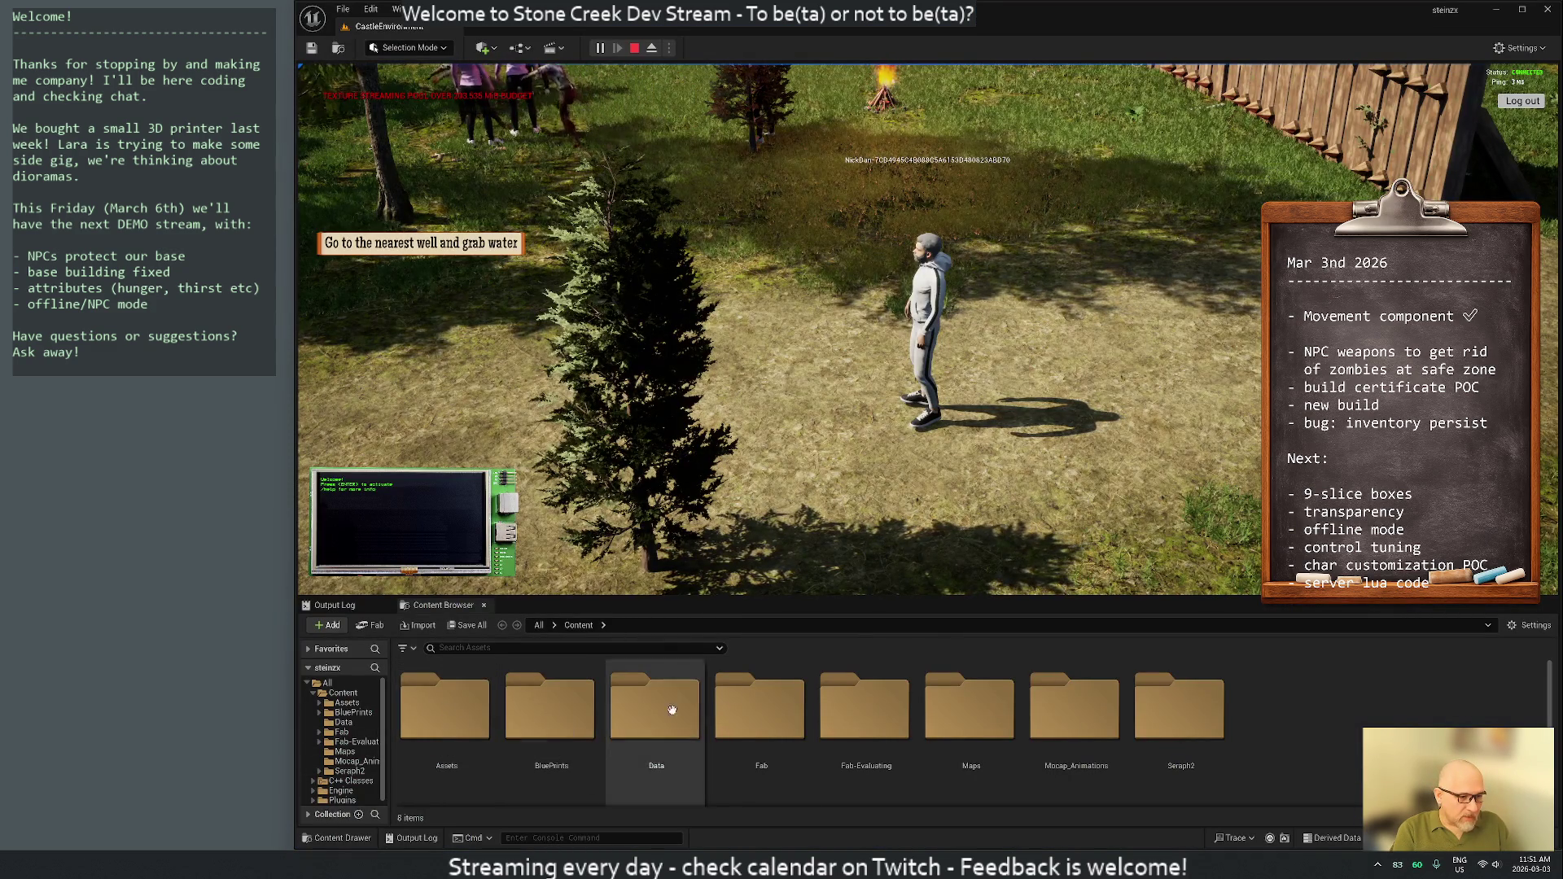
Open DT_WeaponAssetData from Content > Data and show the bow row's fields including Mesh Scale
{"action": "left_click", "coordinate": [343, 722]}
{"action": "double_click", "coordinate": [866, 708]}
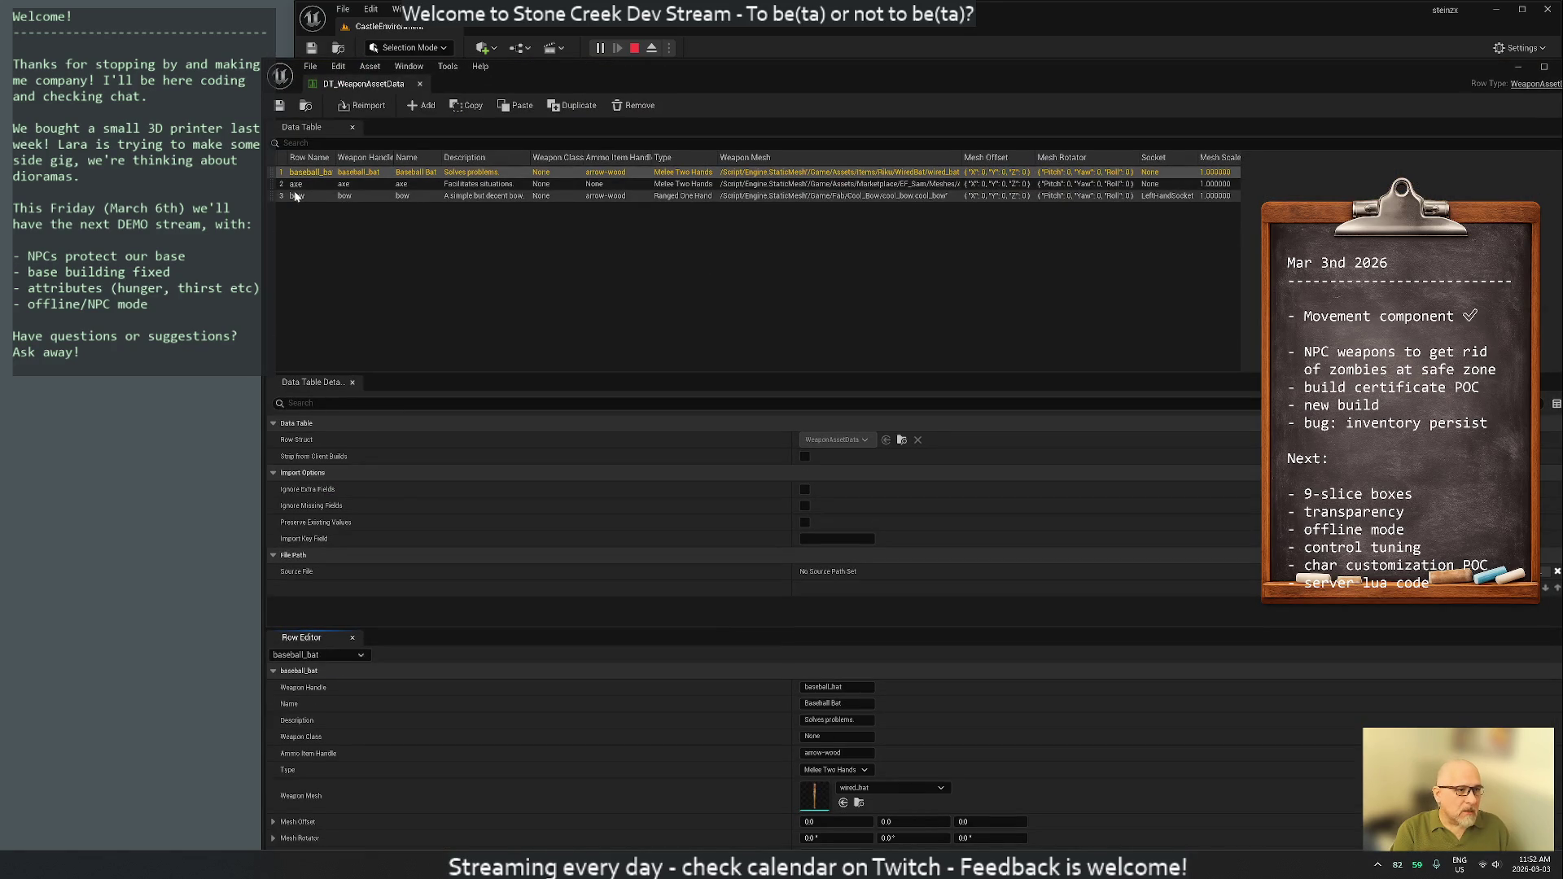
{"action": "left_click", "coordinate": [297, 196]}
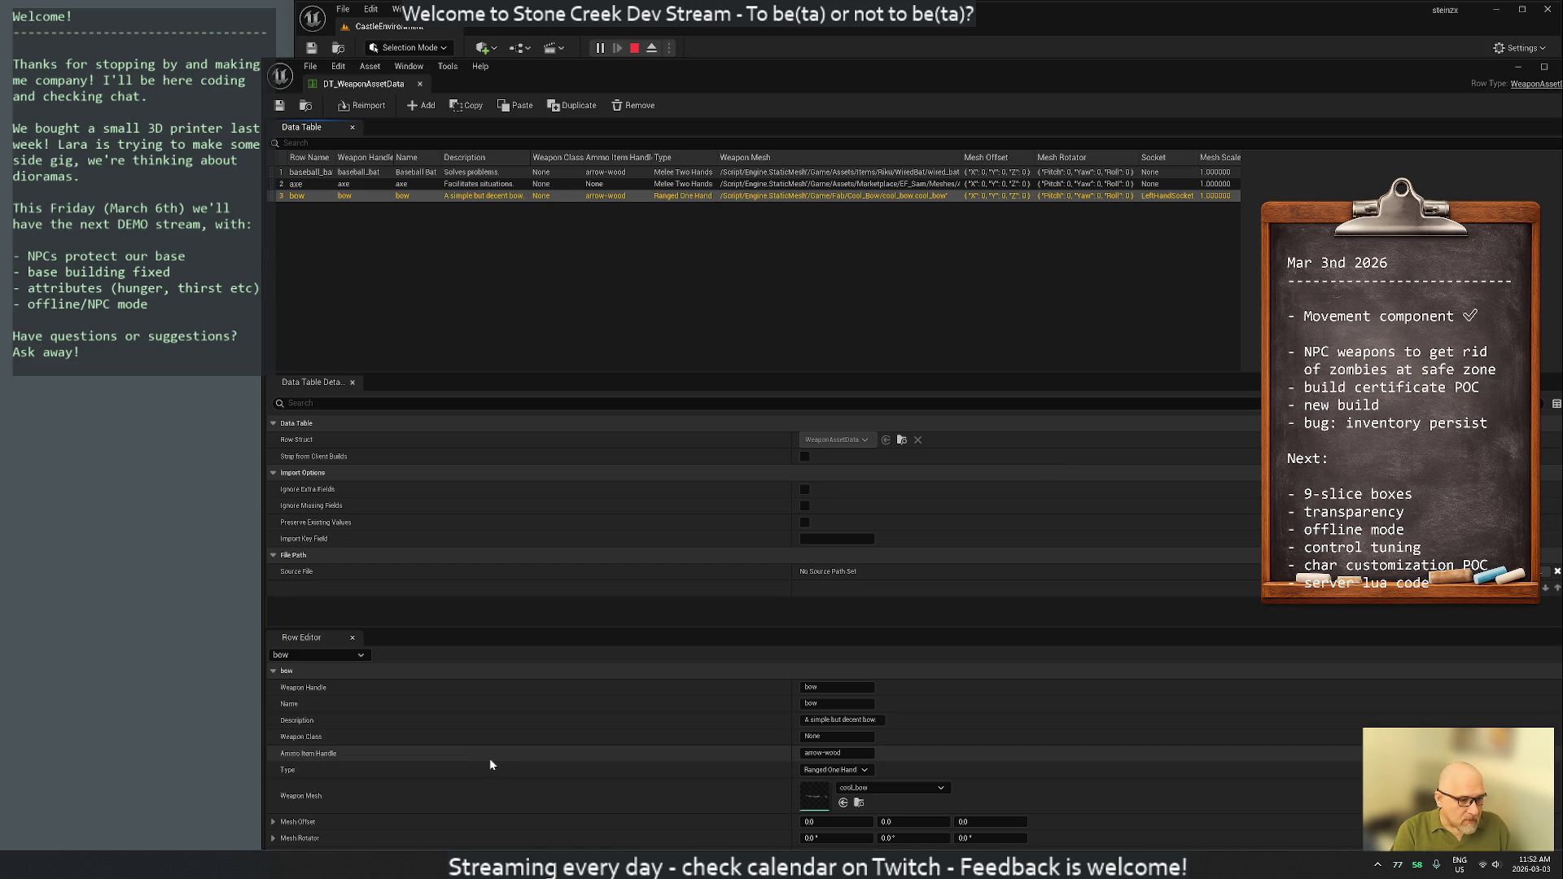
{"action": "left_click_drag", "start_coordinate": [531, 628], "coordinate": [530, 590]}
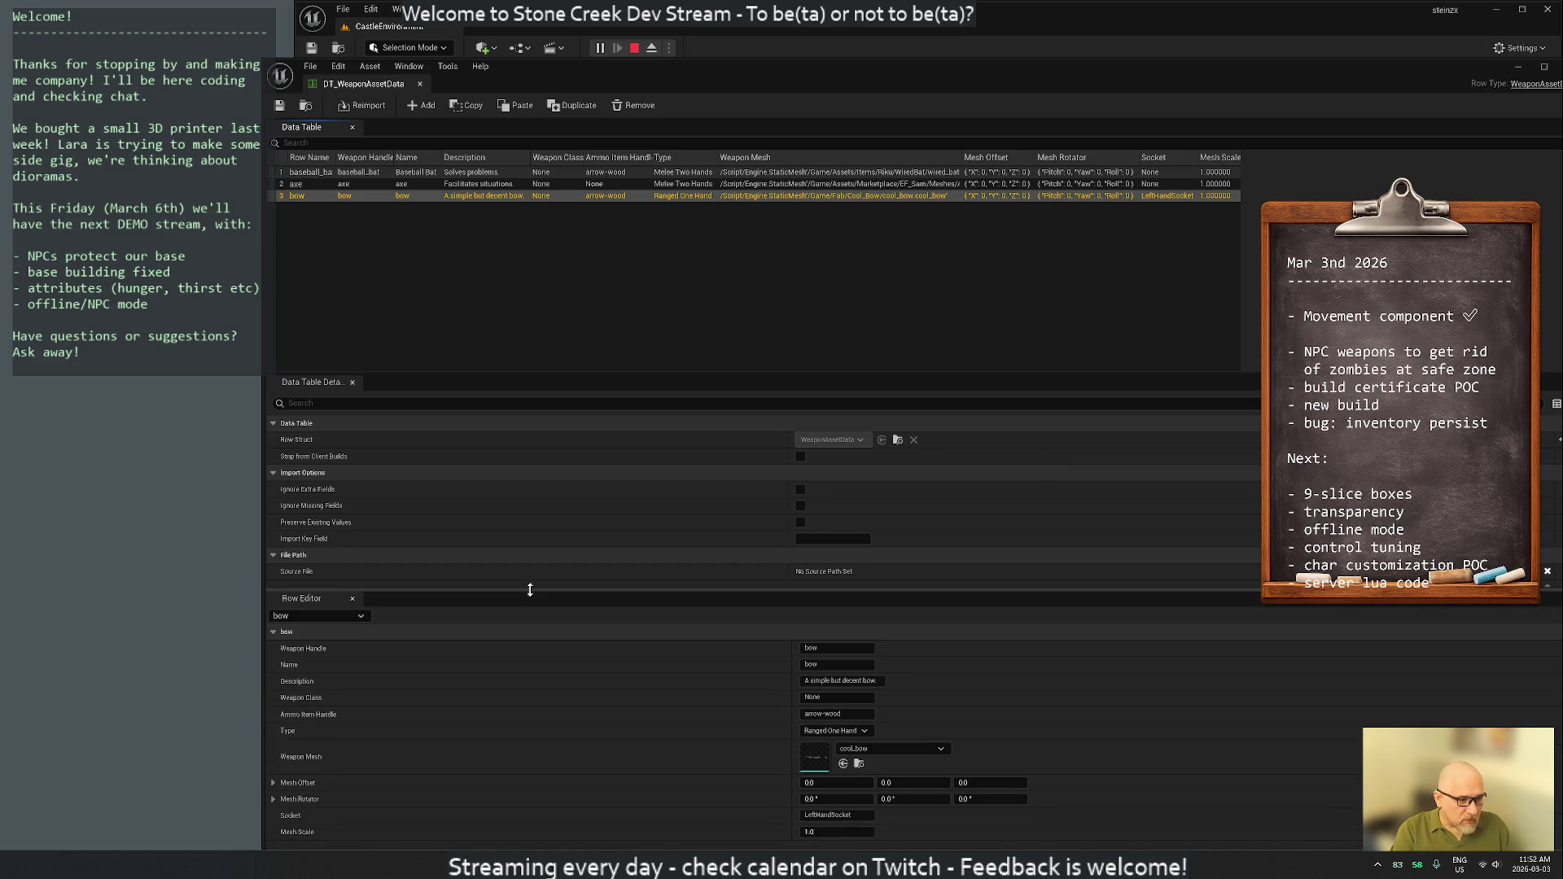
Float the table editor and its row list as separate windows, and stop the Play session
{"action": "mouse_move", "coordinate": [560, 70]}
{"action": "left_mouse_down"}
{"action": "mouse_move", "coordinate": [553, 58]}
{"action": "mouse_move", "coordinate": [546, 114]}
{"action": "mouse_move", "coordinate": [1095, 197]}
{"action": "mouse_move", "coordinate": [1002, 48]}
{"action": "mouse_move", "coordinate": [981, 42]}
{"action": "left_mouse_up"}
{"action": "left_click_drag", "start_coordinate": [1066, 13], "coordinate": [1018, 91]}
{"action": "mouse_move", "coordinate": [779, 149]}
{"action": "left_mouse_down"}
{"action": "mouse_move", "coordinate": [619, 123]}
{"action": "mouse_move", "coordinate": [560, 49]}
{"action": "mouse_move", "coordinate": [642, 28]}
{"action": "left_mouse_up"}
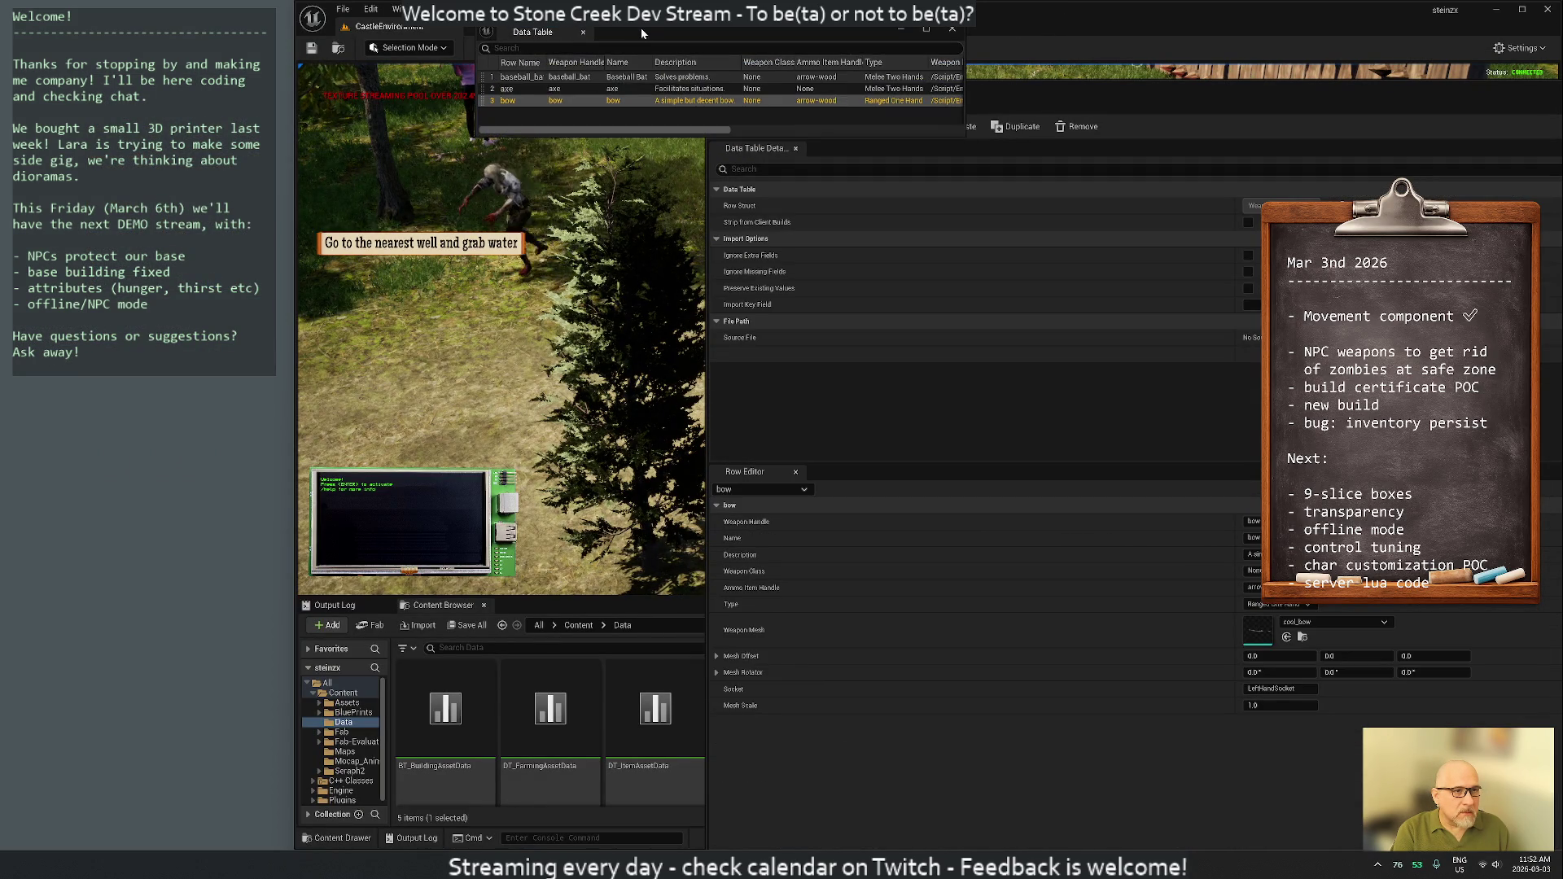
{"action": "left_click", "coordinate": [637, 48]}
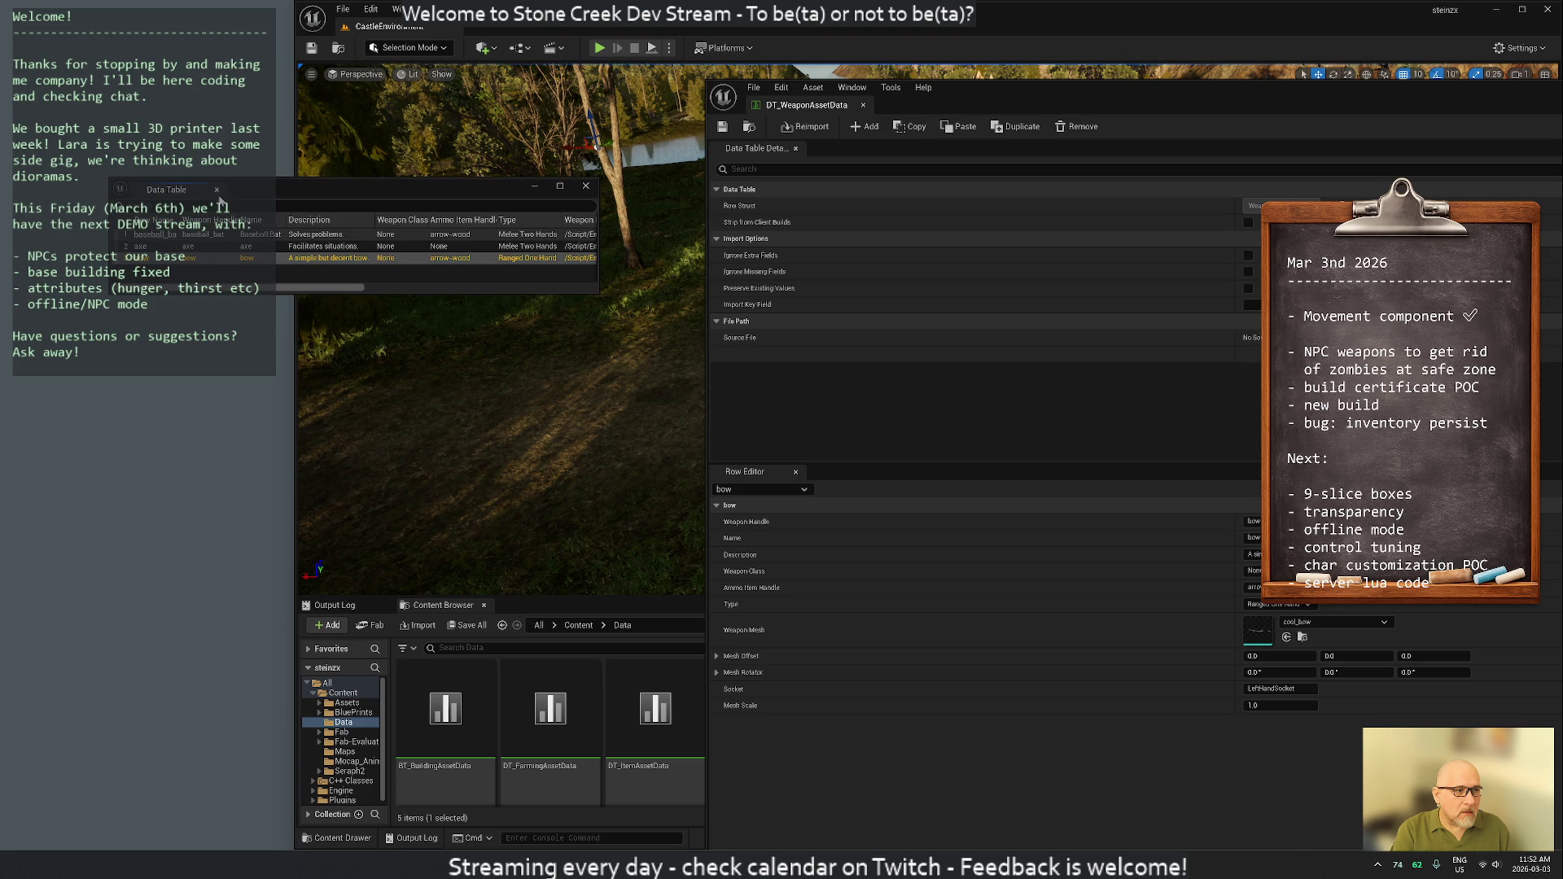
Reopen DT_WeaponAssetData docked as a tab beside CastleEnvironment, with details and row fields side by side
{"action": "left_click", "coordinate": [218, 191]}
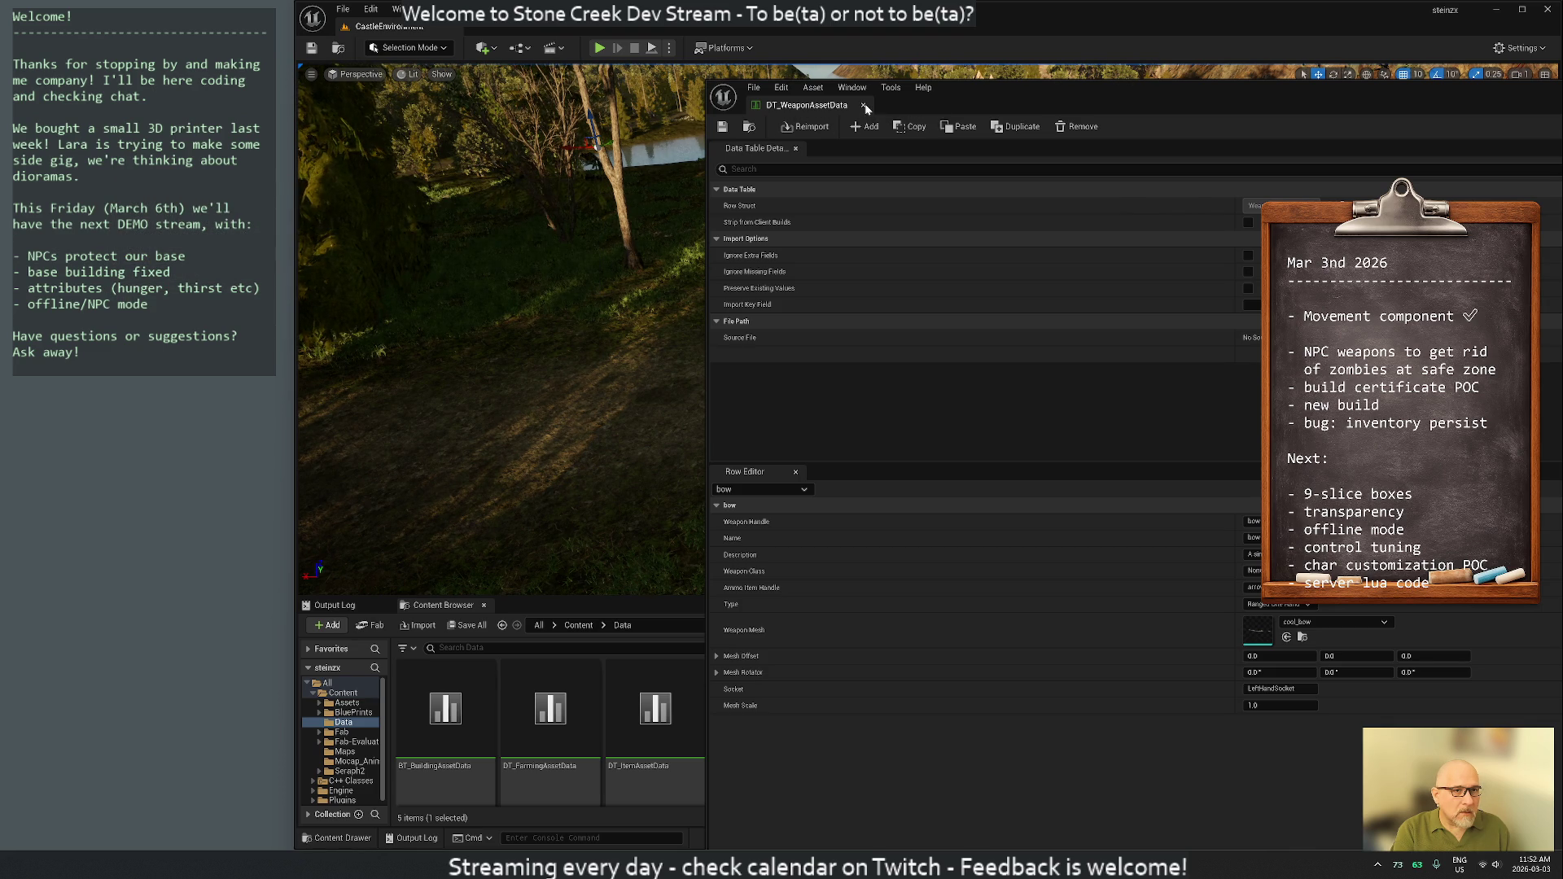
{"action": "left_click", "coordinate": [865, 106]}
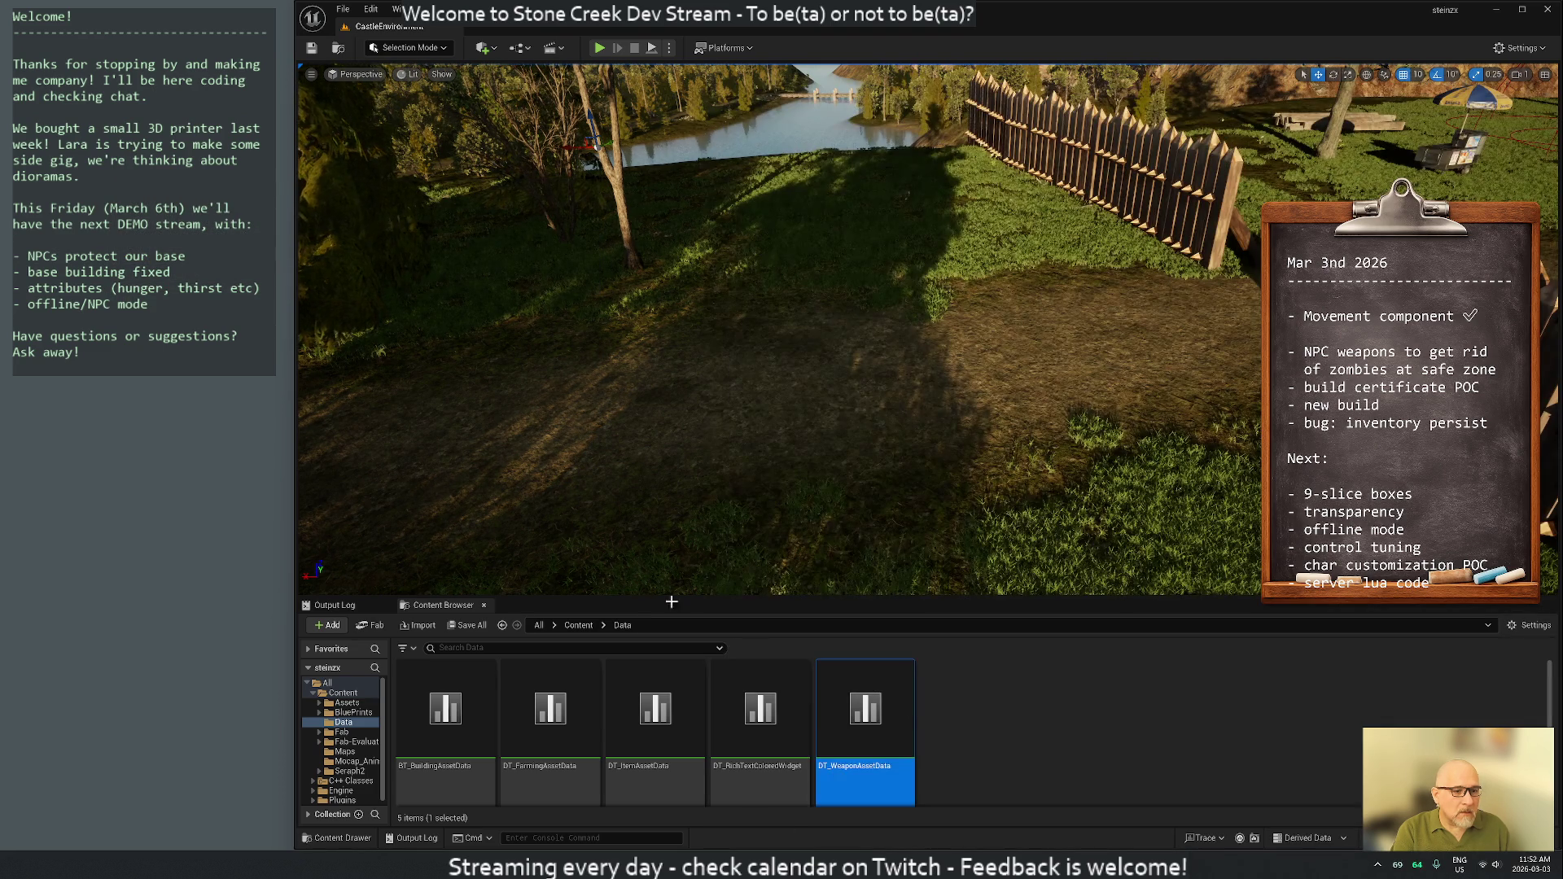
{"action": "double_click", "coordinate": [871, 725]}
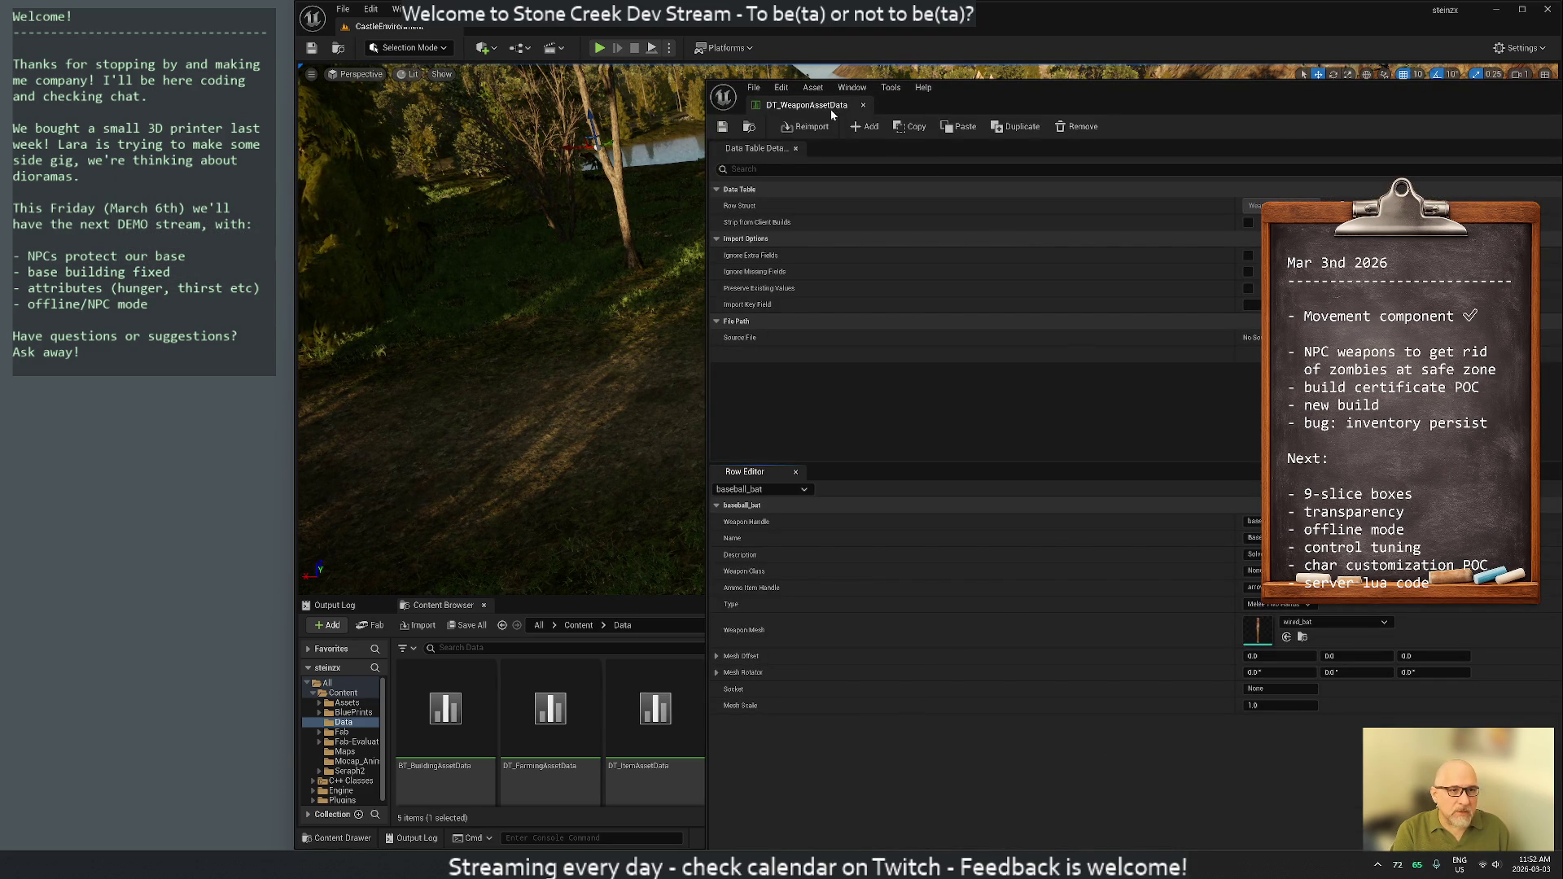
{"action": "left_click_drag", "start_coordinate": [815, 105], "coordinate": [521, 26]}
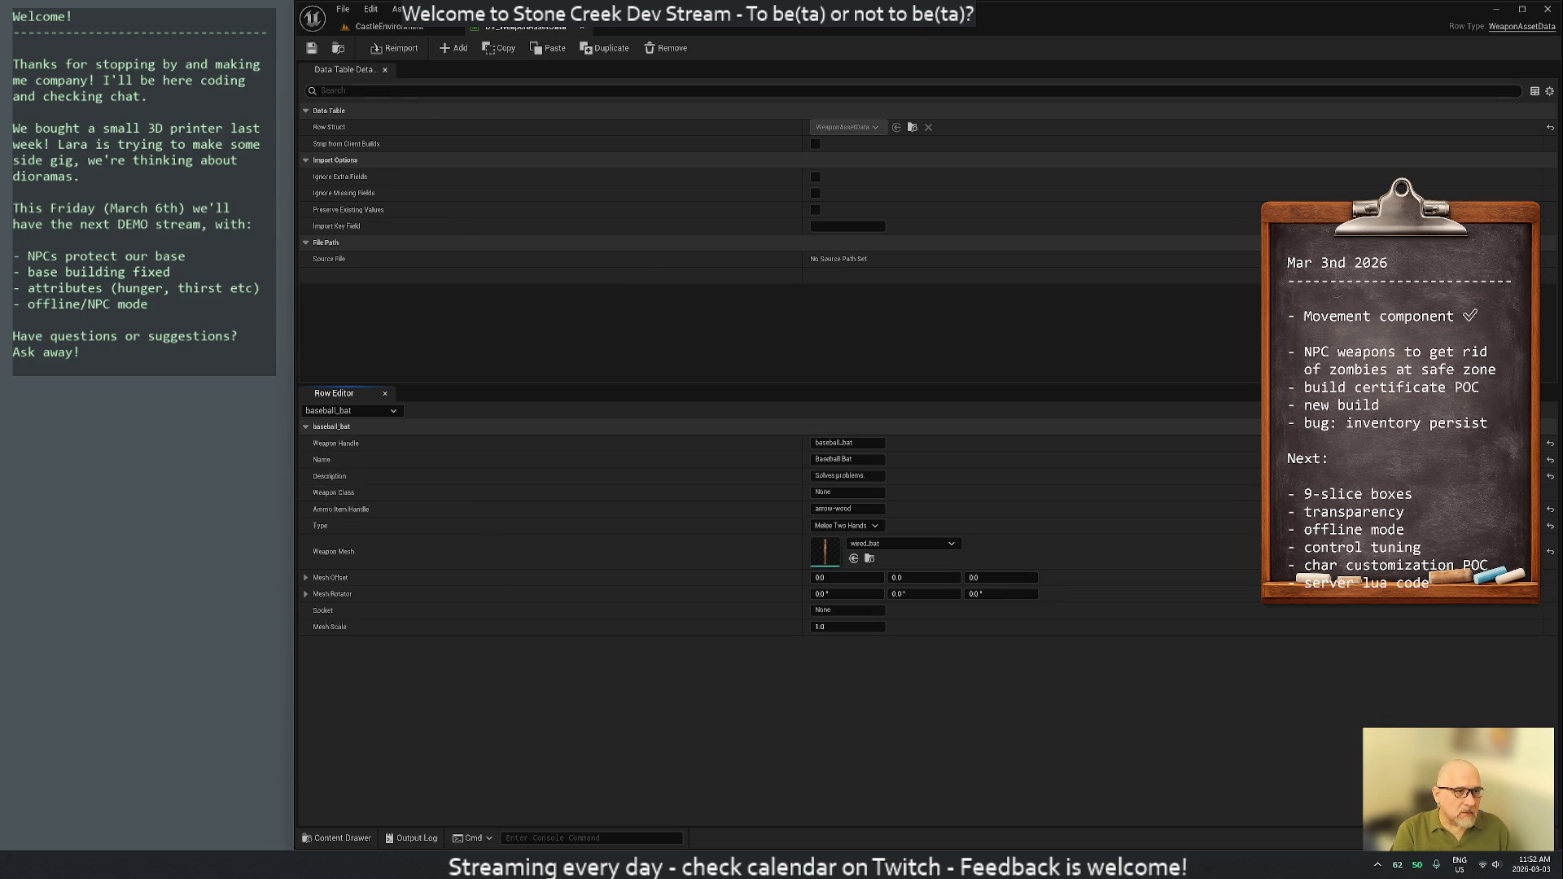
{"action": "left_click_drag", "start_coordinate": [353, 72], "coordinate": [377, 532]}
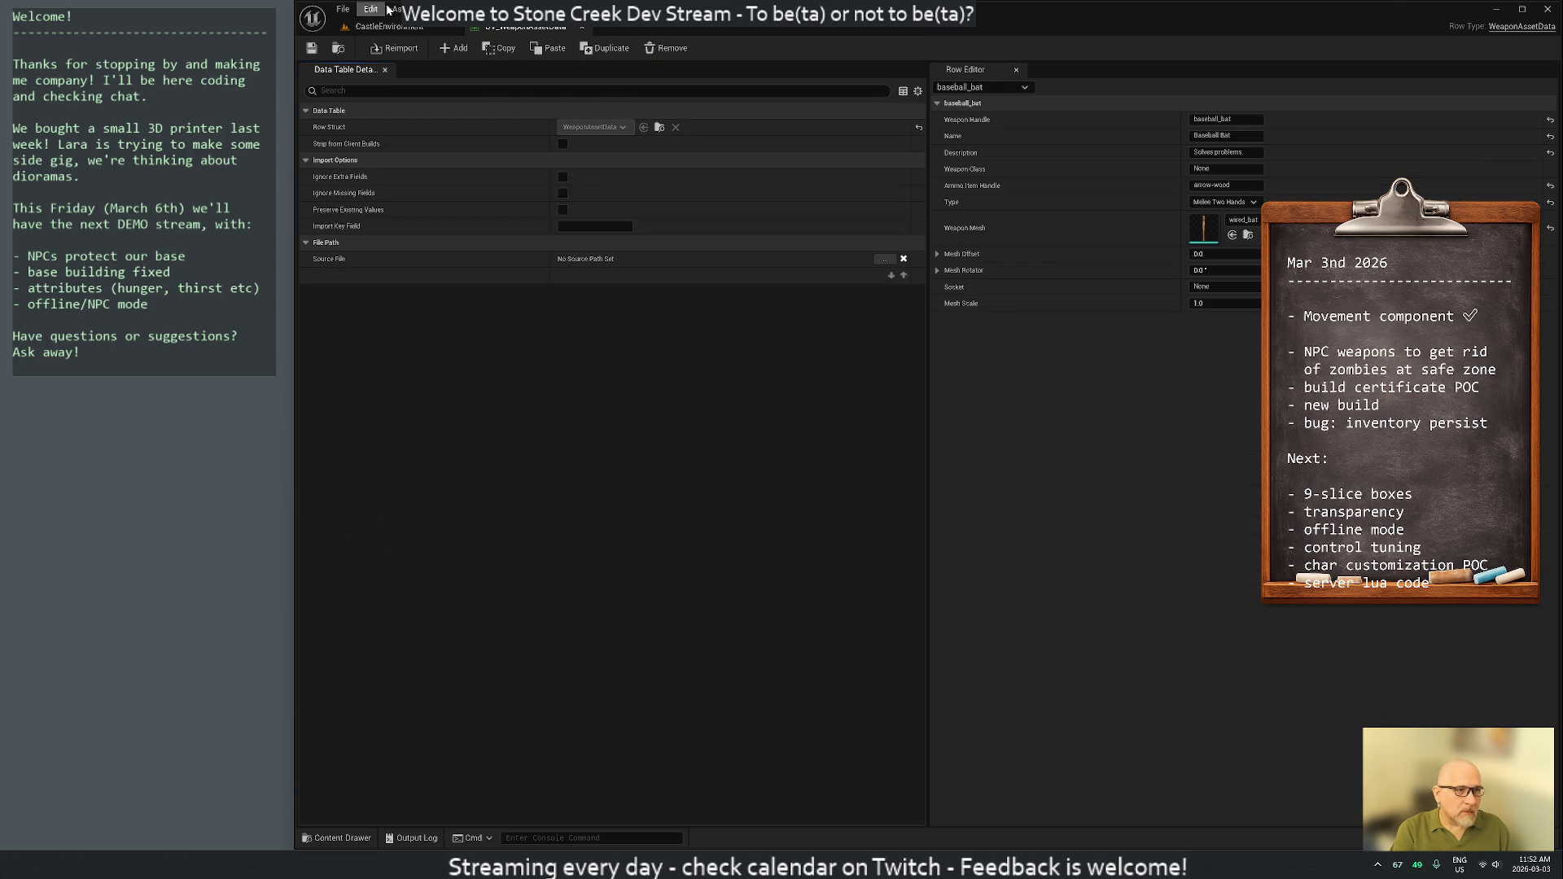
Restore the Data Table row list and rearrange it with the row fields and table details panels
{"action": "left_click", "coordinate": [461, 27]}
{"action": "left_click", "coordinate": [459, 59]}
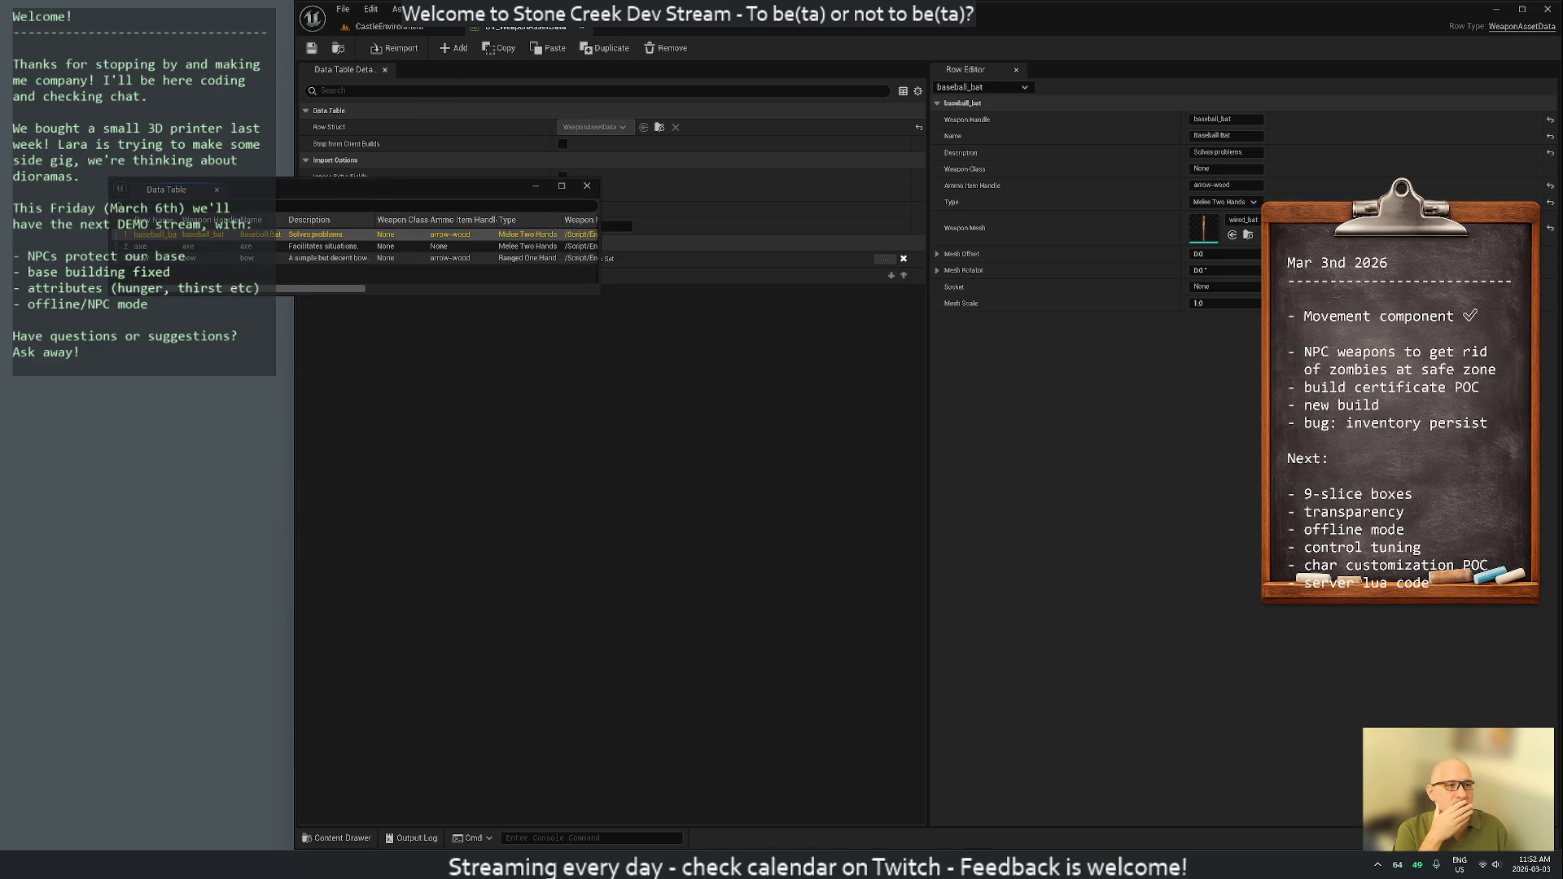
{"action": "mouse_move", "coordinate": [238, 199]}
{"action": "left_mouse_down"}
{"action": "mouse_move", "coordinate": [391, 196]}
{"action": "mouse_move", "coordinate": [420, 94]}
{"action": "left_mouse_up"}
{"action": "mouse_move", "coordinate": [990, 73]}
{"action": "left_mouse_down"}
{"action": "mouse_move", "coordinate": [727, 332]}
{"action": "mouse_move", "coordinate": [645, 510]}
{"action": "mouse_move", "coordinate": [1317, 526]}
{"action": "mouse_move", "coordinate": [1351, 554]}
{"action": "left_mouse_up"}
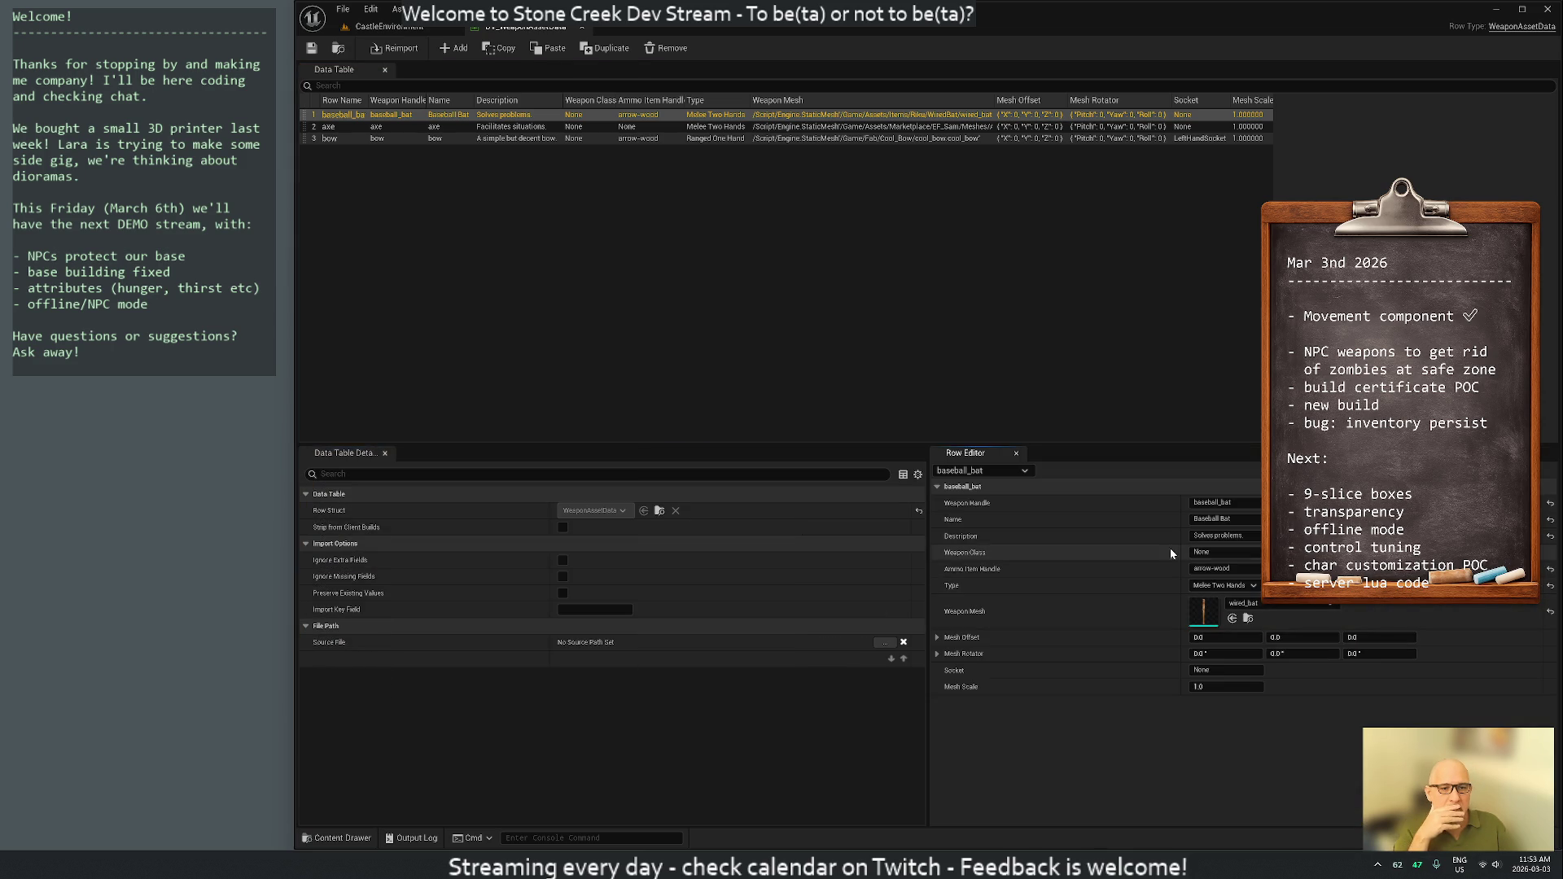
{"action": "left_click_drag", "start_coordinate": [826, 445], "coordinate": [838, 508]}
{"action": "mouse_move", "coordinate": [365, 517]}
{"action": "left_mouse_down"}
{"action": "mouse_move", "coordinate": [968, 391]}
{"action": "mouse_move", "coordinate": [1002, 285]}
{"action": "mouse_move", "coordinate": [1307, 270]}
{"action": "left_mouse_up"}
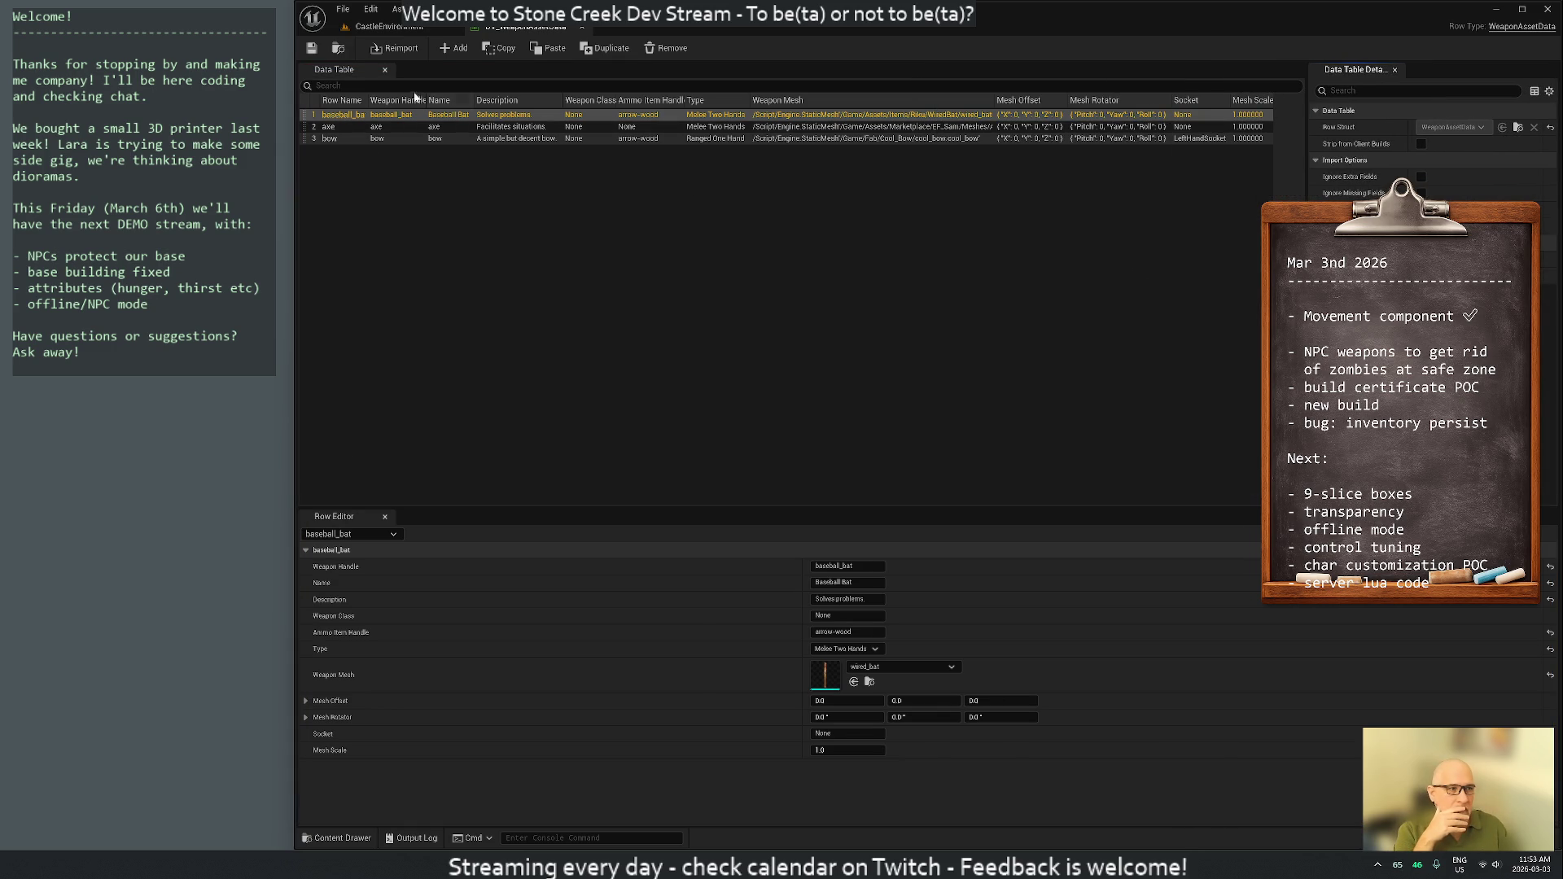
Set the bow row's Mesh Scale to 0.5 and save the weapon table
{"action": "left_click", "coordinate": [339, 140]}
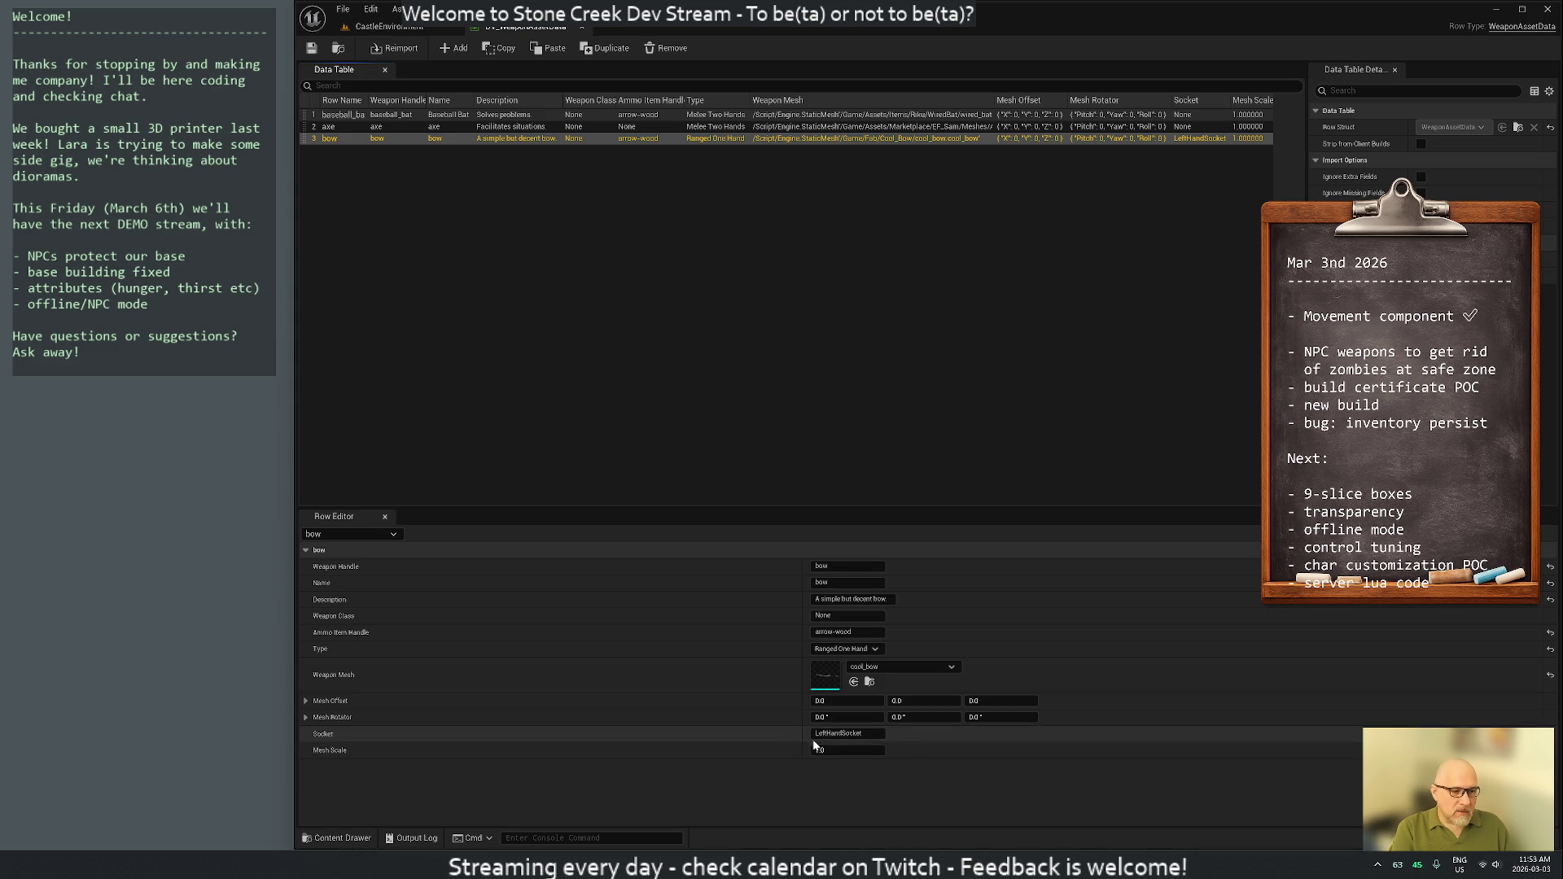
{"action": "left_click", "coordinate": [831, 749]}
{"action": "type", "text": "0.5"}
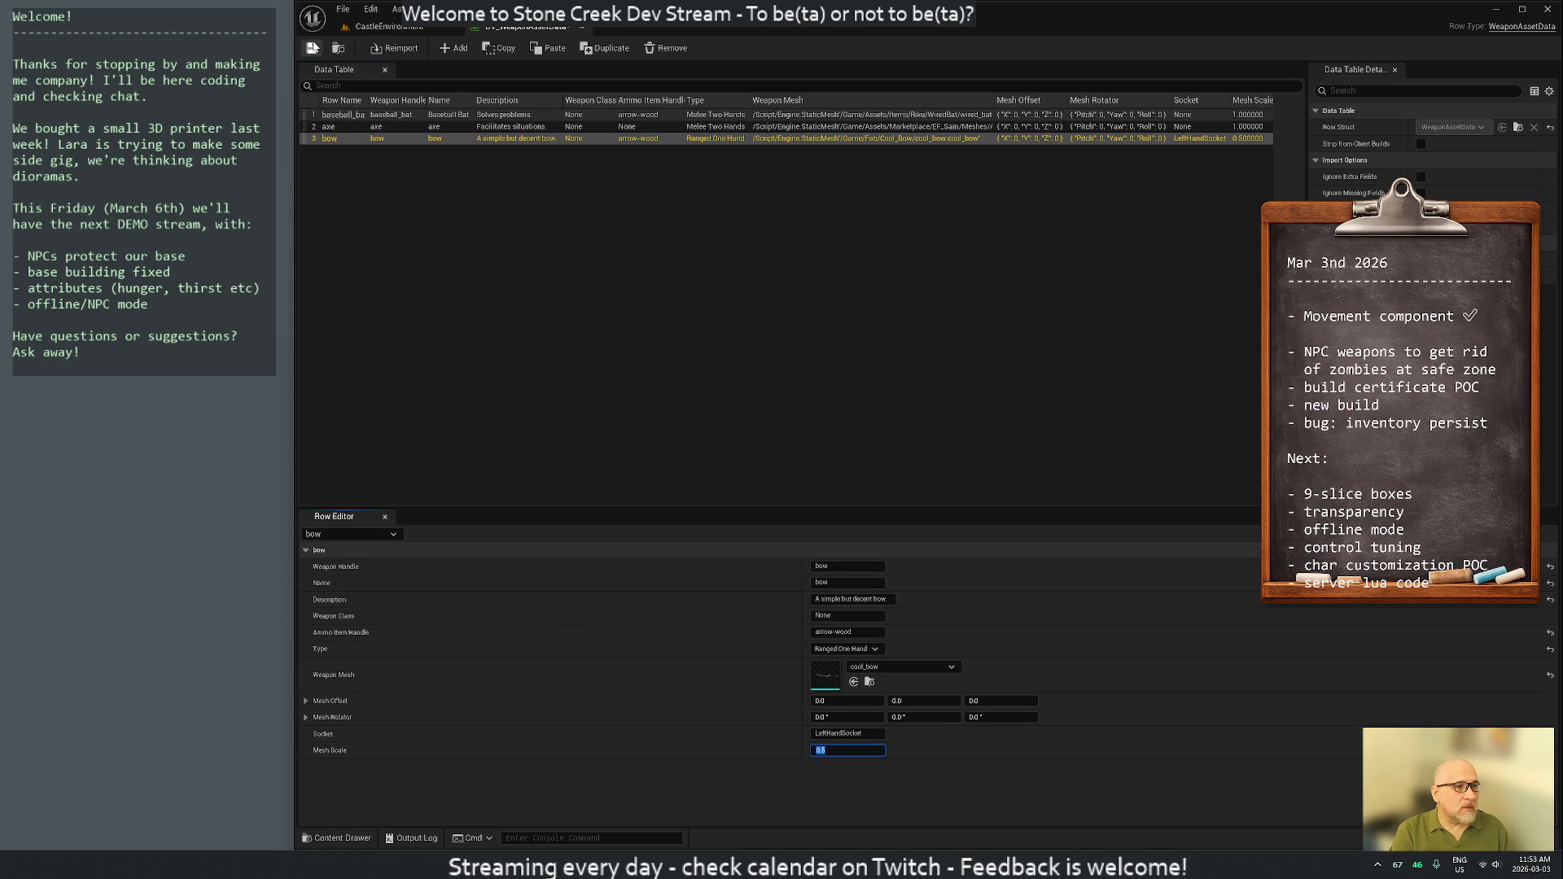
{"action": "left_click", "coordinate": [313, 48]}
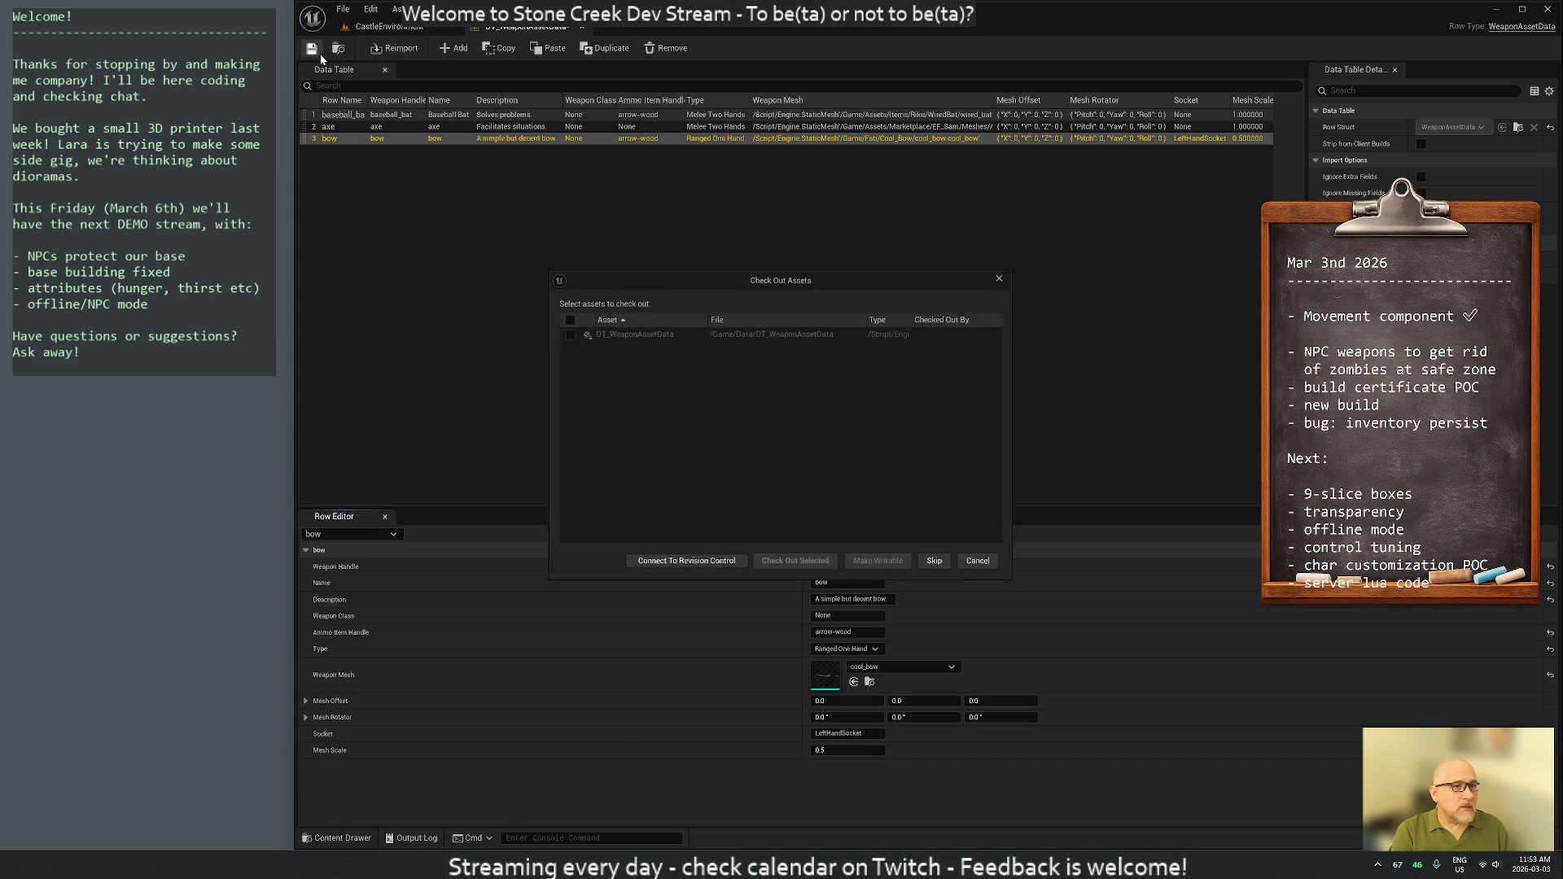
Check out DT_WeaponAssetData after connecting Perforce as the revision control provider
{"action": "left_click", "coordinate": [561, 327]}
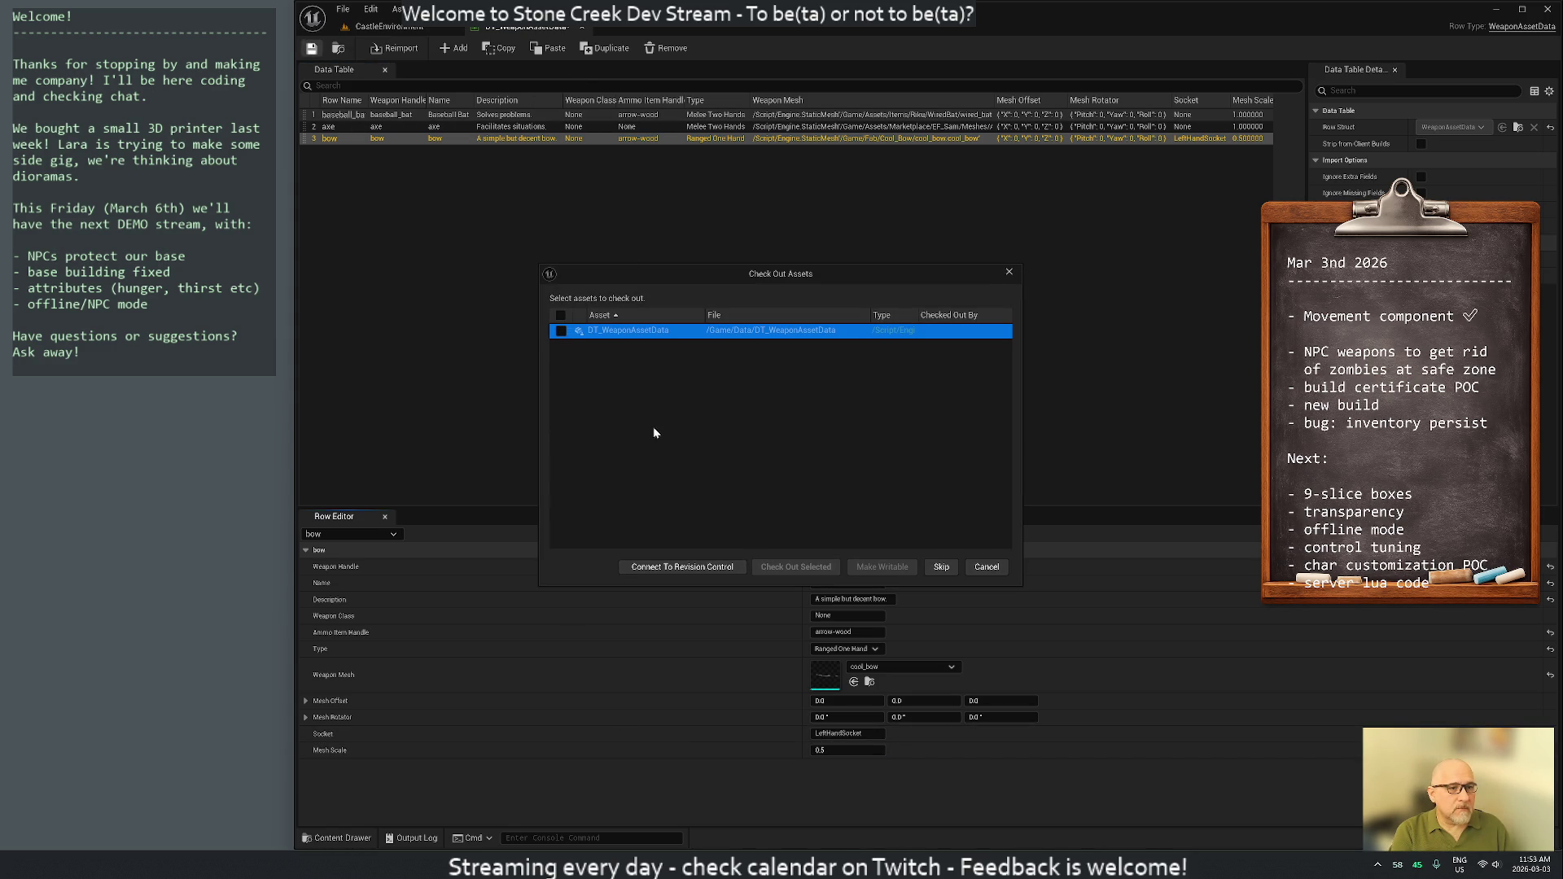
{"action": "left_click", "coordinate": [561, 330]}
{"action": "left_click", "coordinate": [707, 568]}
{"action": "left_click", "coordinate": [827, 398]}
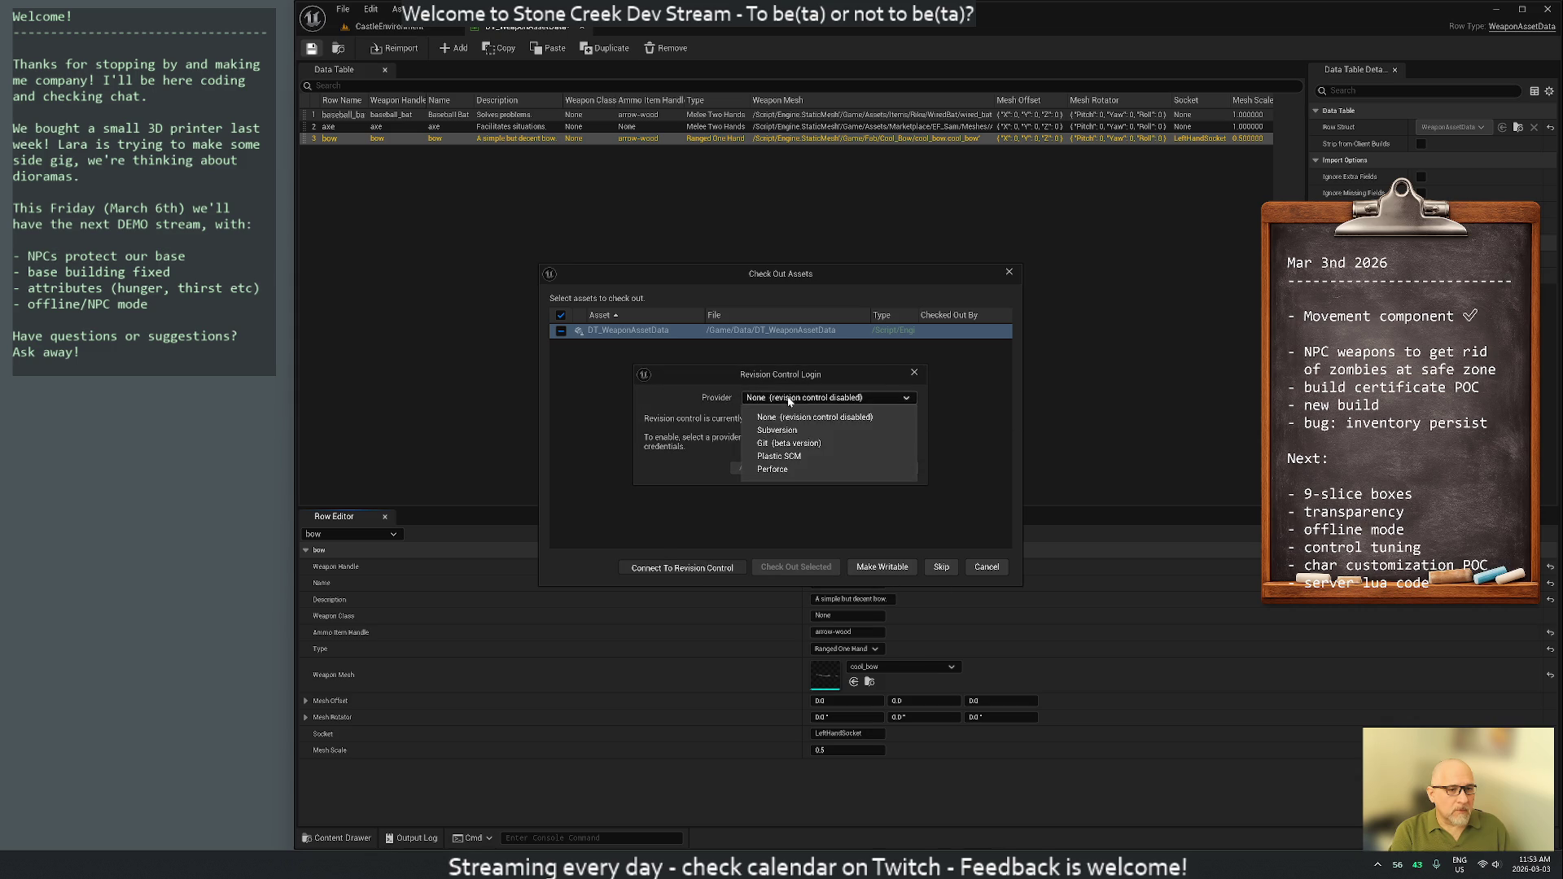
{"action": "left_click", "coordinate": [814, 456]}
{"action": "left_click", "coordinate": [769, 541]}
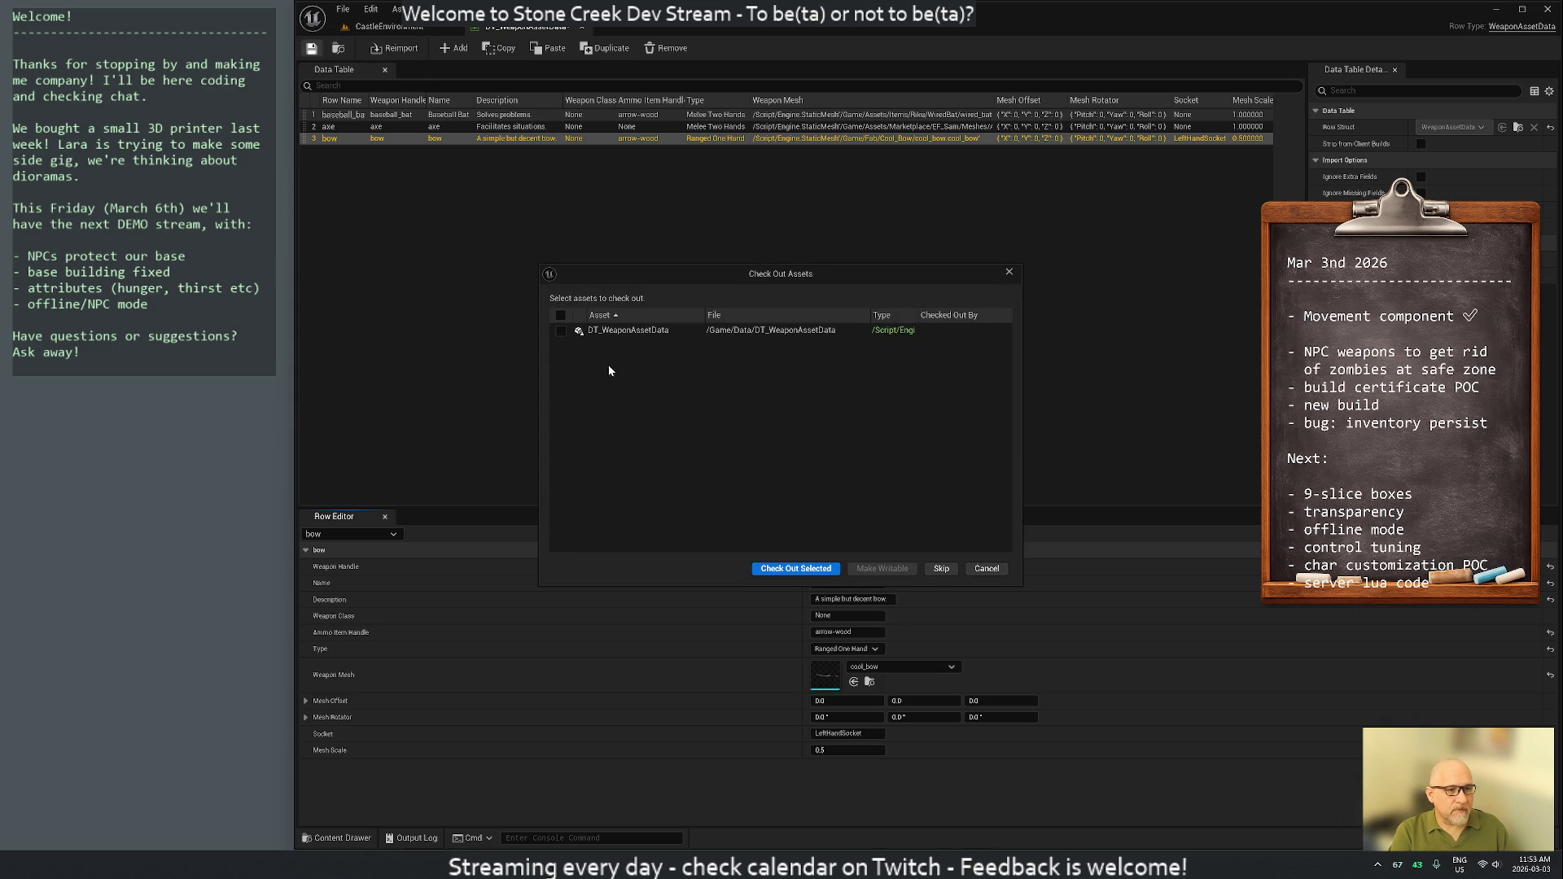
{"action": "left_click", "coordinate": [779, 569]}
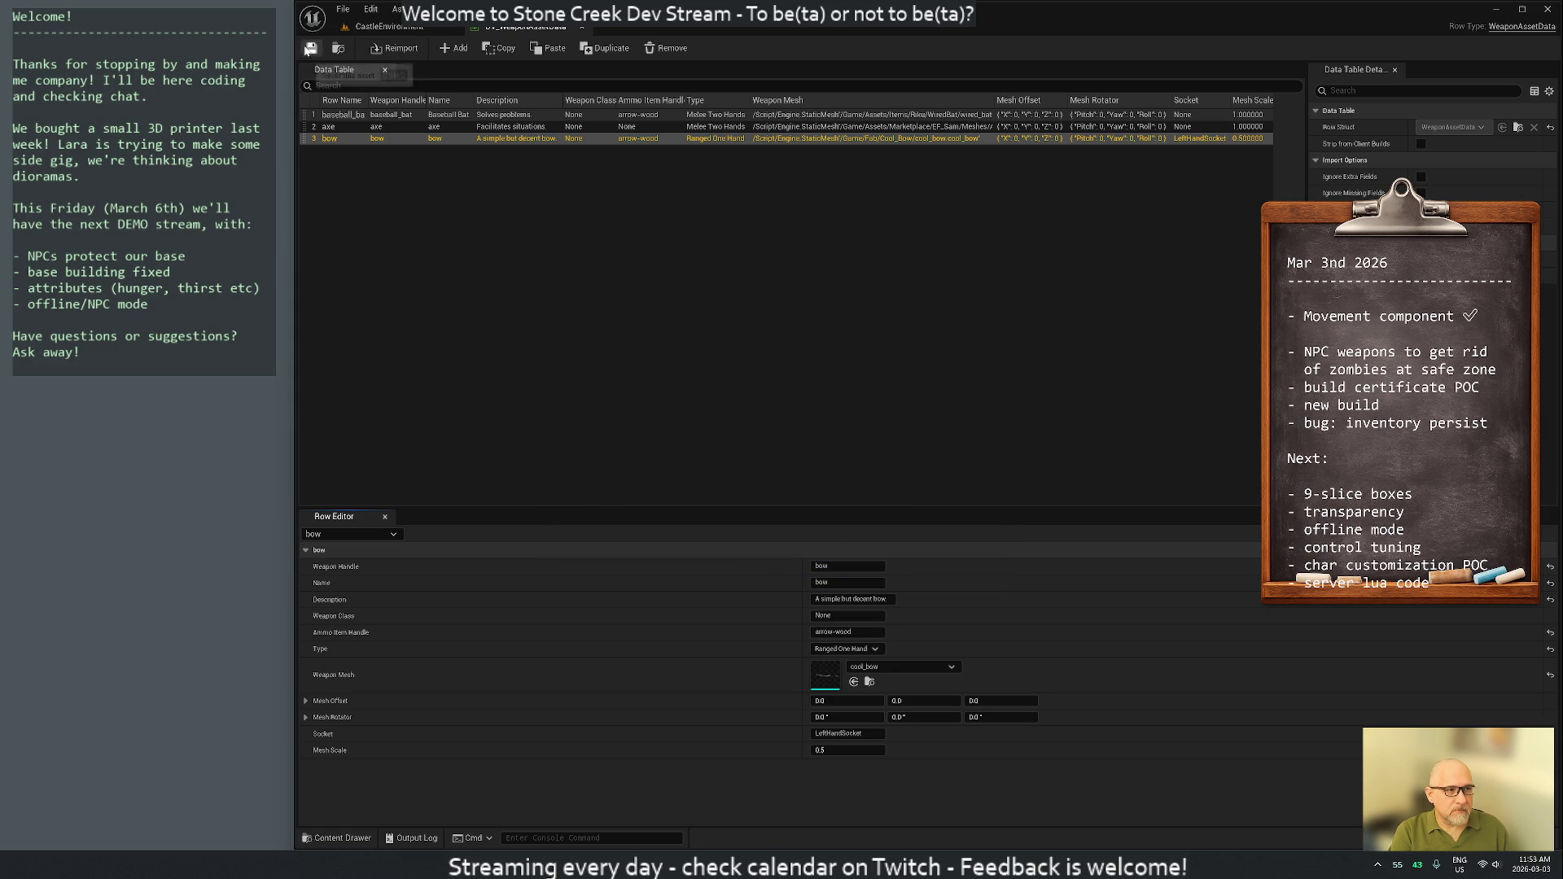
Close the weapon table tab and play-test, viewing the crafting window and a Talking NPC's debug panel
{"action": "left_click", "coordinate": [581, 28]}
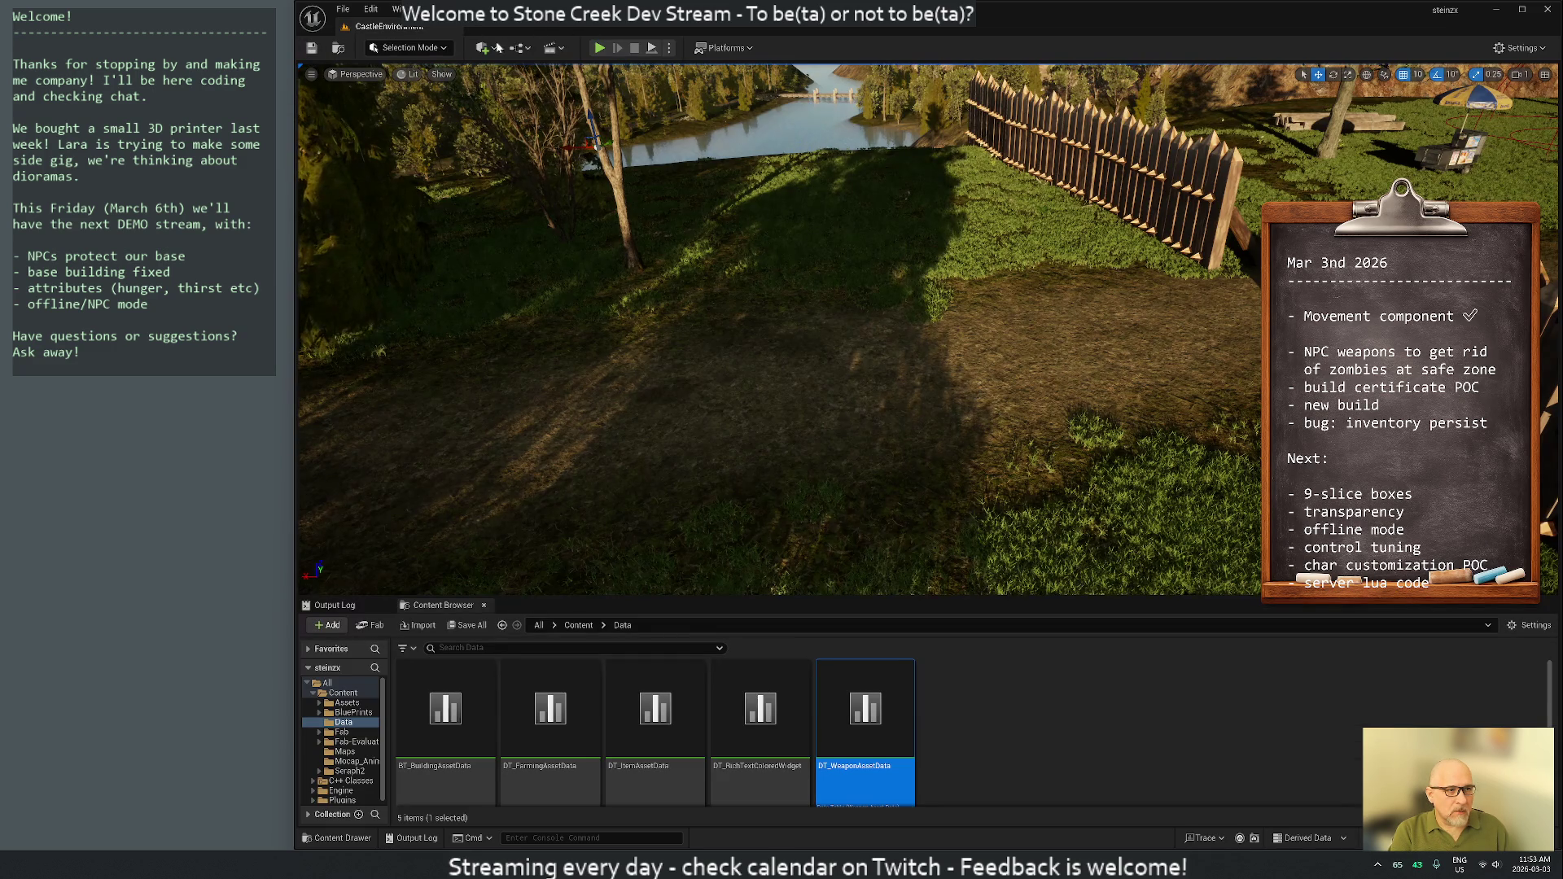
{"action": "key", "text": "alt+p"}
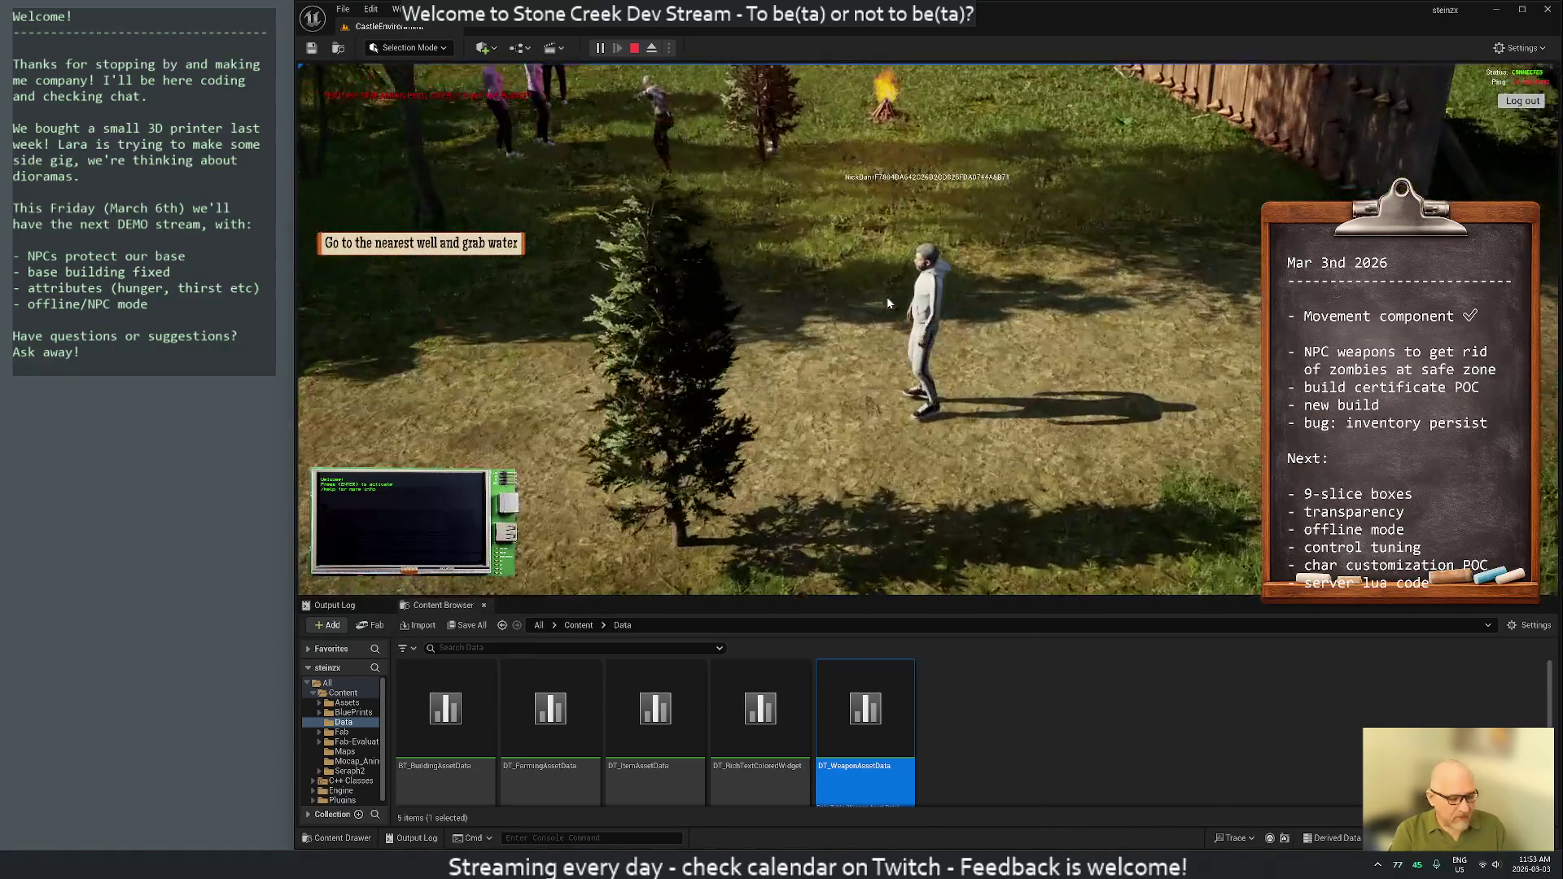
{"action": "key", "text": "c"}
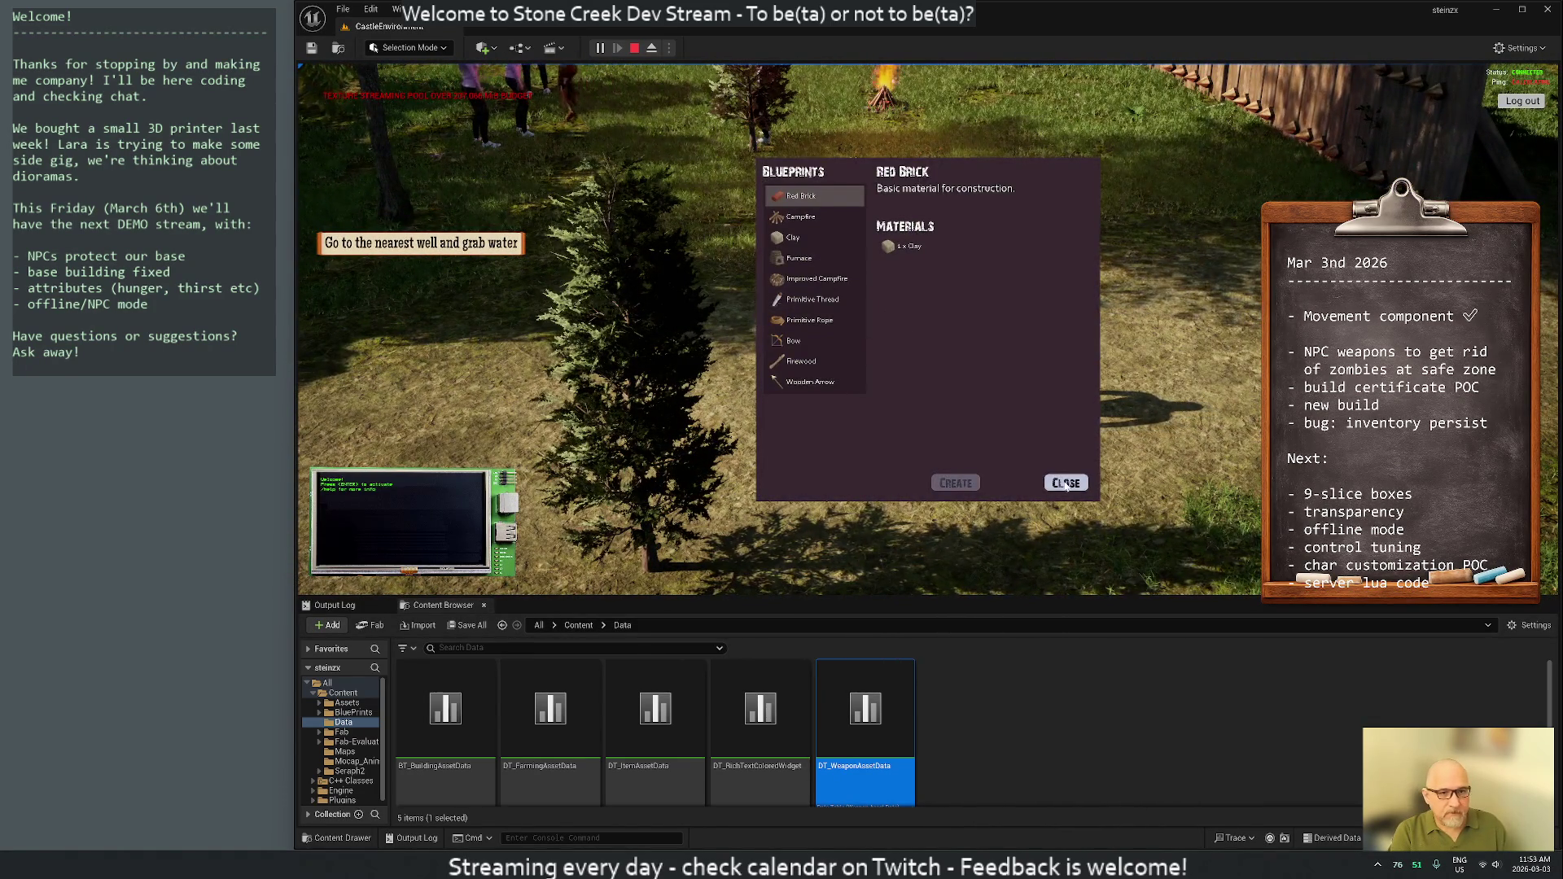
{"action": "left_click", "coordinate": [1065, 483]}
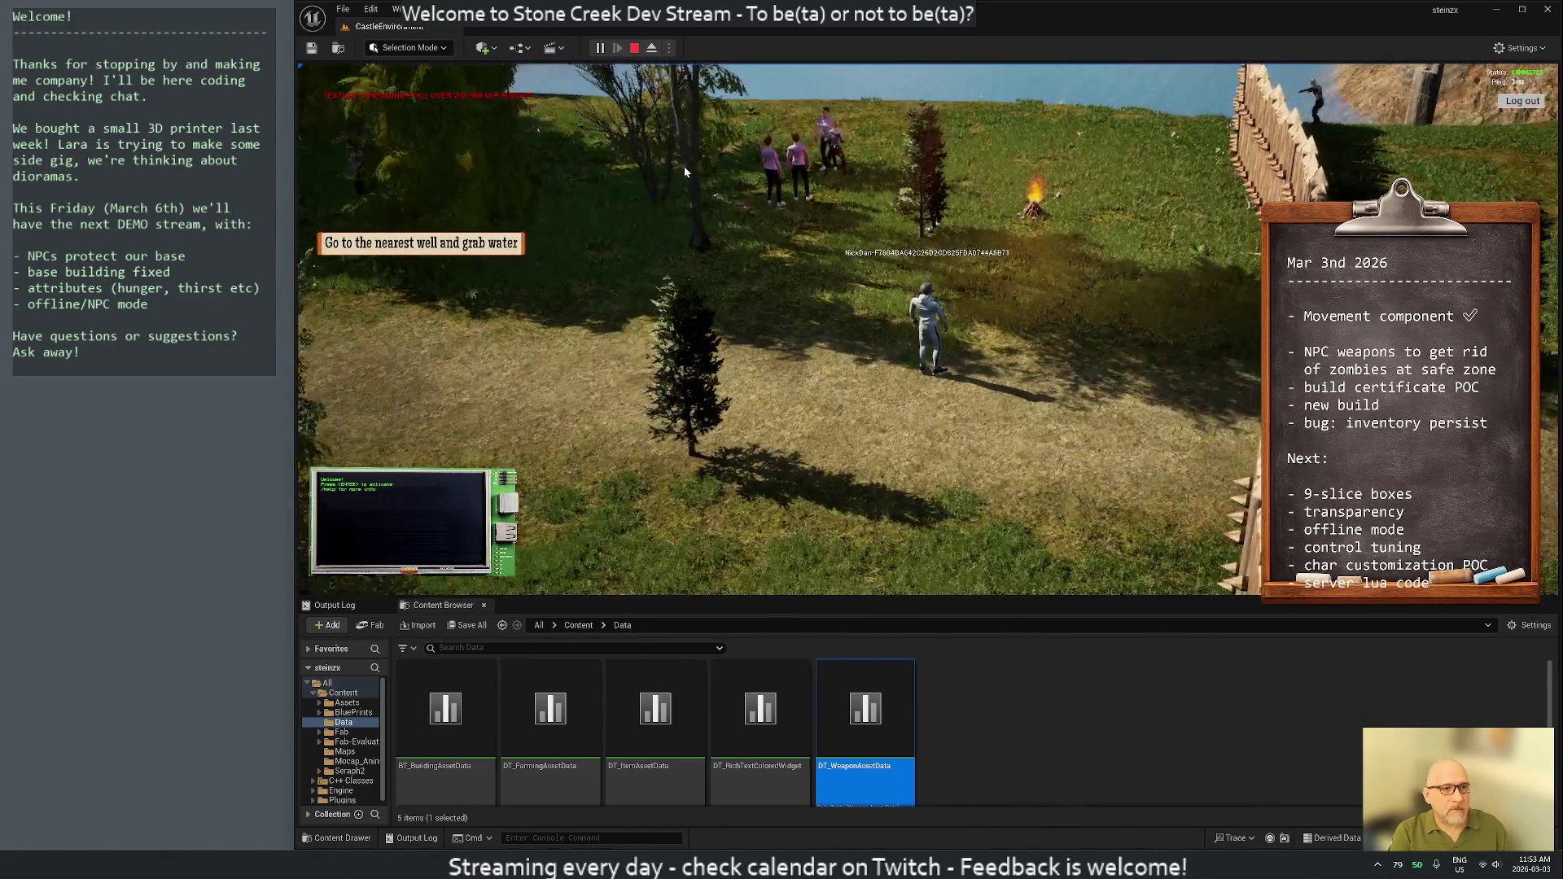
{"action": "left_click", "coordinate": [744, 184]}
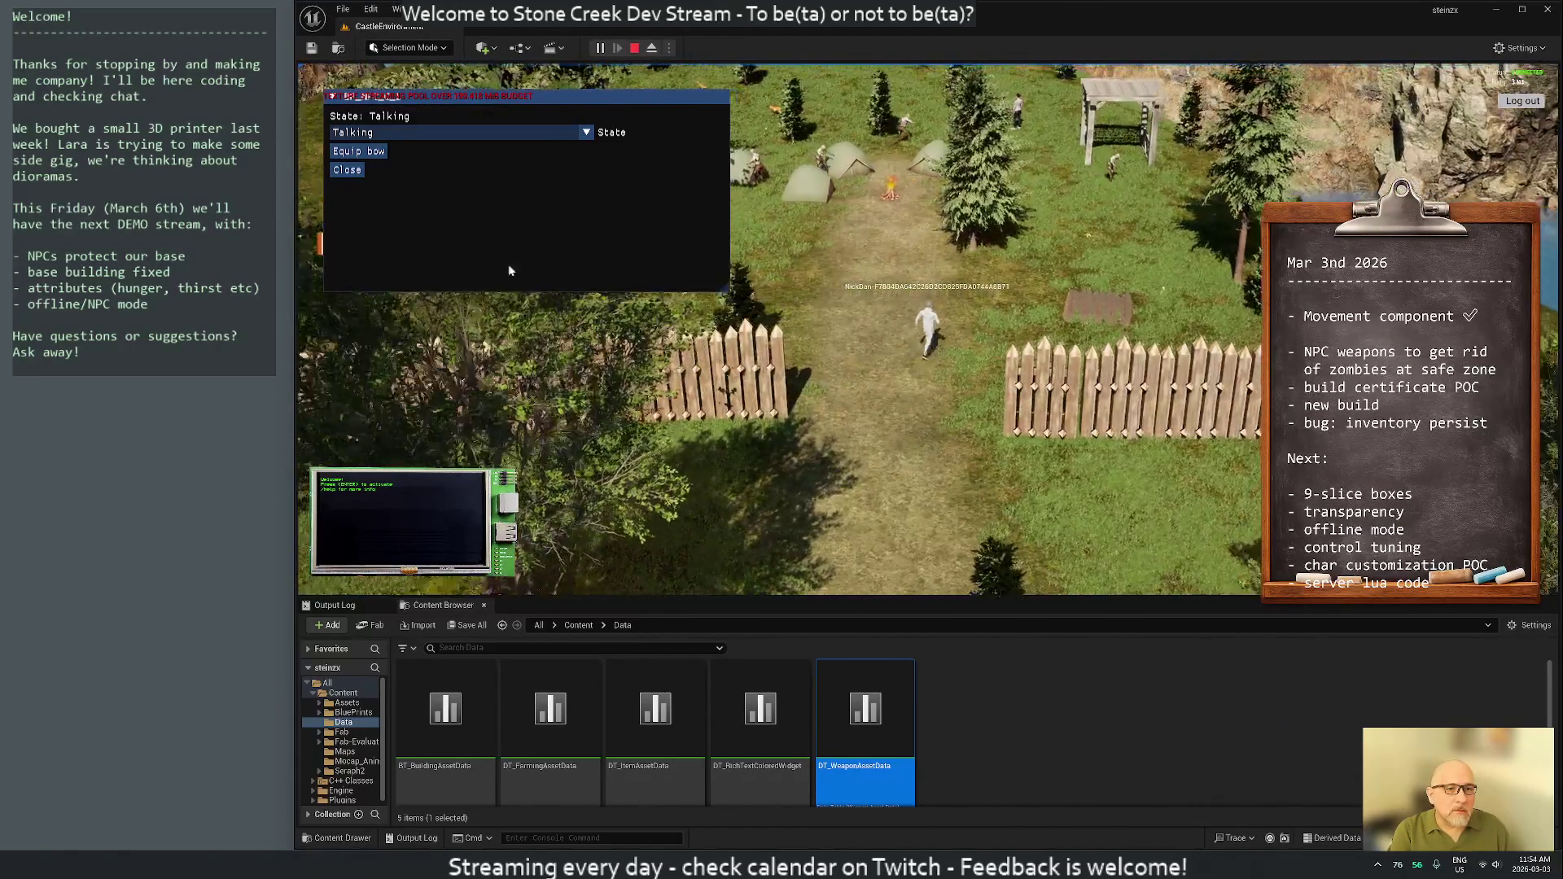
{"action": "key", "text": "Escape"}
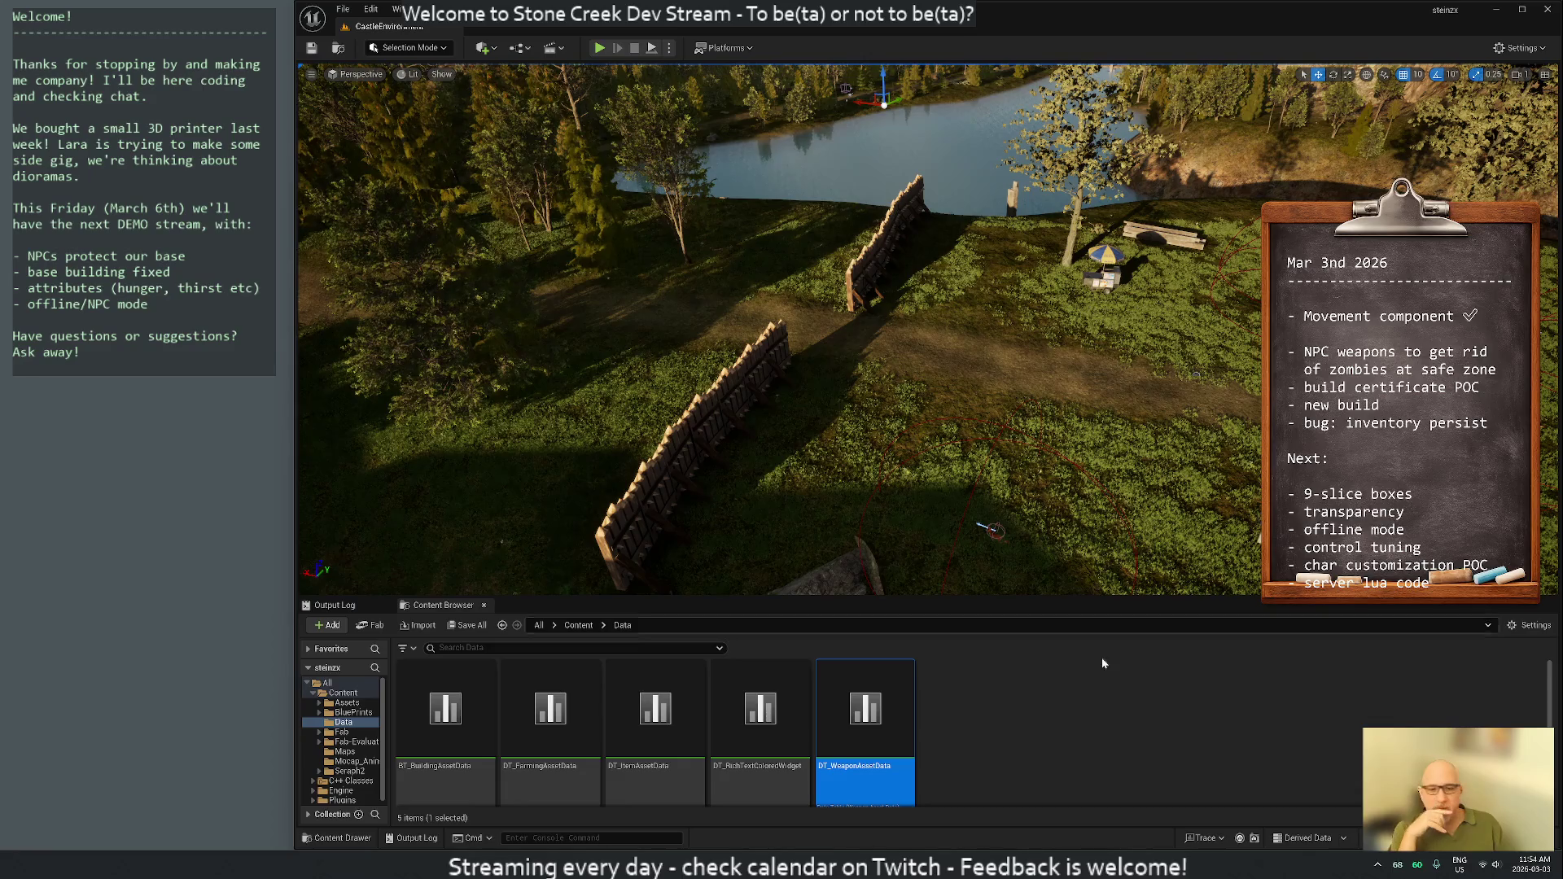
In Rider, close the BaseCharacter, MainGameState and MainPlayerController tabs, leaving NPC.cpp's SetNextWindowSize call
{"action": "key", "text": "alt+Tab"}
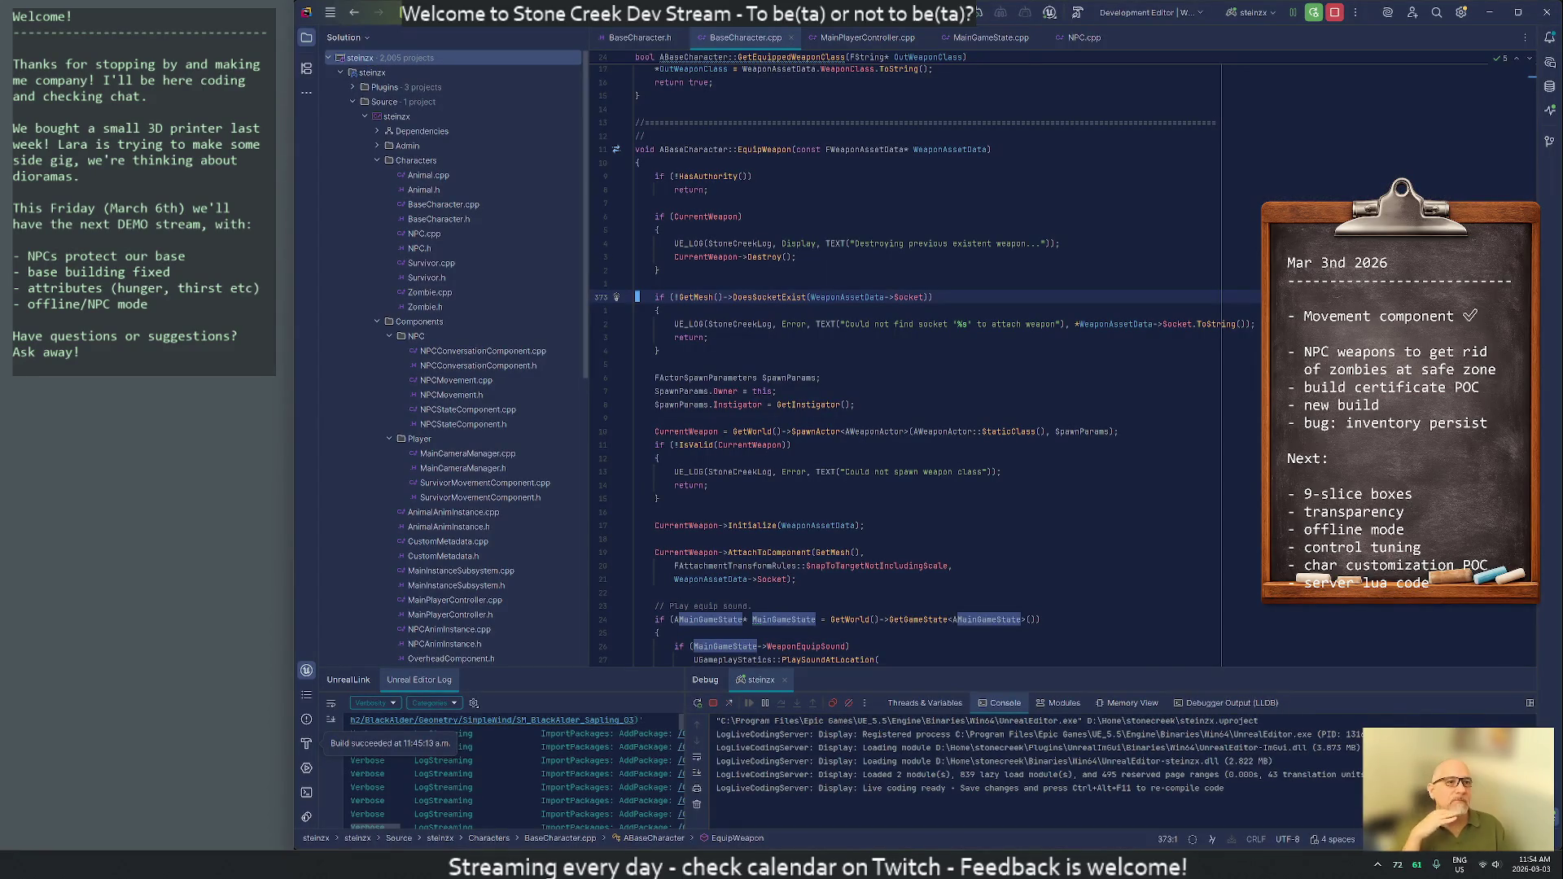
{"action": "middle_click", "coordinate": [741, 37]}
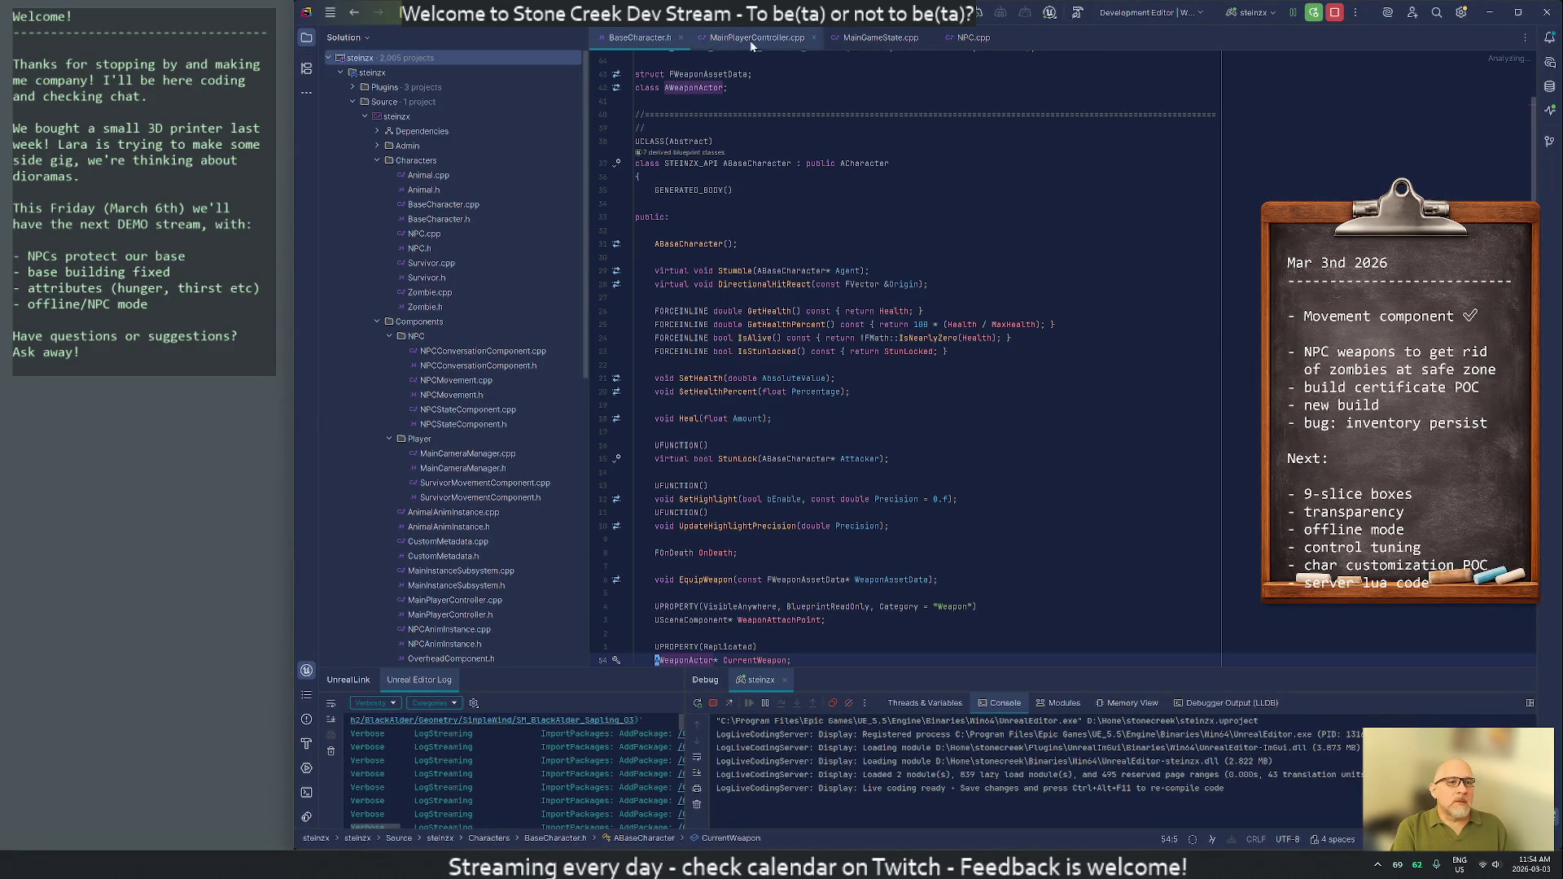
{"action": "middle_click", "coordinate": [864, 38]}
{"action": "middle_click", "coordinate": [757, 38]}
{"action": "middle_click", "coordinate": [640, 38]}
{"action": "left_click", "coordinate": [774, 244]}
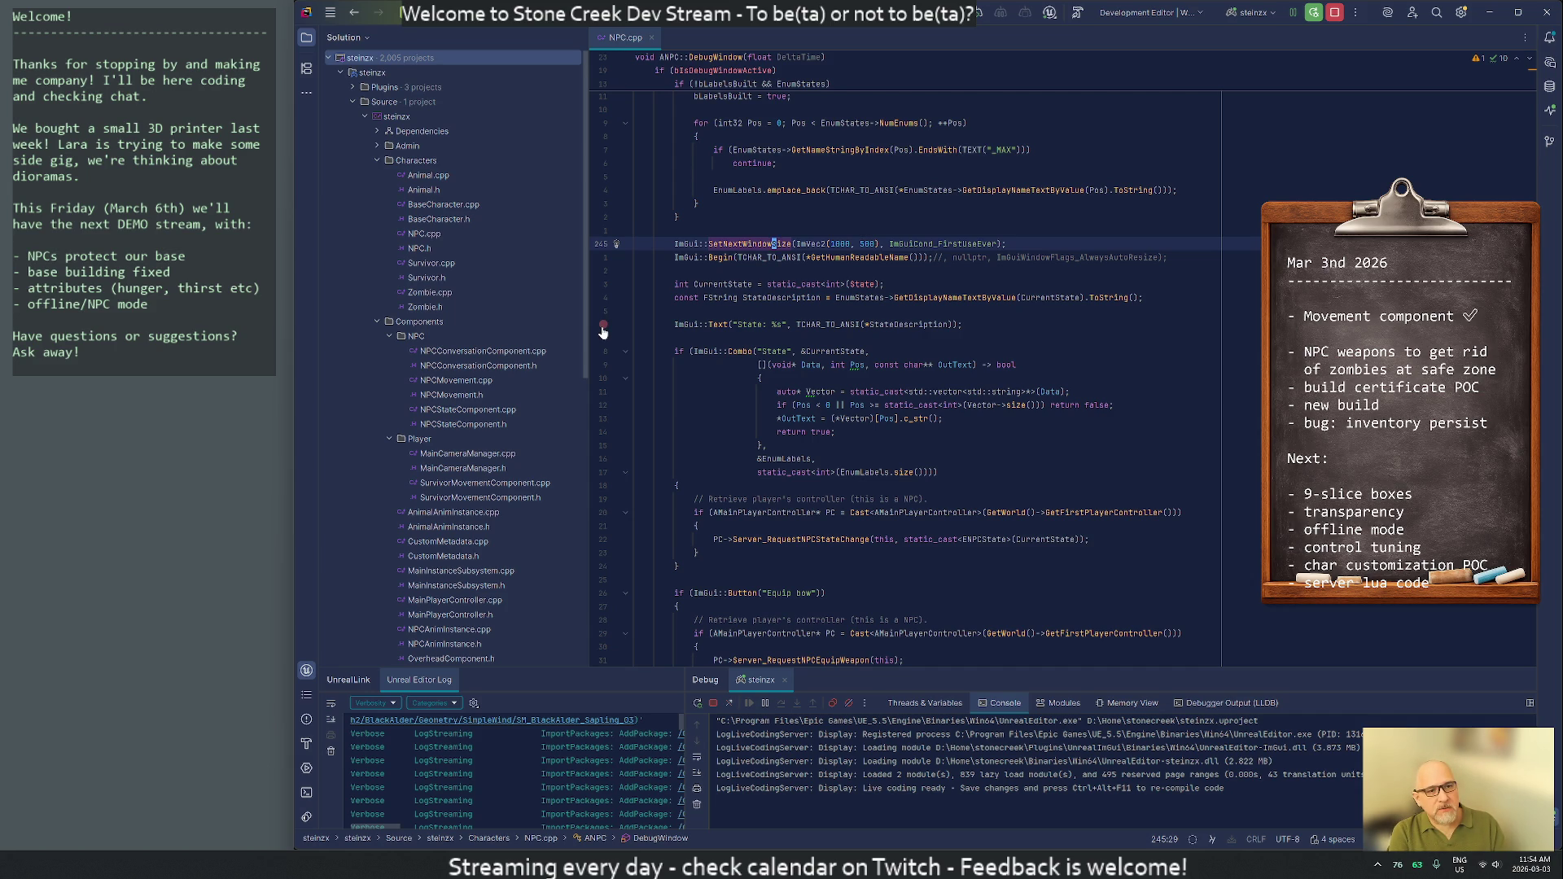
Open Zombie.cpp via Search Everywhere and split it vertically beside NPC.cpp
{"action": "key", "text": "ctrl+t"}
{"action": "type", "text": "zeZombie"}
{"action": "key", "text": "Return"}
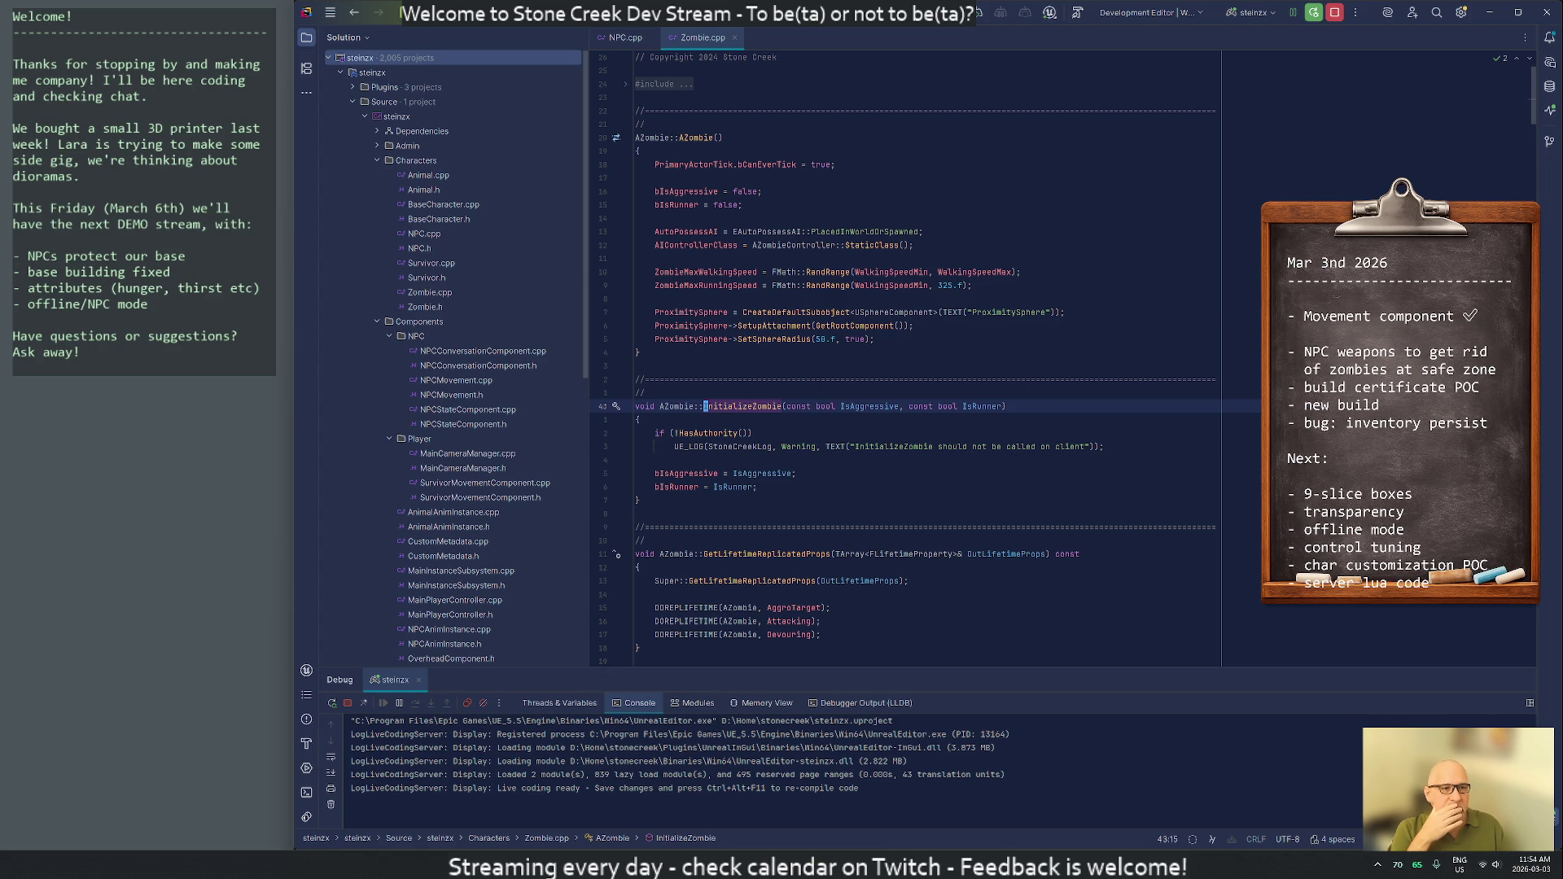
{"action": "left_click", "coordinate": [858, 245]}
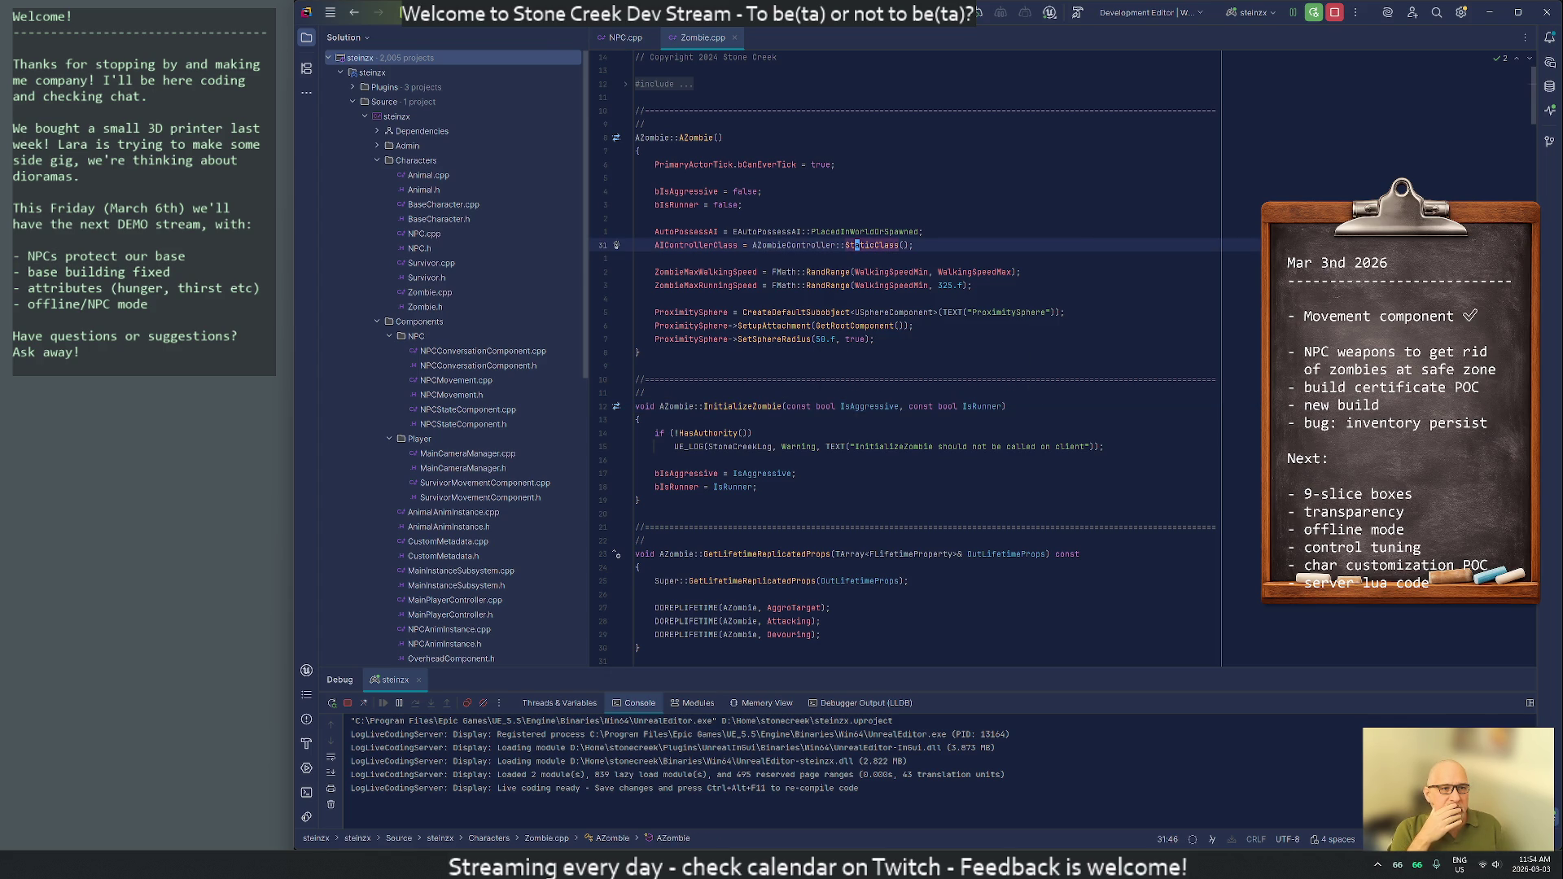
{"action": "key", "text": "ctrl+shift+Right"}
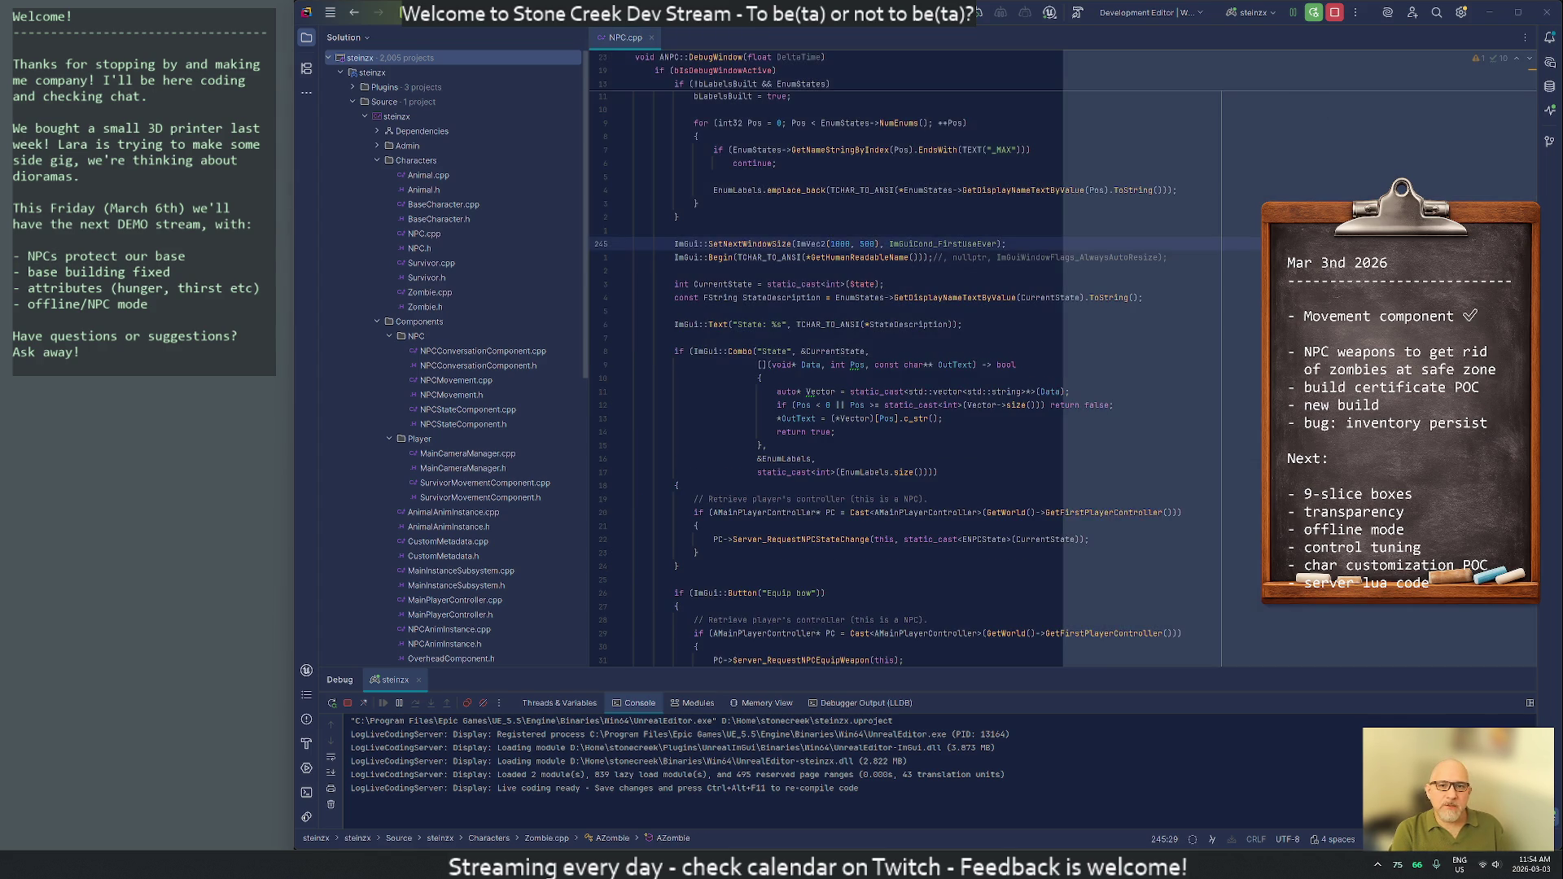
{"action": "left_click", "coordinate": [308, 38]}
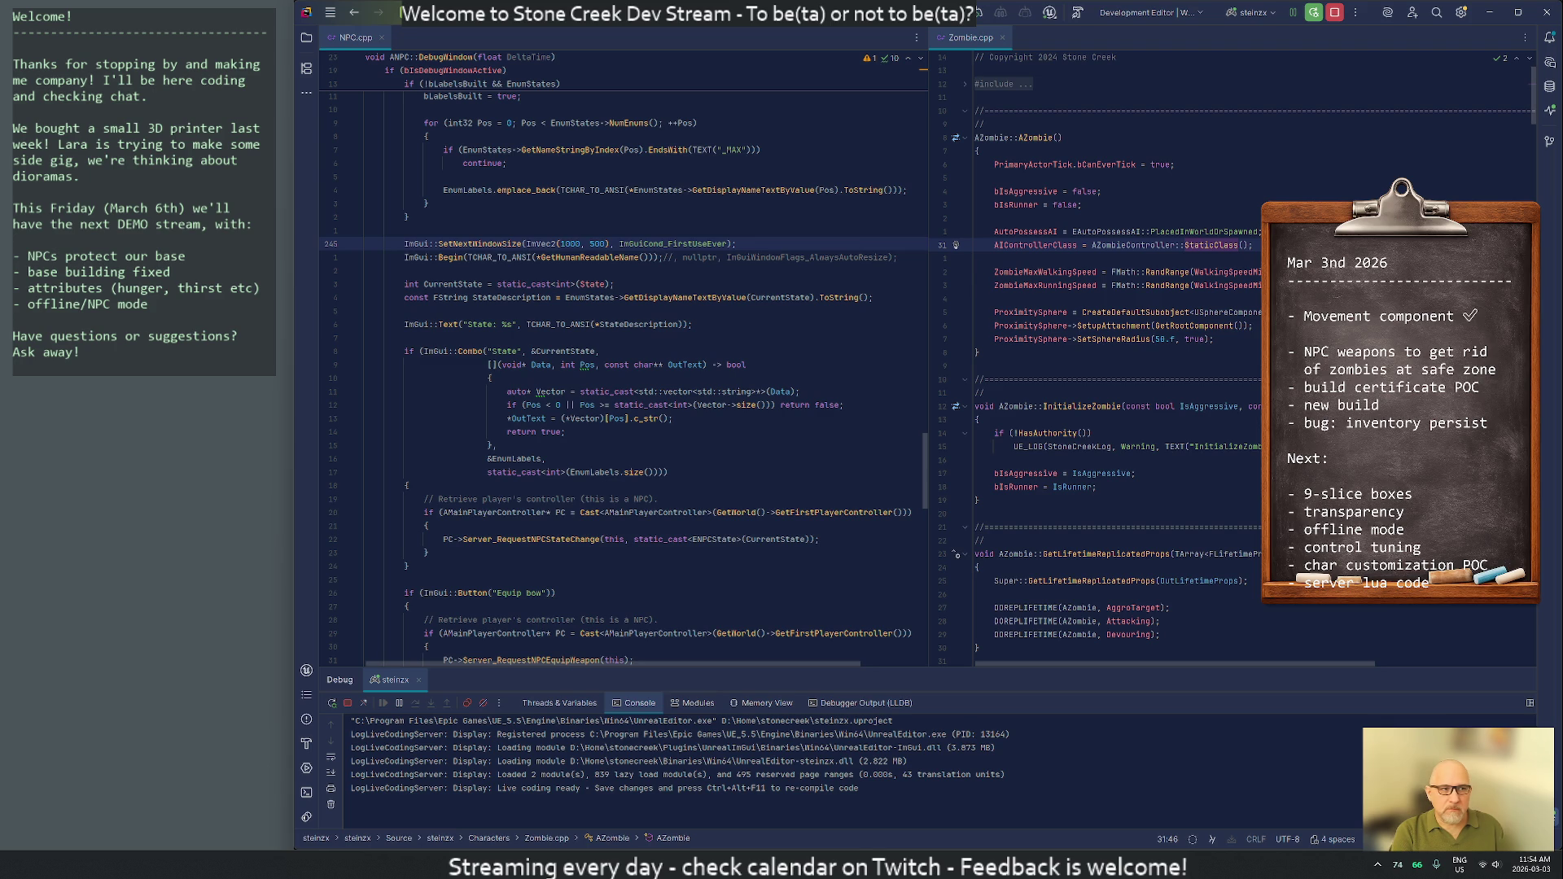
{"action": "key", "text": "alt+1"}
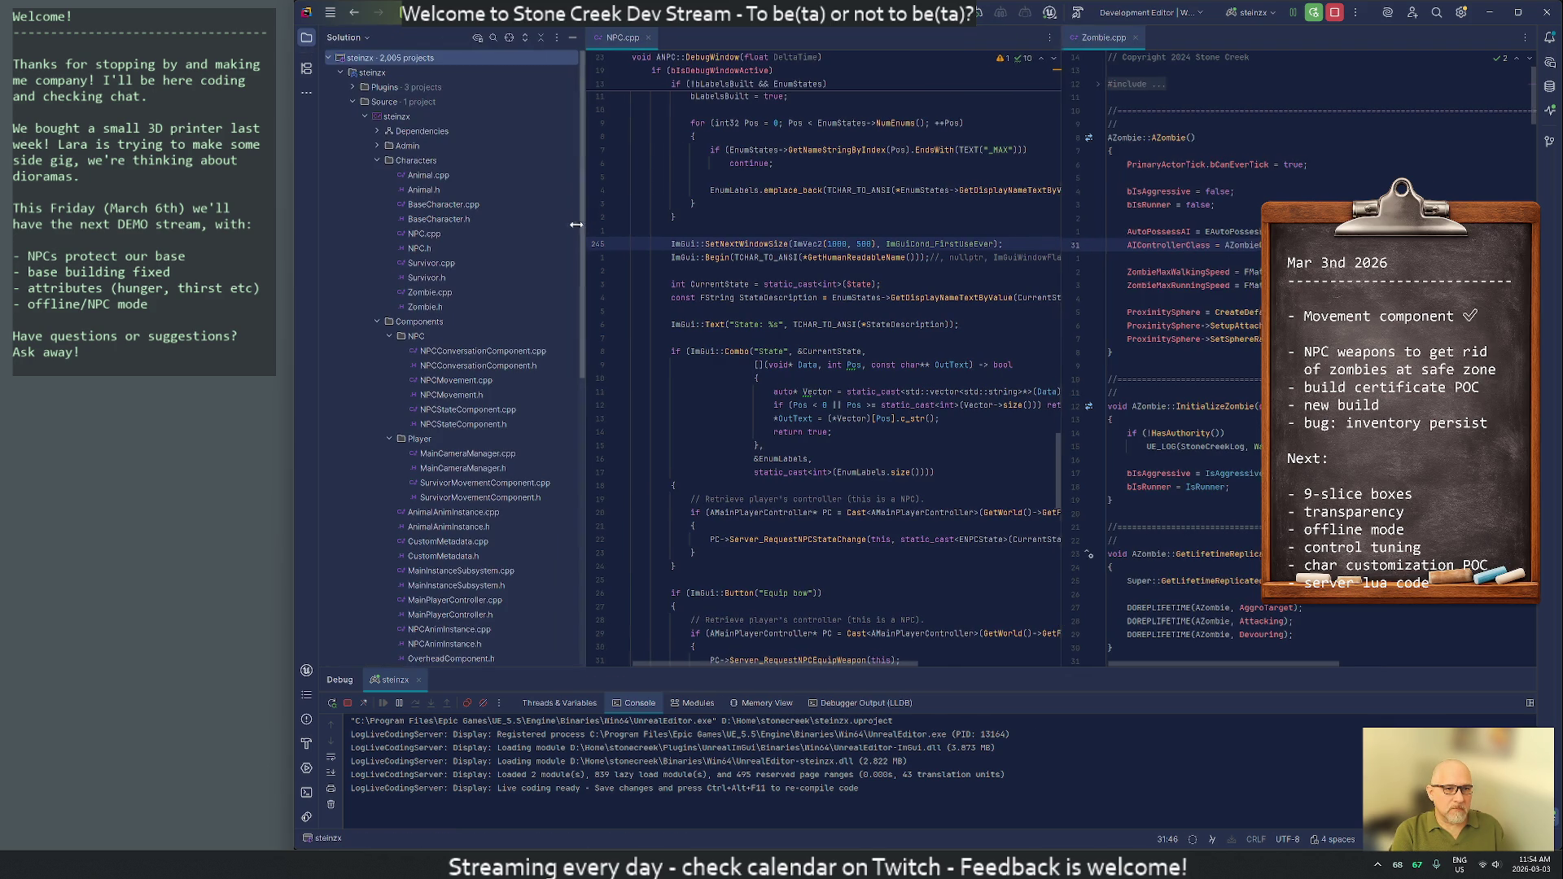
Narrow the Solution panel and scroll through the NPC.cpp and Zombie.cpp code
{"action": "left_click_drag", "start_coordinate": [589, 220], "coordinate": [498, 220]}
{"action": "mouse_move", "coordinate": [916, 190]}
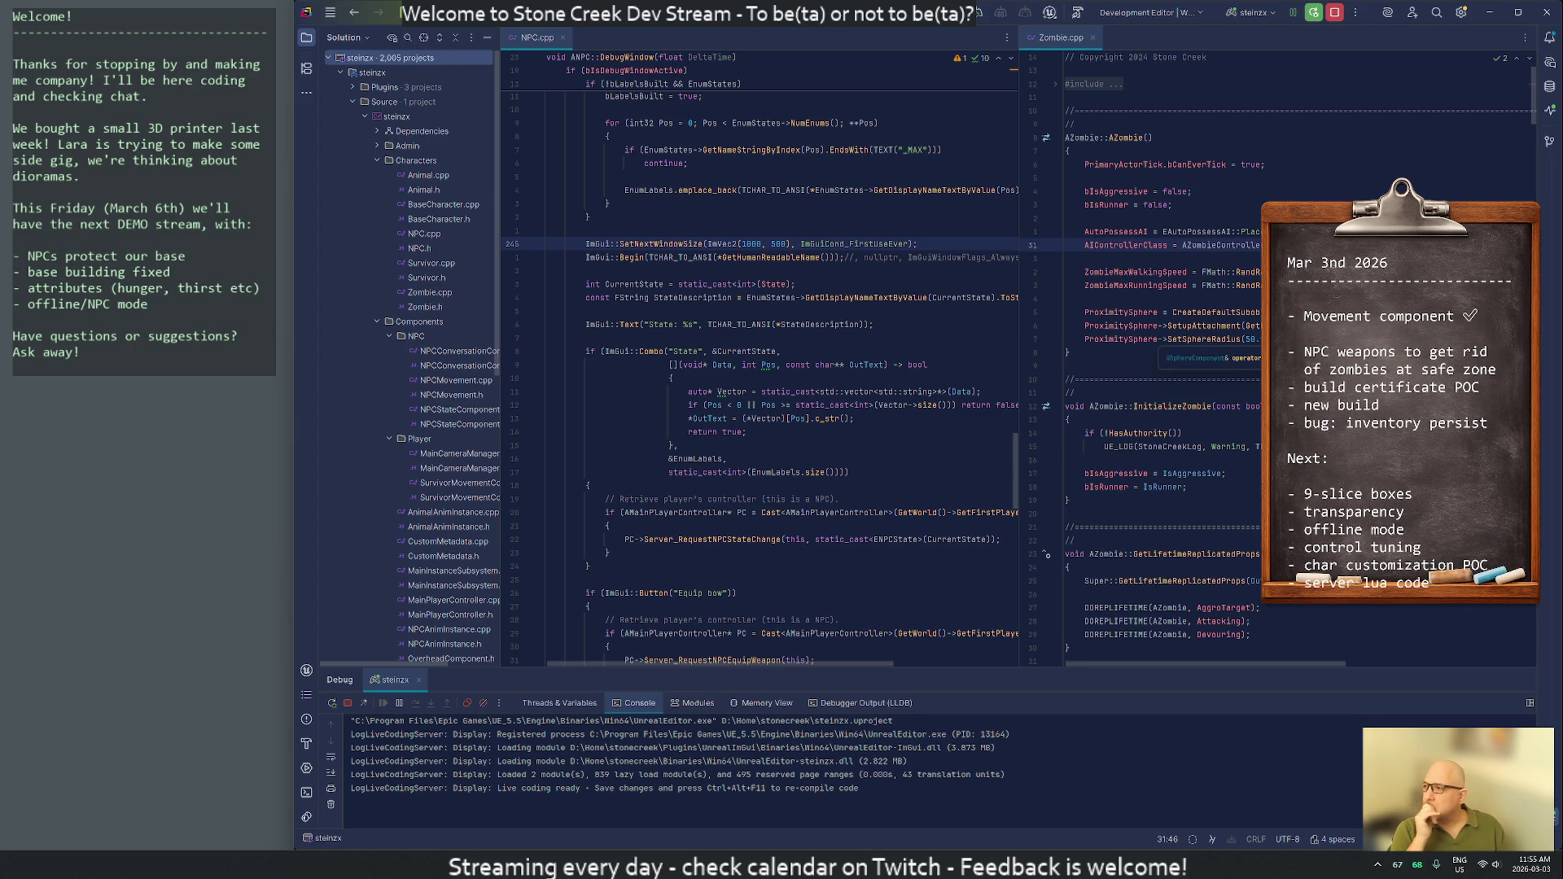
{"action": "scroll", "coordinate": [761, 369], "scroll_direction": "up", "scroll_amount": 15}
{"action": "scroll", "coordinate": [760, 358], "scroll_direction": "up", "scroll_amount": 20}
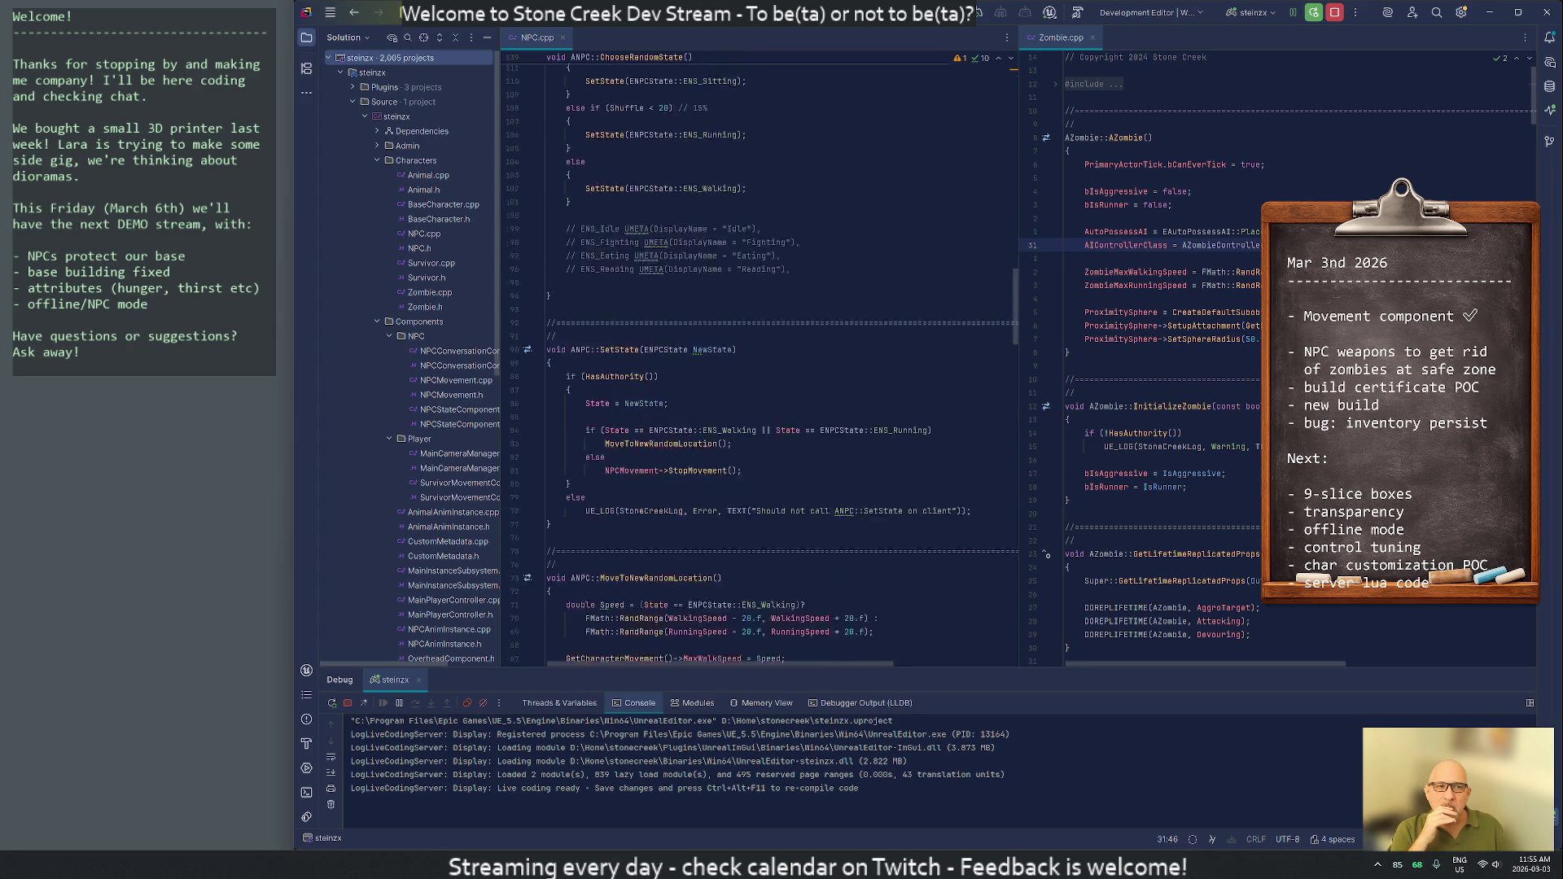
{"action": "scroll", "coordinate": [761, 358], "scroll_direction": "up", "scroll_amount": 6}
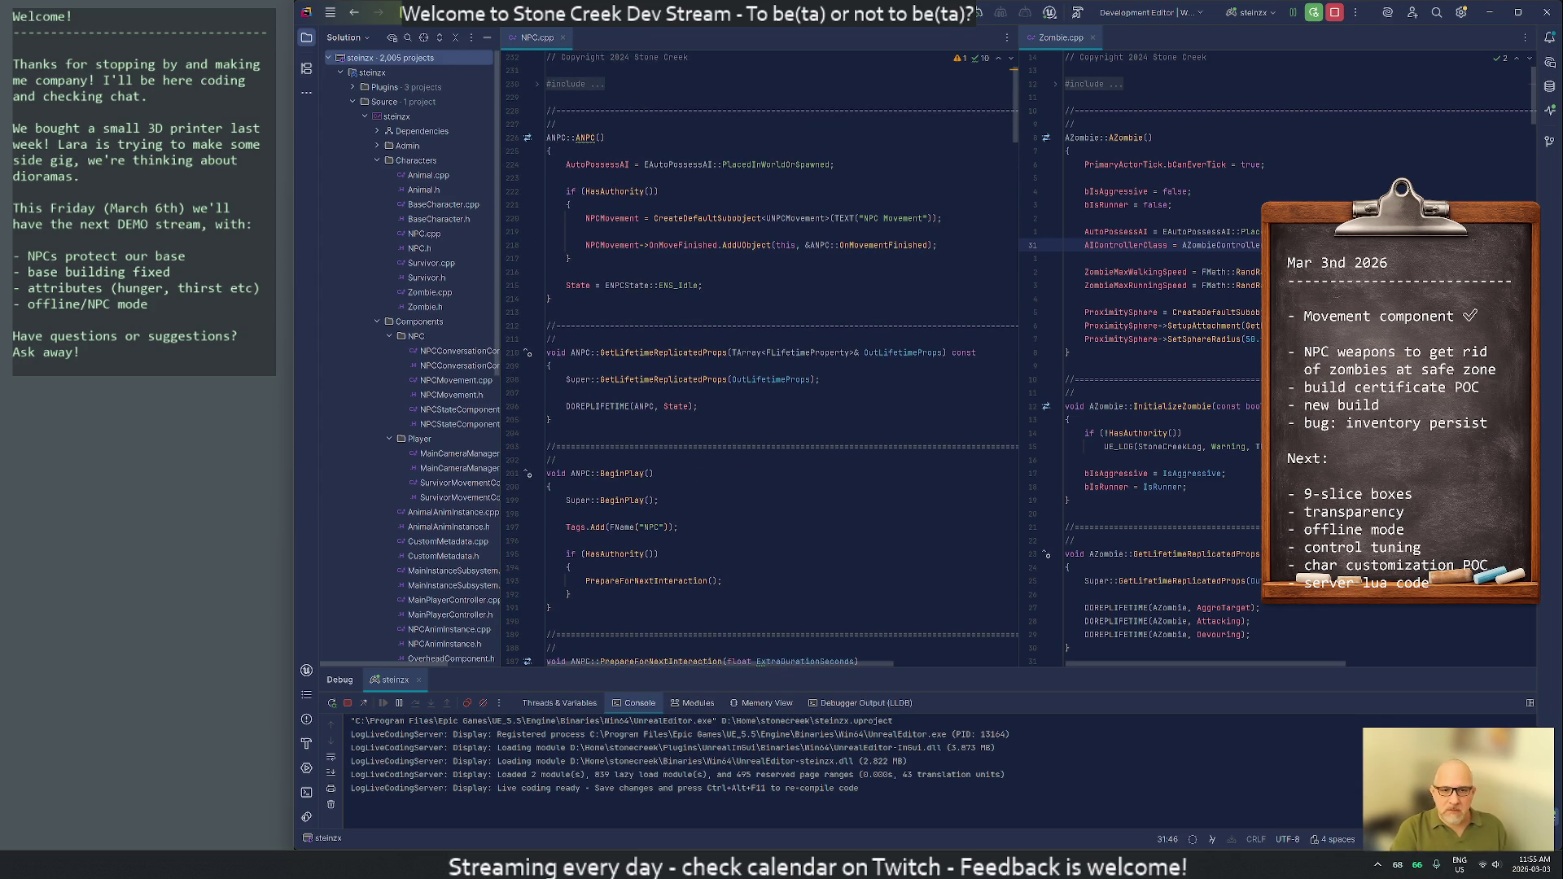
{"action": "scroll", "coordinate": [1172, 358], "scroll_direction": "down", "scroll_amount": 4}
{"action": "scroll", "coordinate": [1172, 358], "scroll_direction": "down", "scroll_amount": 7}
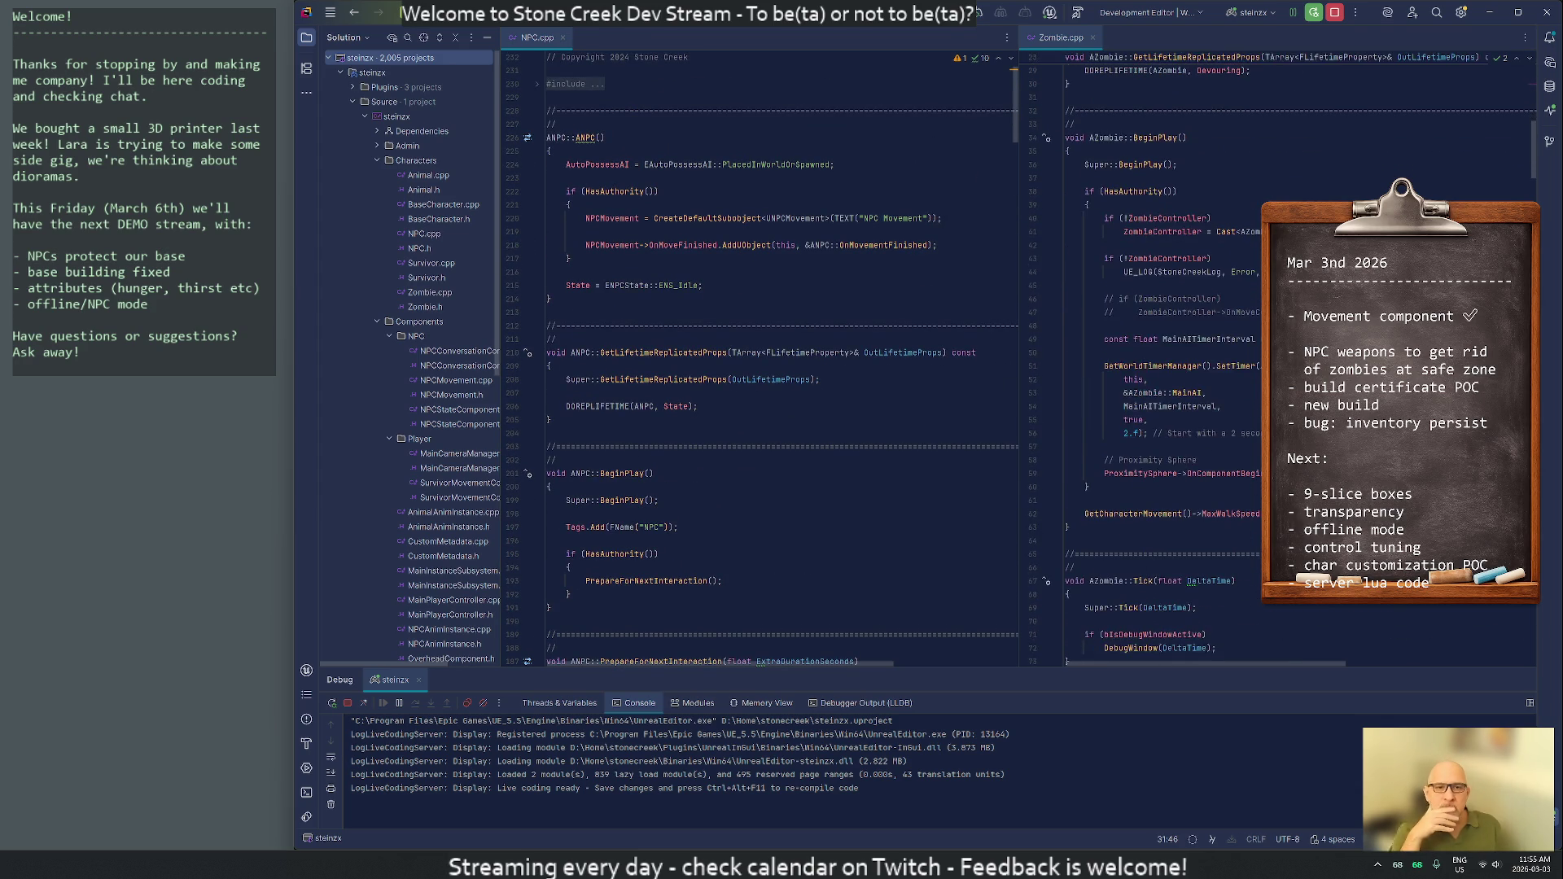
{"action": "scroll", "coordinate": [1173, 358], "scroll_direction": "down", "scroll_amount": 8}
{"action": "scroll", "coordinate": [1173, 358], "scroll_direction": "down", "scroll_amount": 7}
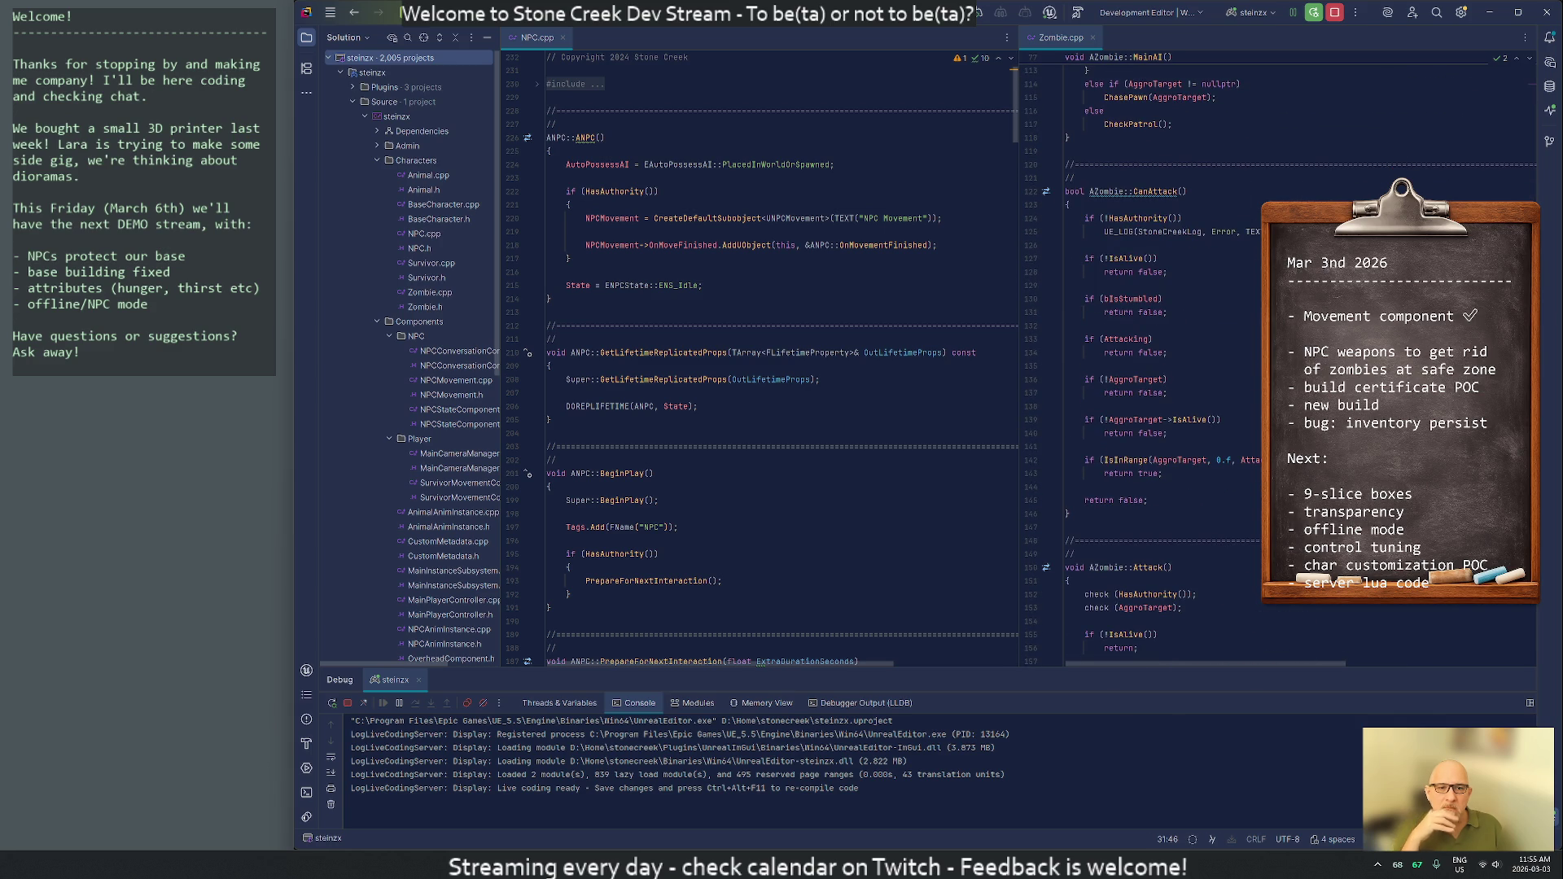
Switch the right pane to Zombie.h and scroll down to its PawnSensing declaration
{"action": "left_click", "coordinate": [1067, 366]}
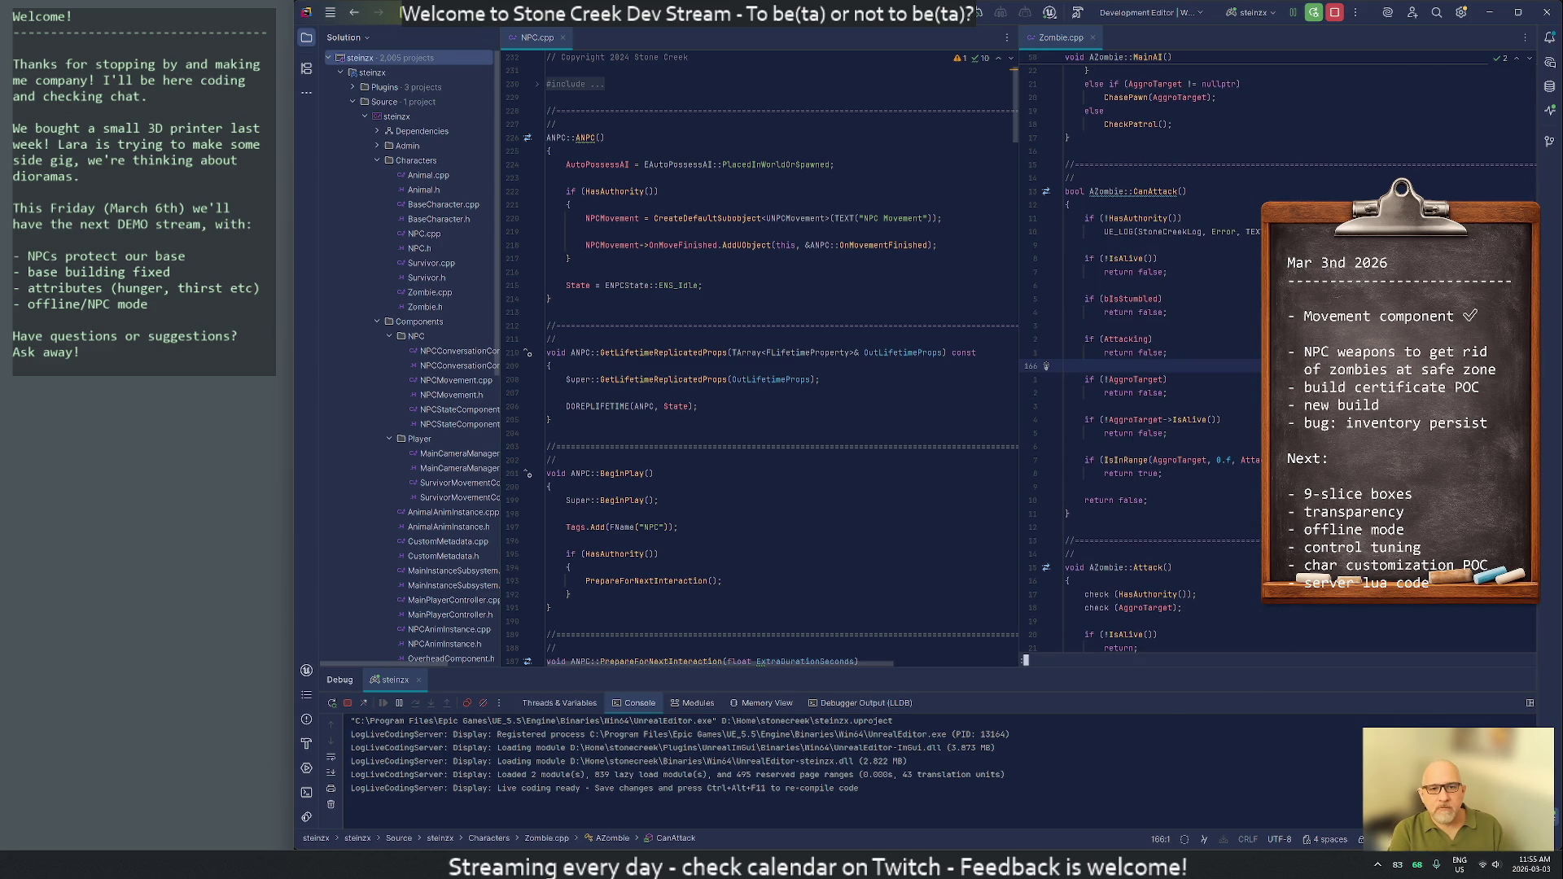
{"action": "key", "text": "alt+o"}
{"action": "scroll", "coordinate": [1134, 418], "scroll_direction": "down", "scroll_amount": 5}
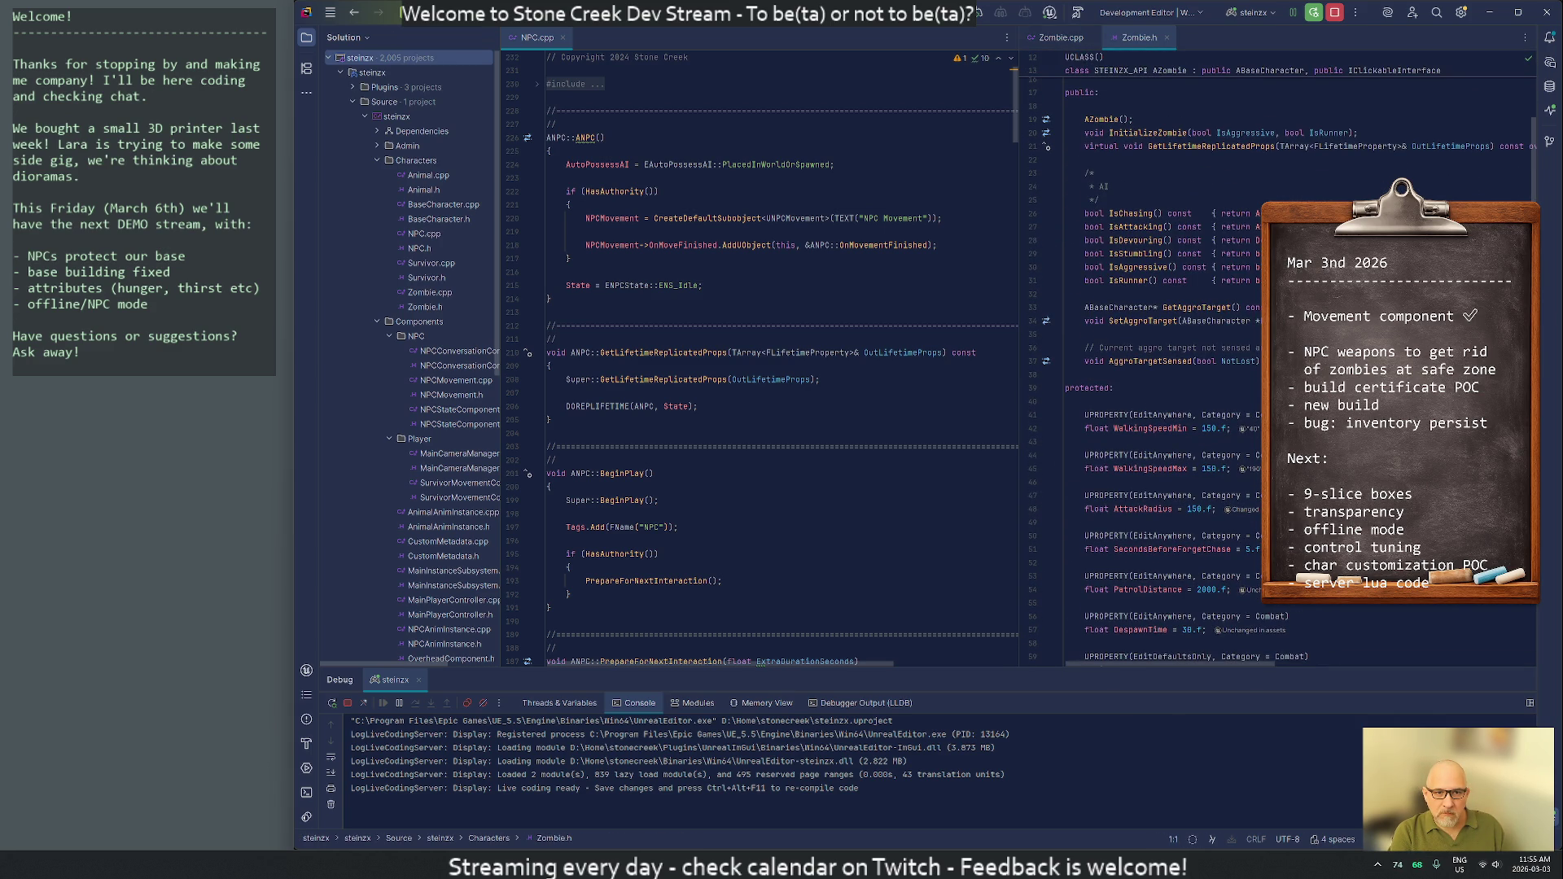
{"action": "scroll", "coordinate": [1180, 367], "scroll_direction": "down", "scroll_amount": 6}
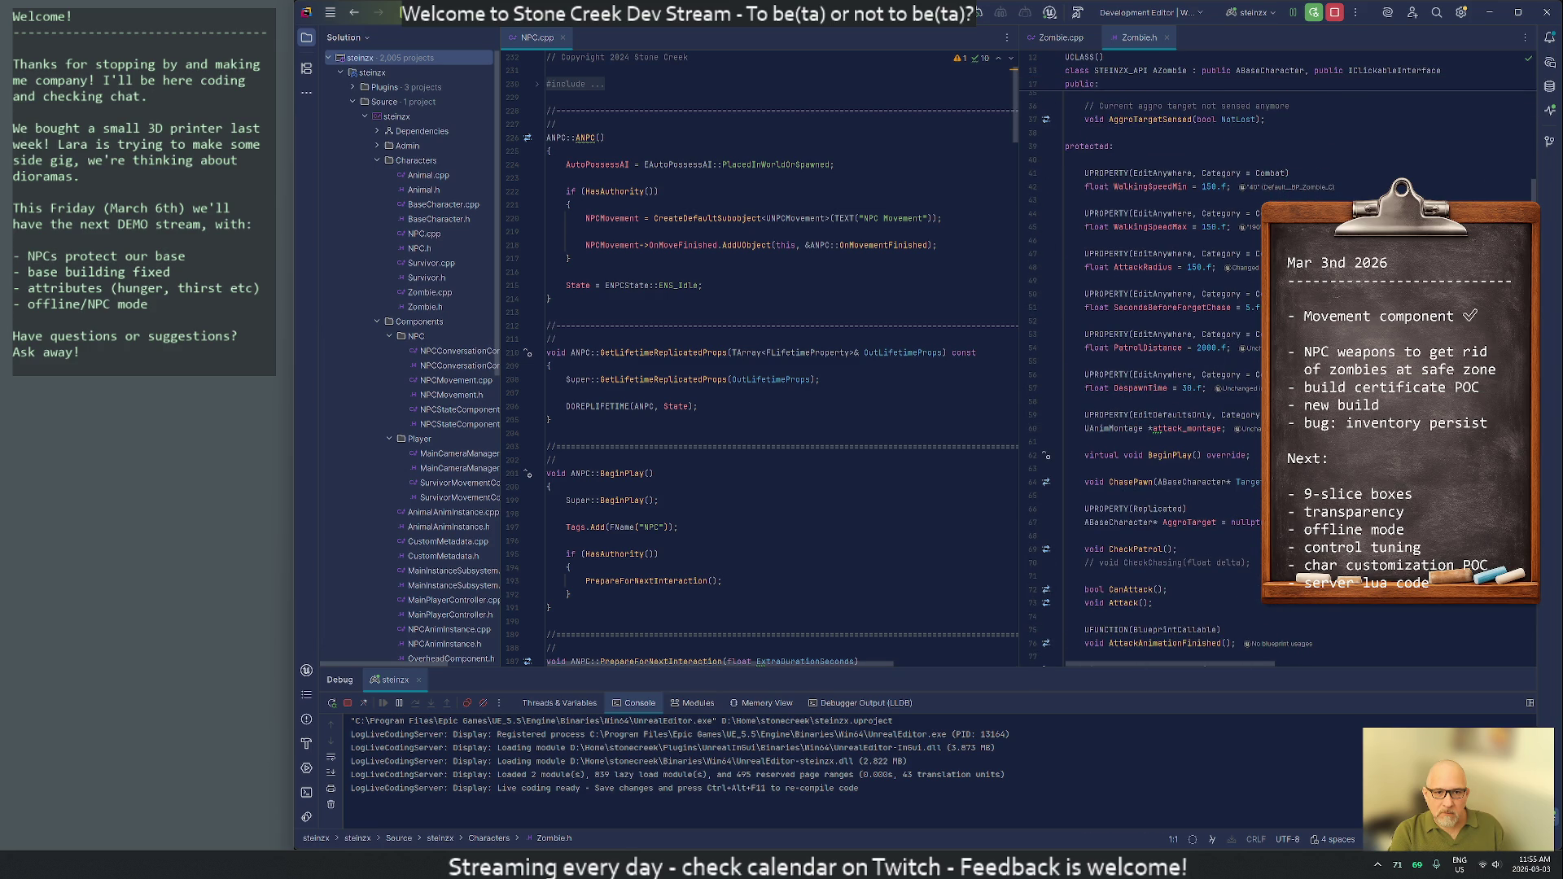
{"action": "scroll", "coordinate": [1181, 367], "scroll_direction": "down", "scroll_amount": 2}
{"action": "scroll", "coordinate": [1181, 379], "scroll_direction": "down", "scroll_amount": 5}
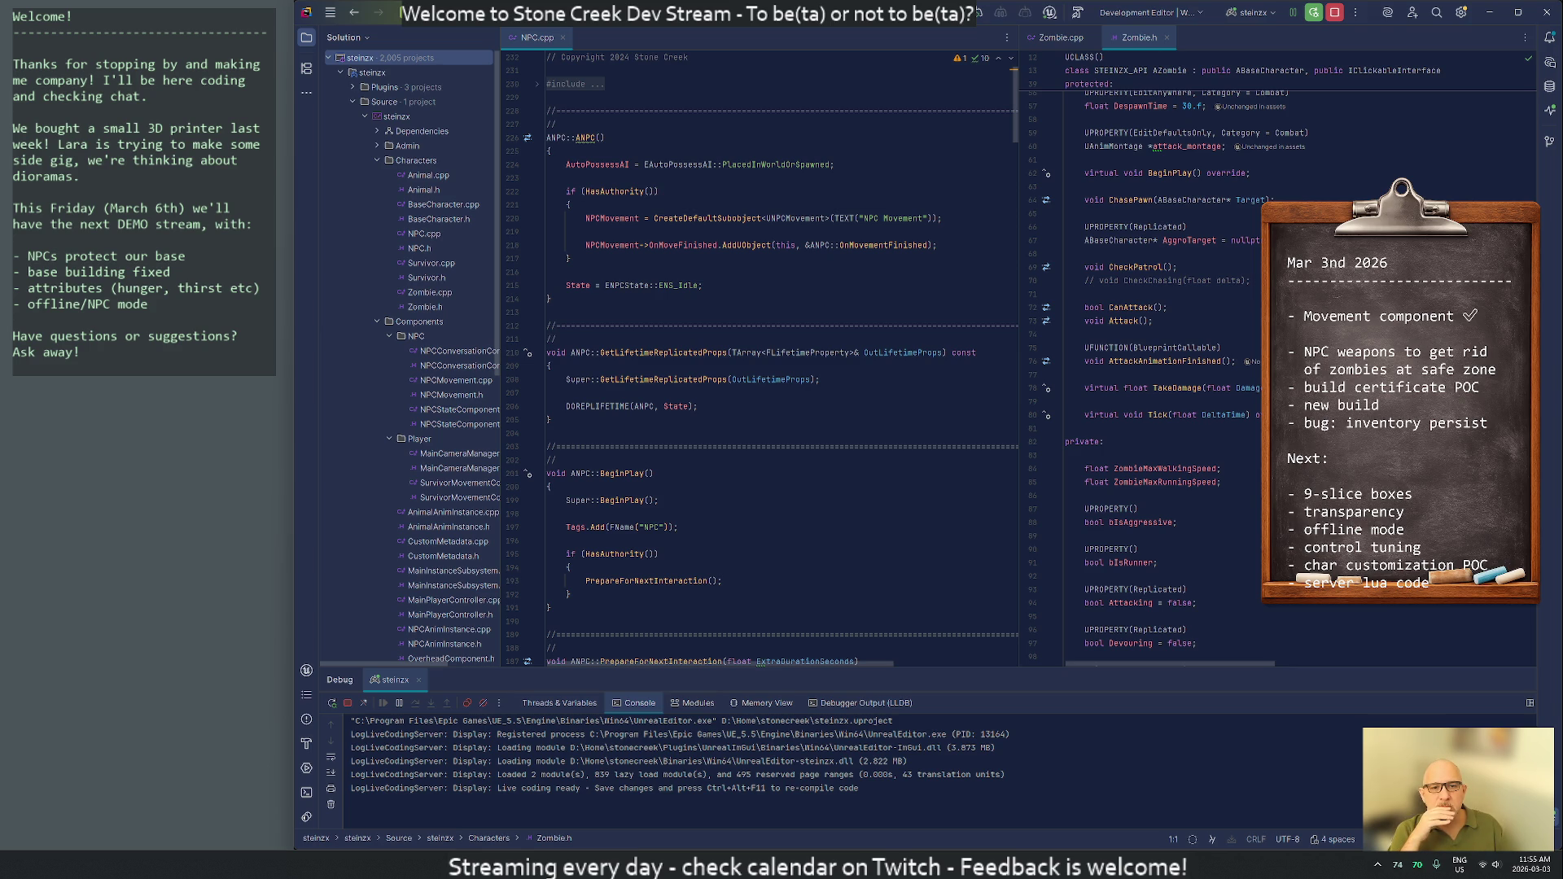
{"action": "scroll", "coordinate": [1175, 376], "scroll_direction": "down", "scroll_amount": 6}
{"action": "scroll", "coordinate": [1174, 376], "scroll_direction": "down", "scroll_amount": 4}
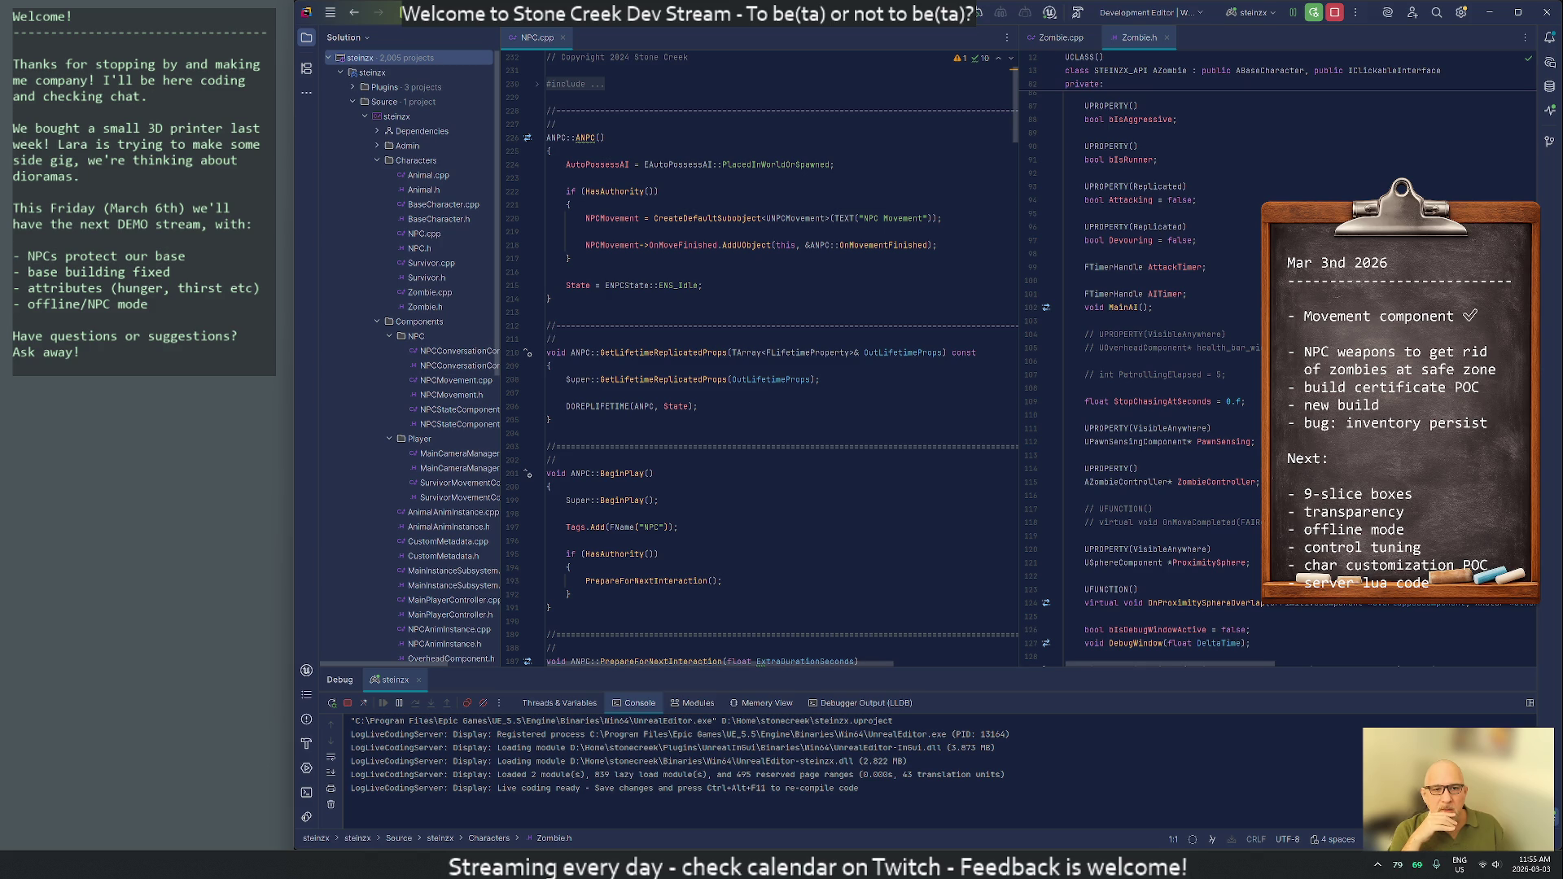
{"action": "left_click", "coordinate": [1106, 441]}
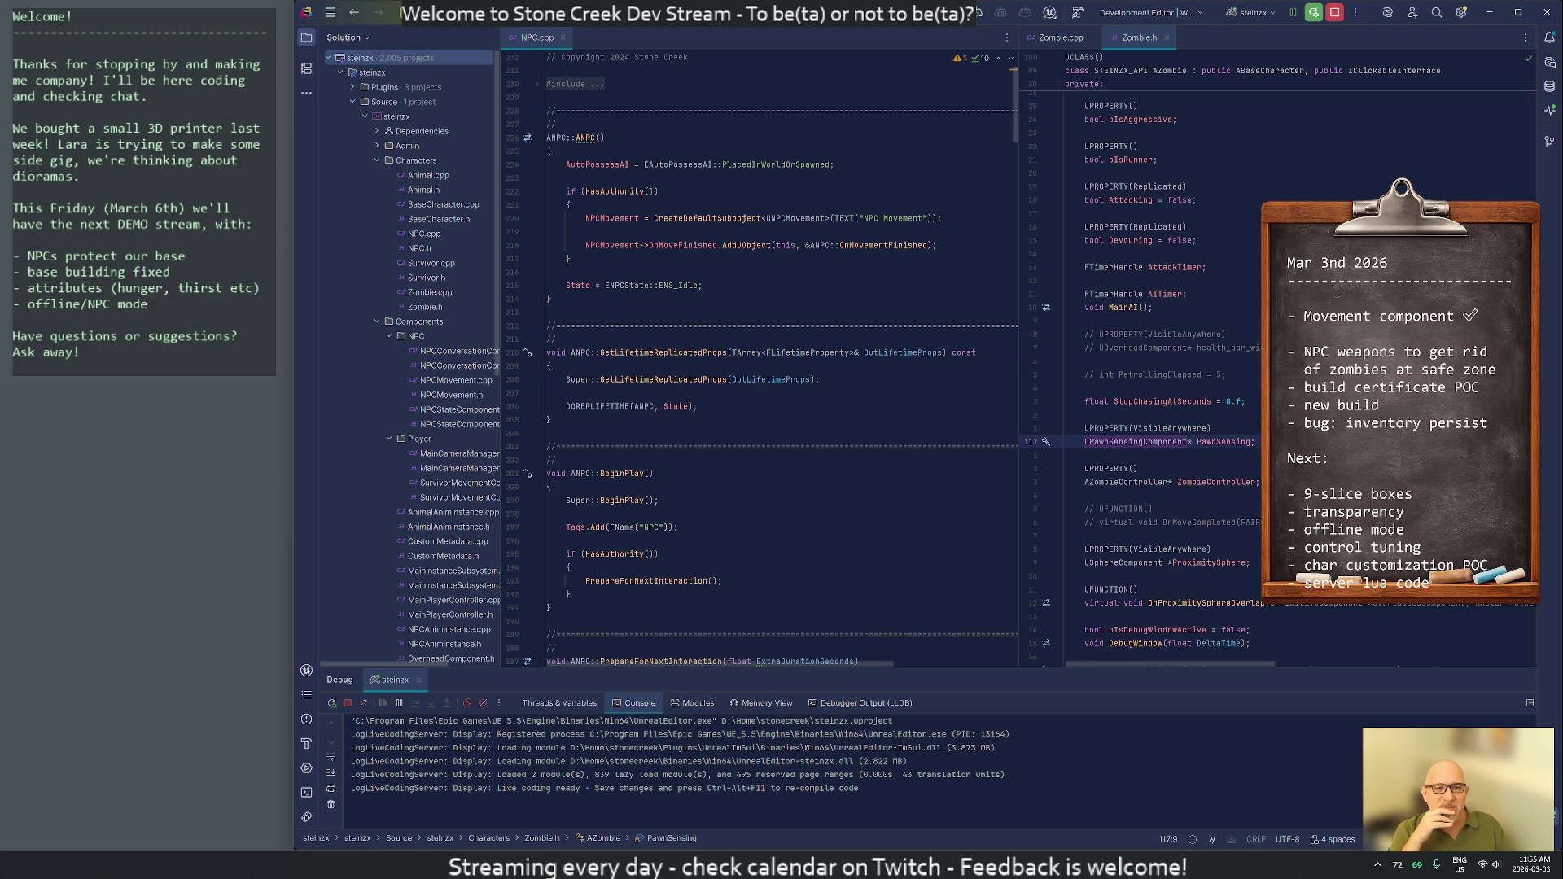
{"action": "left_click", "coordinate": [568, 204]}
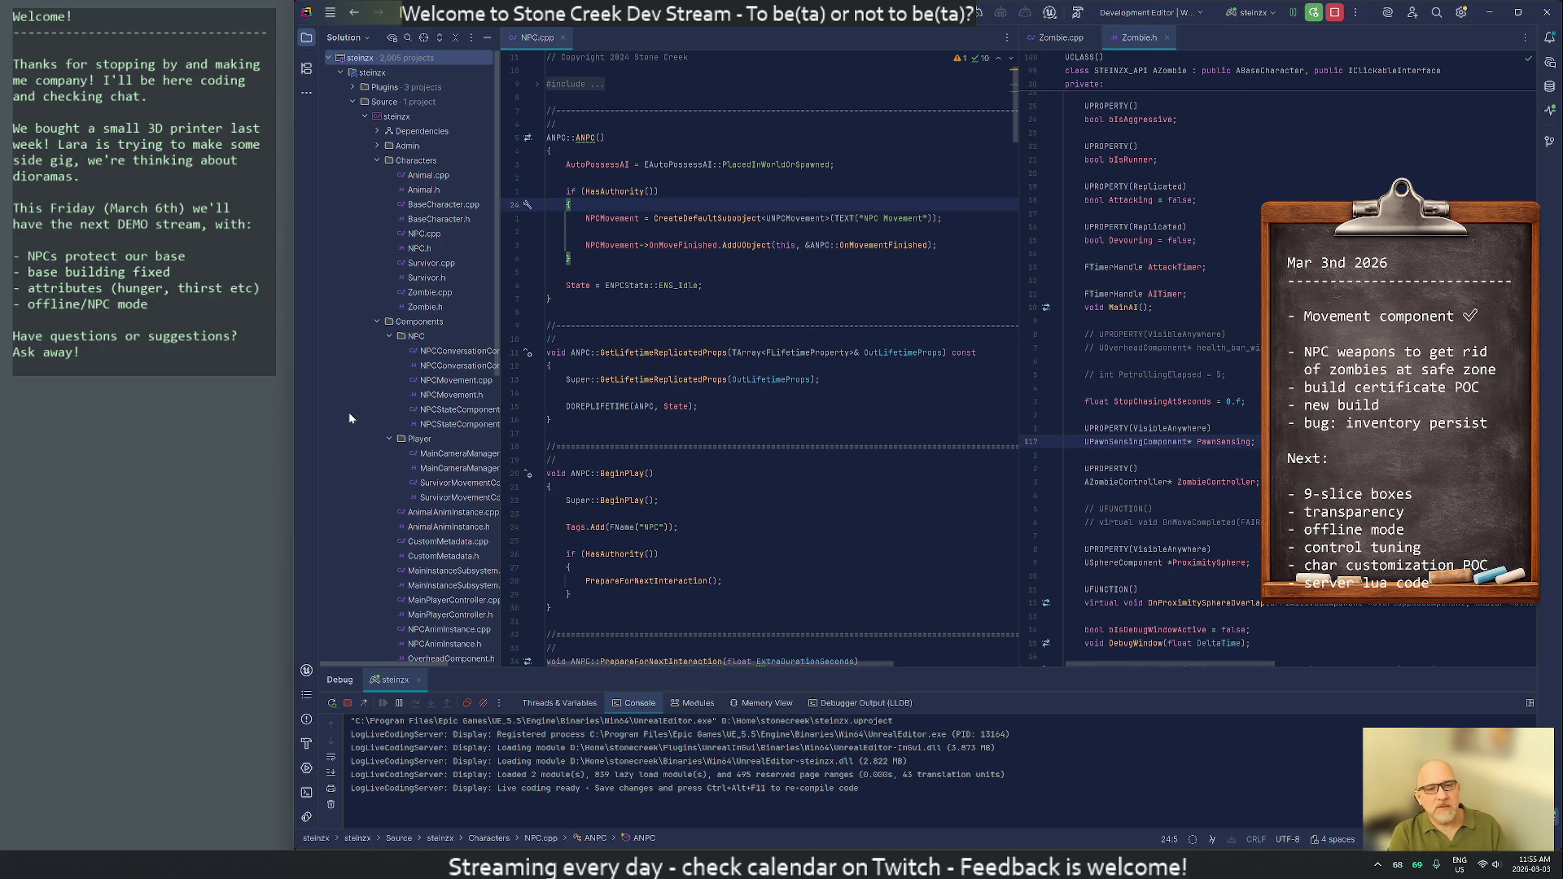
Open NPC.h and move to its private members near the debug window flag
{"action": "key", "text": "ctrl+alt+Home"}
{"action": "key", "text": "Down"}
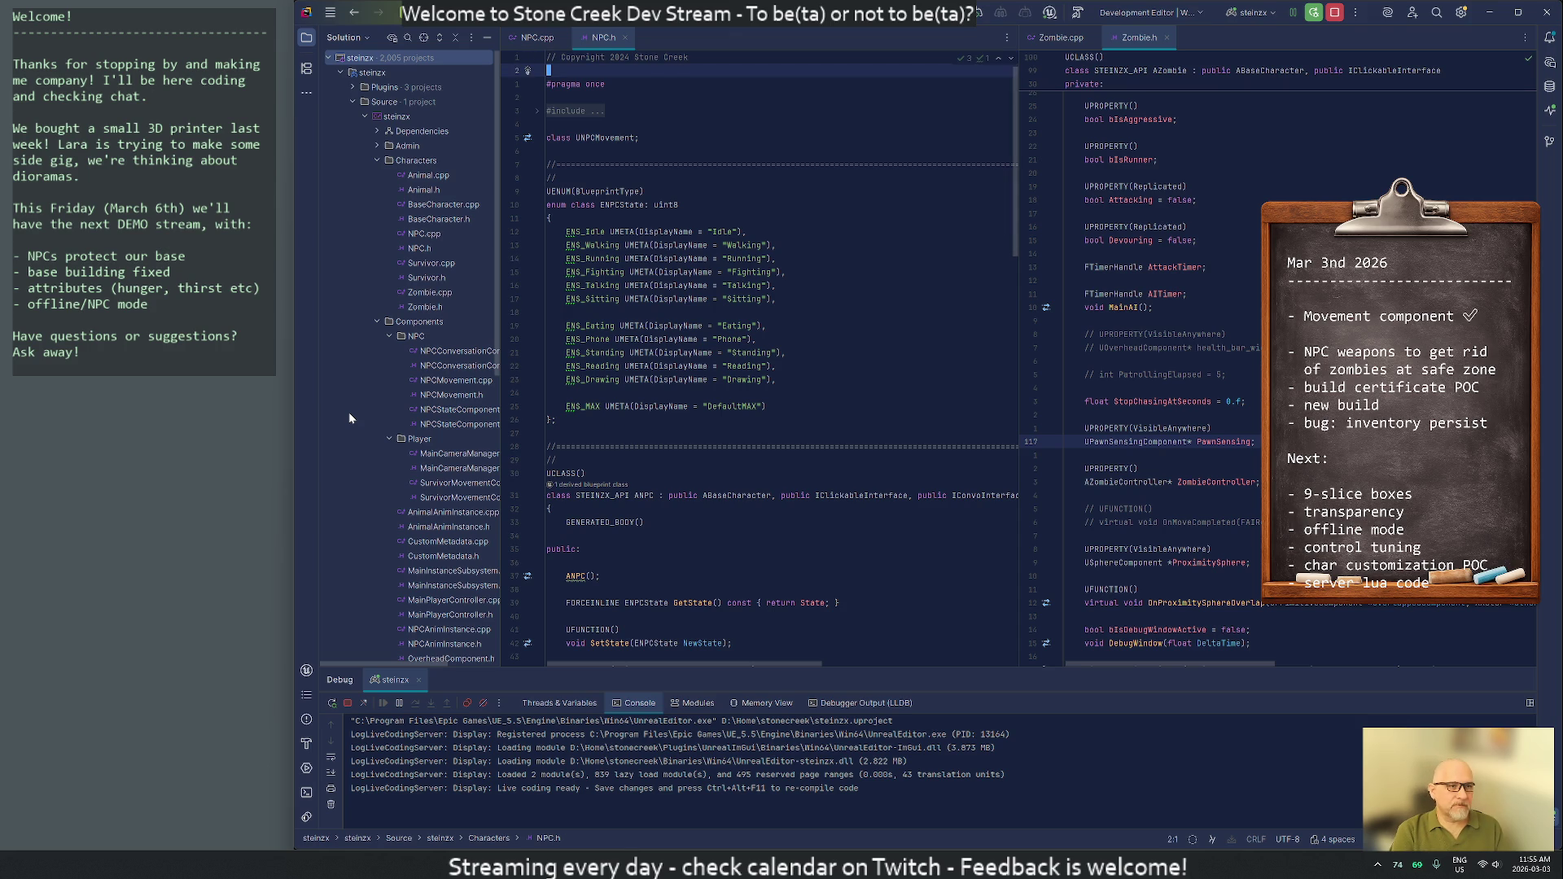
{"action": "key", "text": "Page_Down"}
{"action": "key", "text": "Page_Down"}
{"action": "key", "text": "Page_Down"}
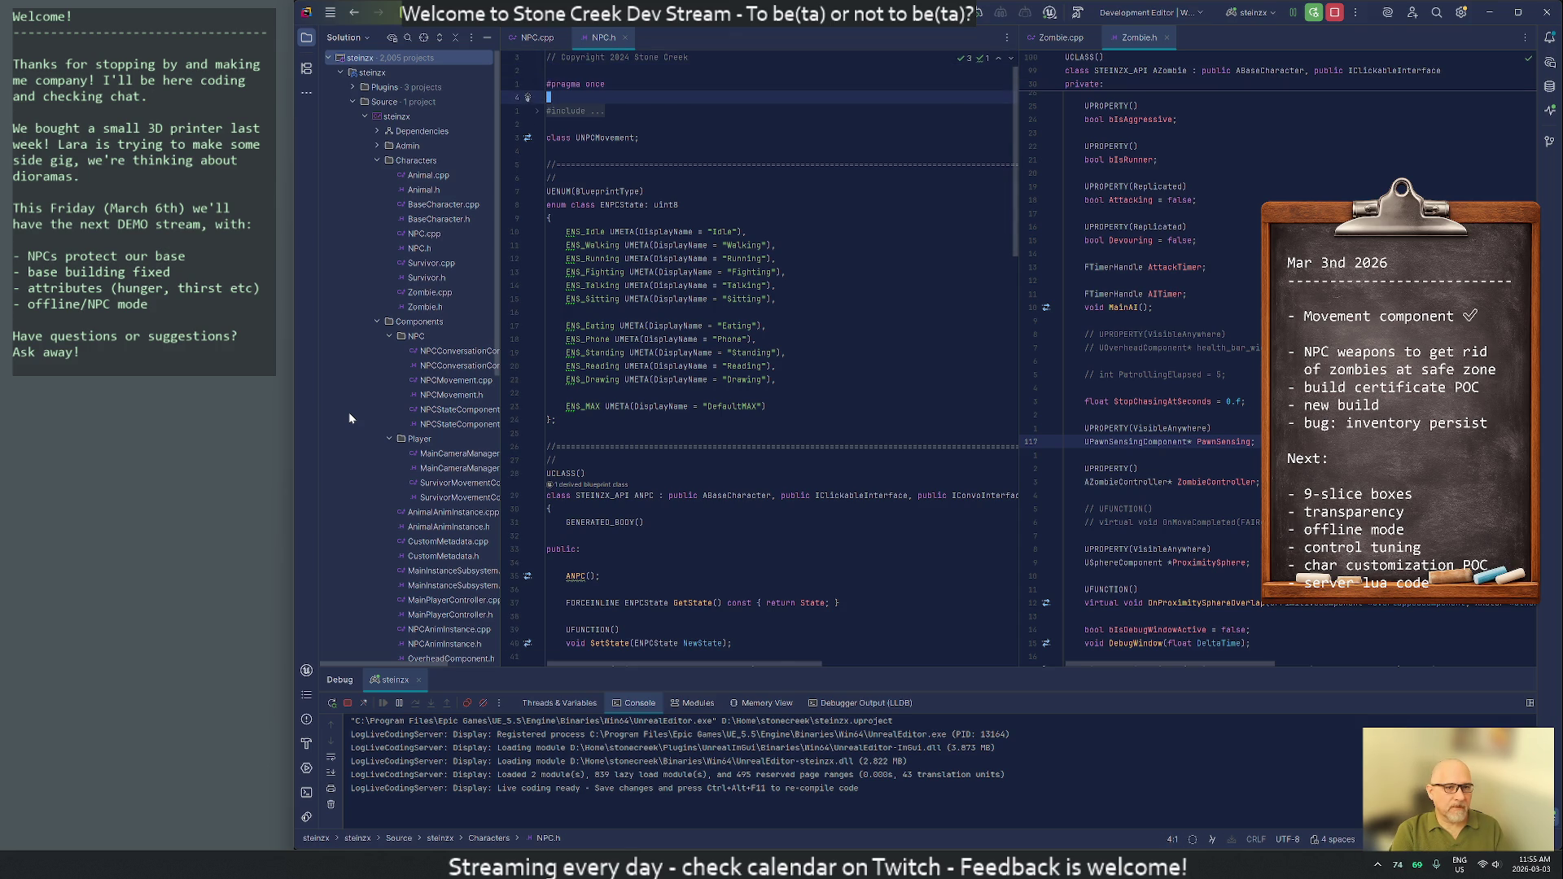
{"action": "key", "text": "Up"}
{"action": "key", "text": "Up"}
{"action": "key", "text": "Up"}
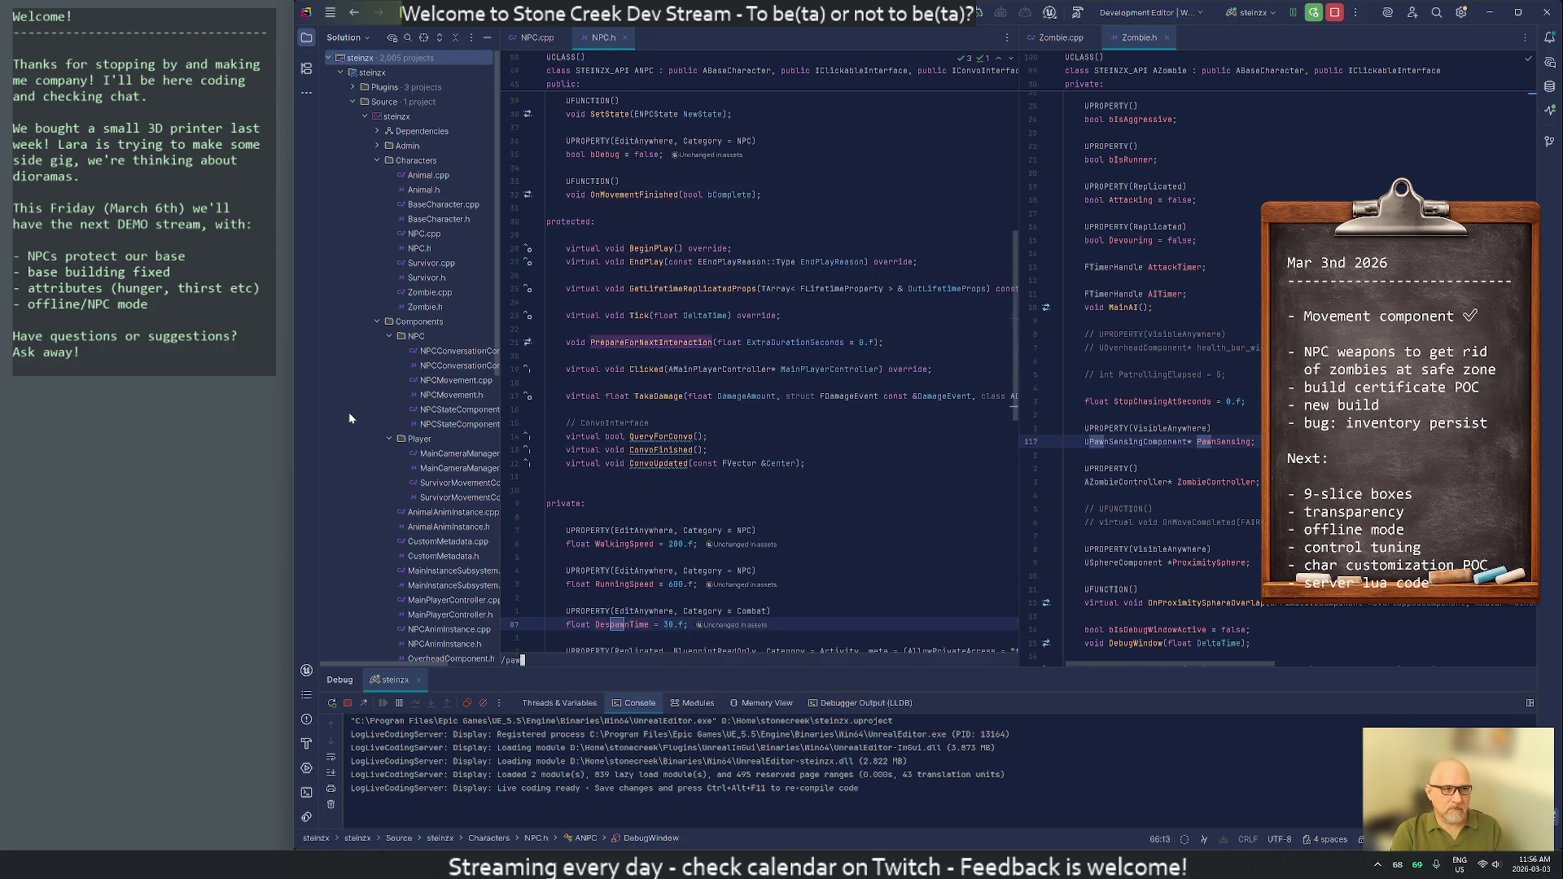
{"action": "key", "text": "Up"}
{"action": "key", "text": "Up"}
{"action": "key", "text": "Up"}
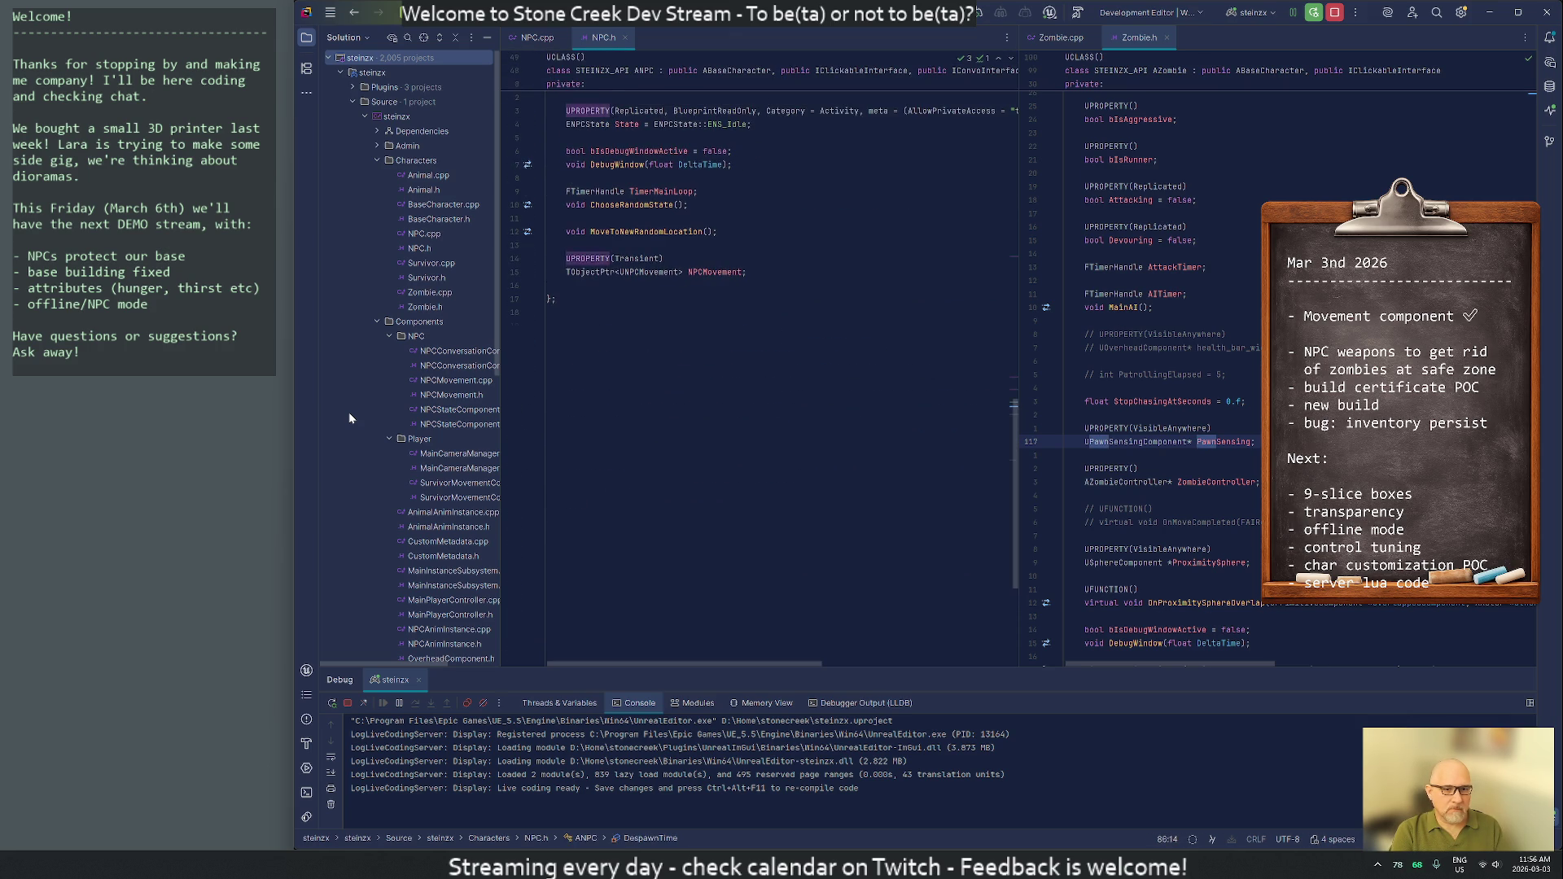
{"action": "key", "text": "Down"}
{"action": "key", "text": "Down"}
{"action": "key", "text": "Down"}
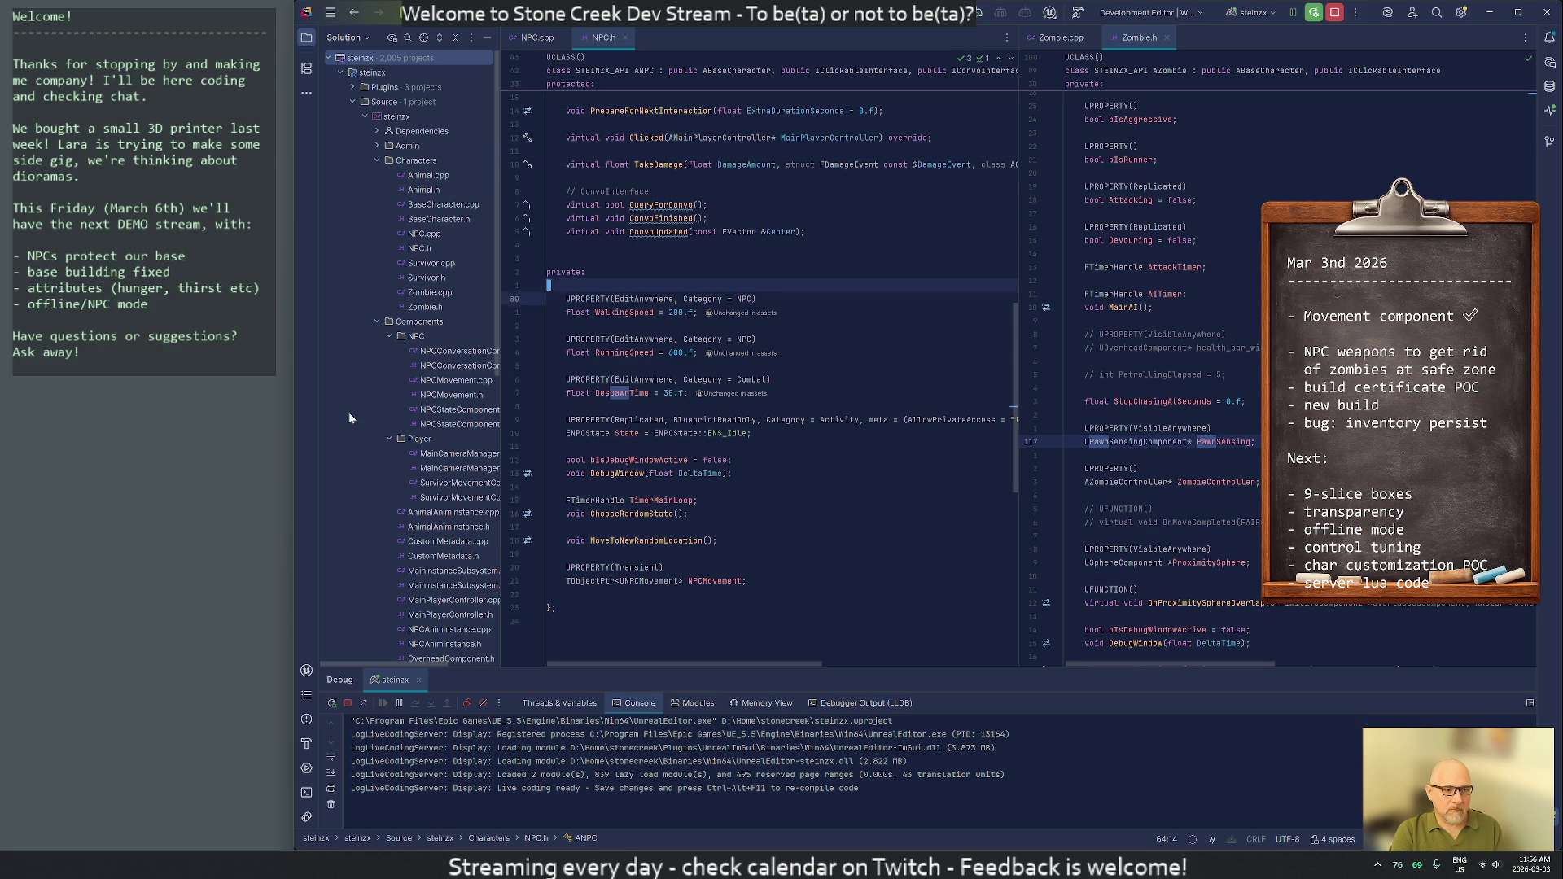
Paste Zombie.h's PawnSensing UPROPERTY declaration into NPC.h's private section
{"action": "left_click", "coordinate": [1067, 428]}
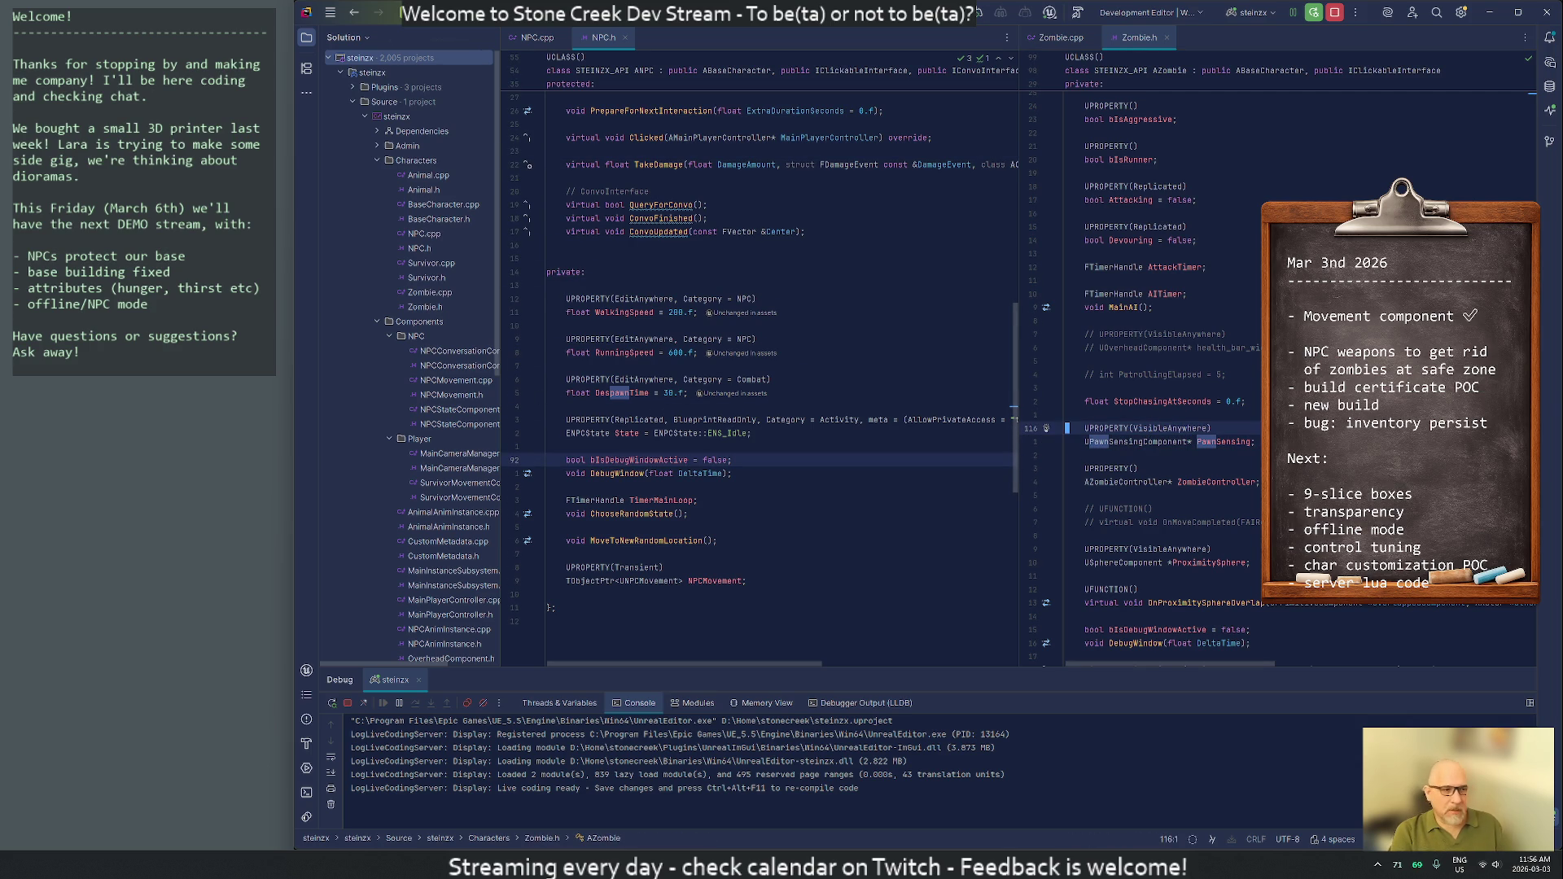
{"action": "left_click", "coordinate": [570, 407]}
{"action": "key", "text": "ctrl+v"}
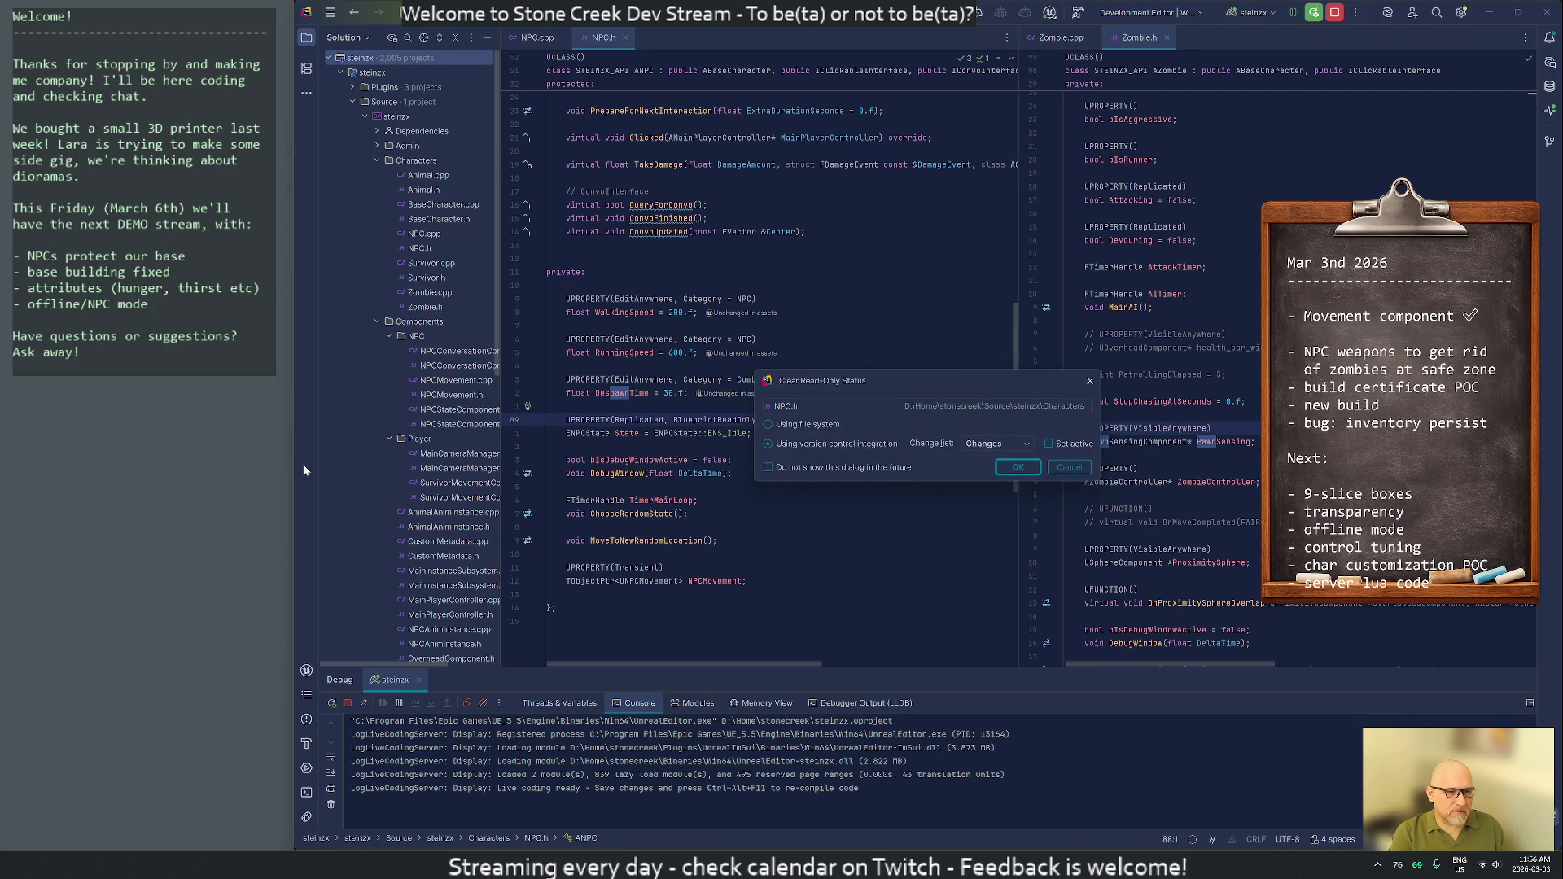
{"action": "key", "text": "Down"}
{"action": "key", "text": "End"}
{"action": "key", "text": "Return"}
{"action": "key", "text": "Return"}
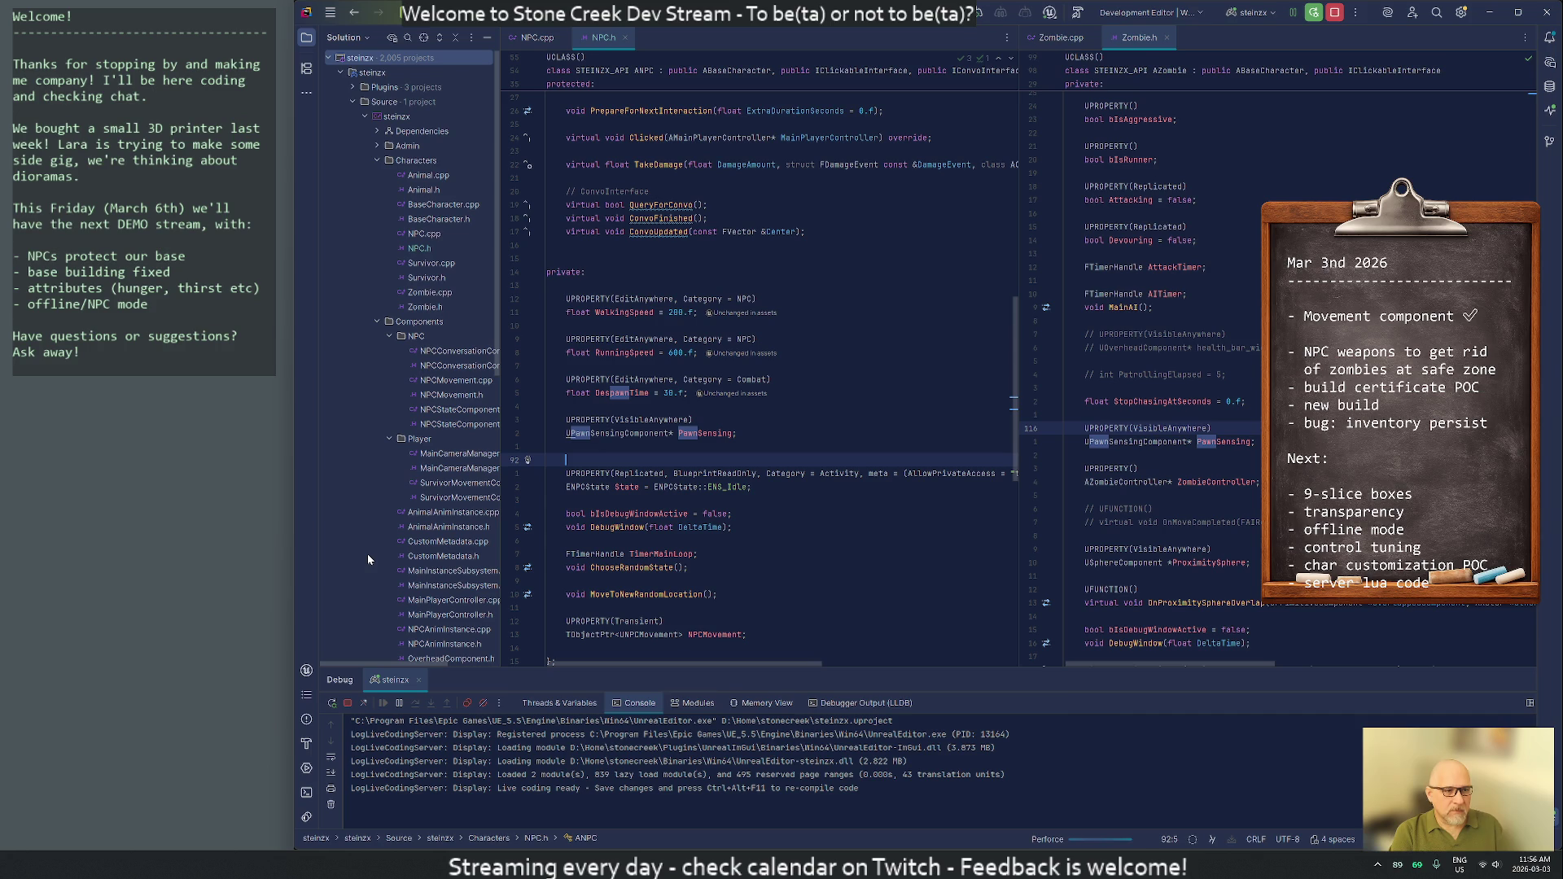
{"action": "key", "text": "BackSpace"}
Import the UPawnSensingComponent type in NPC.h with the Alt+Enter quick-fix
{"action": "key", "text": "Up"}
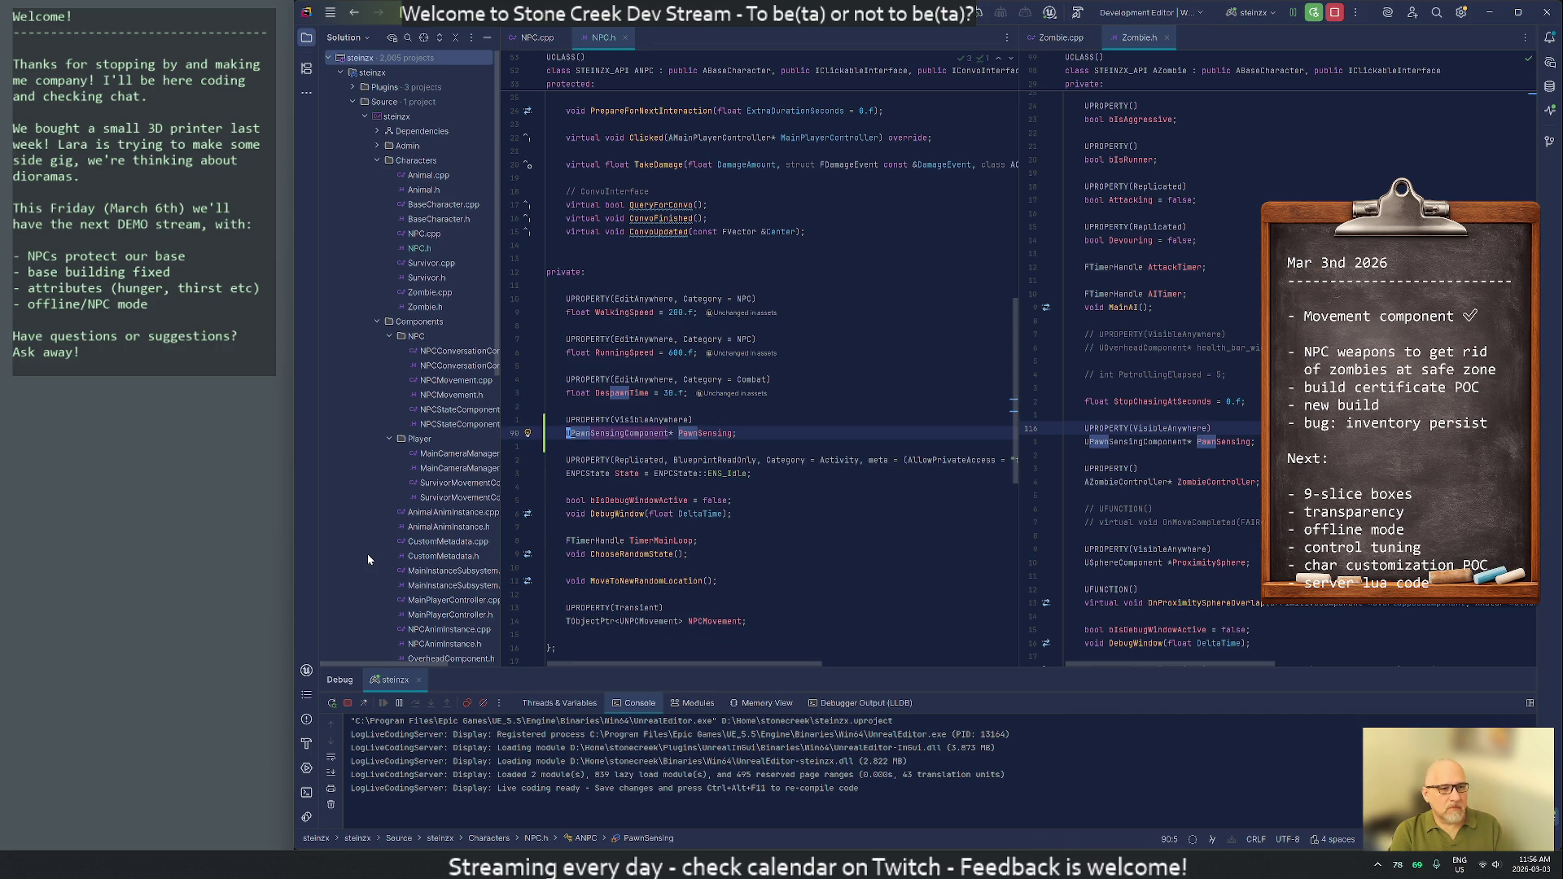
{"action": "key", "text": "alt+Return"}
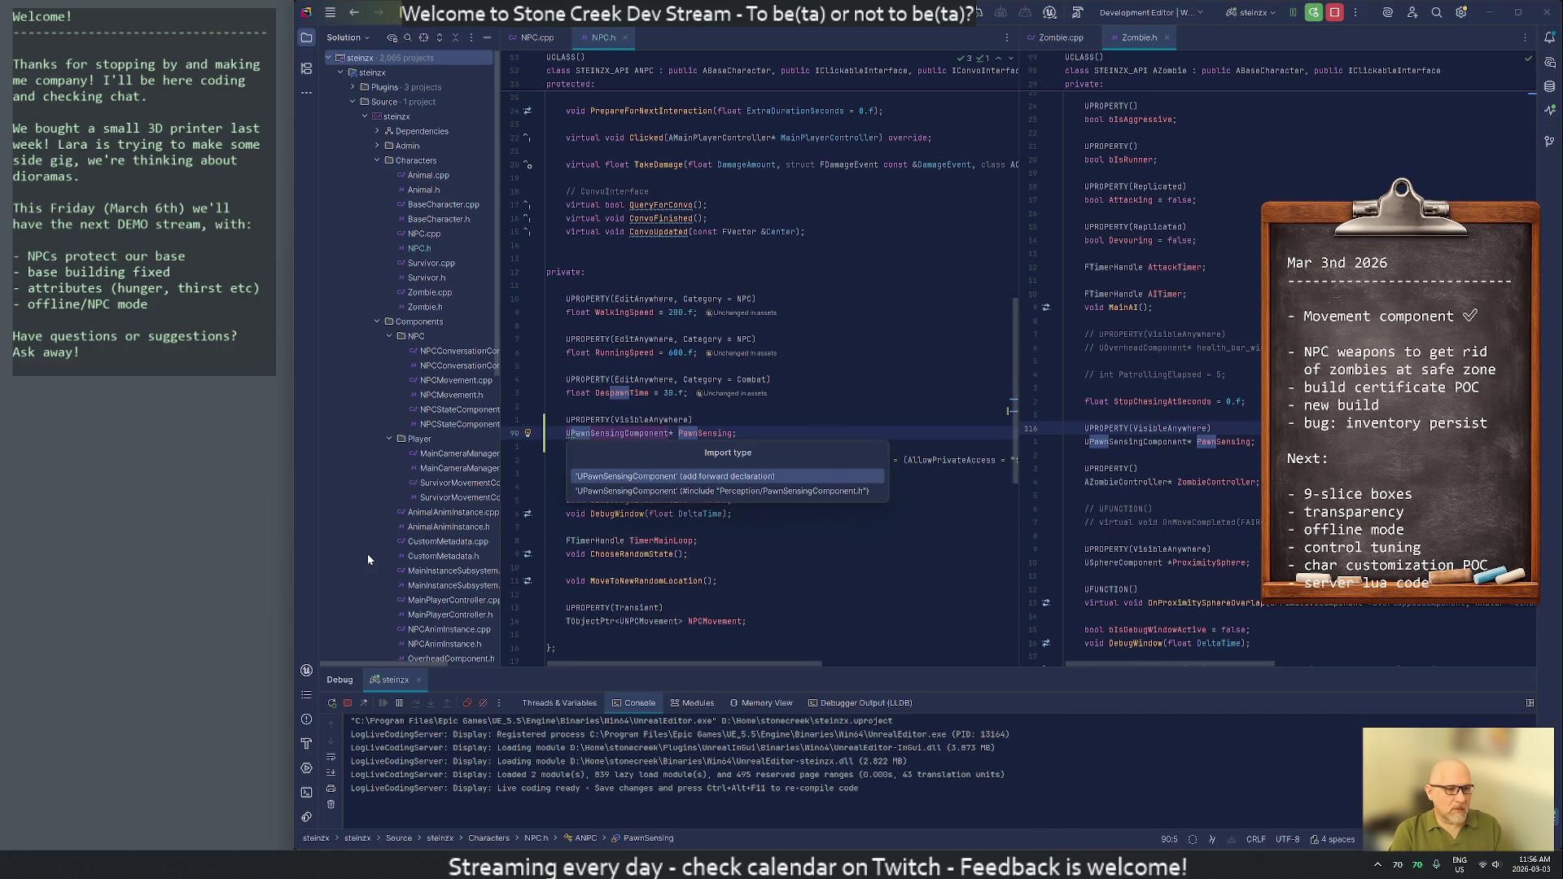
{"action": "key", "text": "Return"}
{"action": "key", "text": "ctrl+Right"}
{"action": "key", "text": "ctrl+Right"}
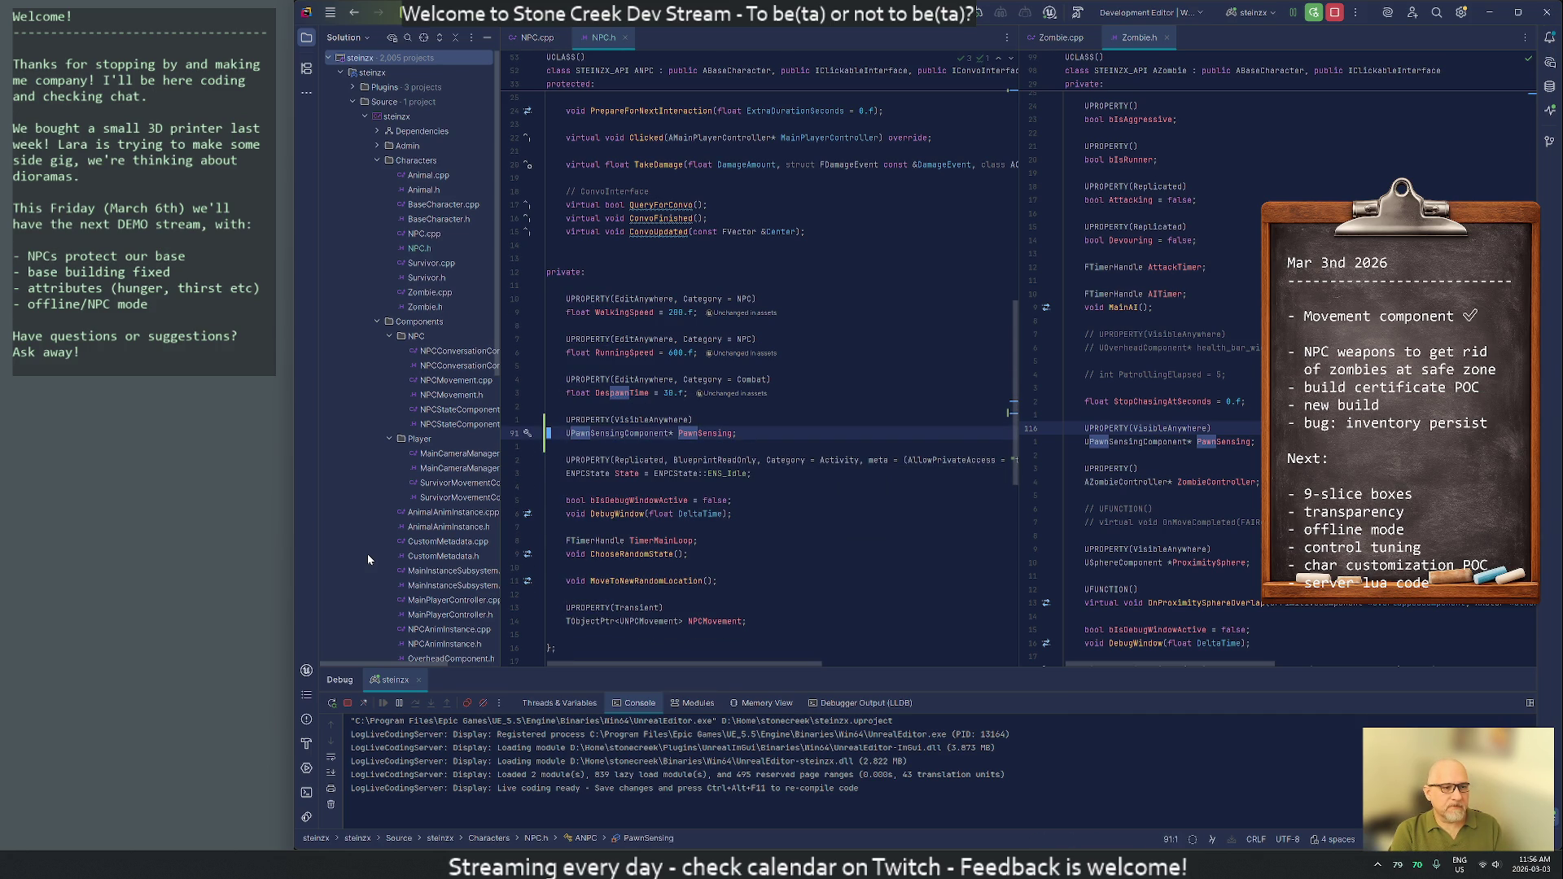
{"action": "key", "text": "ctrl+Tab"}
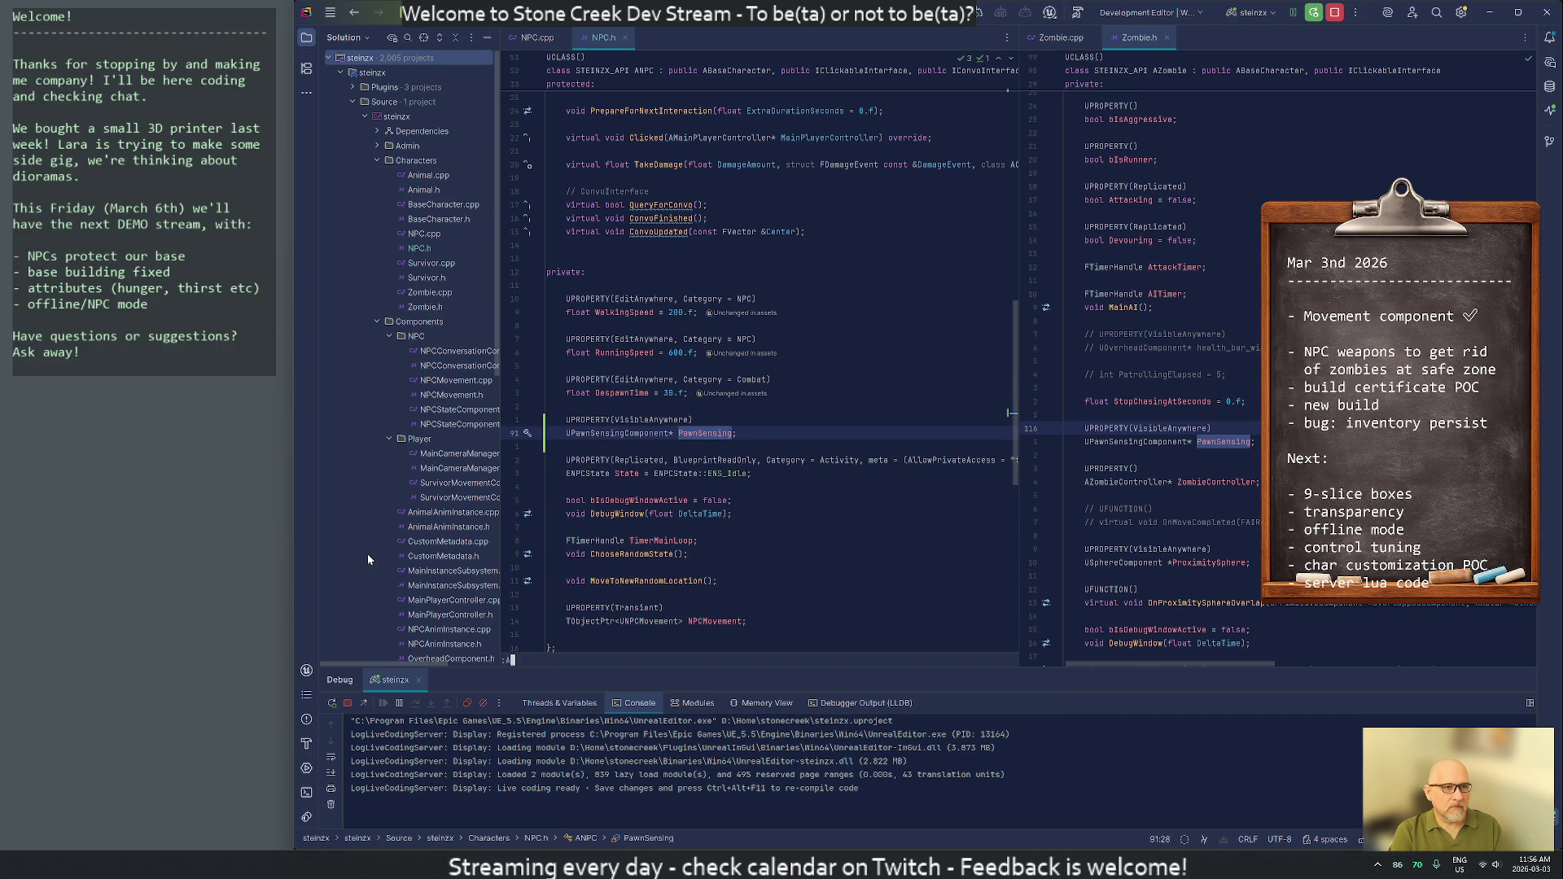
{"action": "left_click", "coordinate": [1075, 455]}
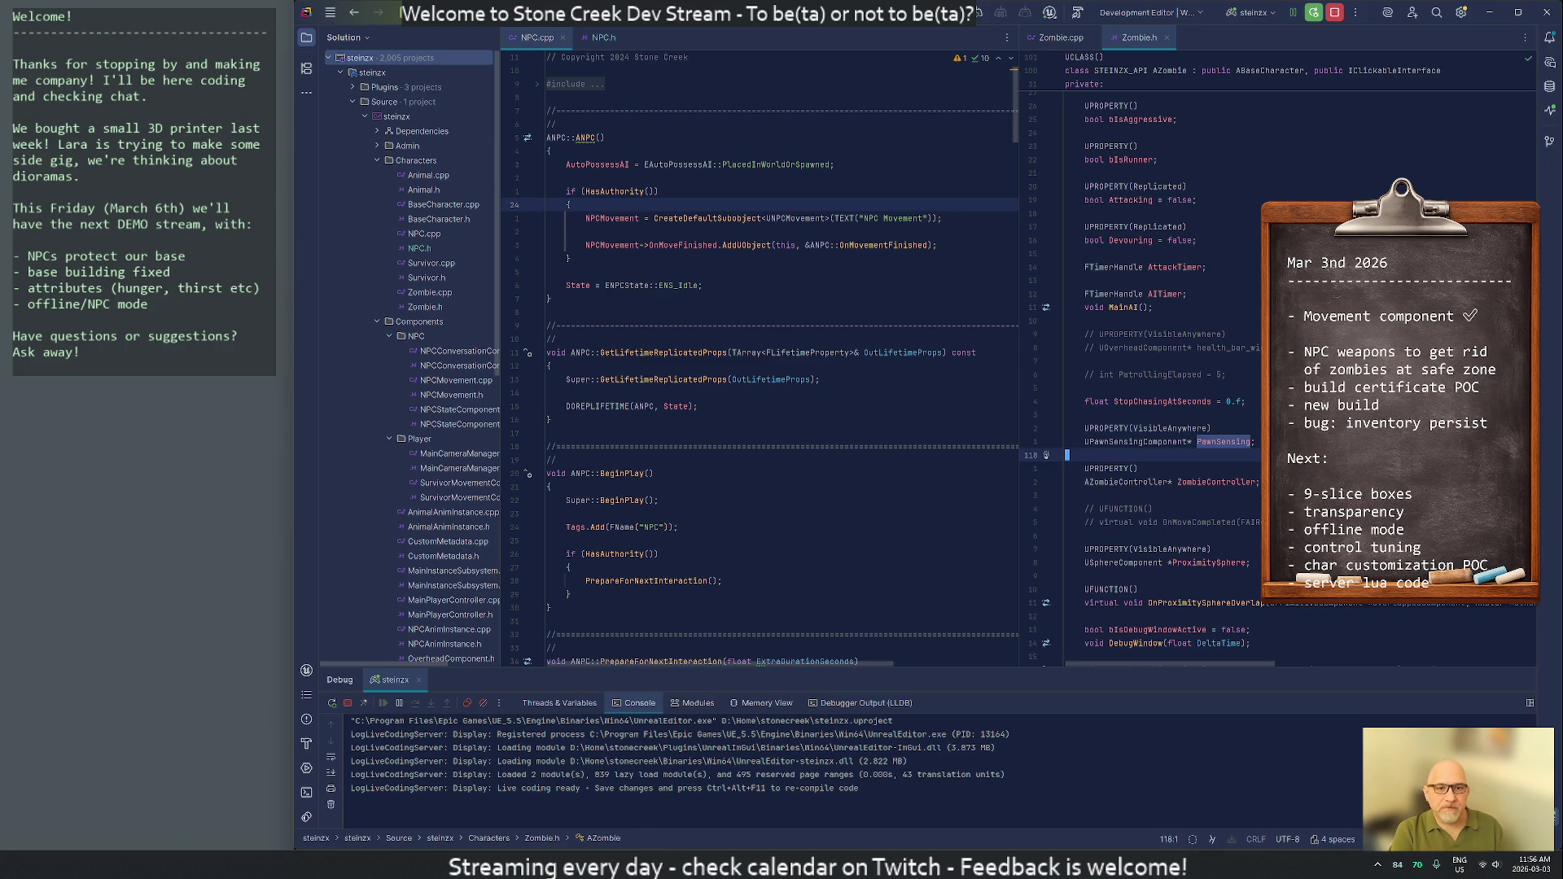
Show Zombie.cpp in the right pane and vim-search /pawn to the ChasePawn call and definition
{"action": "key", "text": "ctrl+alt+Home"}
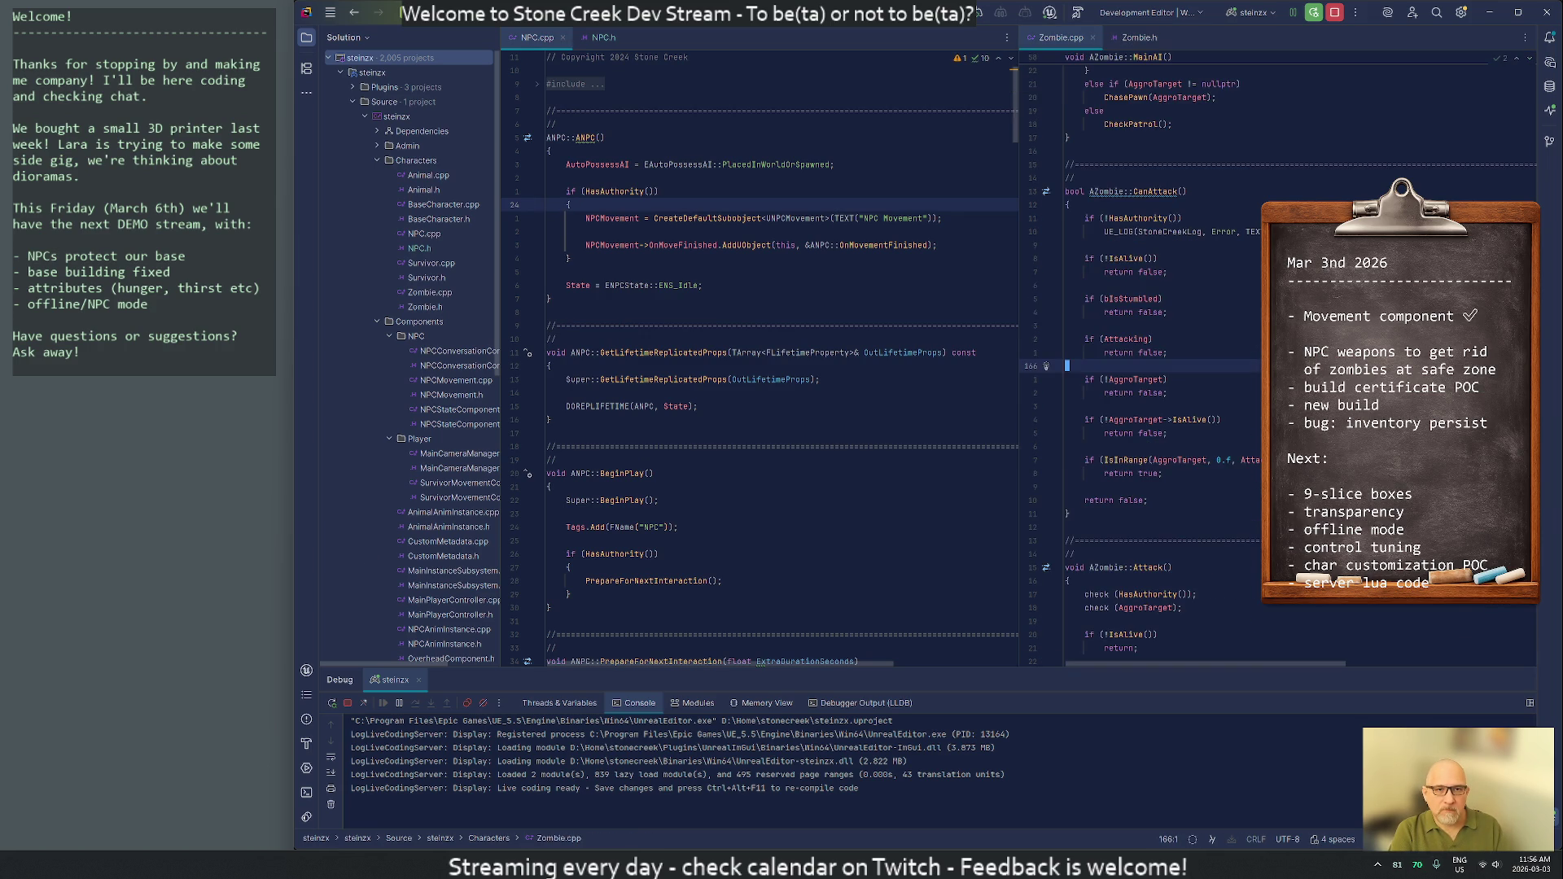
{"action": "type", "text": "/pawn"}
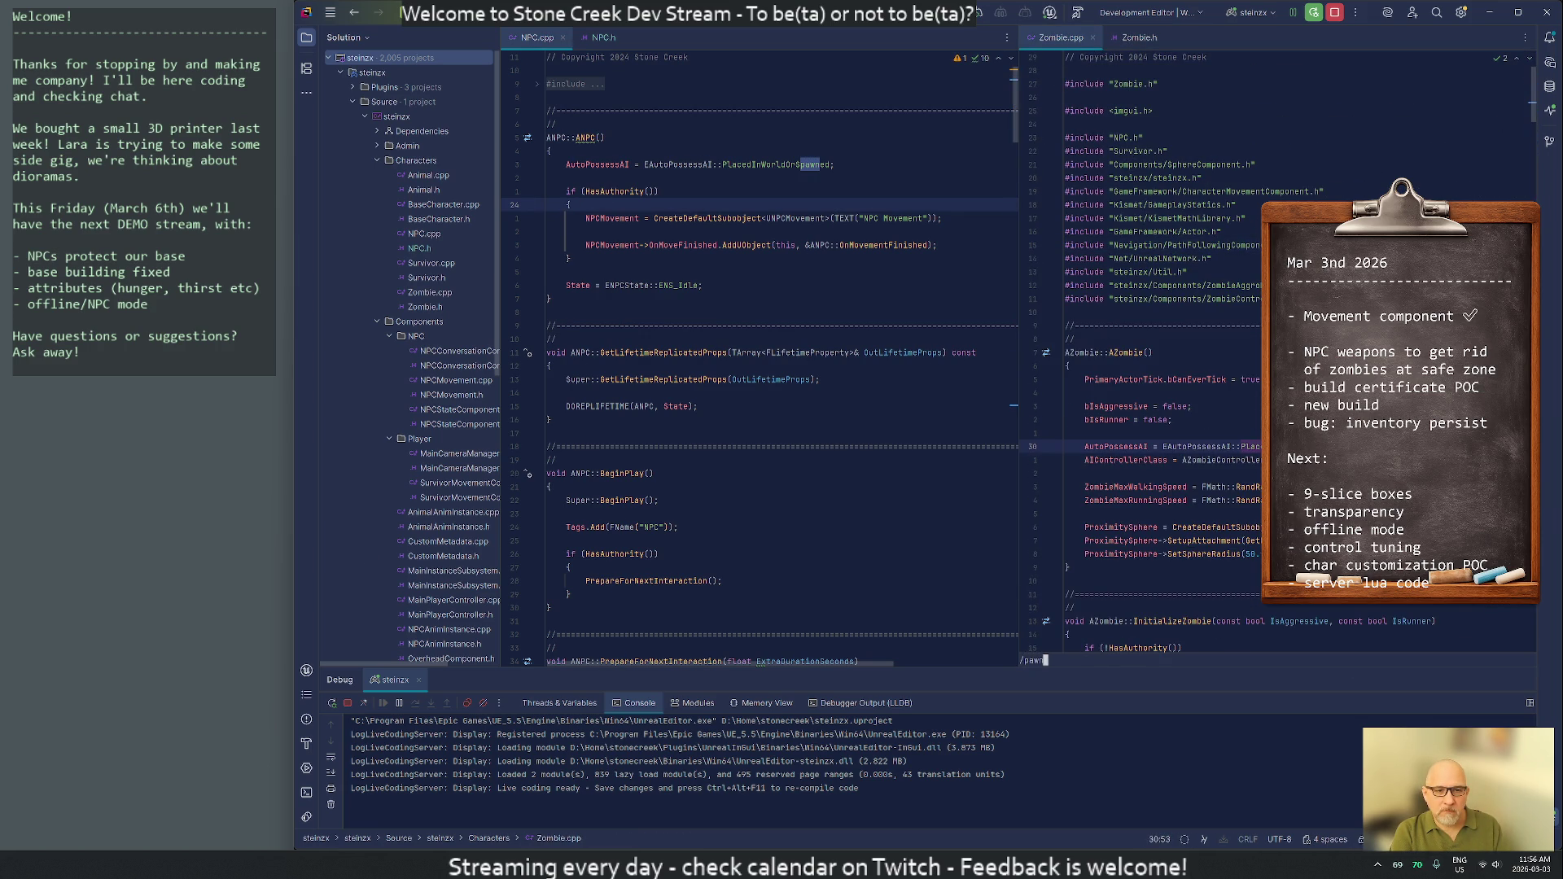
{"action": "key", "text": "Return"}
{"action": "key", "text": "n"}
{"action": "key", "text": "n"}
{"action": "key", "text": "n"}
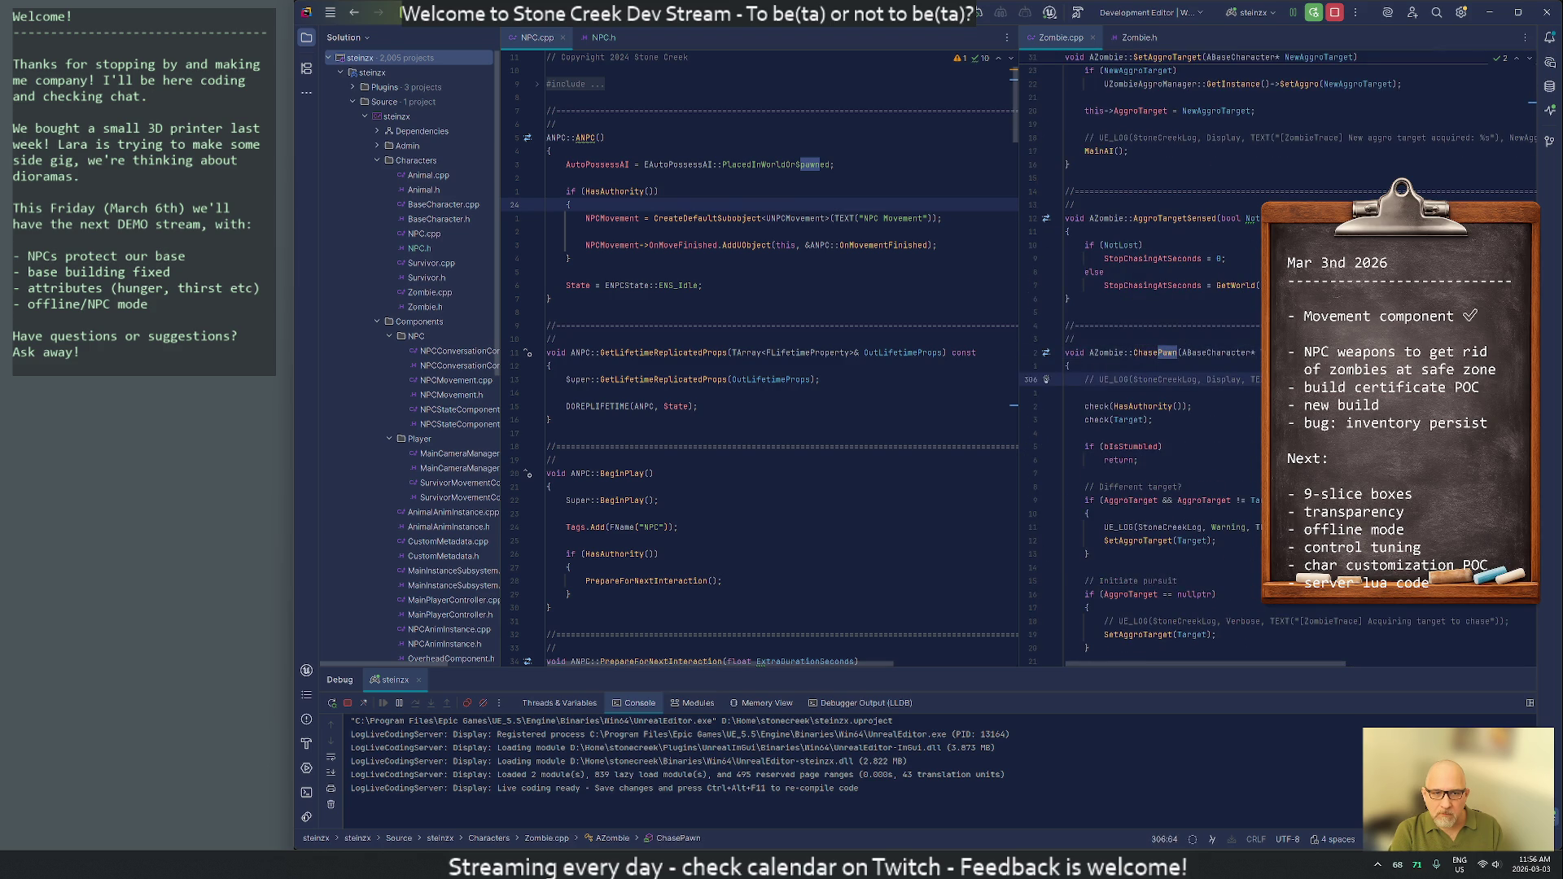
{"action": "key", "text": "n"}
{"action": "key", "text": "n"}
{"action": "key", "text": "n"}
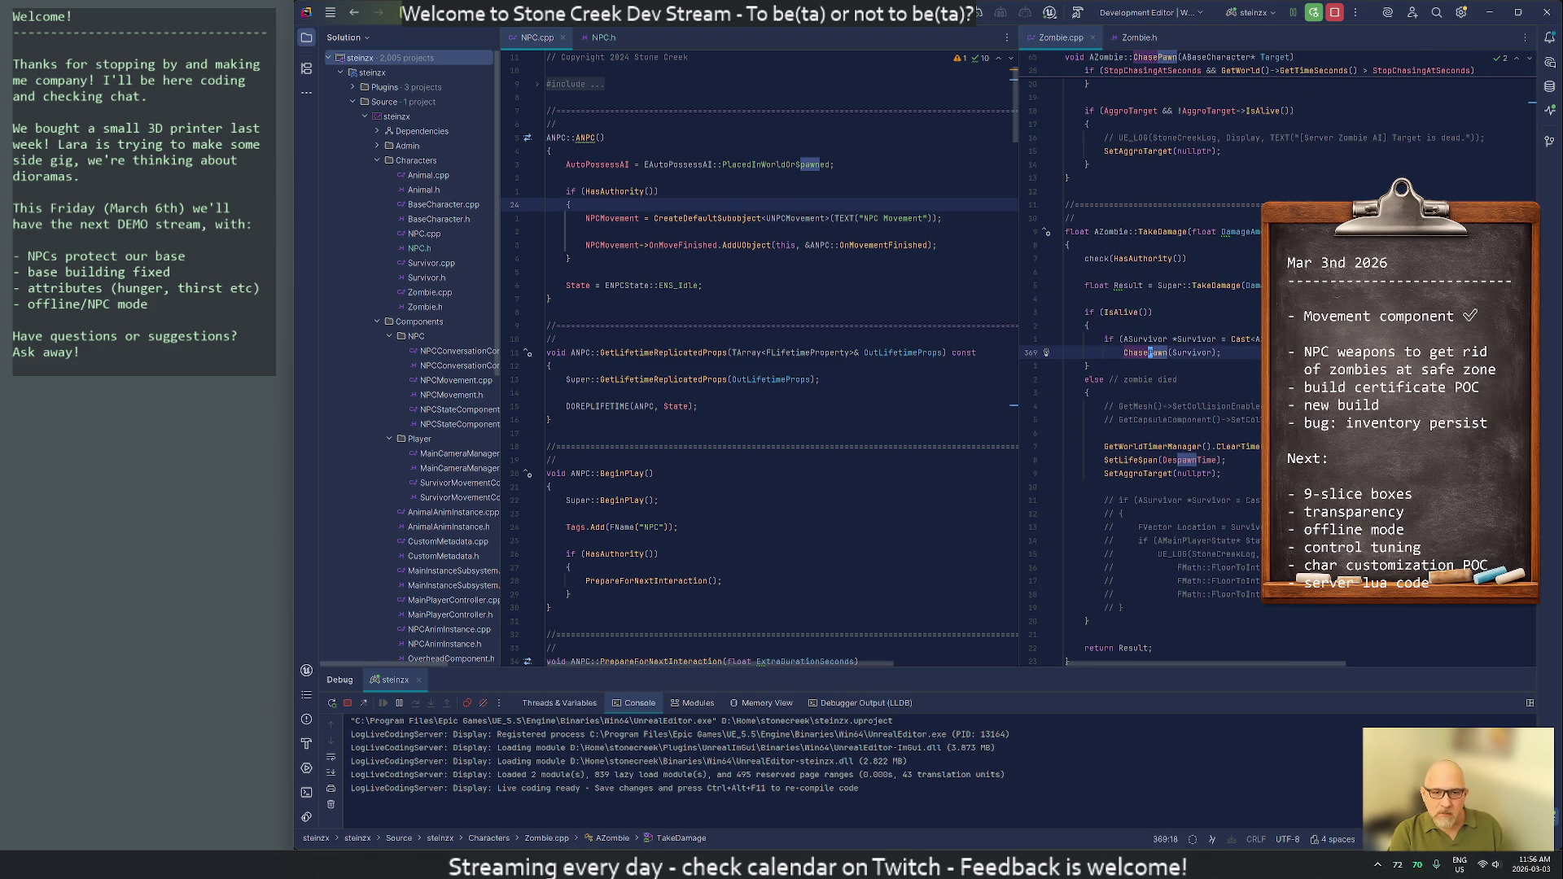
{"action": "key", "text": "n"}
{"action": "key", "text": "n"}
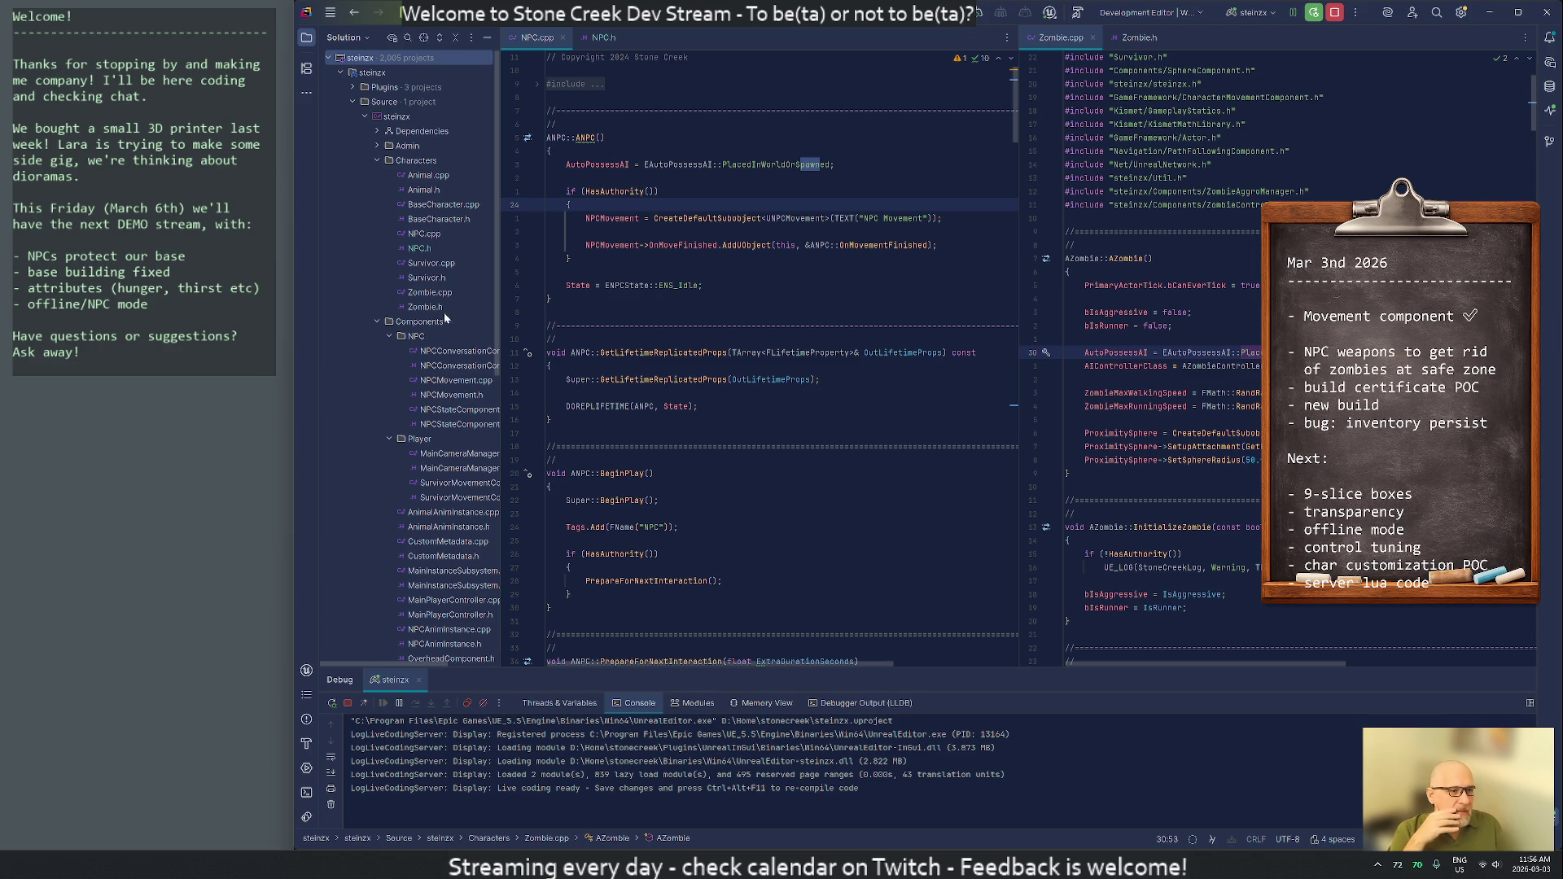
{"action": "scroll", "coordinate": [473, 508], "scroll_direction": "down", "scroll_amount": 5}
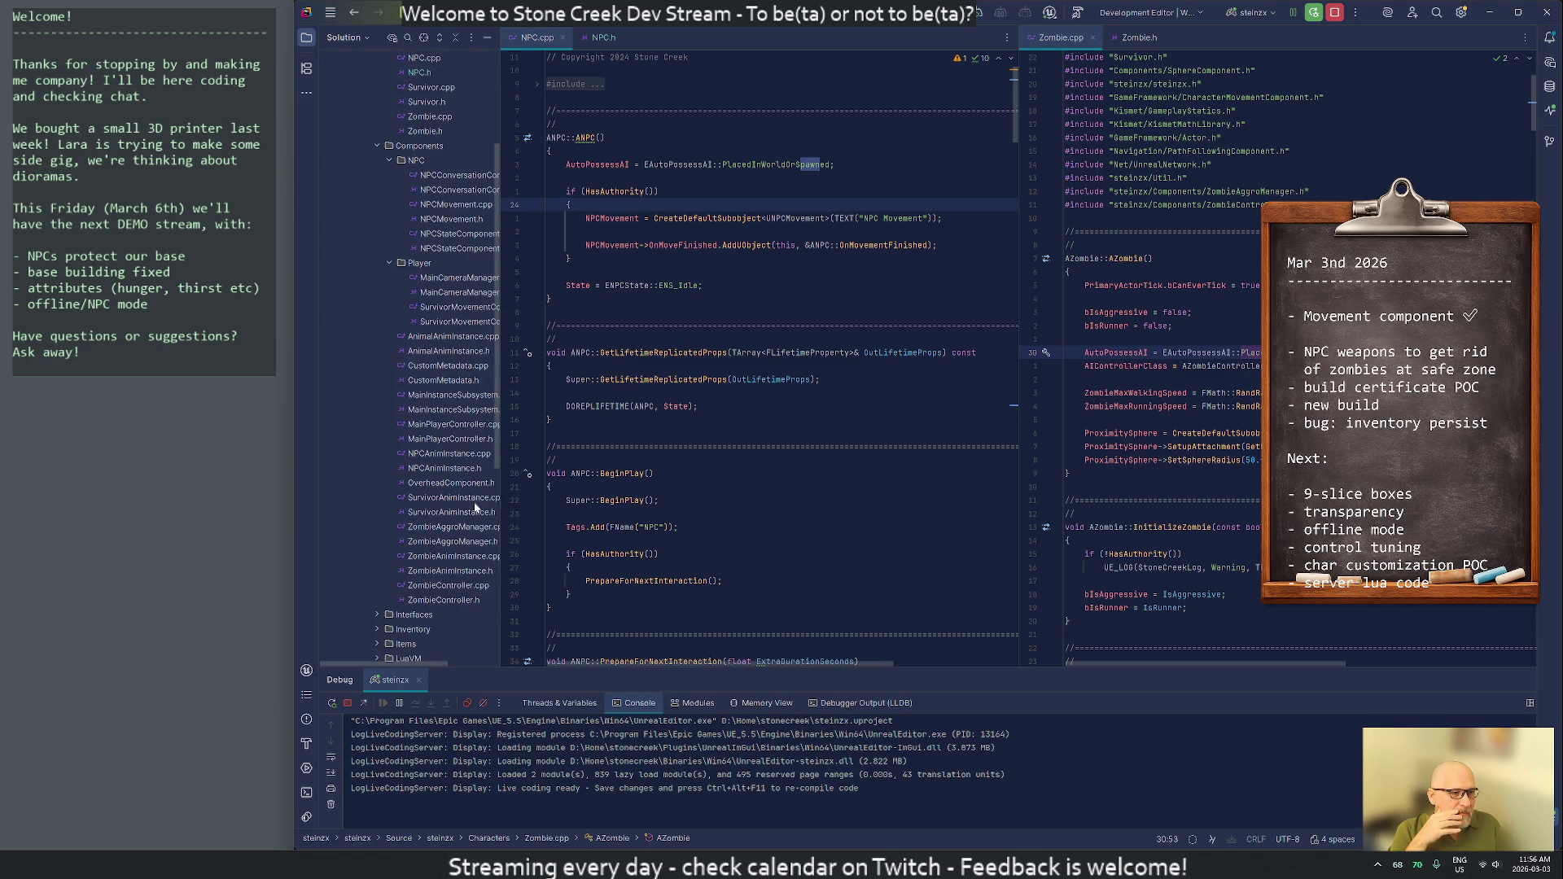
Create a new directory named Zombie under the Components folder
{"action": "right_click", "coordinate": [411, 146]}
{"action": "mouse_move", "coordinate": [465, 155]}
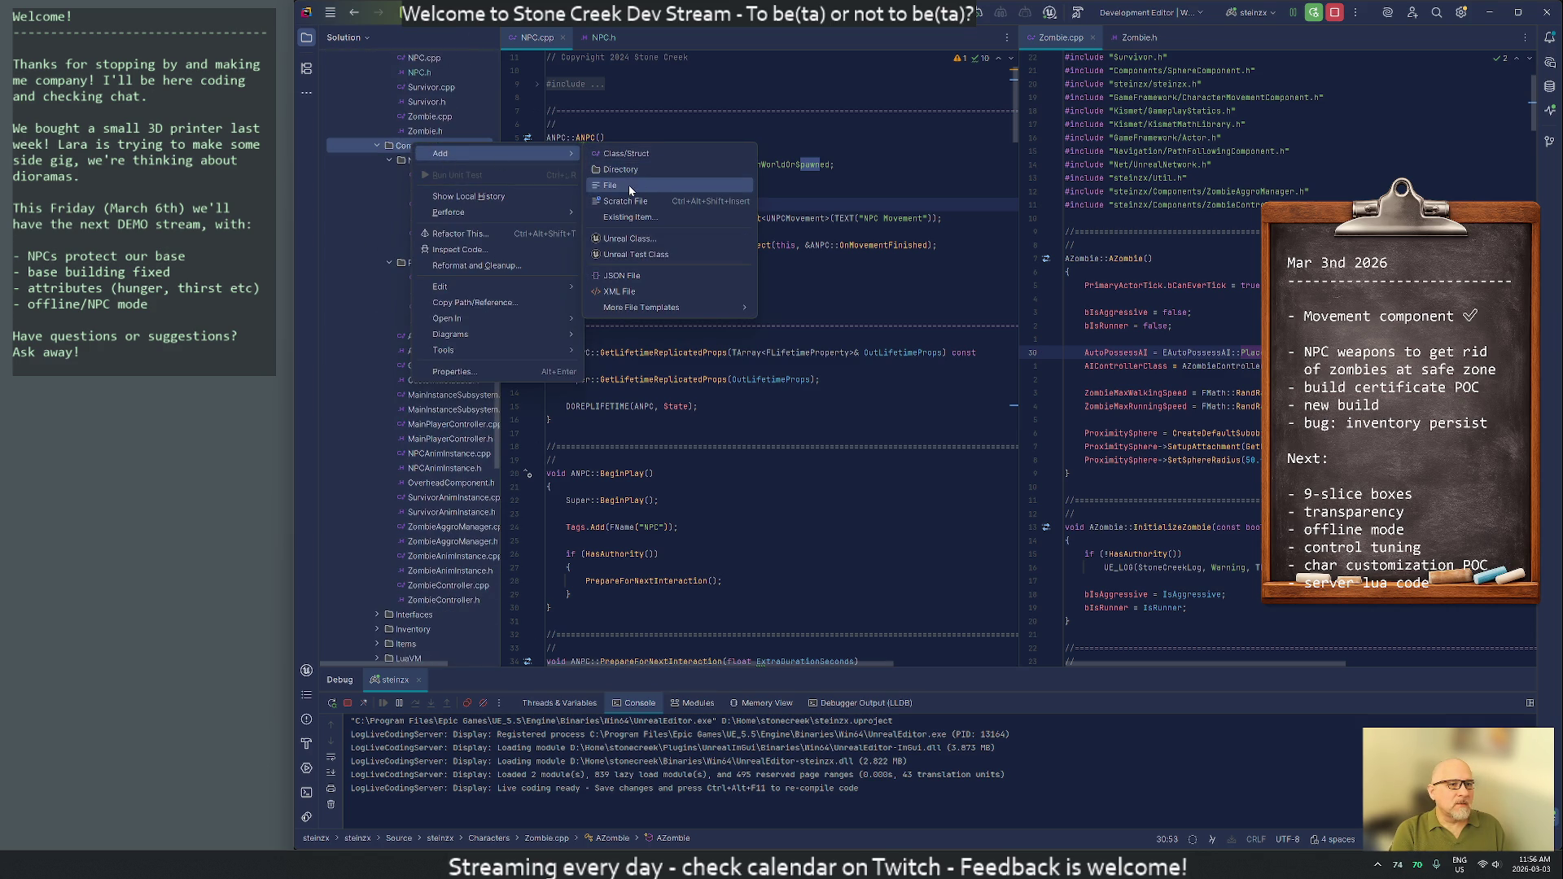
{"action": "left_click", "coordinate": [644, 169]}
{"action": "type", "text": "Zombie"}
{"action": "key", "text": "Return"}
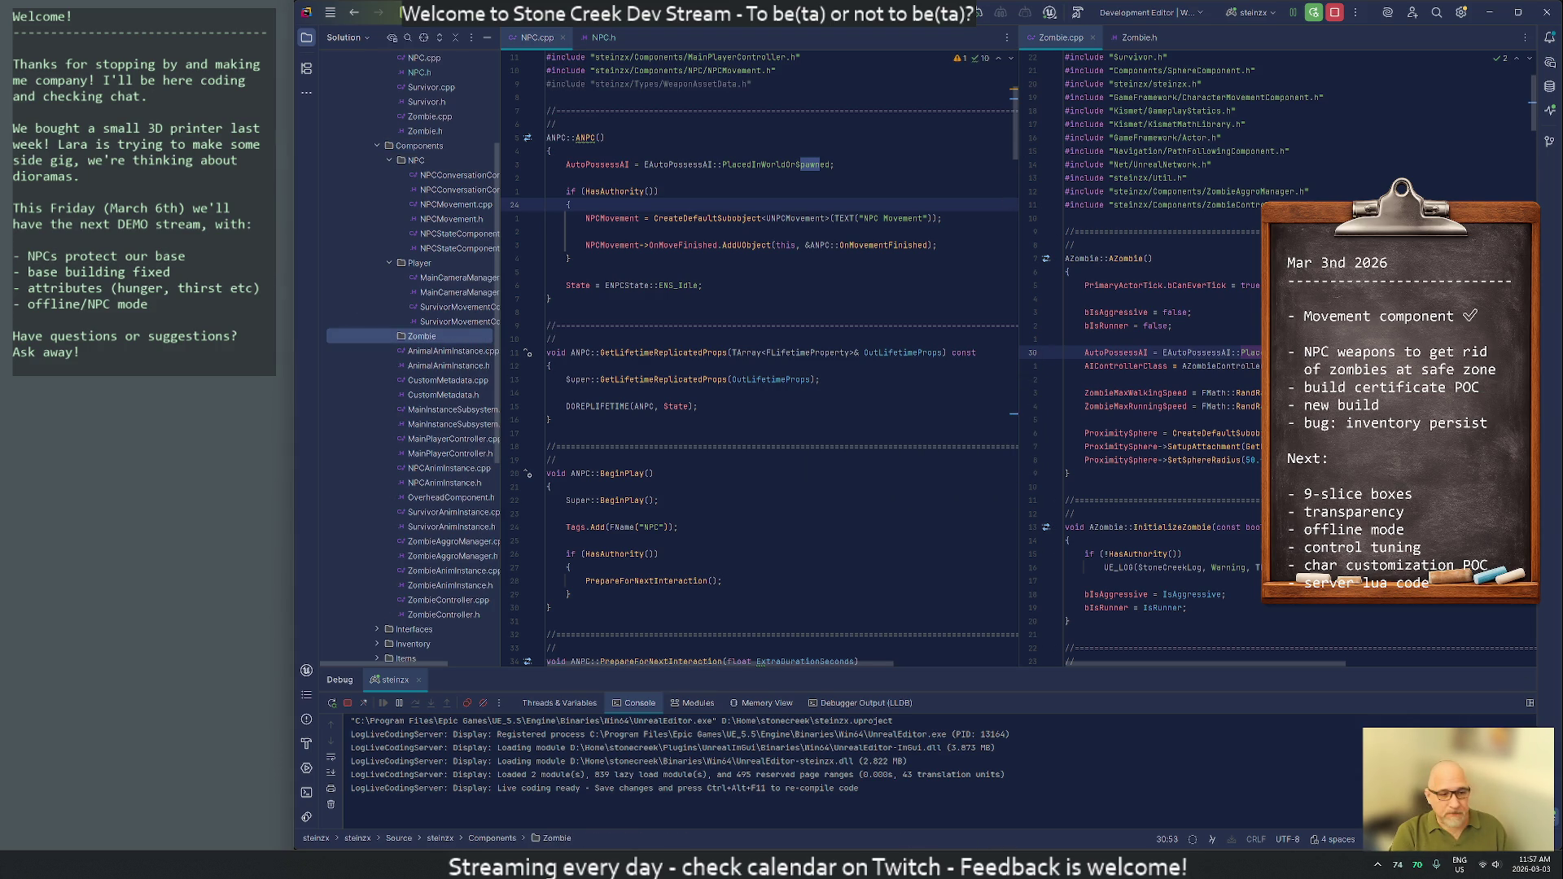
Move the ZombieAnimInstance and ZombieController .cpp and .h files into the Zombie folder
{"action": "left_click", "coordinate": [1489, 13]}
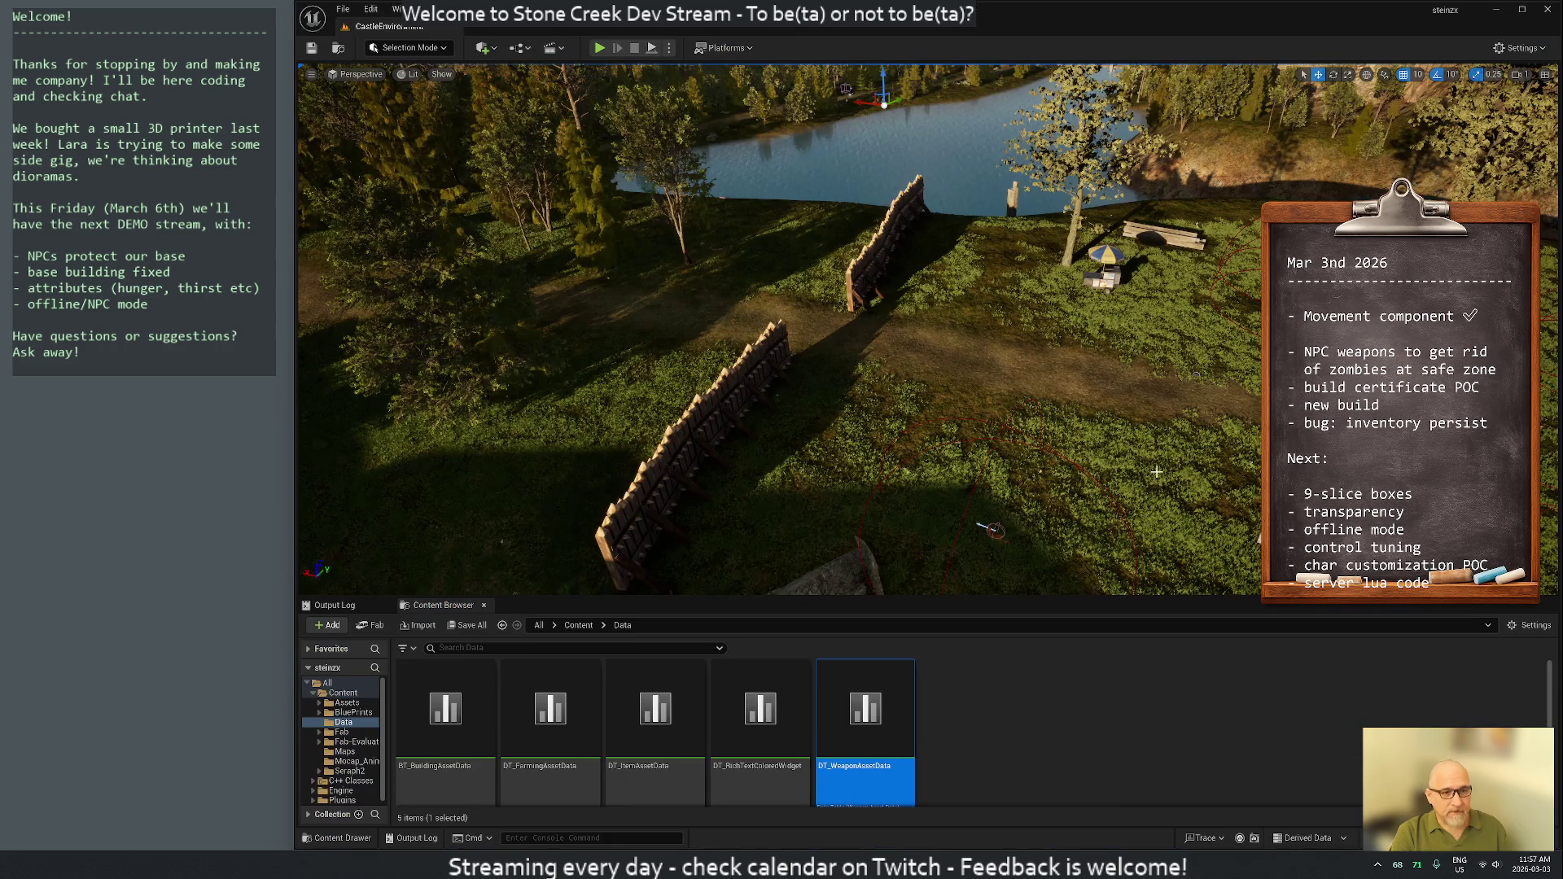
{"action": "left_click", "coordinate": [1496, 10]}
{"action": "left_click", "coordinate": [475, 336]}
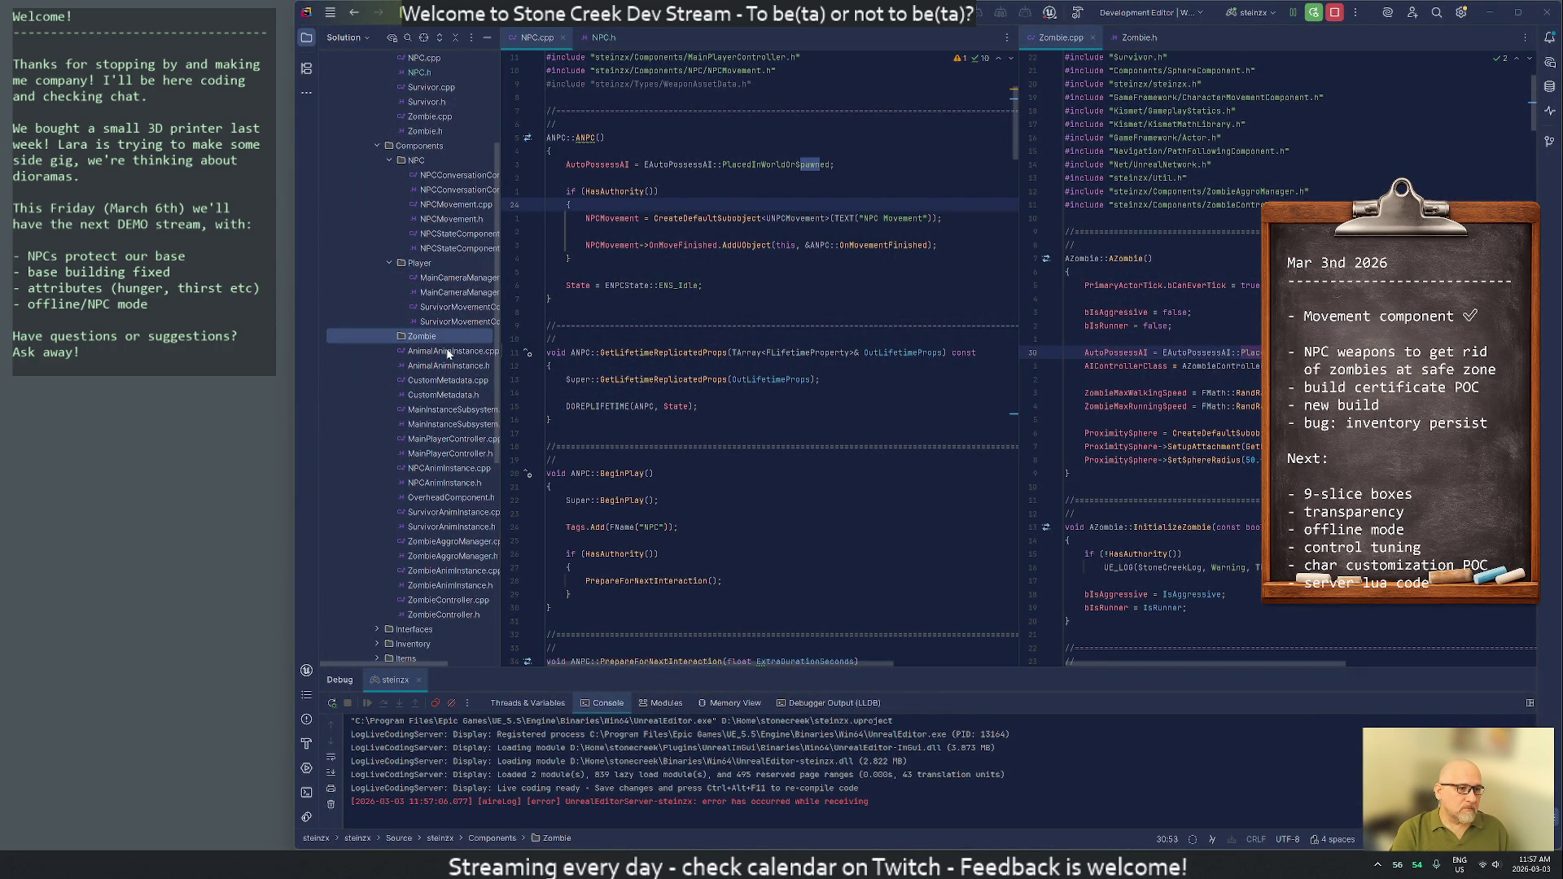
{"action": "left_click", "coordinate": [442, 542]}
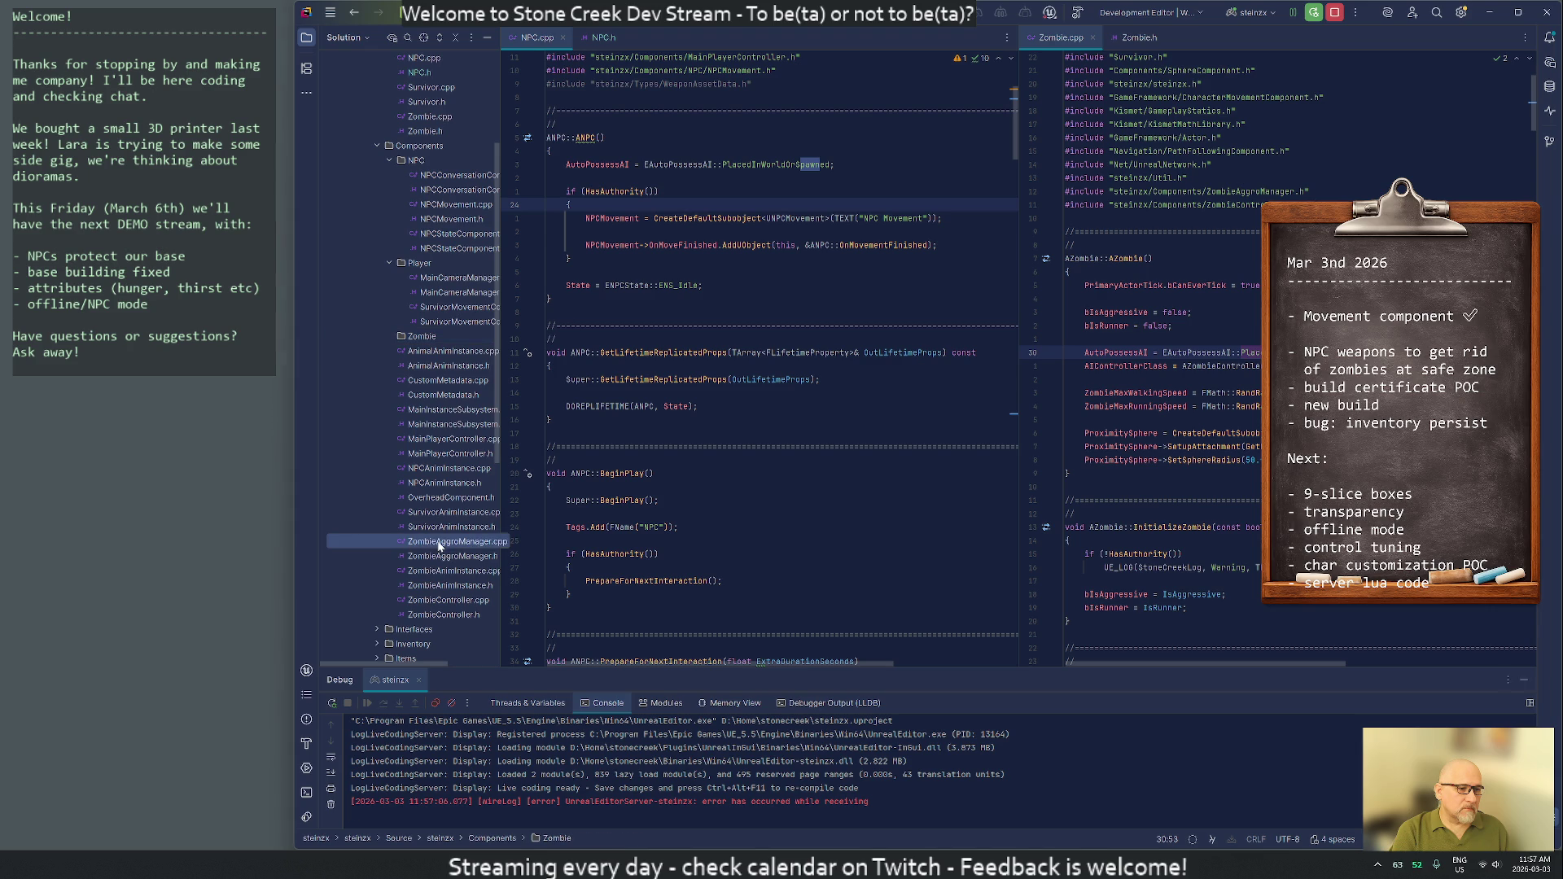
{"action": "left_click", "coordinate": [440, 601]}
{"action": "key", "text": "Up"}
{"action": "key", "text": "Up"}
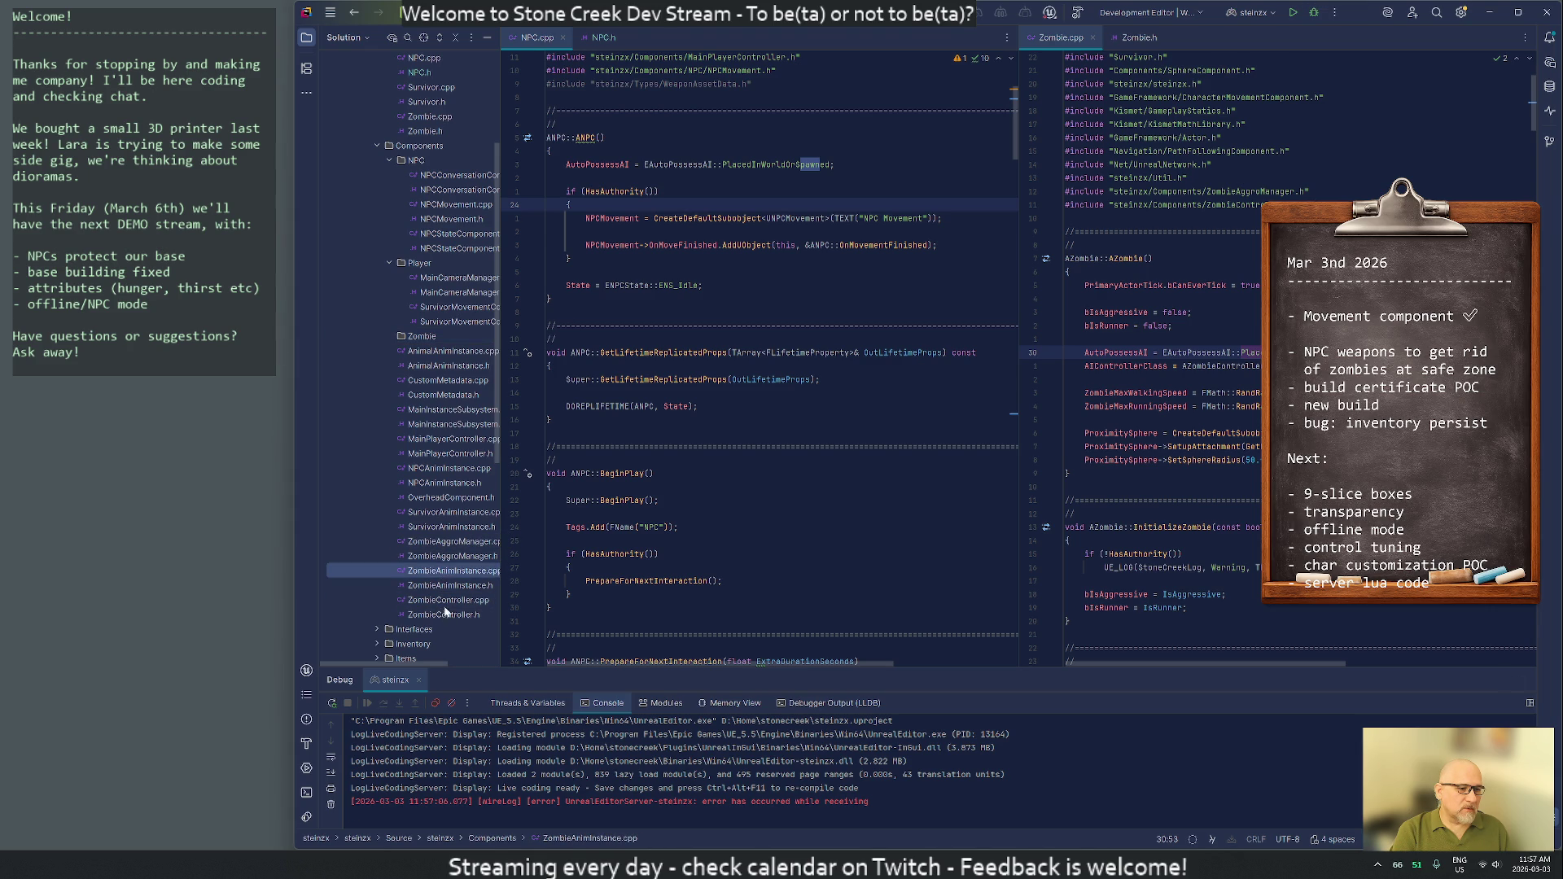
{"action": "left_click", "coordinate": [446, 617], "text": "shift"}
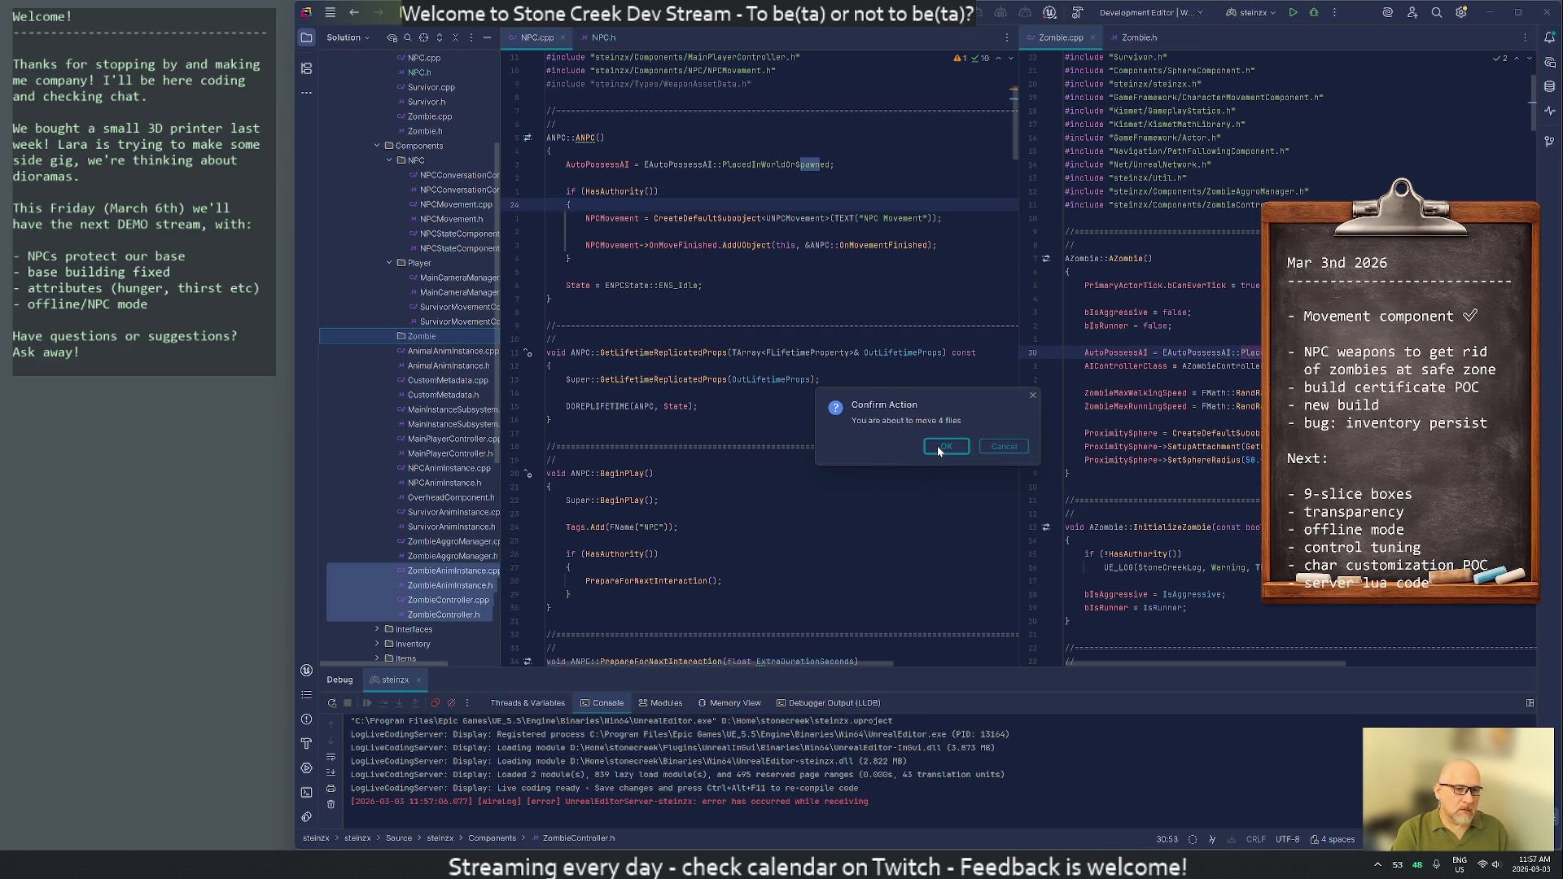
{"action": "left_click", "coordinate": [939, 449]}
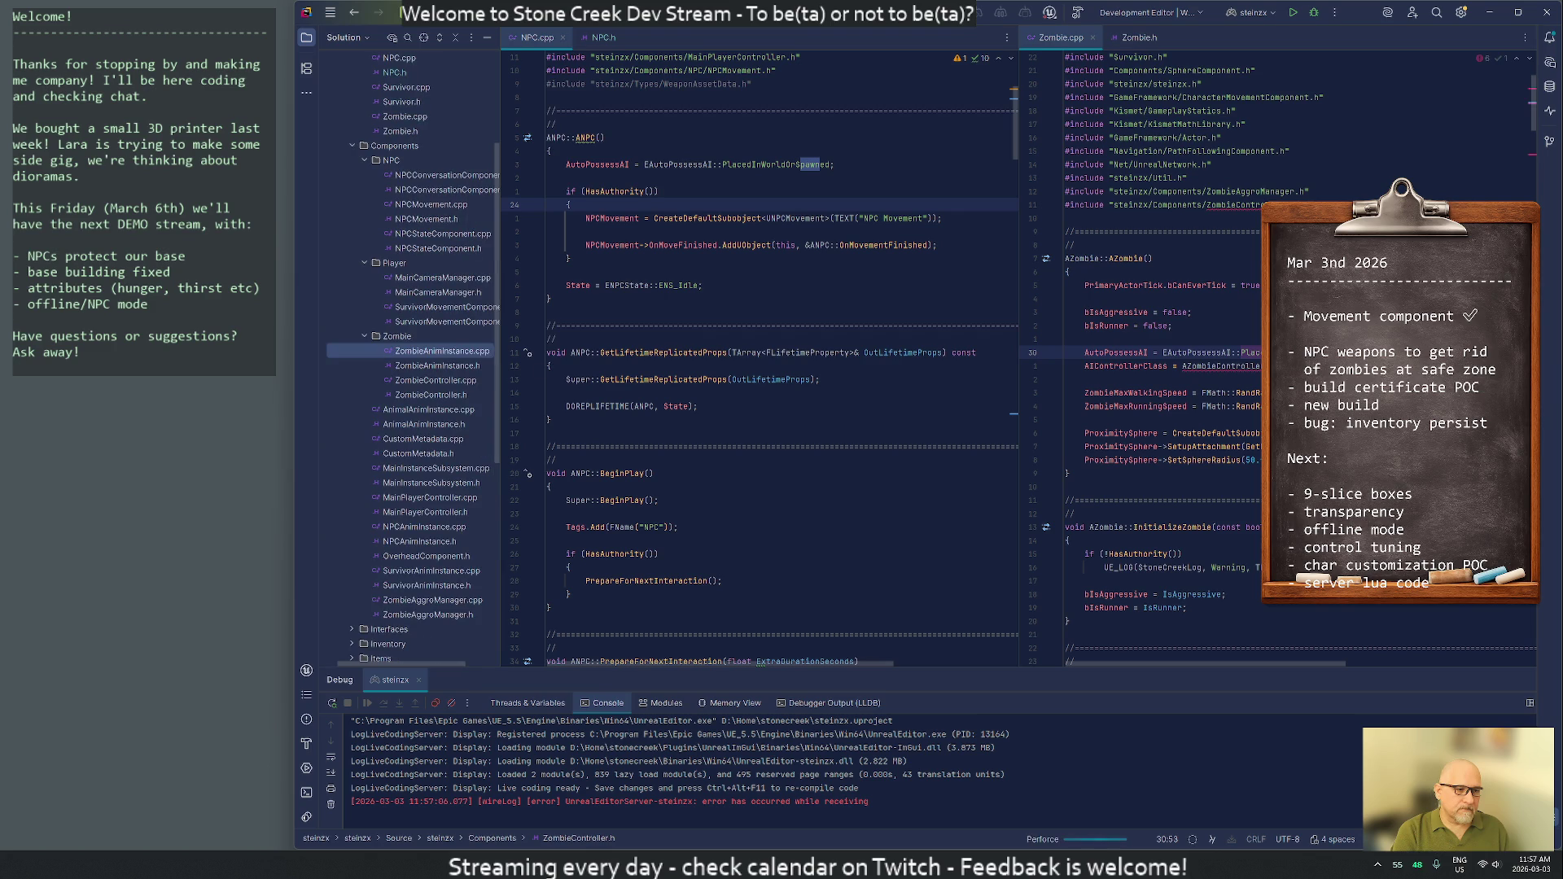
Move the SurvivorAnimInstance files into Player and the NPCAnimInstance files into NPC
{"action": "left_click", "coordinate": [409, 587]}
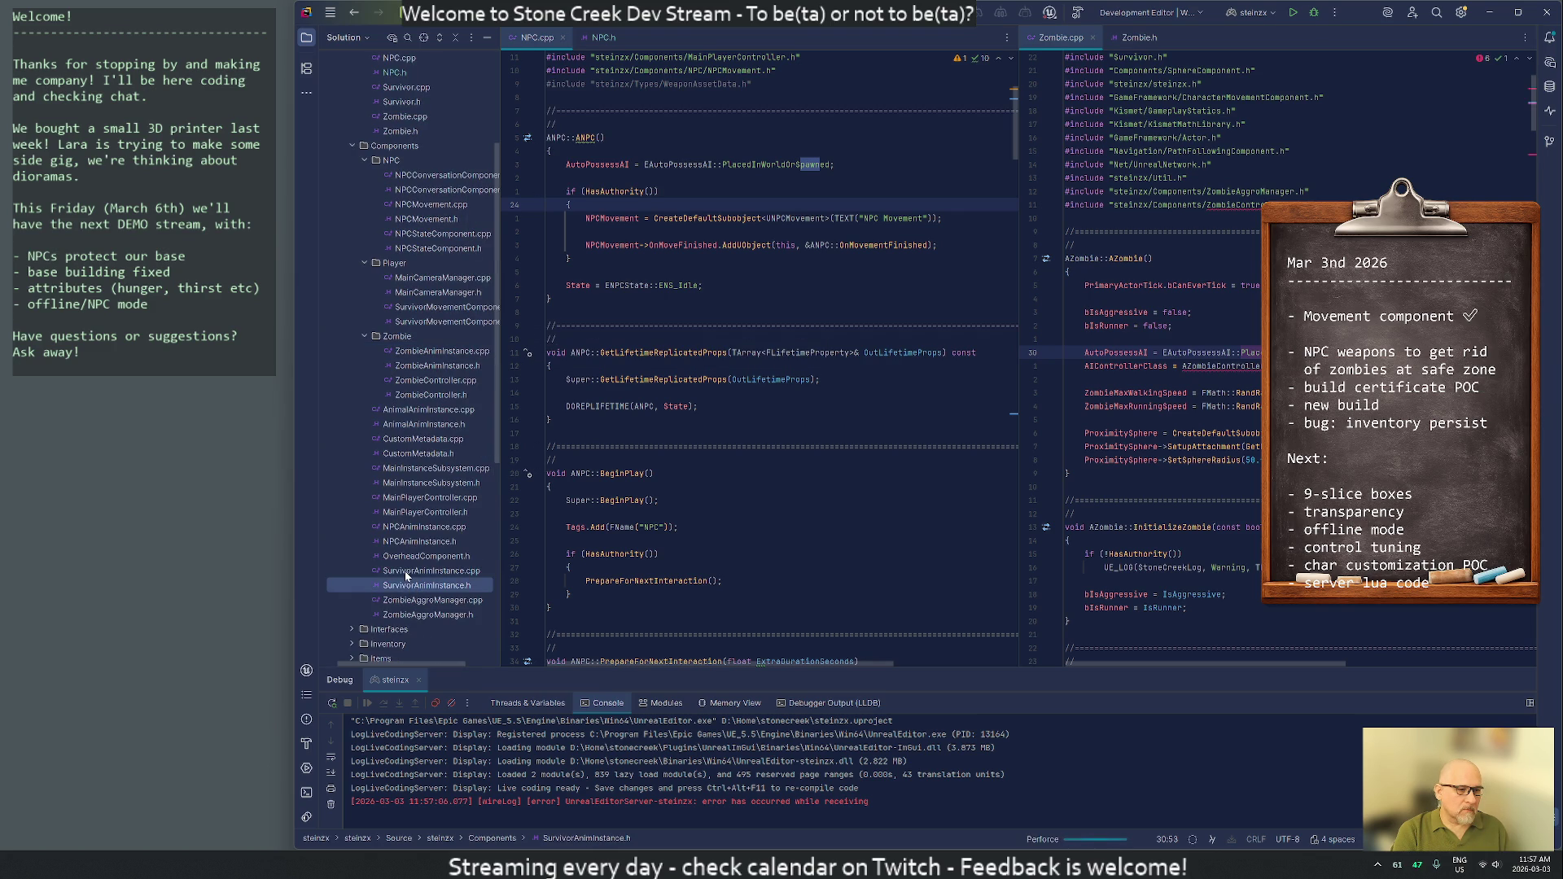
{"action": "left_click", "coordinate": [418, 572], "text": "shift"}
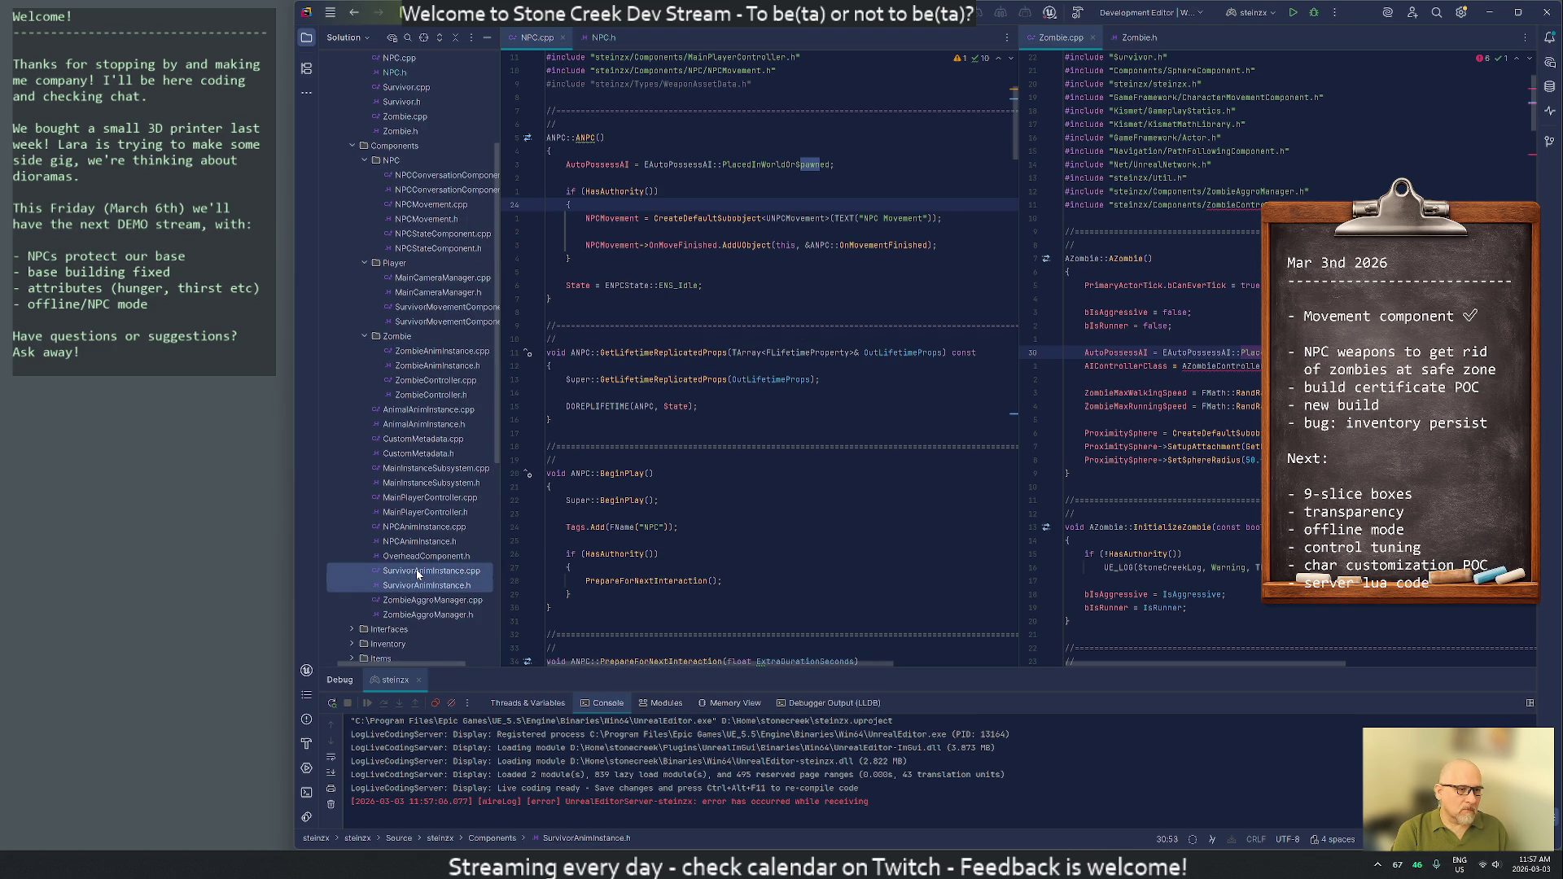
{"action": "left_click_drag", "start_coordinate": [418, 572], "coordinate": [397, 269]}
{"action": "left_click", "coordinate": [946, 447]}
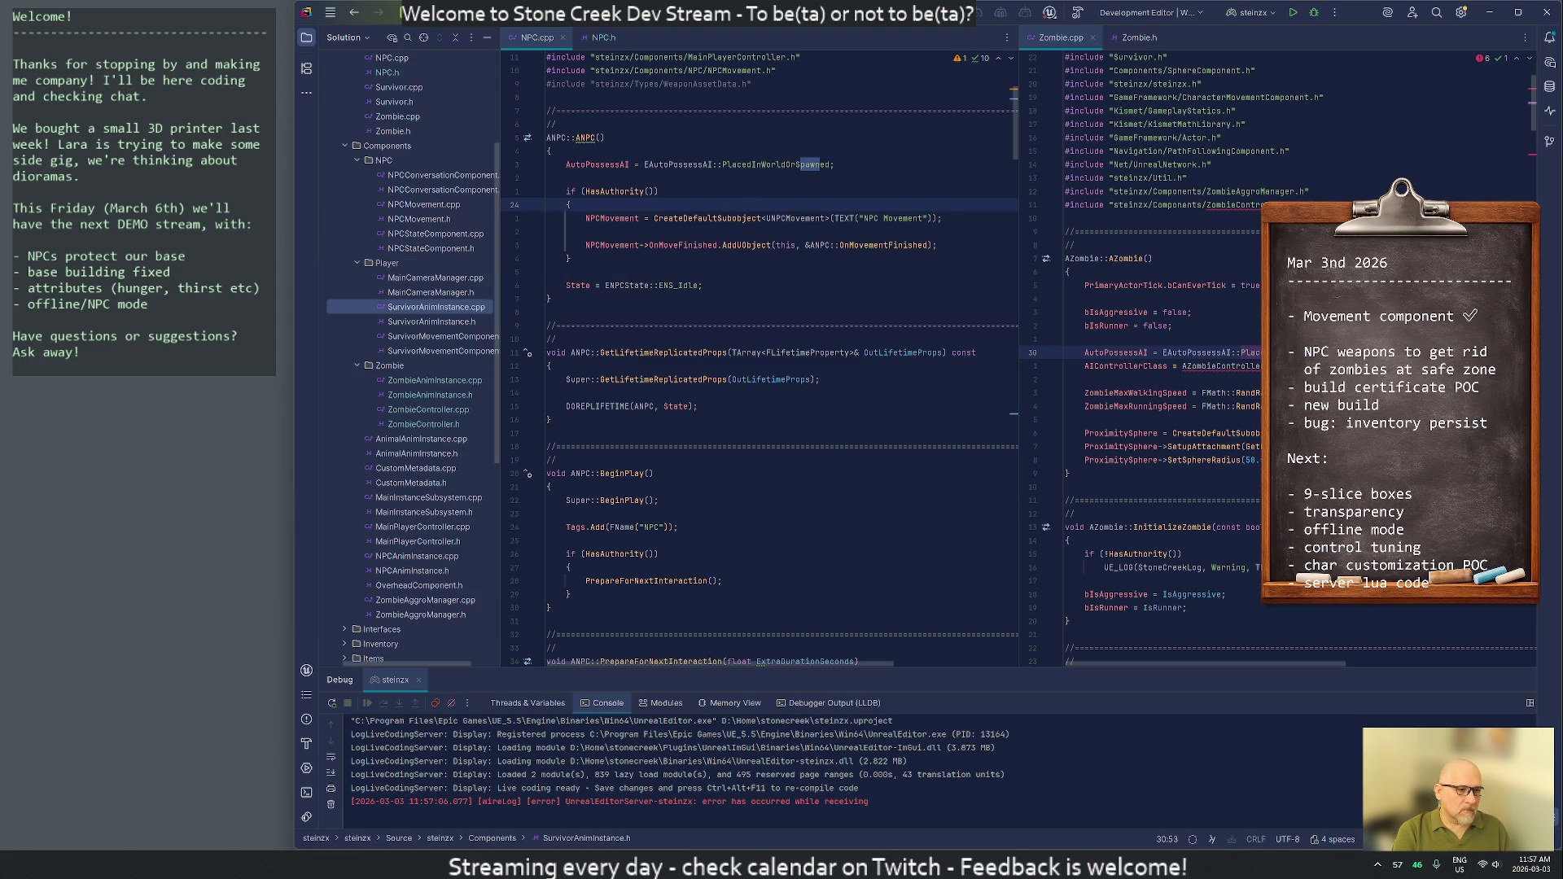
{"action": "left_click", "coordinate": [421, 557]}
{"action": "left_click", "coordinate": [399, 570], "text": "shift"}
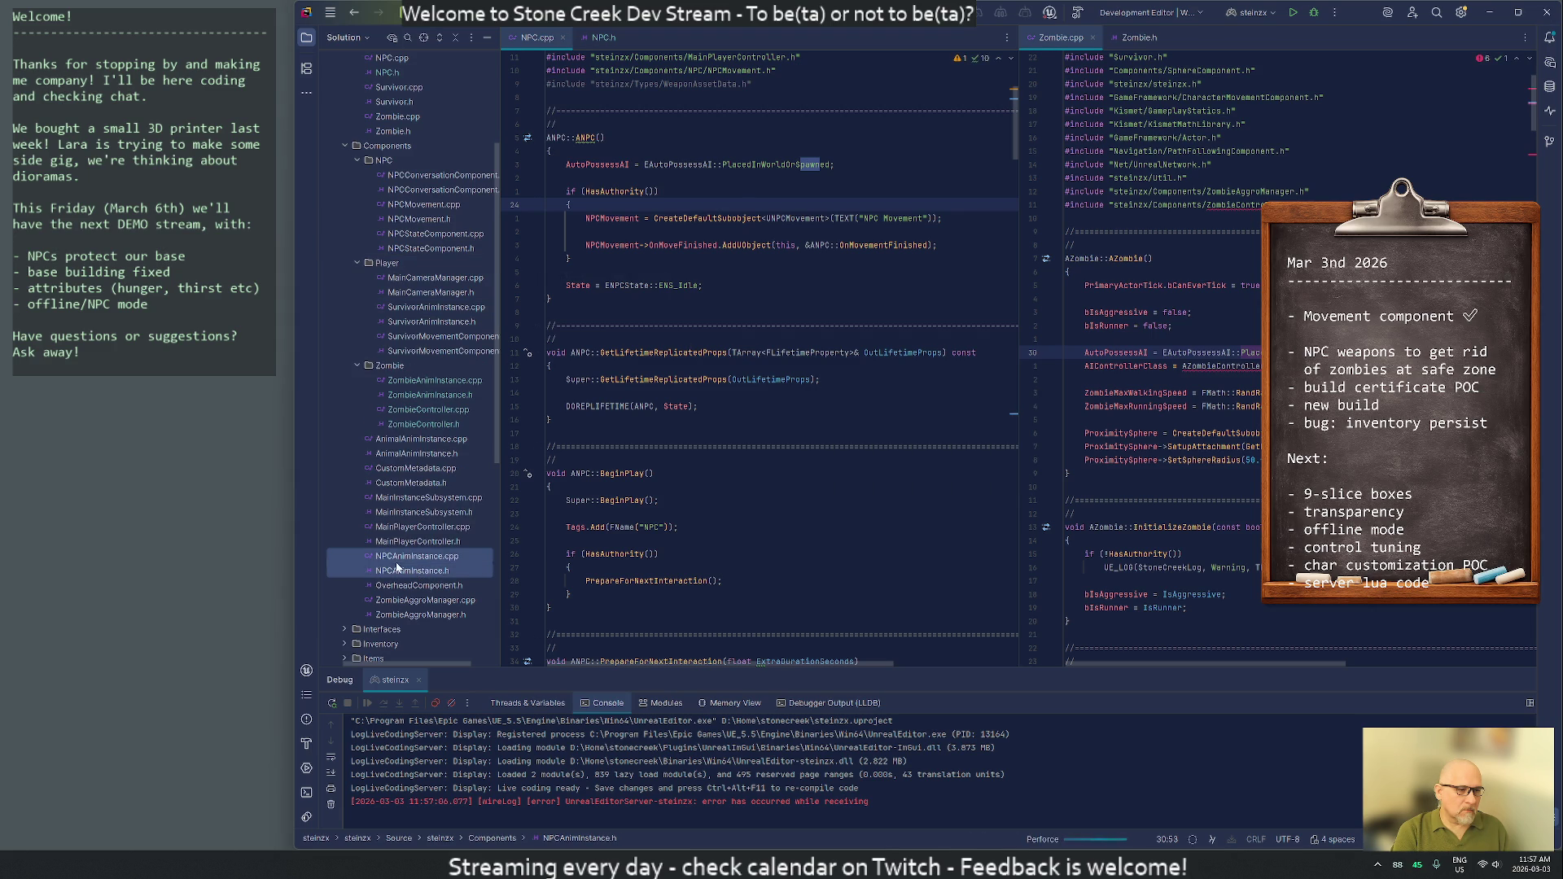
{"action": "mouse_move", "coordinate": [397, 559]}
{"action": "left_mouse_down"}
{"action": "mouse_move", "coordinate": [499, 361]}
{"action": "mouse_move", "coordinate": [388, 165]}
{"action": "left_mouse_up"}
{"action": "left_click", "coordinate": [928, 447]}
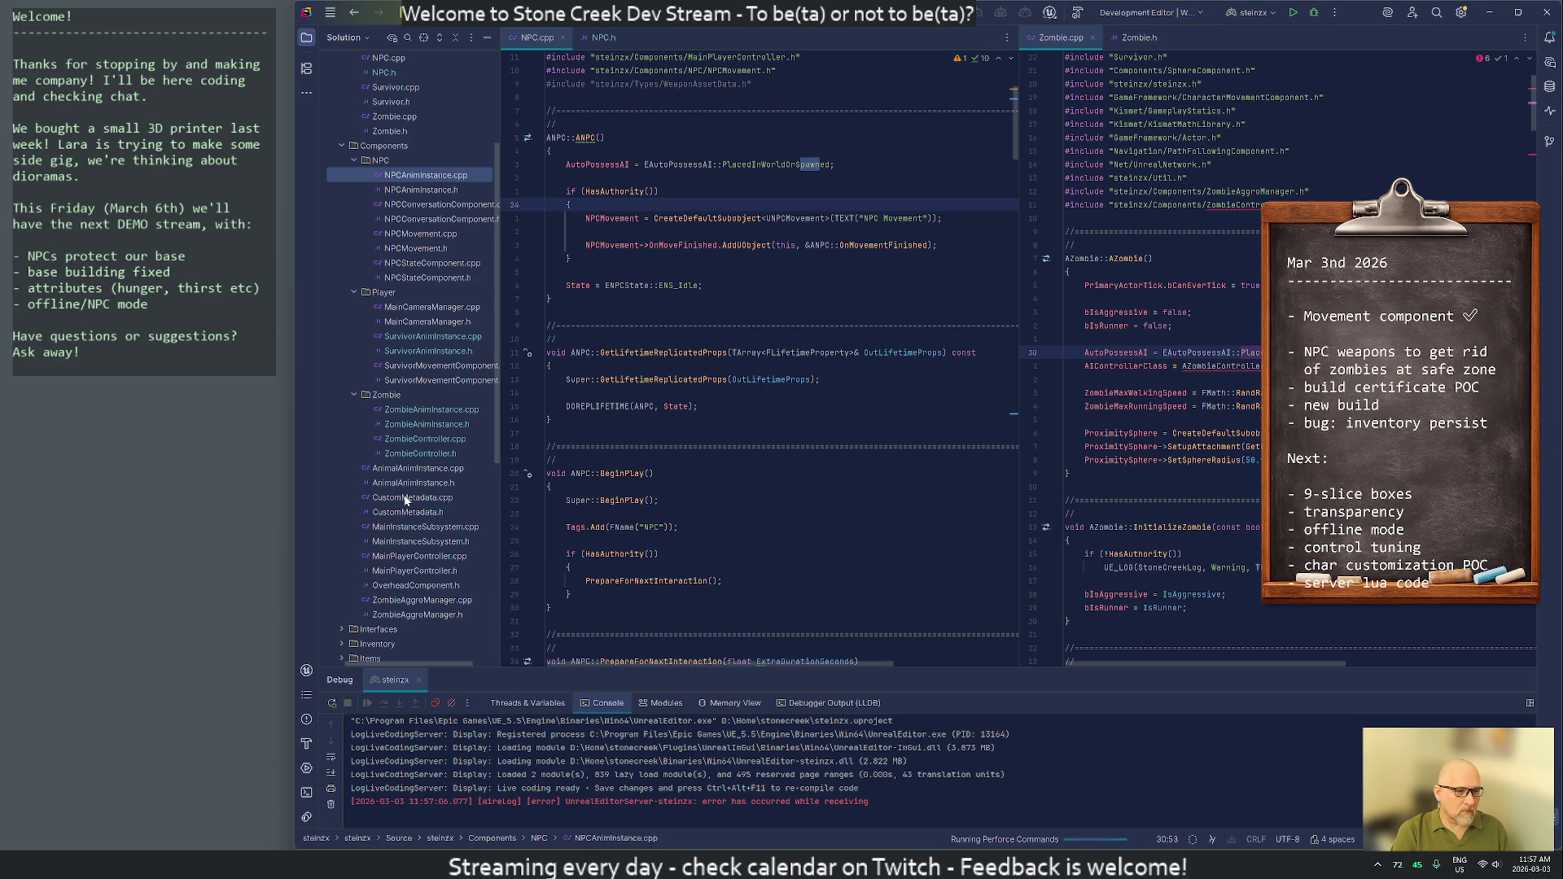
Move the MainPlayerController .cpp and .h pair into the Misc folder
{"action": "left_click", "coordinate": [400, 571]}
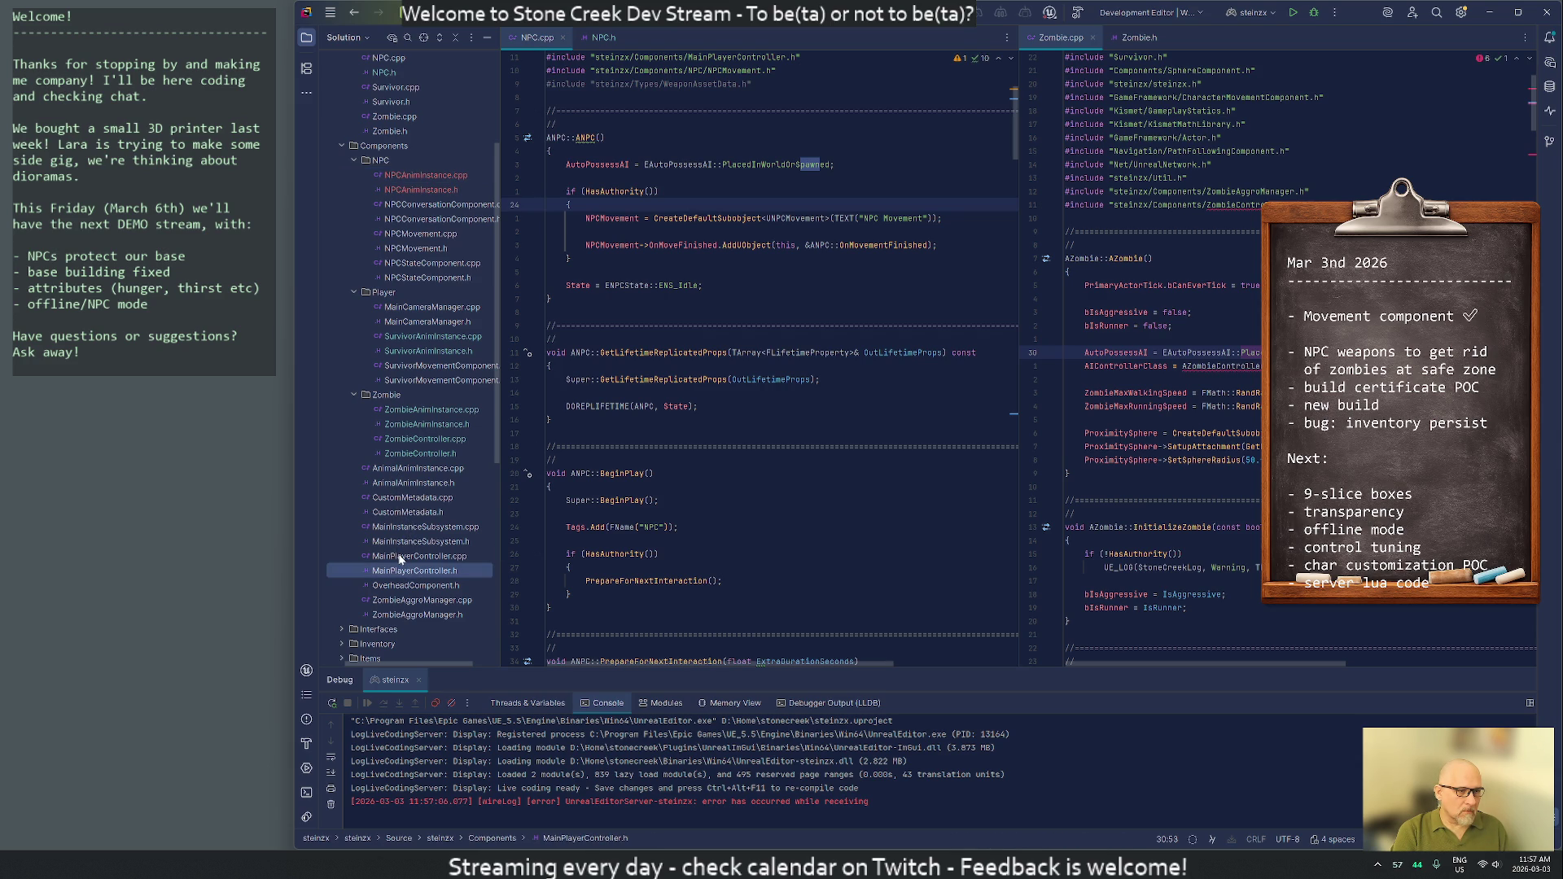
{"action": "left_click", "coordinate": [399, 557], "text": "ctrl"}
{"action": "scroll", "coordinate": [412, 554], "scroll_direction": "down", "scroll_amount": 5}
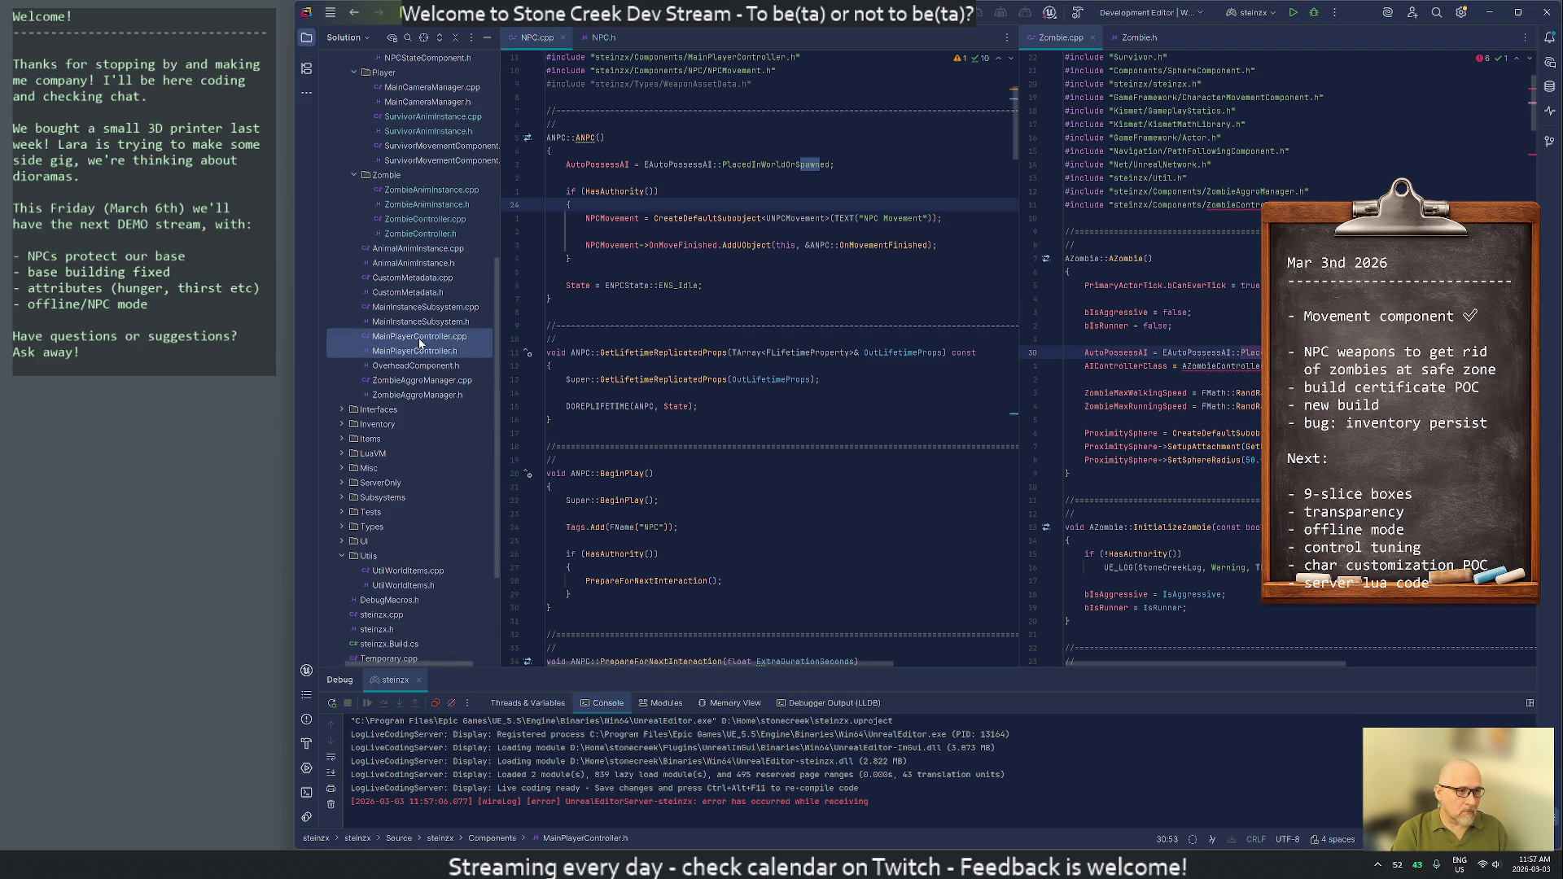
{"action": "left_click_drag", "start_coordinate": [412, 340], "coordinate": [377, 469]}
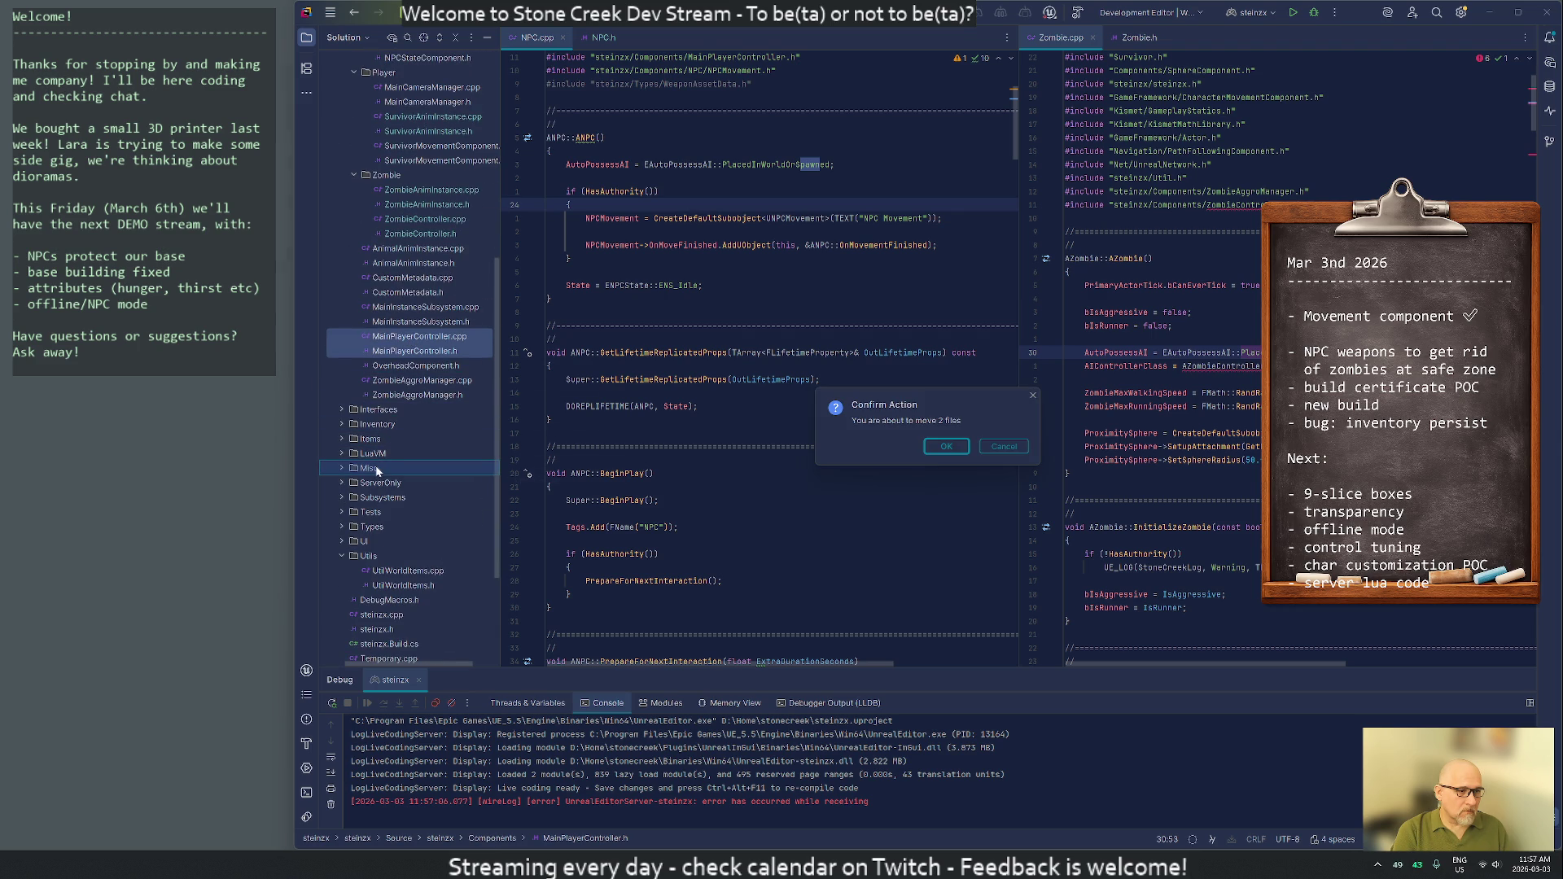
{"action": "left_click", "coordinate": [941, 447]}
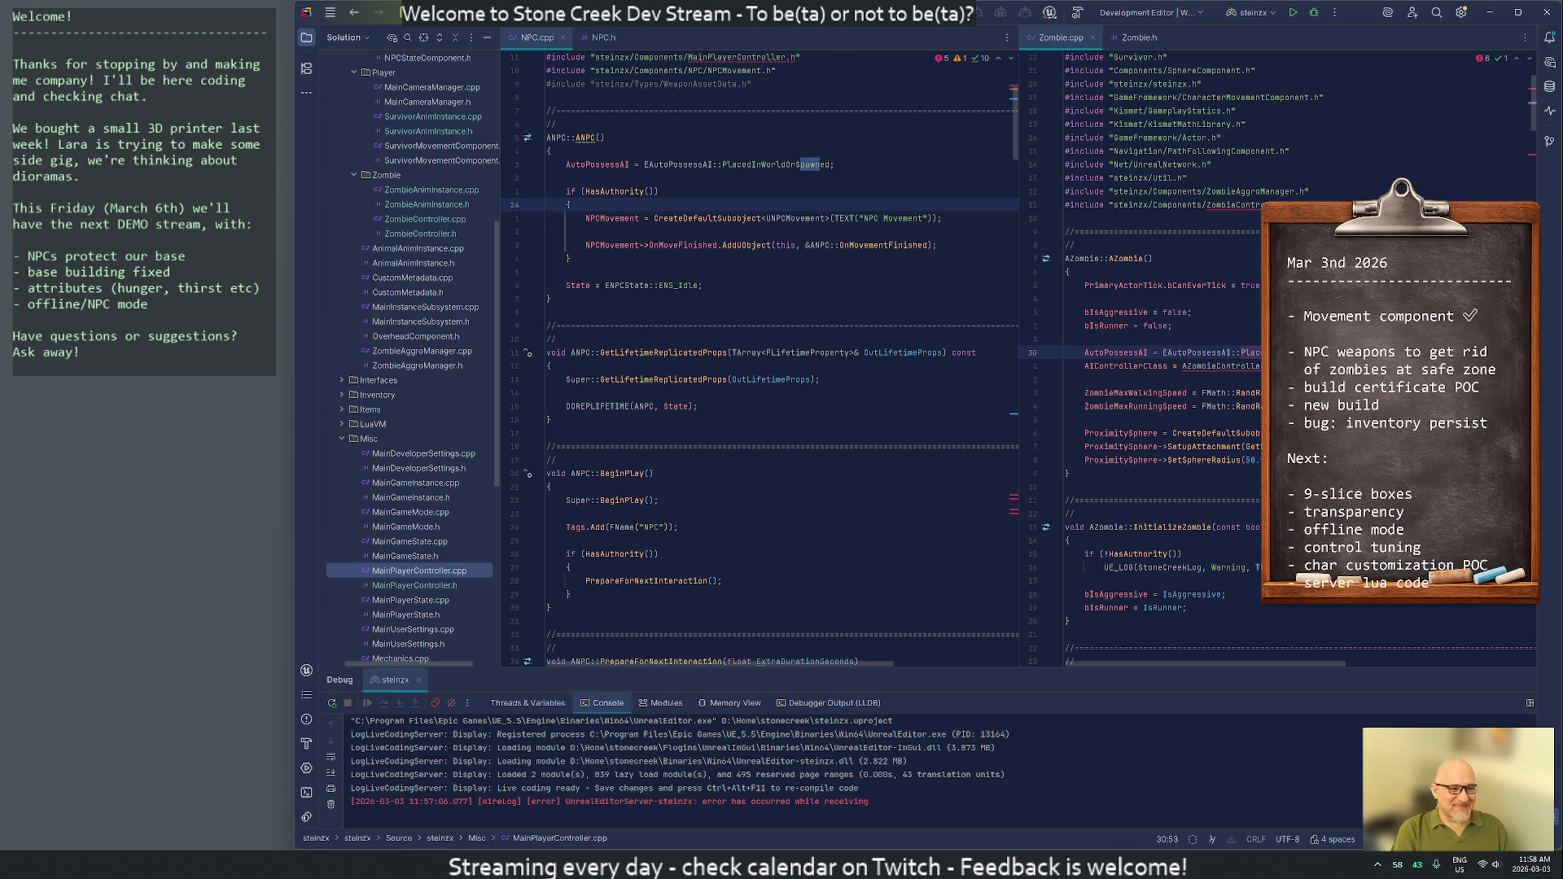
In NPC.cpp, replace the old Components include with steinzx/Misc/MainPlayerController.h
{"action": "scroll", "coordinate": [759, 359], "scroll_direction": "up", "scroll_amount": 4}
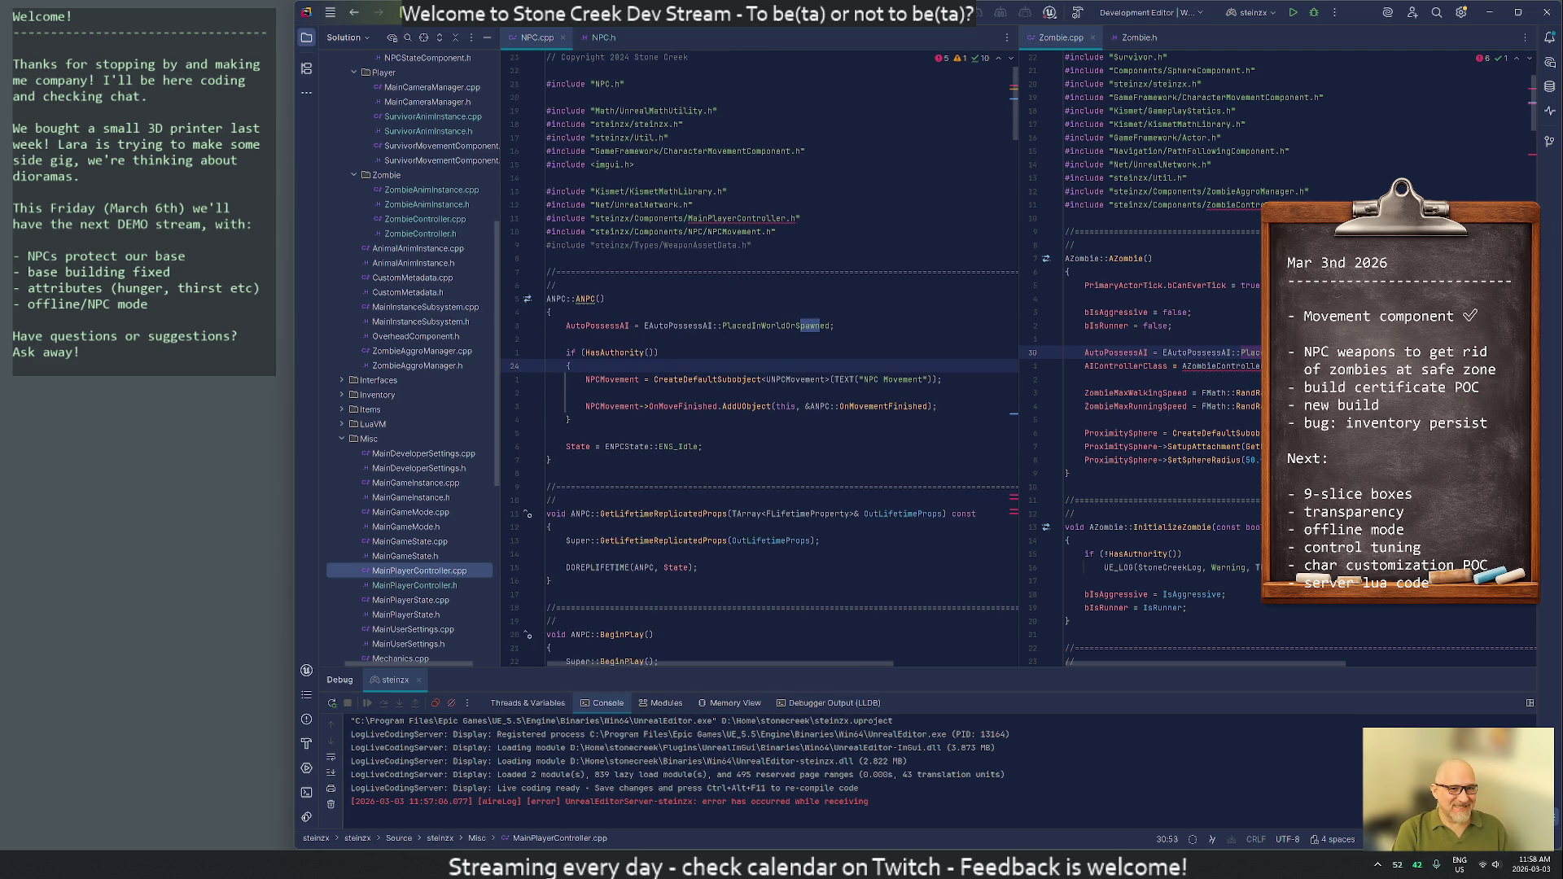
{"action": "key", "text": "ctrl+minus"}
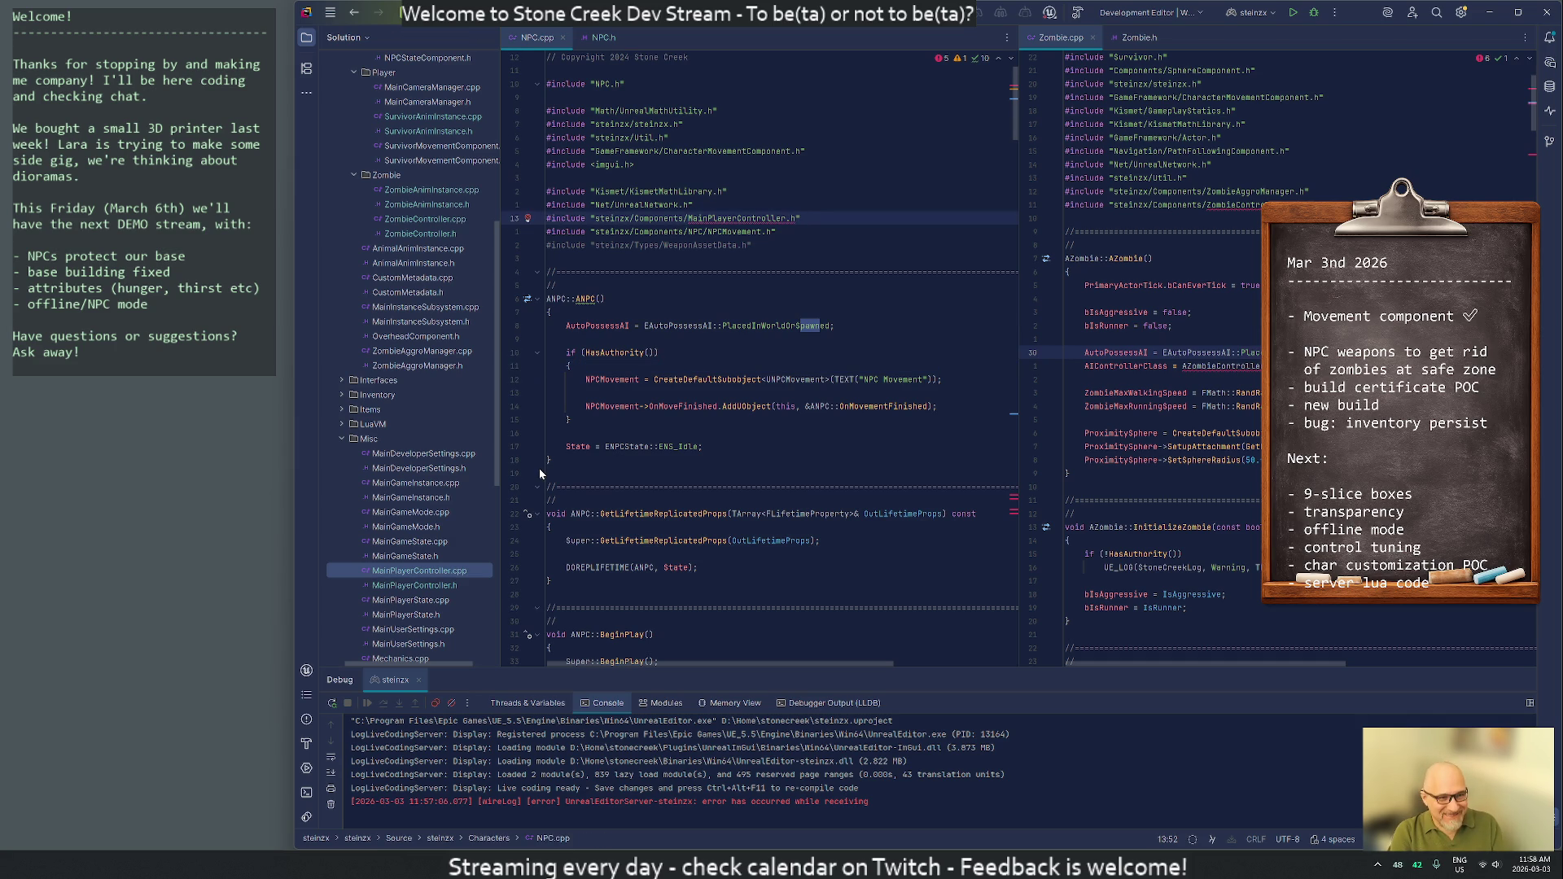
{"action": "key", "text": "Return"}
{"action": "key", "text": "Return"}
{"action": "type", "text": "#include"}
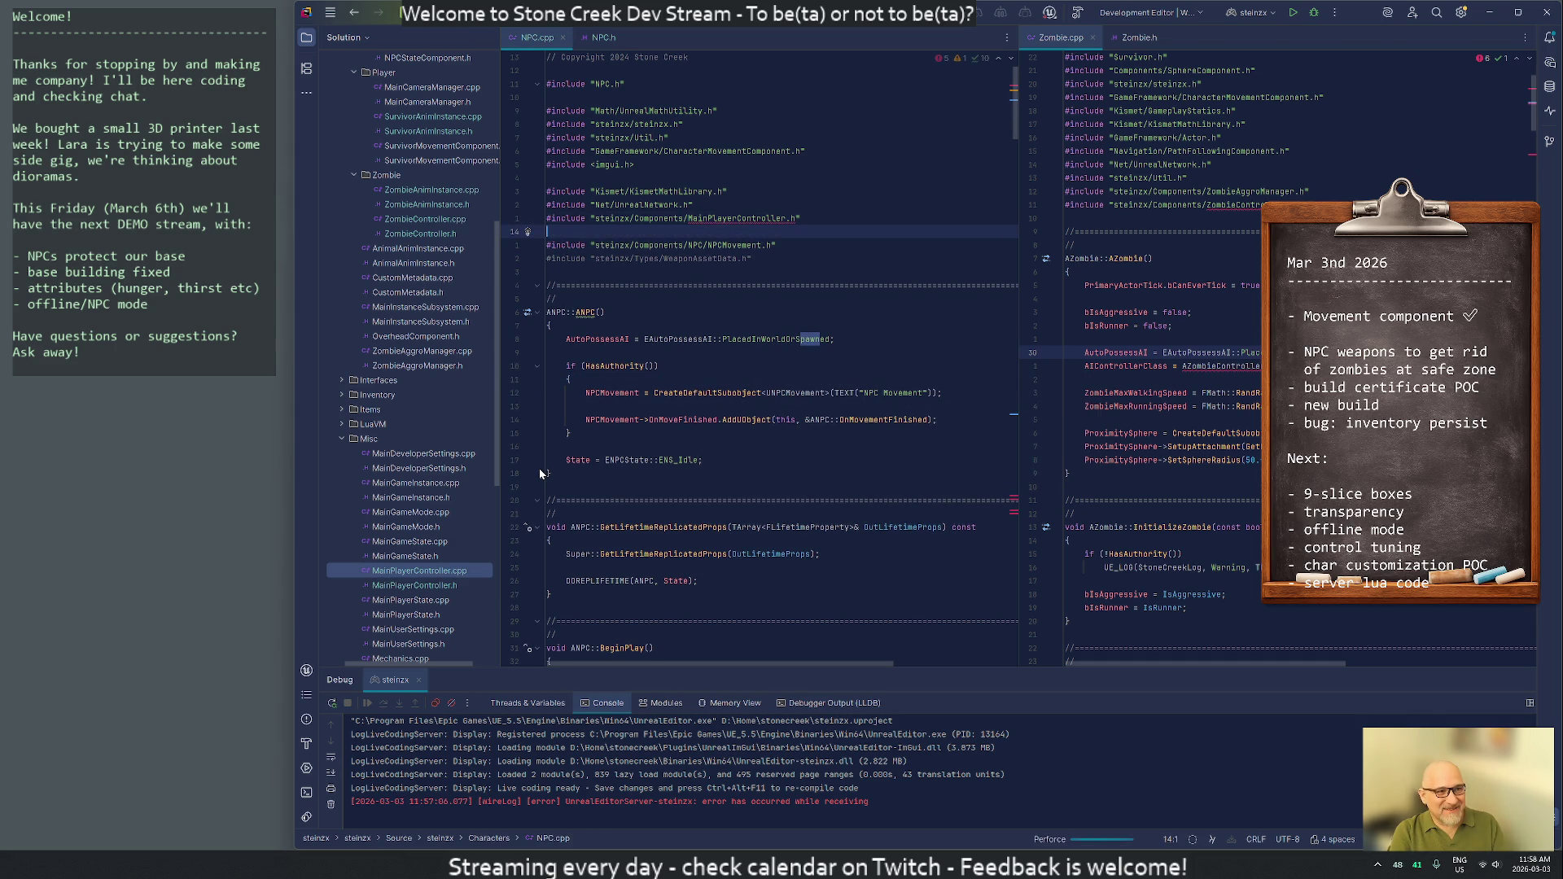
{"action": "type", "text": " \"stein"}
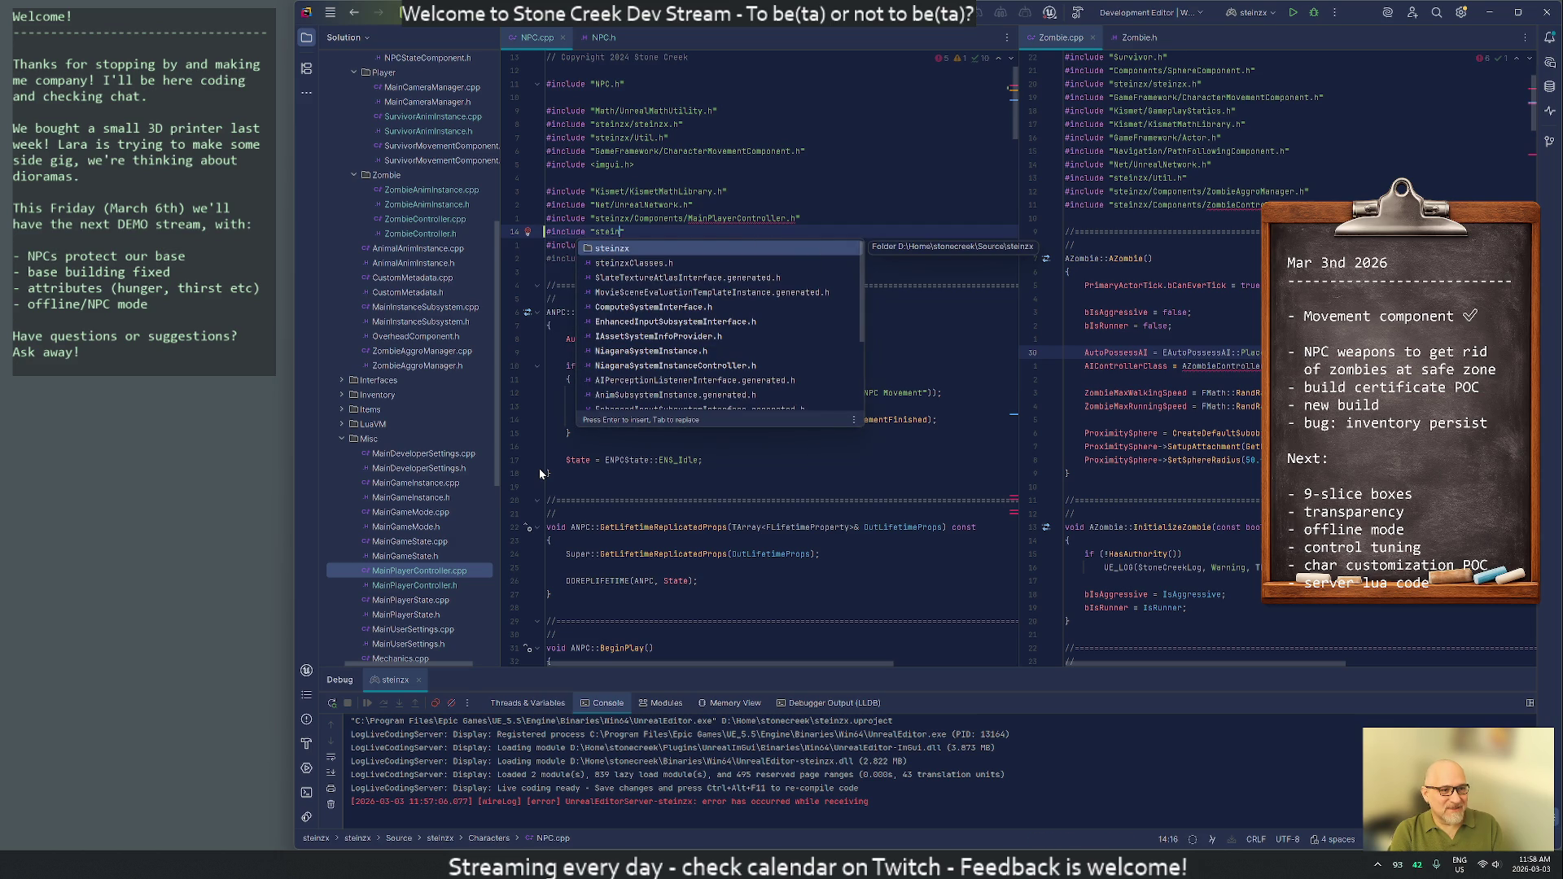
{"action": "type", "text": "zx/Misc/"}
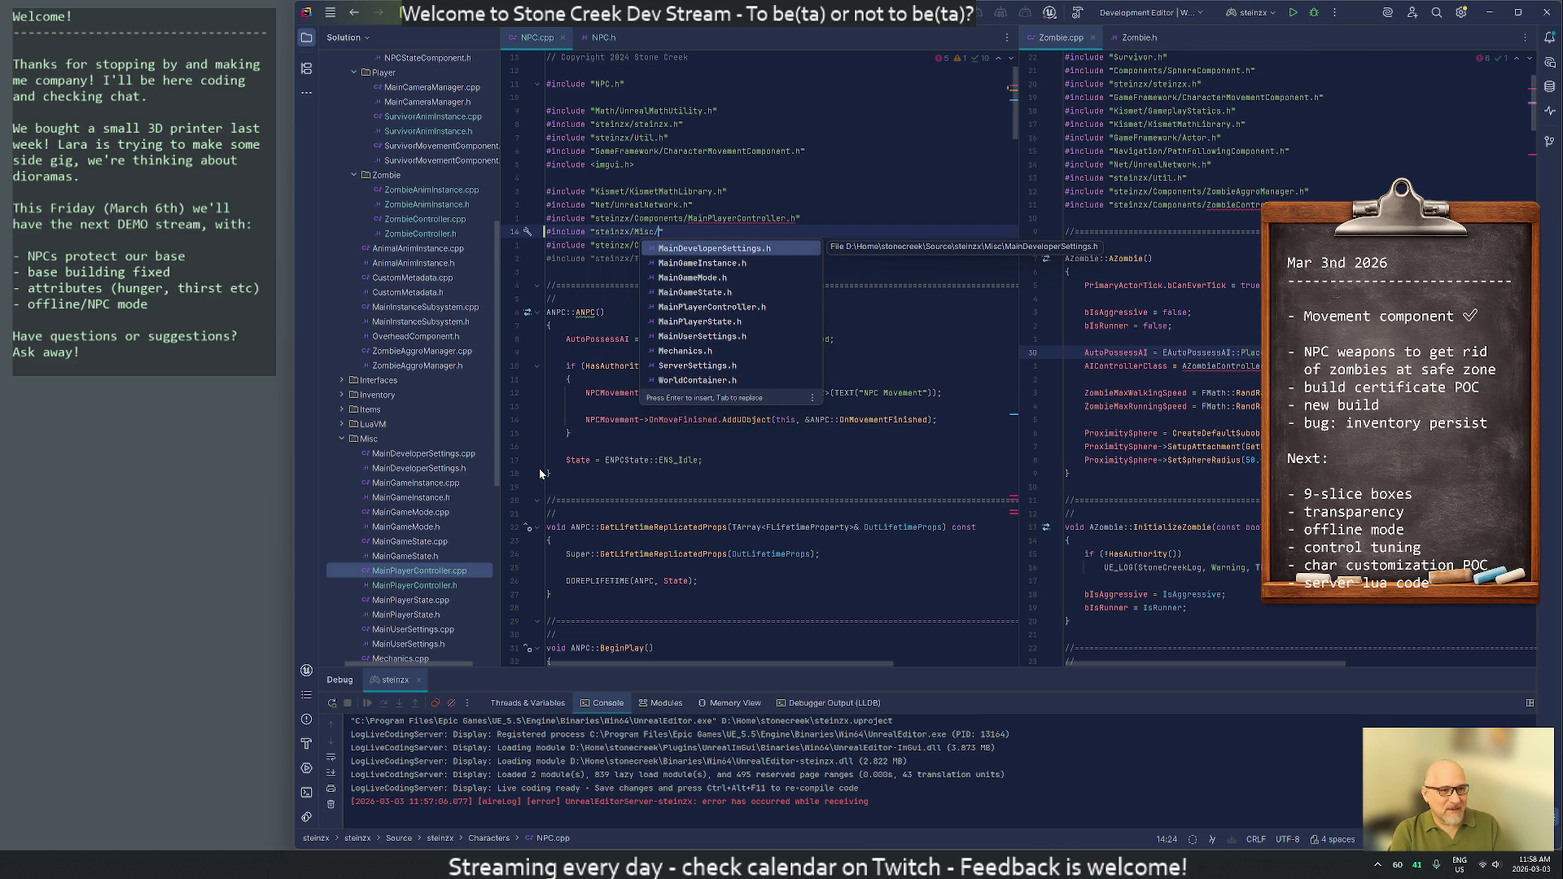
{"action": "type", "text": "MainPla"}
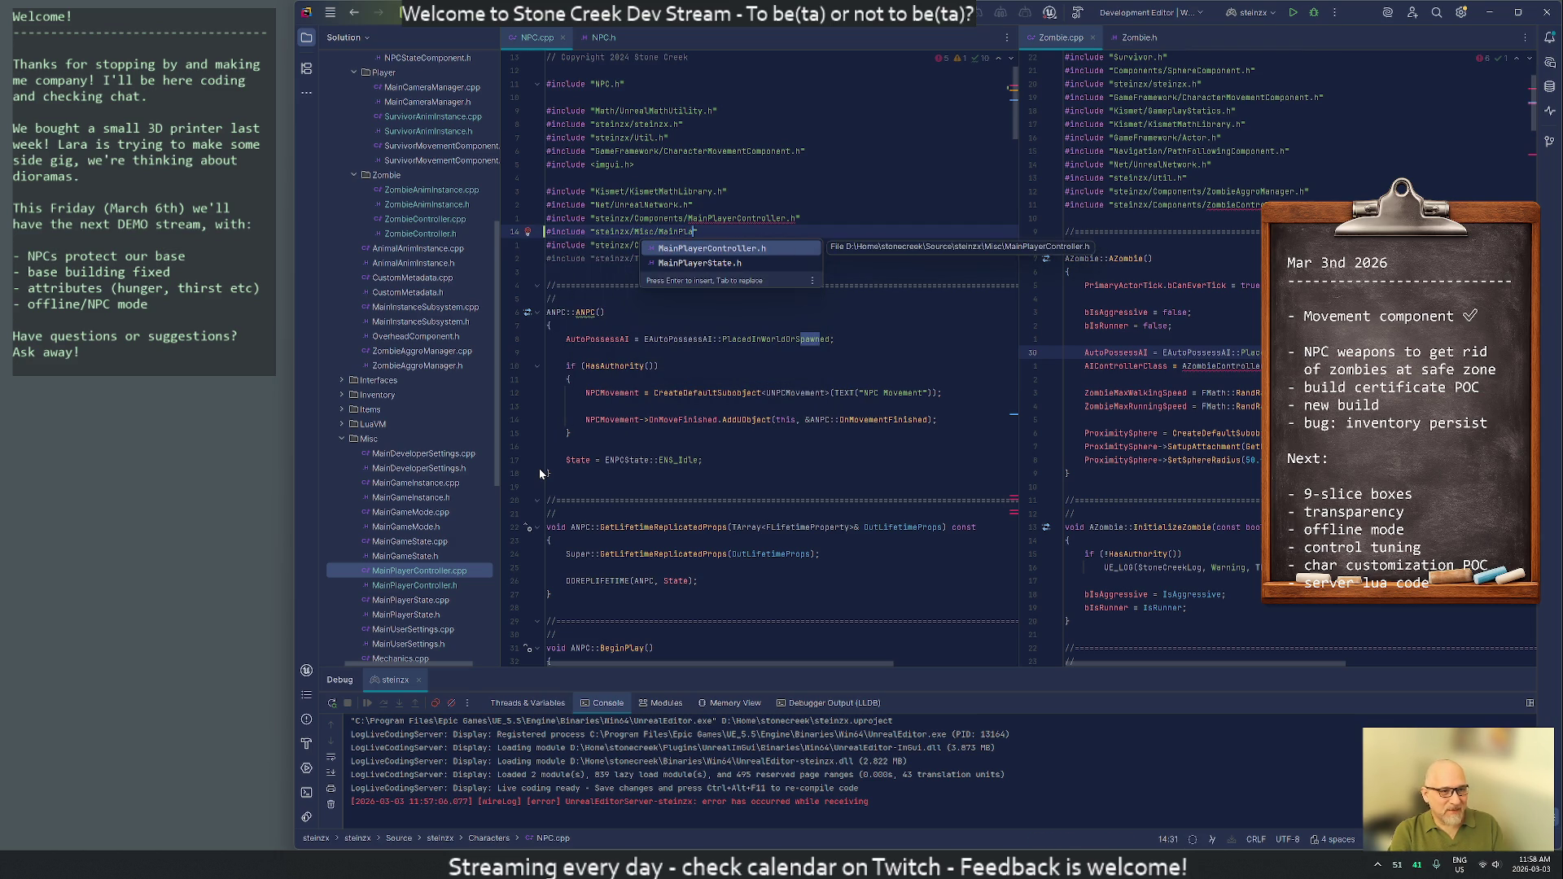
{"action": "key", "text": "Return"}
{"action": "key", "text": "Up"}
{"action": "key", "text": "ctrl+y"}
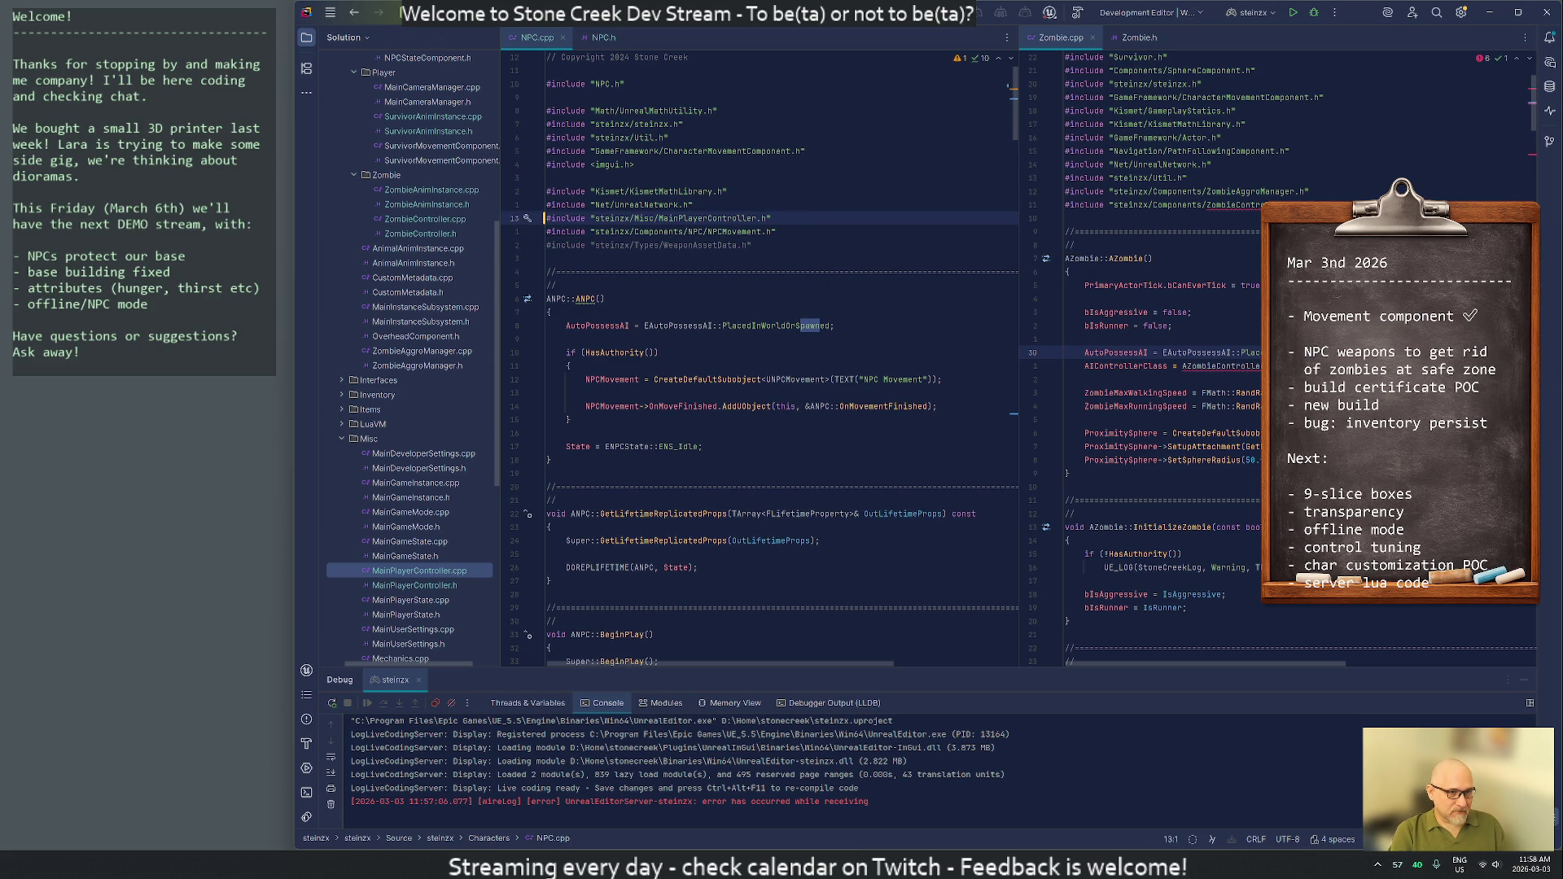
{"action": "mouse_move", "coordinate": [692, 515]}
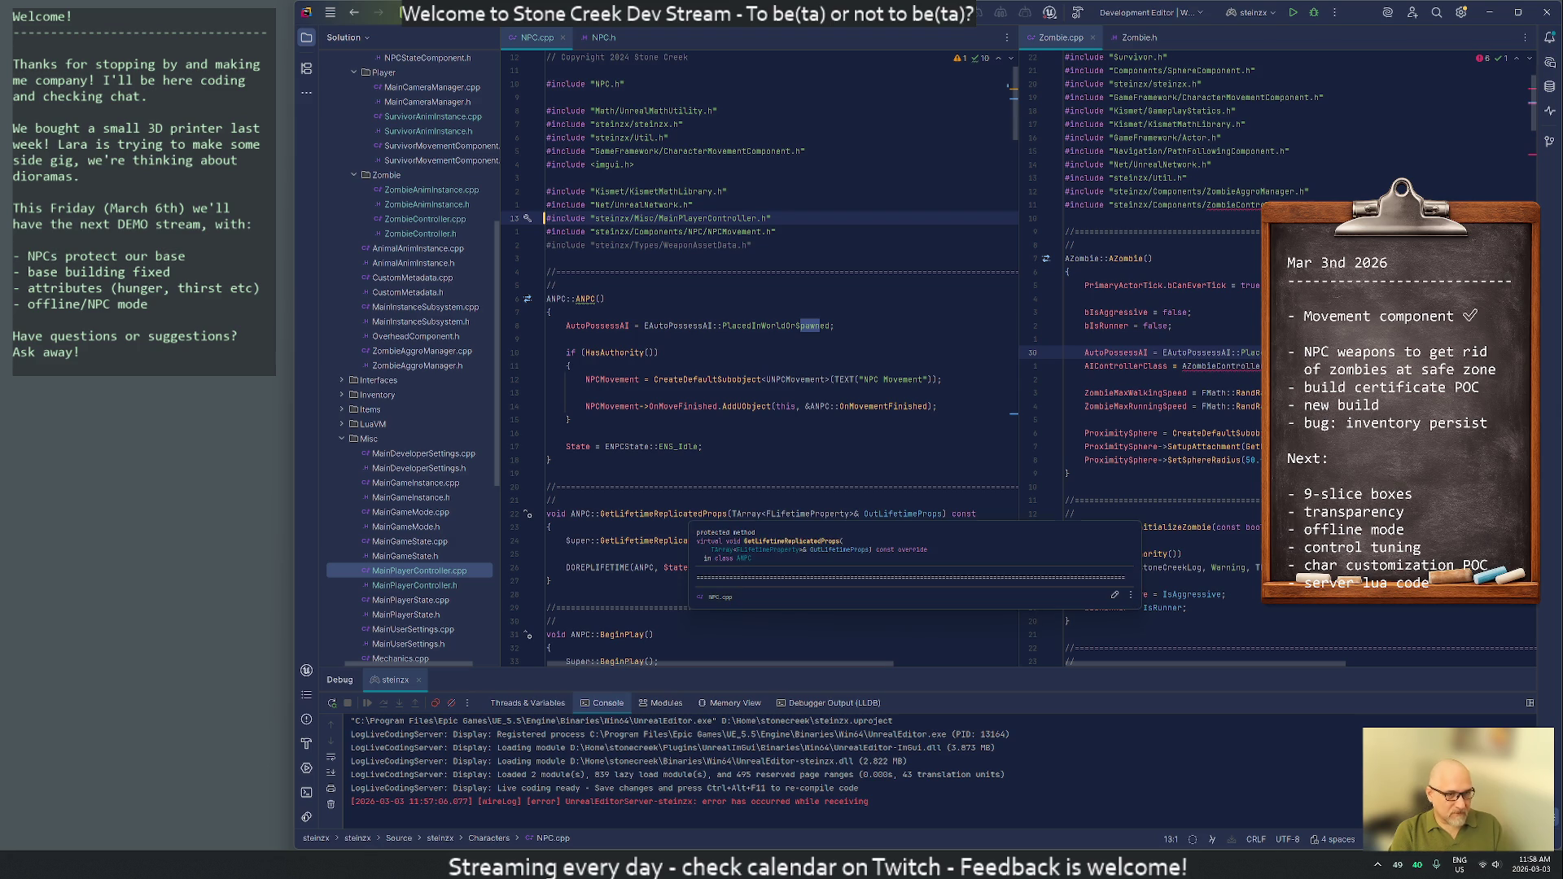
{"action": "key", "text": "ctrl+shift+f"}
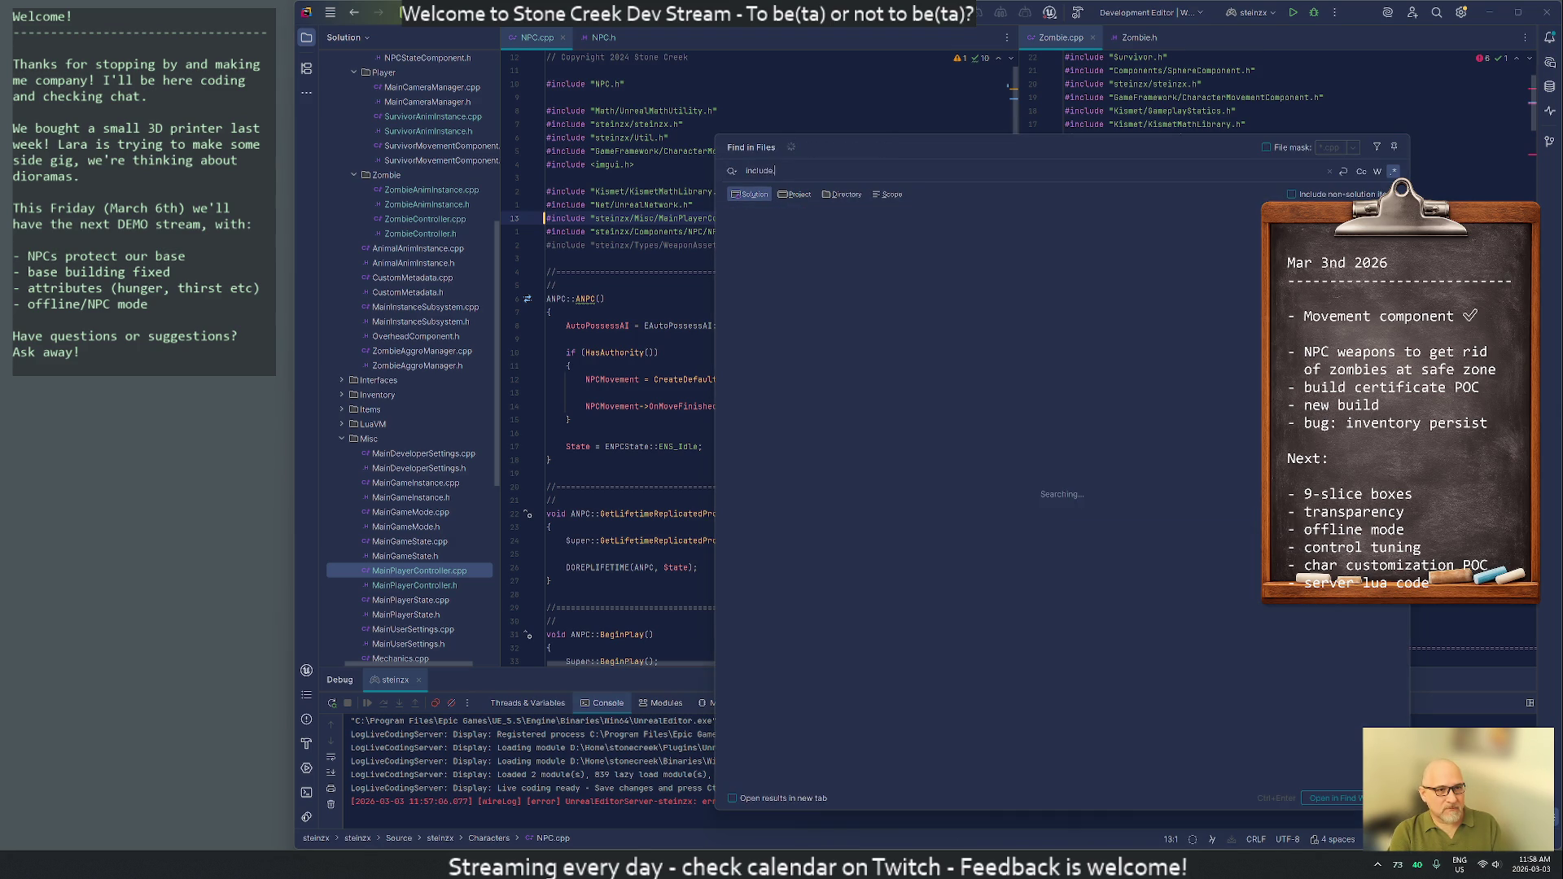
Search for MainPlayerController includes and remove the duplicate and WeaponAssetData.h lines from NPC.cpp
{"action": "type", "text": "*mainplayerc"}
{"action": "type", "text": "cont"}
{"action": "type", "text": "ller"}
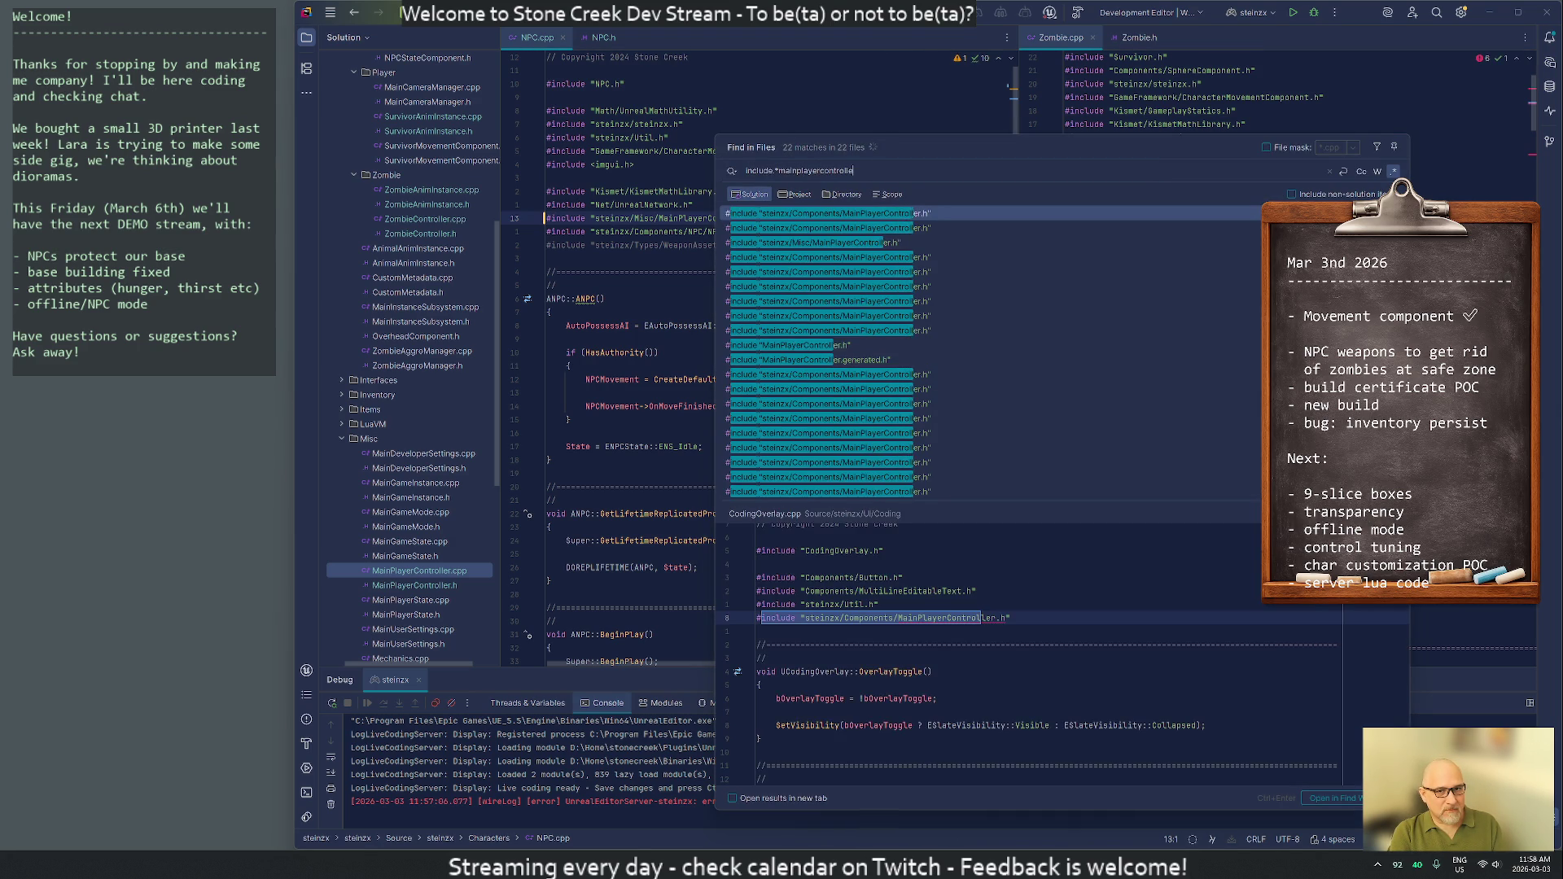
{"action": "scroll", "coordinate": [730, 489], "scroll_direction": "down", "scroll_amount": 1}
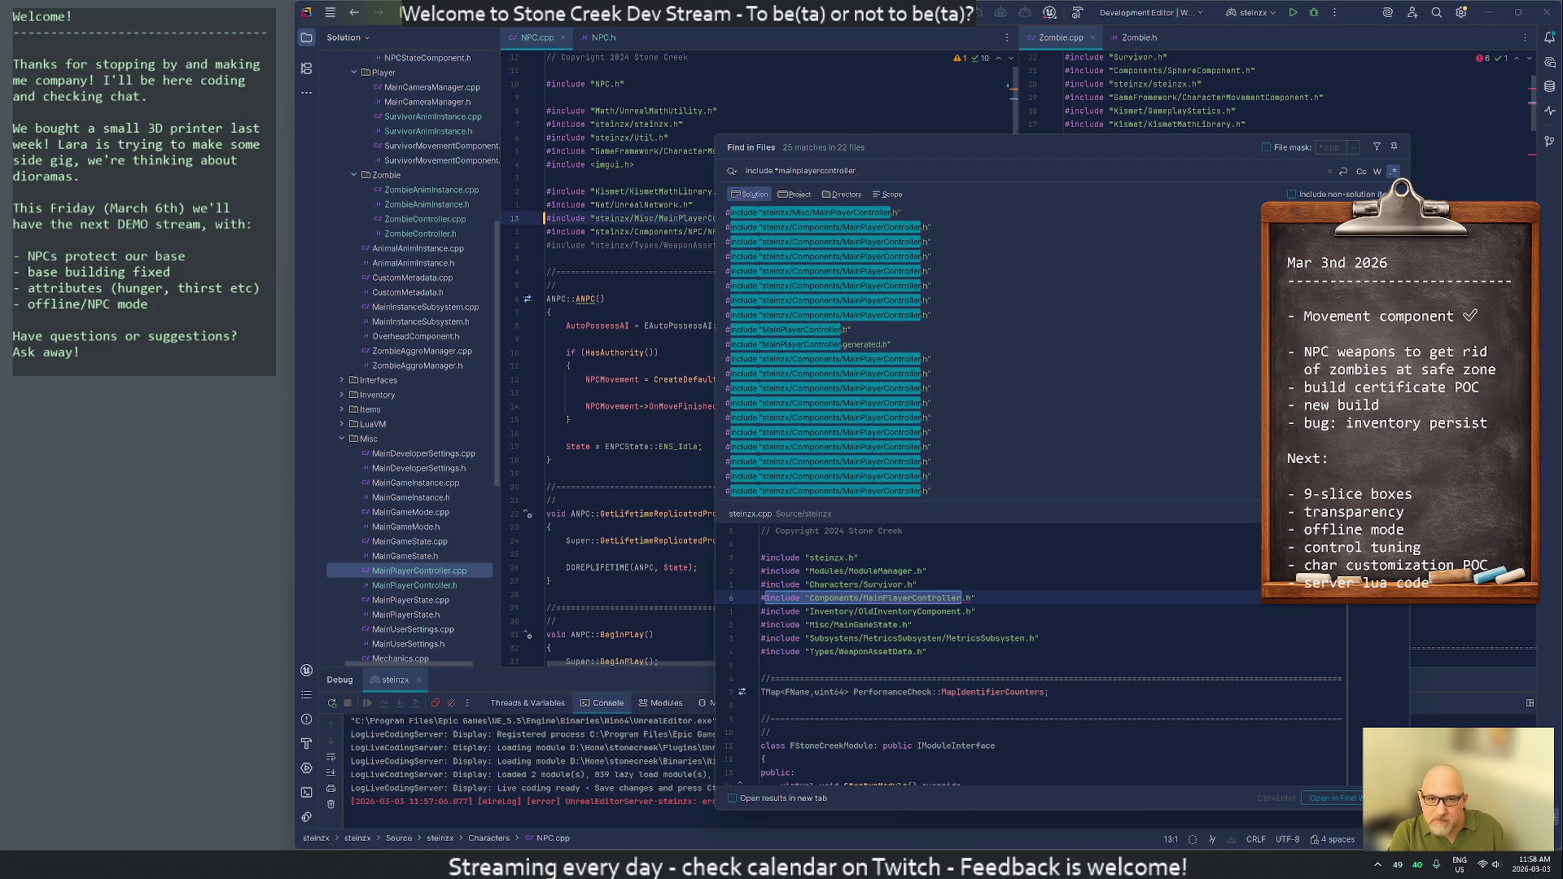
{"action": "left_click", "coordinate": [827, 212]}
{"action": "key", "text": "Return"}
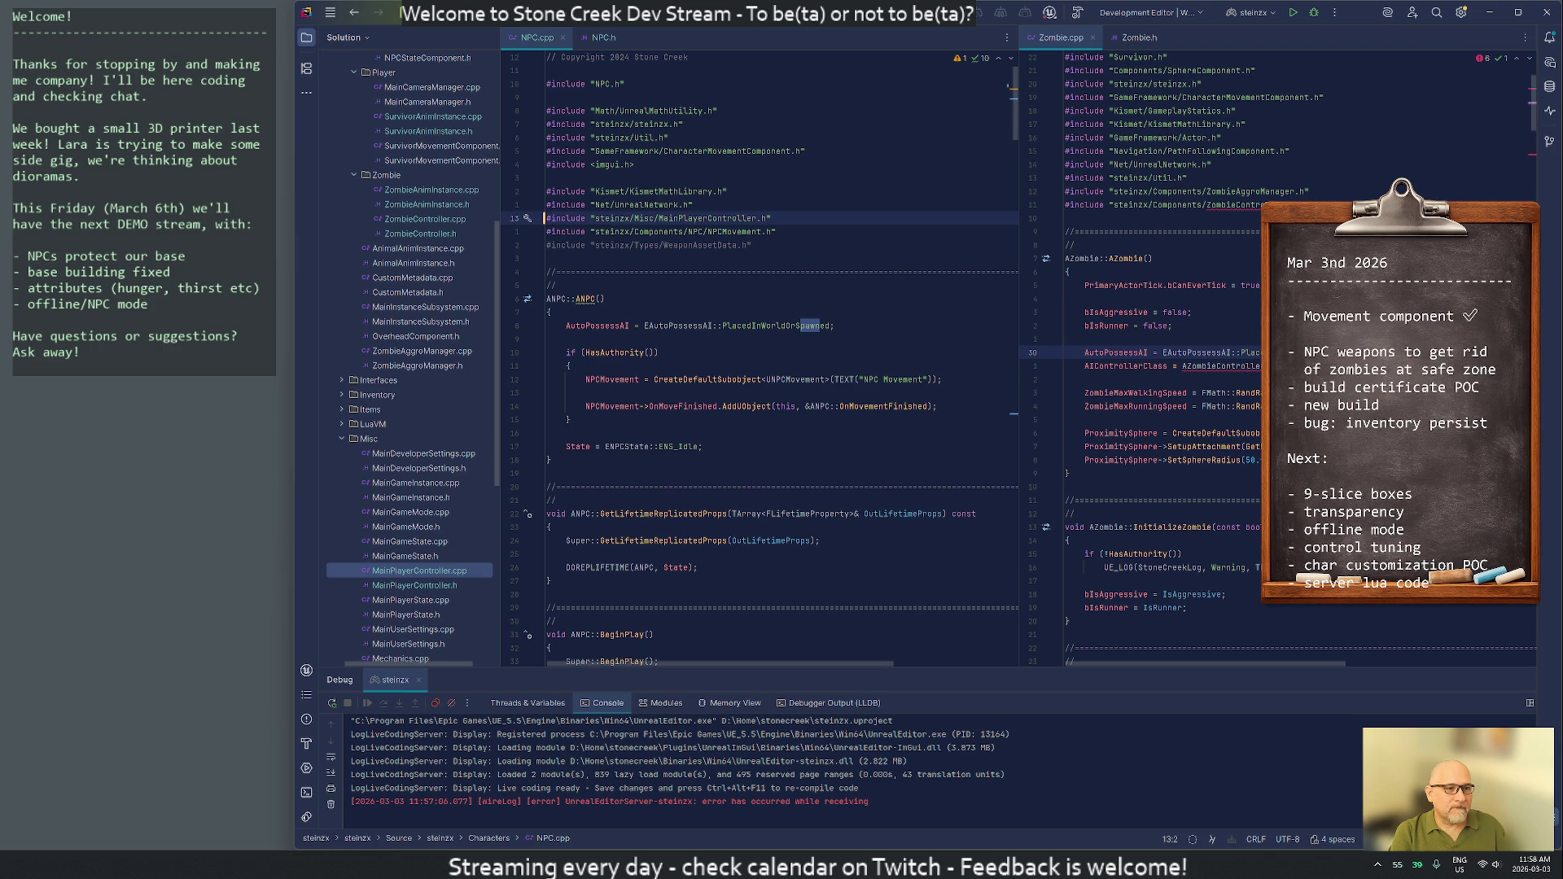
{"action": "key", "text": "End"}
{"action": "key", "text": "Return"}
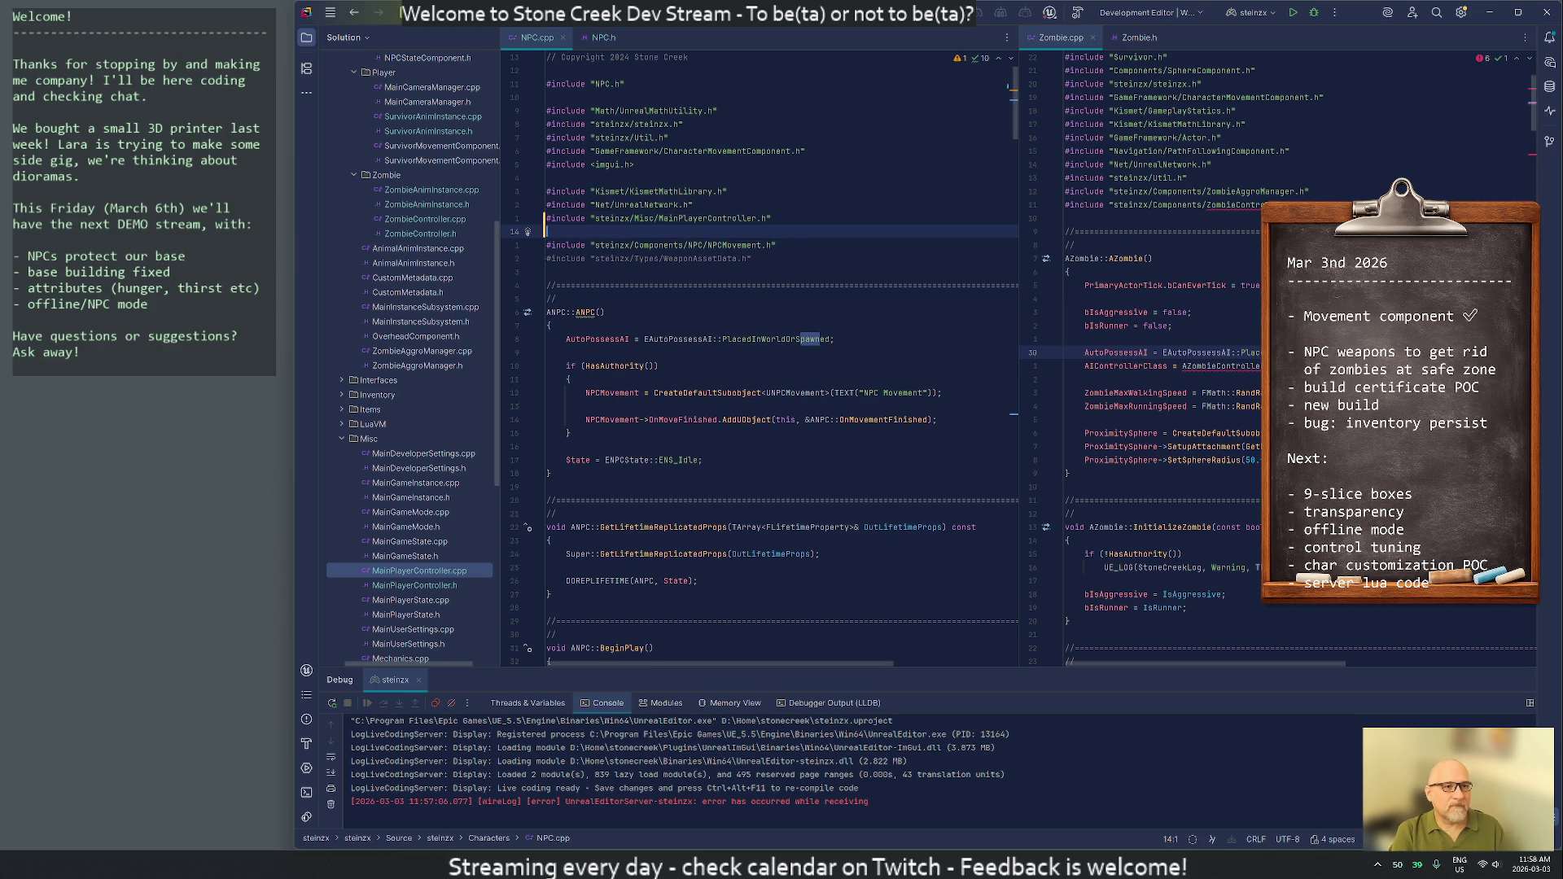
{"action": "key", "text": "ctrl+v"}
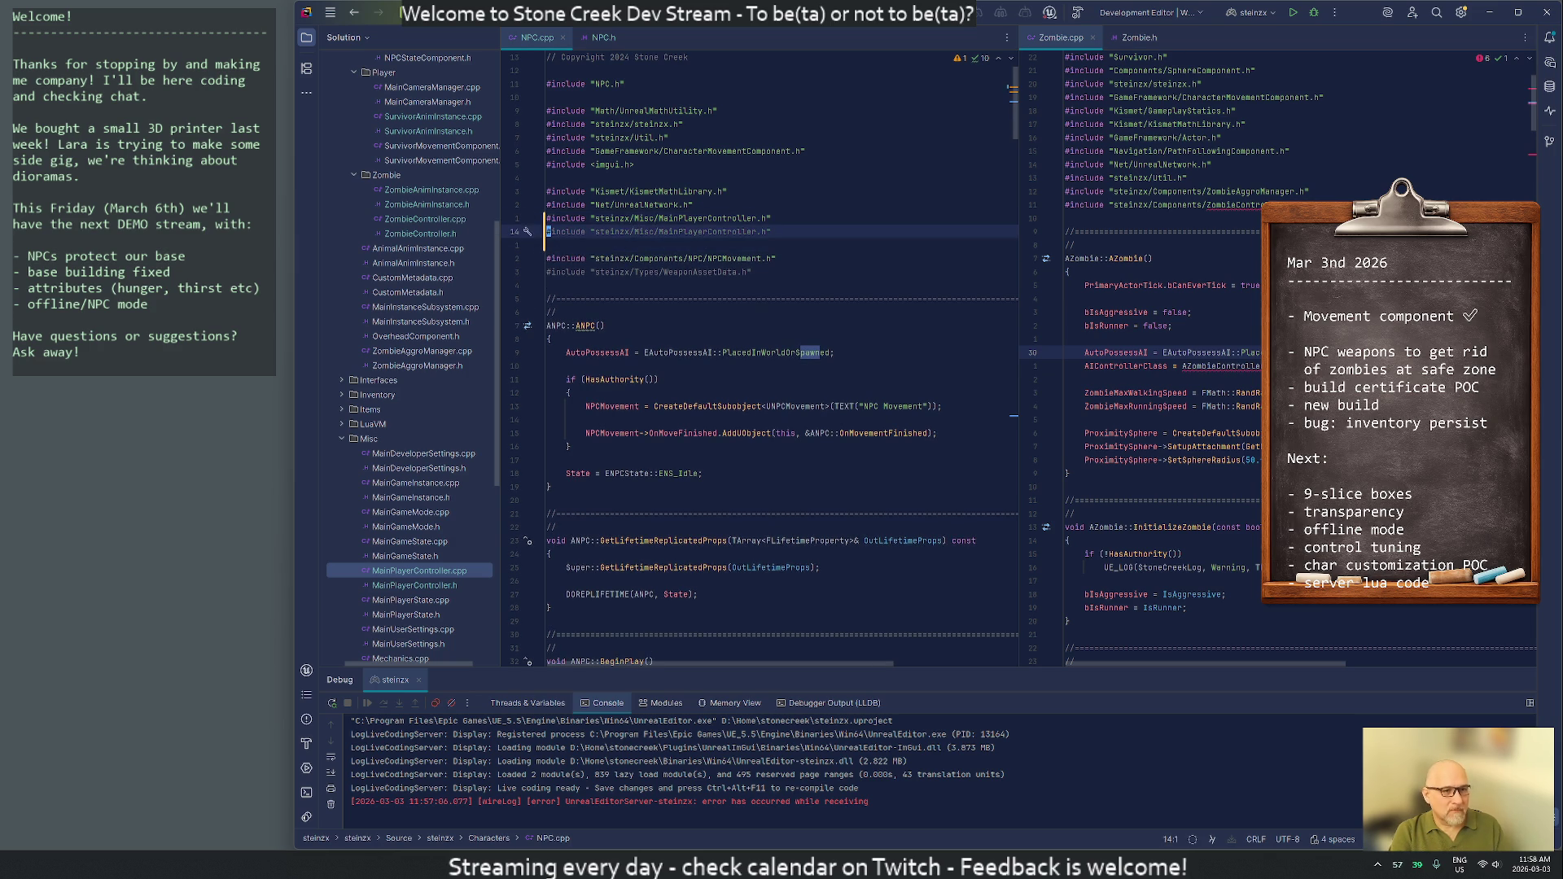
{"action": "left_click", "coordinate": [547, 231]}
{"action": "key", "text": "ctrl+x"}
{"action": "key", "text": "Delete"}
{"action": "key", "text": "Down"}
{"action": "key", "text": "ctrl+x"}
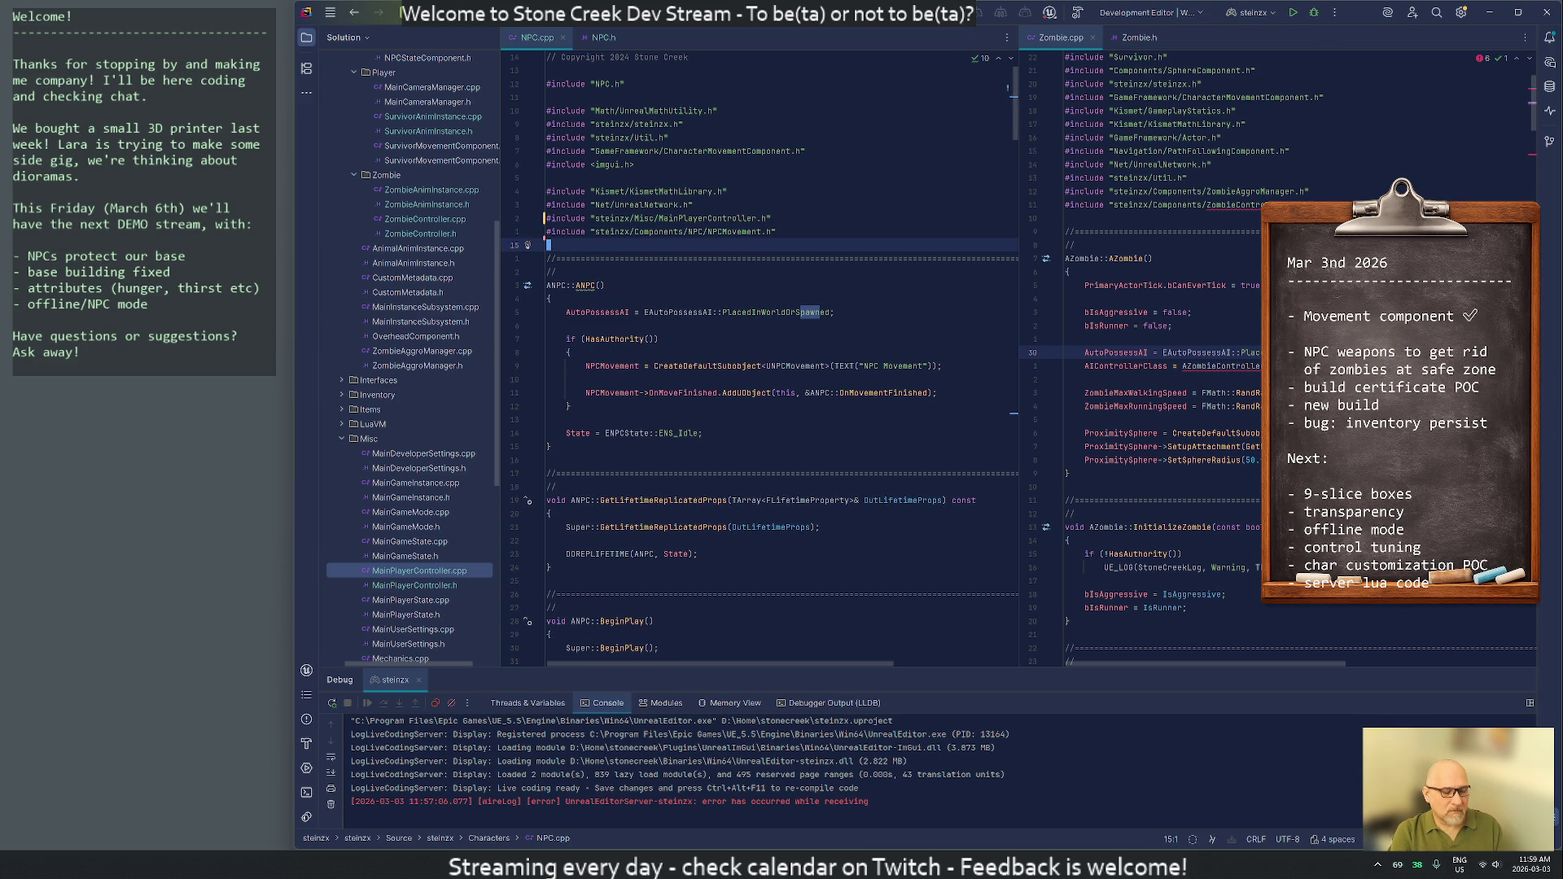
Narrow the search to the old components path and open steinzx.cpp at its include
{"action": "key", "text": "ctrl+shift+f"}
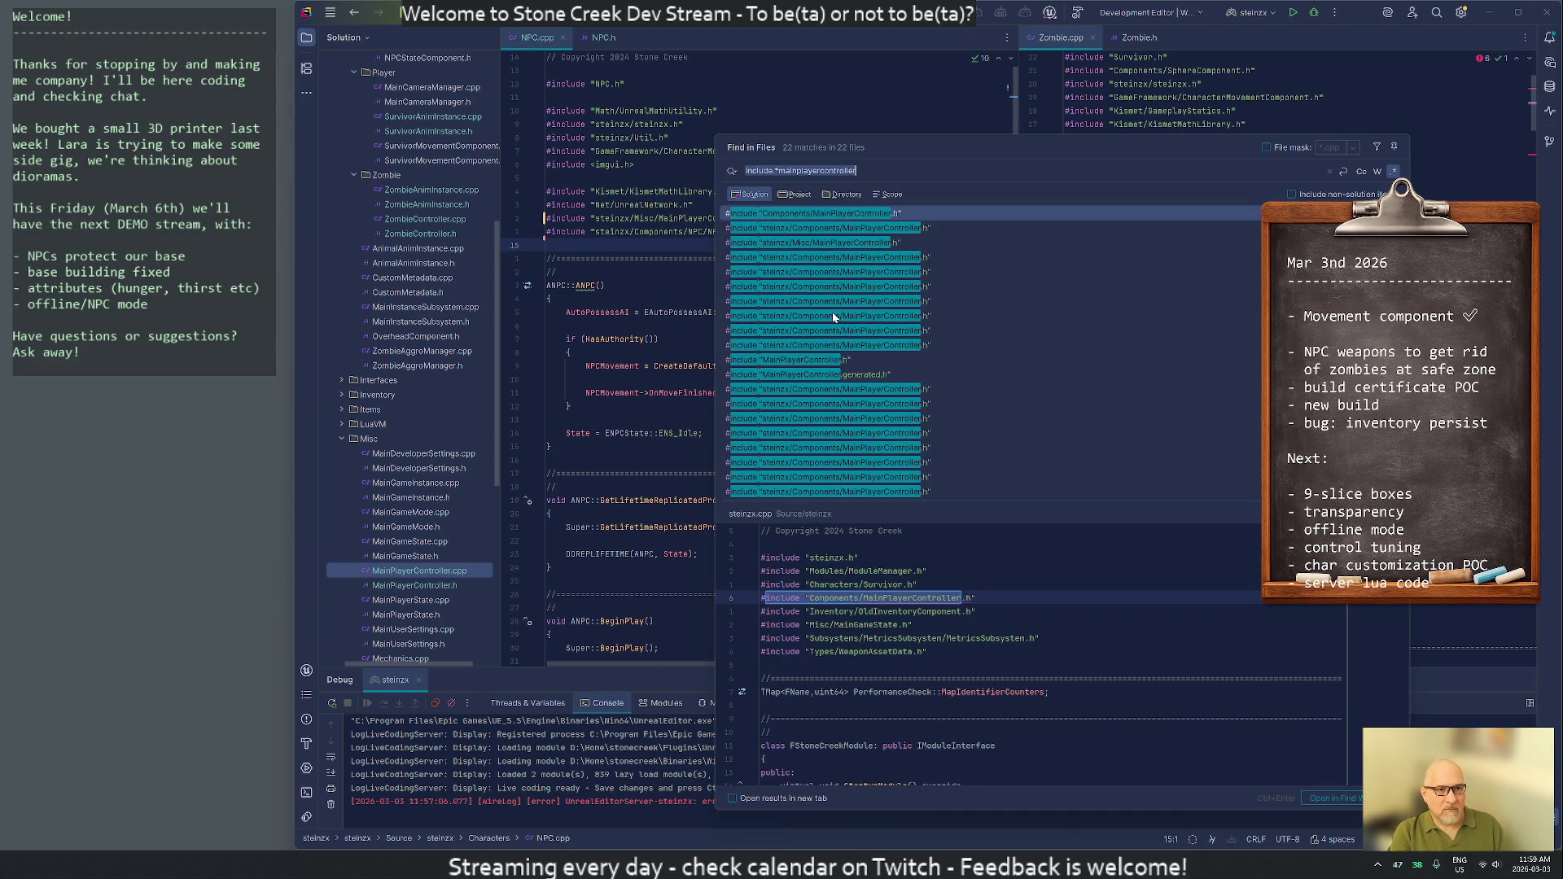
{"action": "key", "text": "Left"}
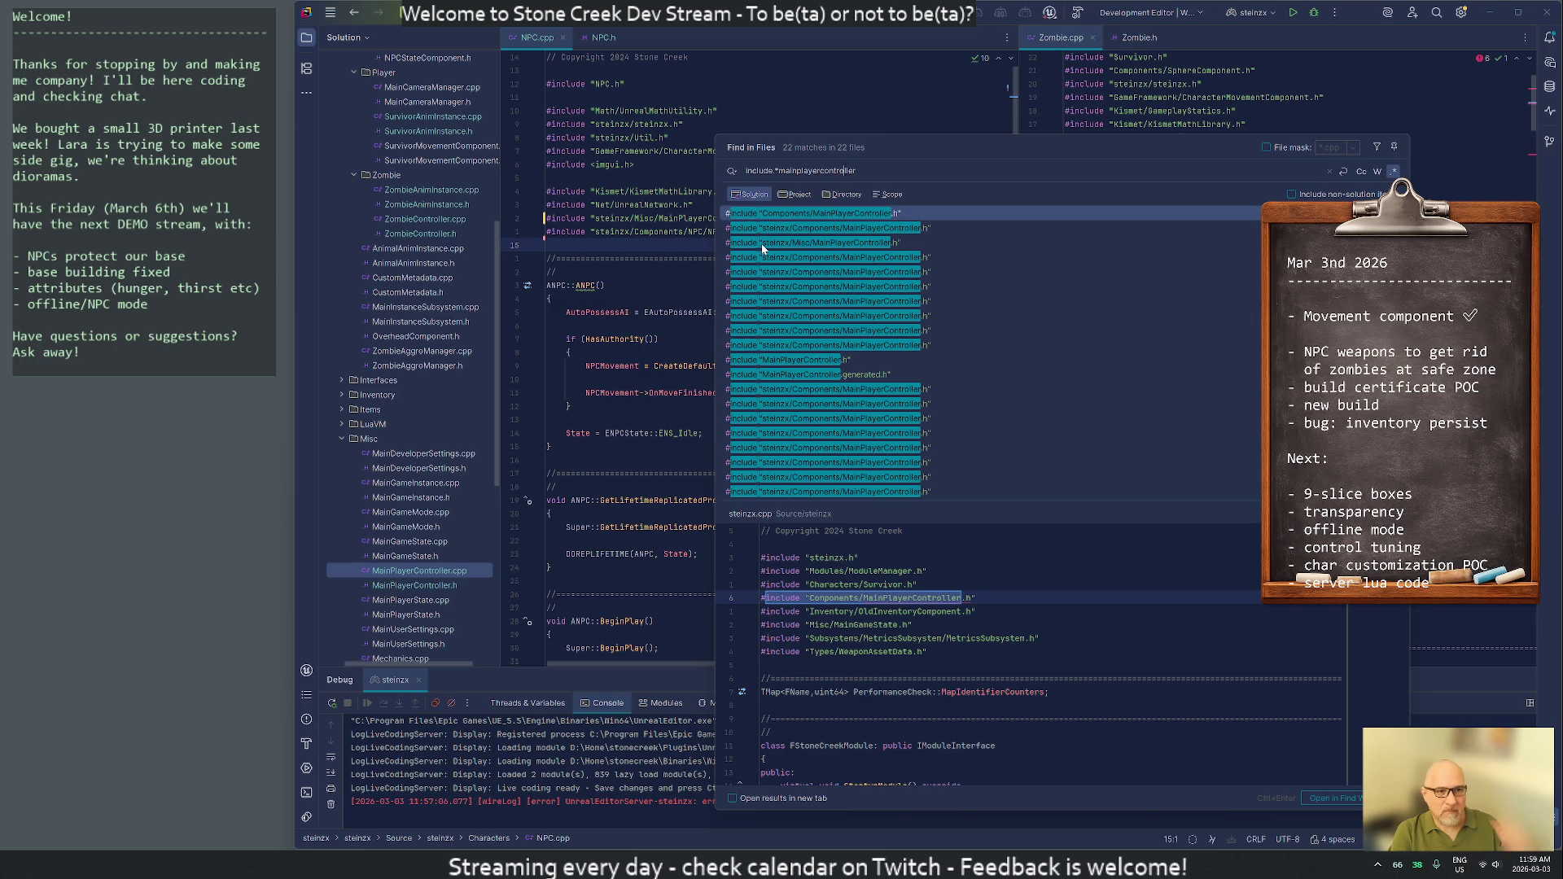
{"action": "key", "text": "Left"}
{"action": "key", "text": "Left"}
{"action": "key", "text": "Left"}
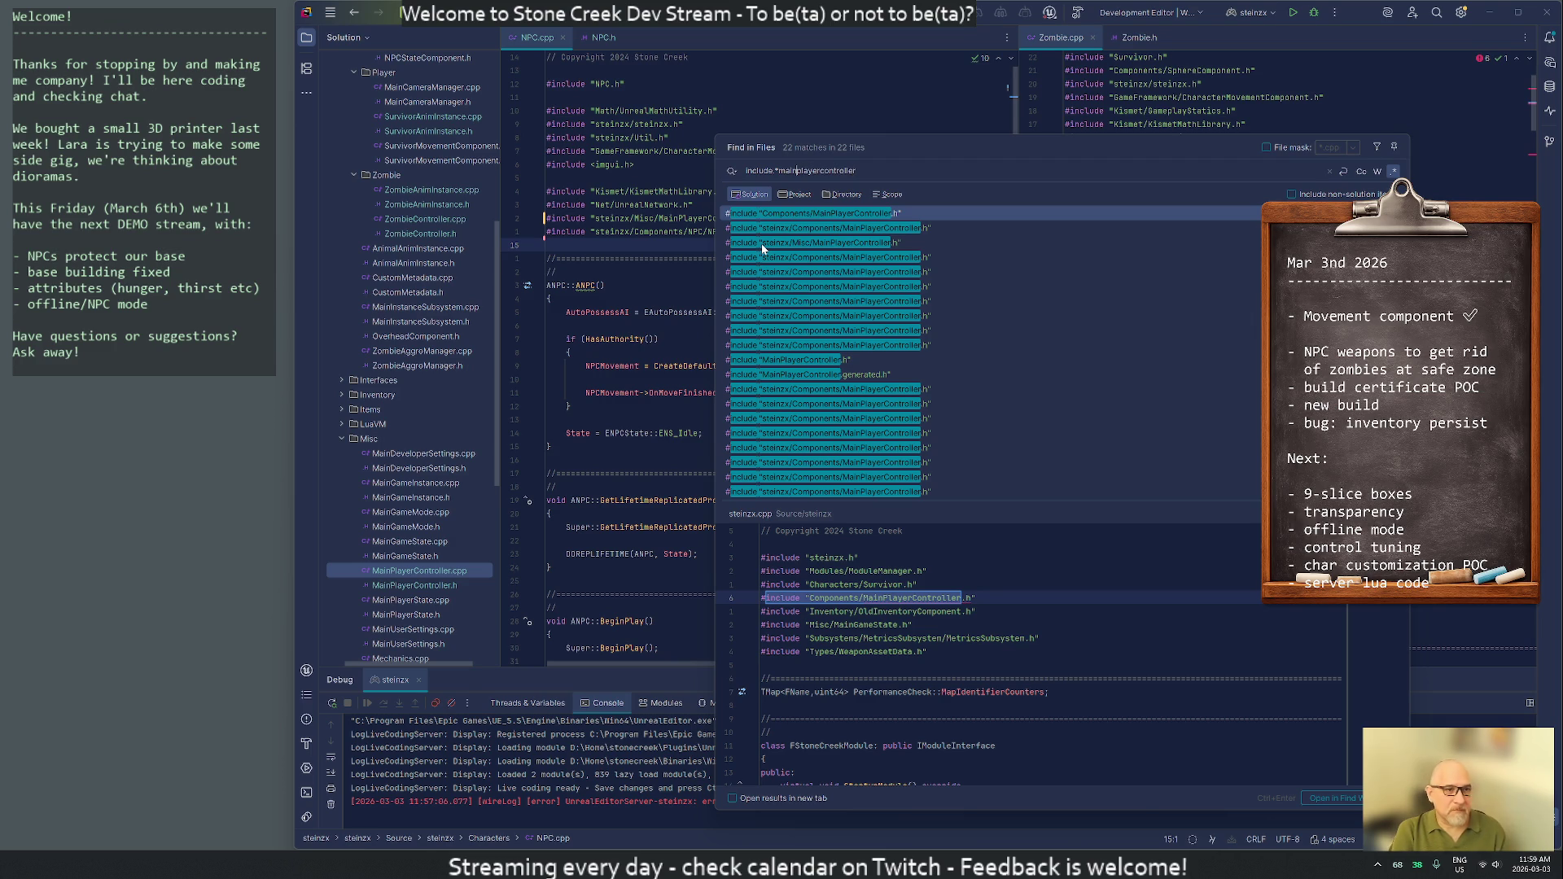
{"action": "type", "text": "components"}
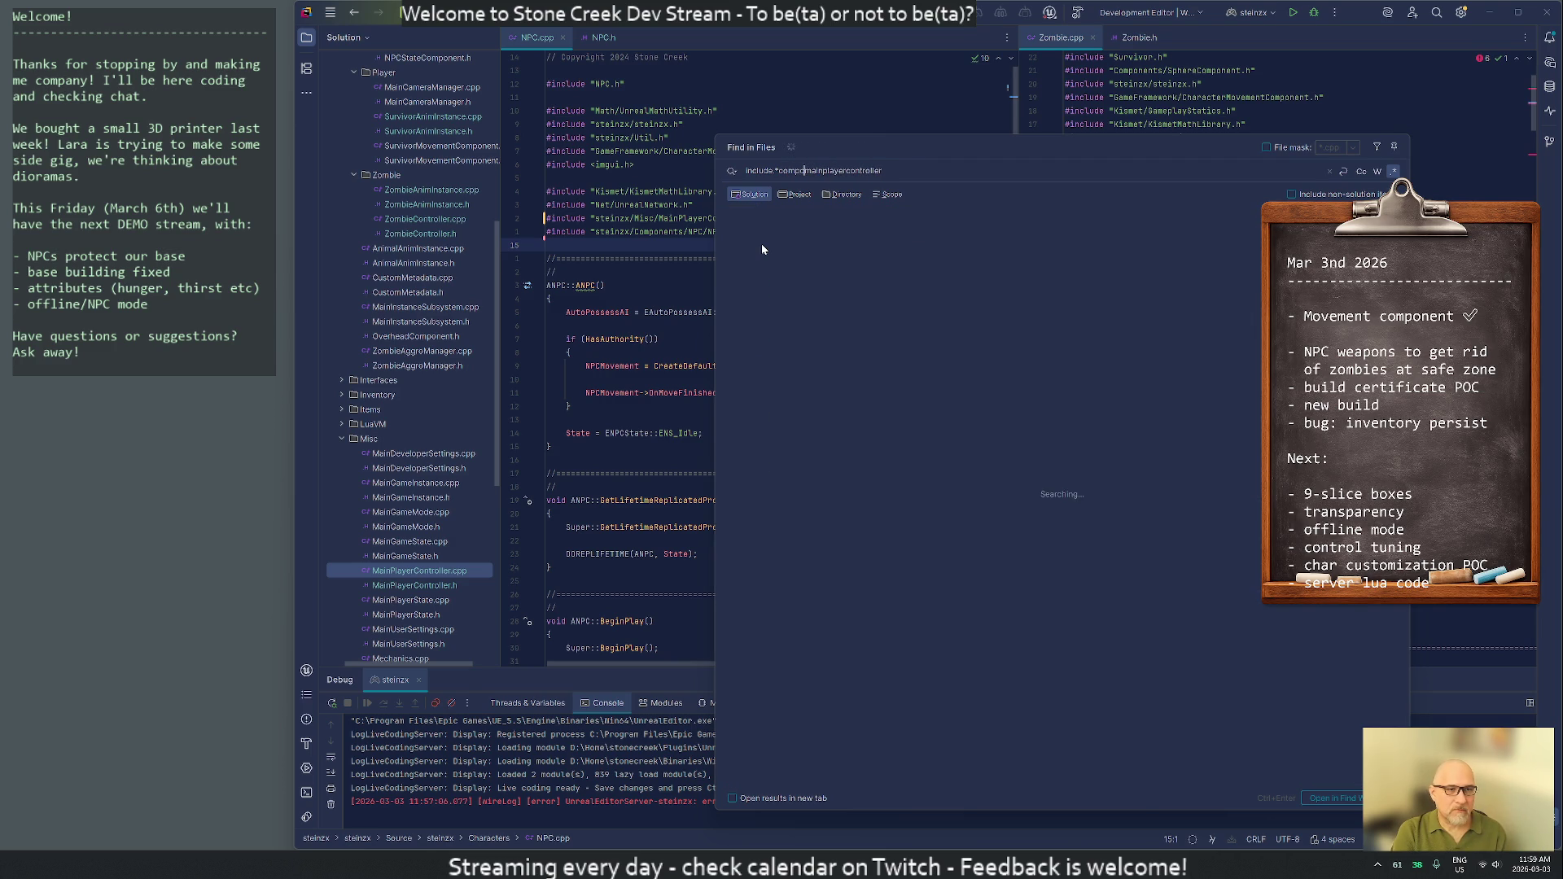
{"action": "type", "text": ".*"}
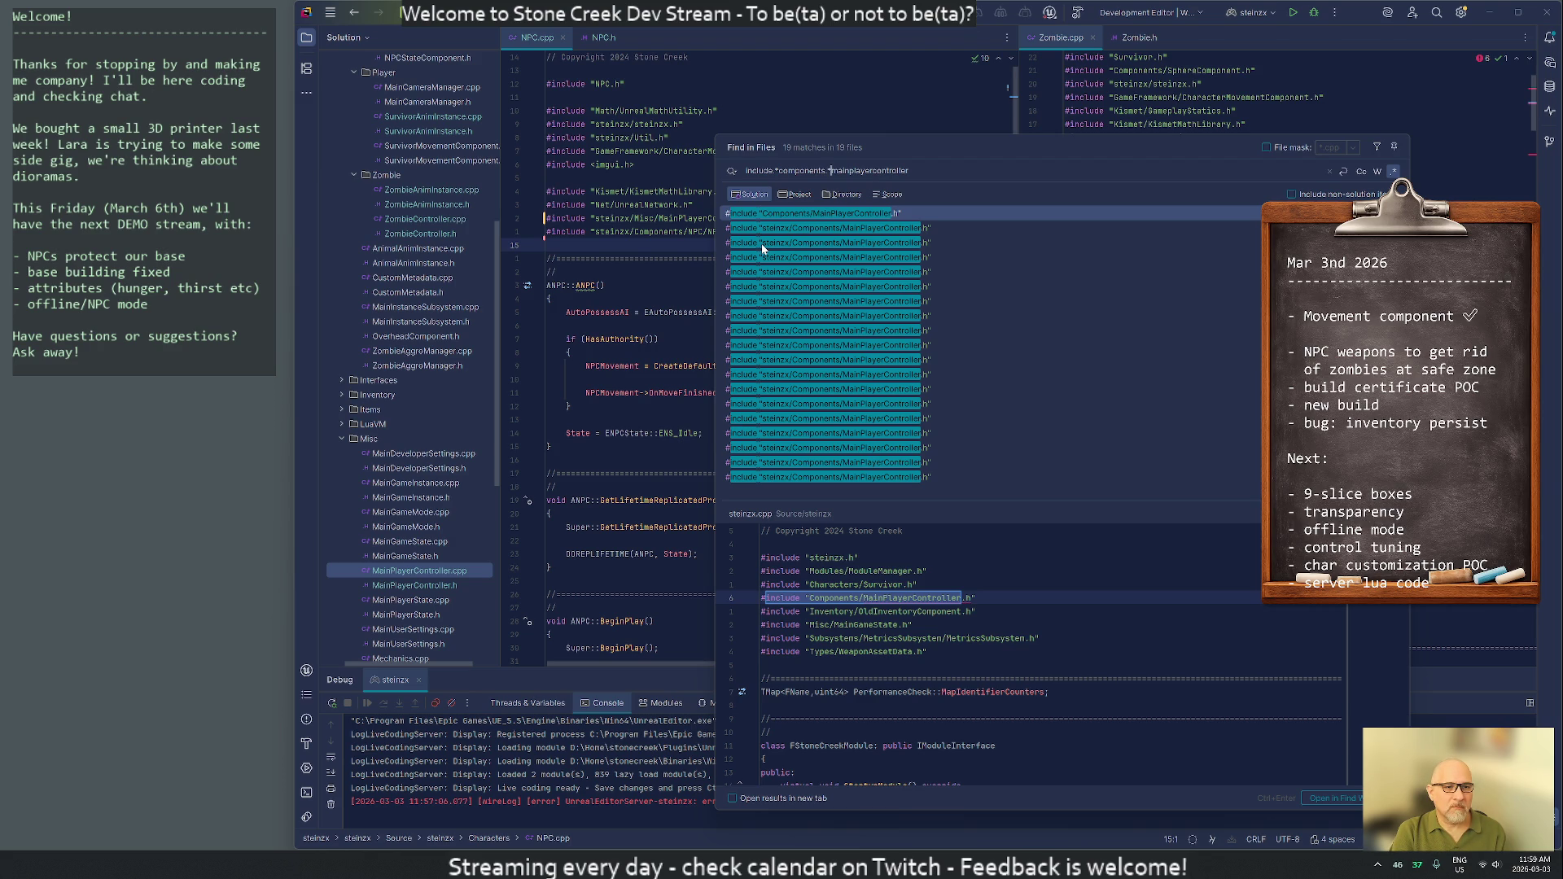
{"action": "key", "text": "Return"}
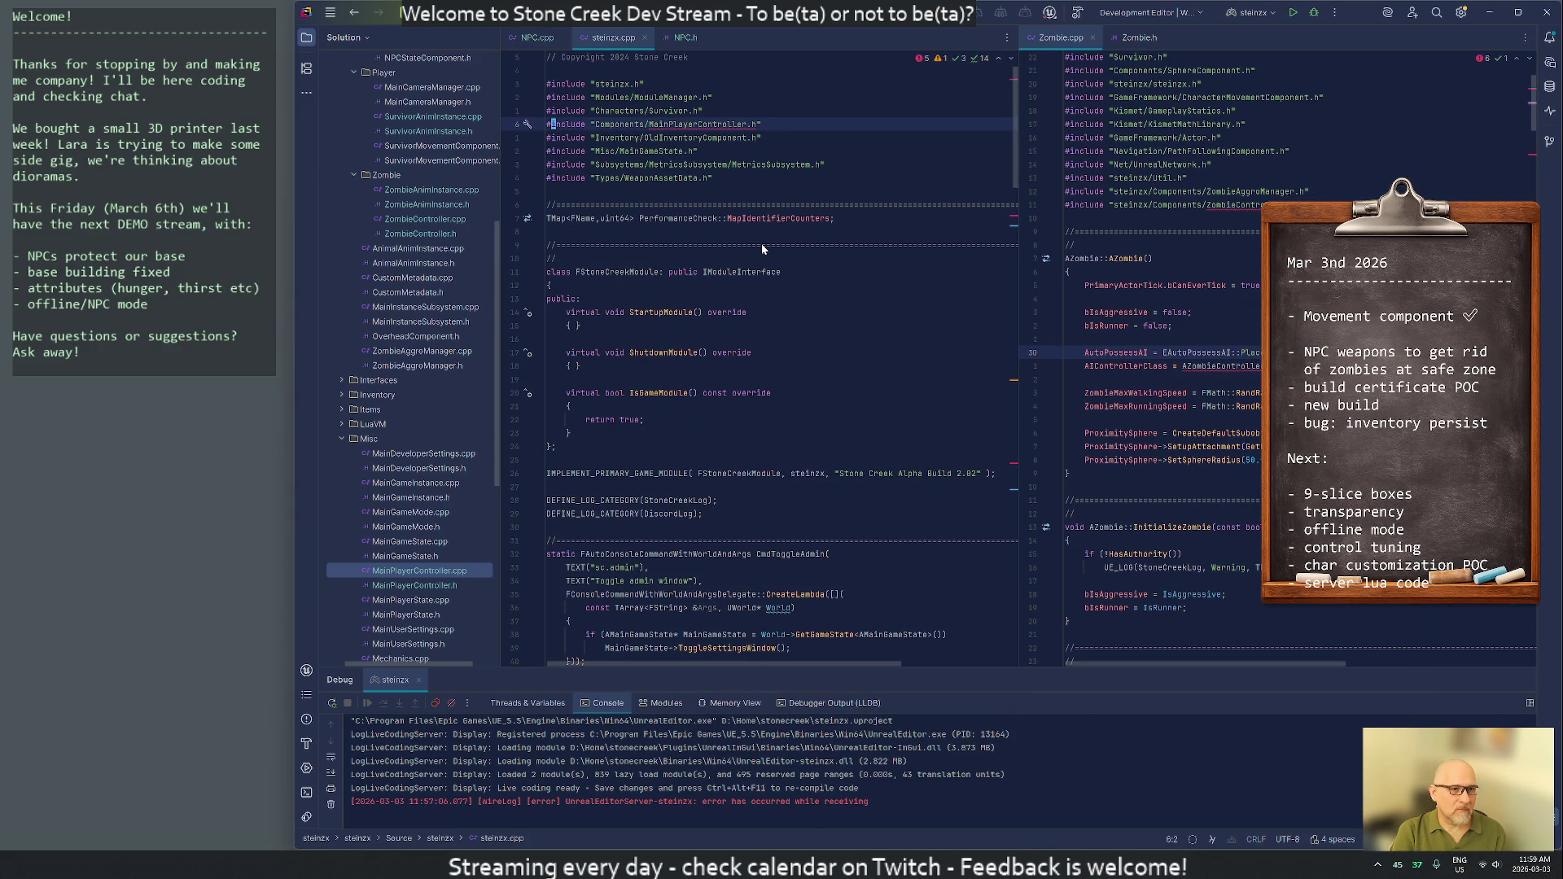
In steinzx.cpp, change the MainPlayerController include folder from Components to Misc
{"action": "key", "text": "Return"}
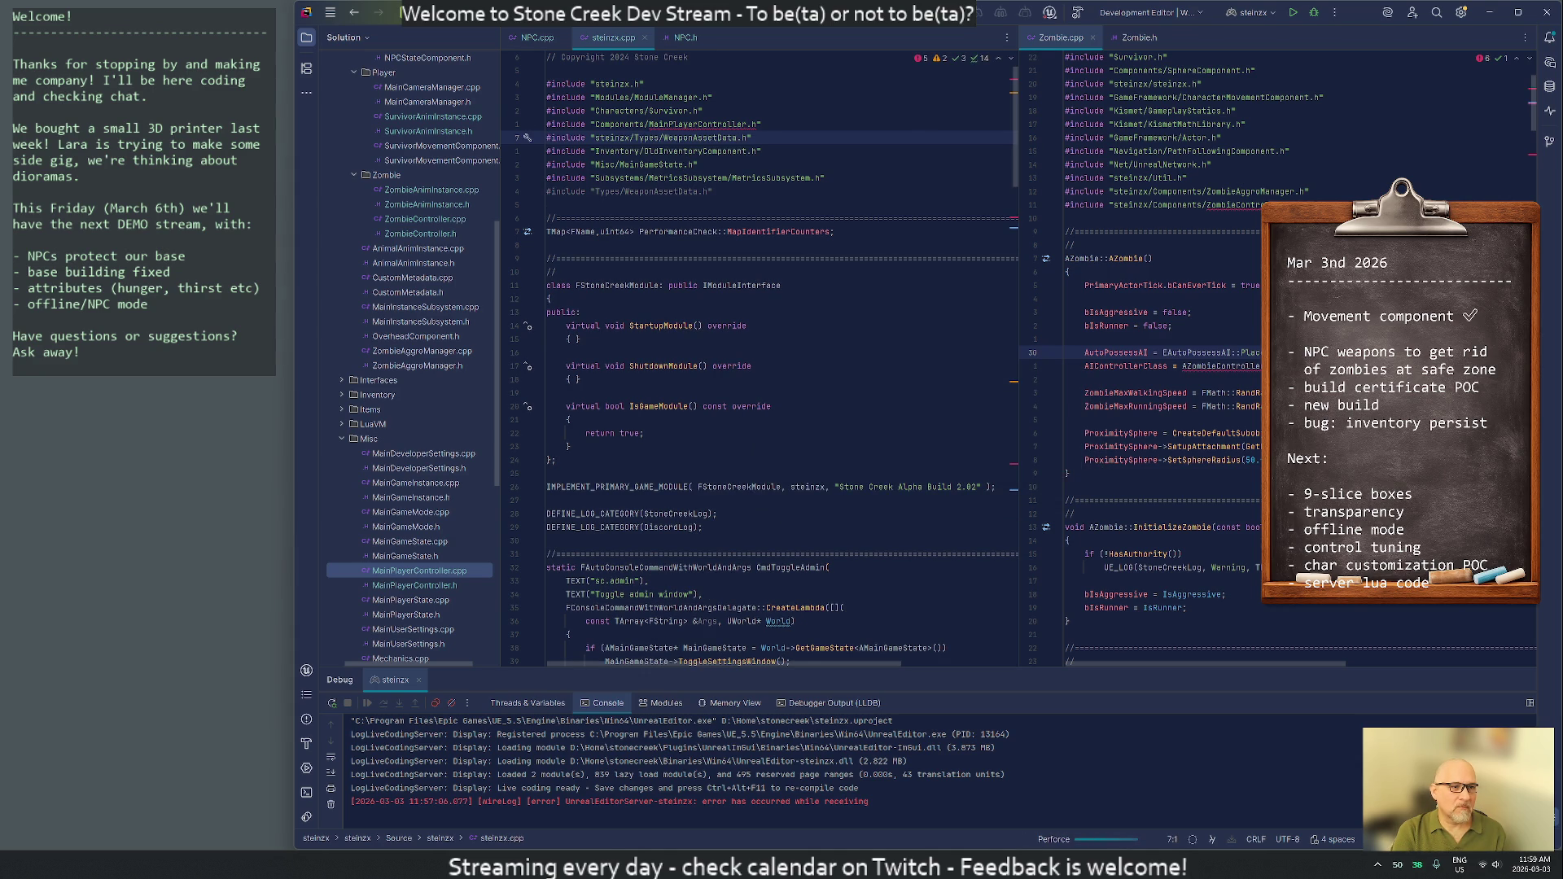
{"action": "key", "text": "ctrl+z"}
{"action": "left_click", "coordinate": [546, 124]}
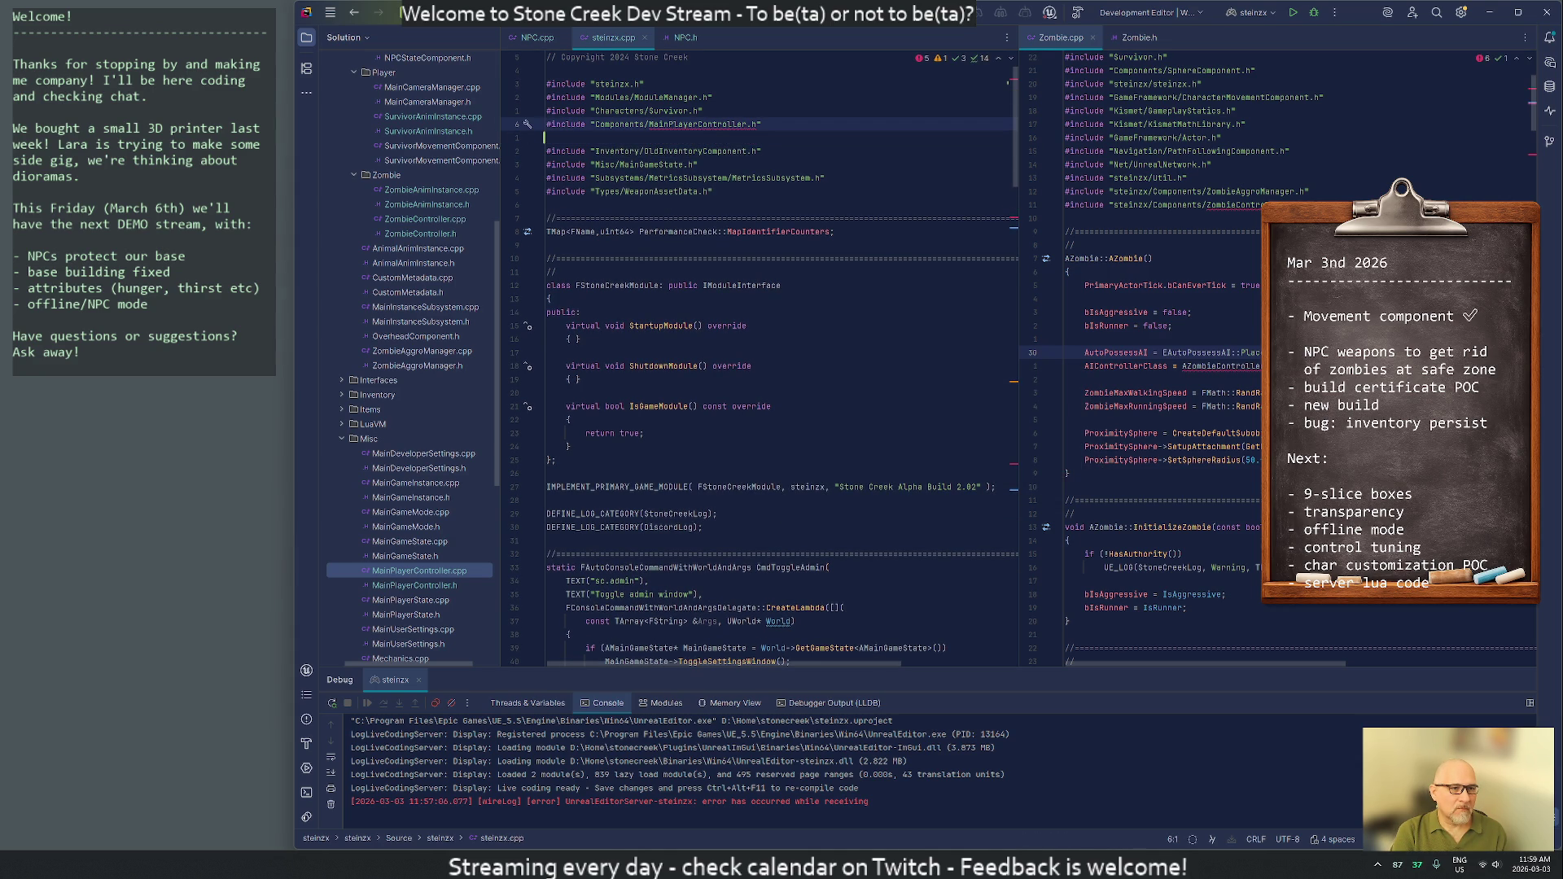
{"action": "left_click", "coordinate": [595, 124]}
{"action": "key", "text": "ctrl+Delete"}
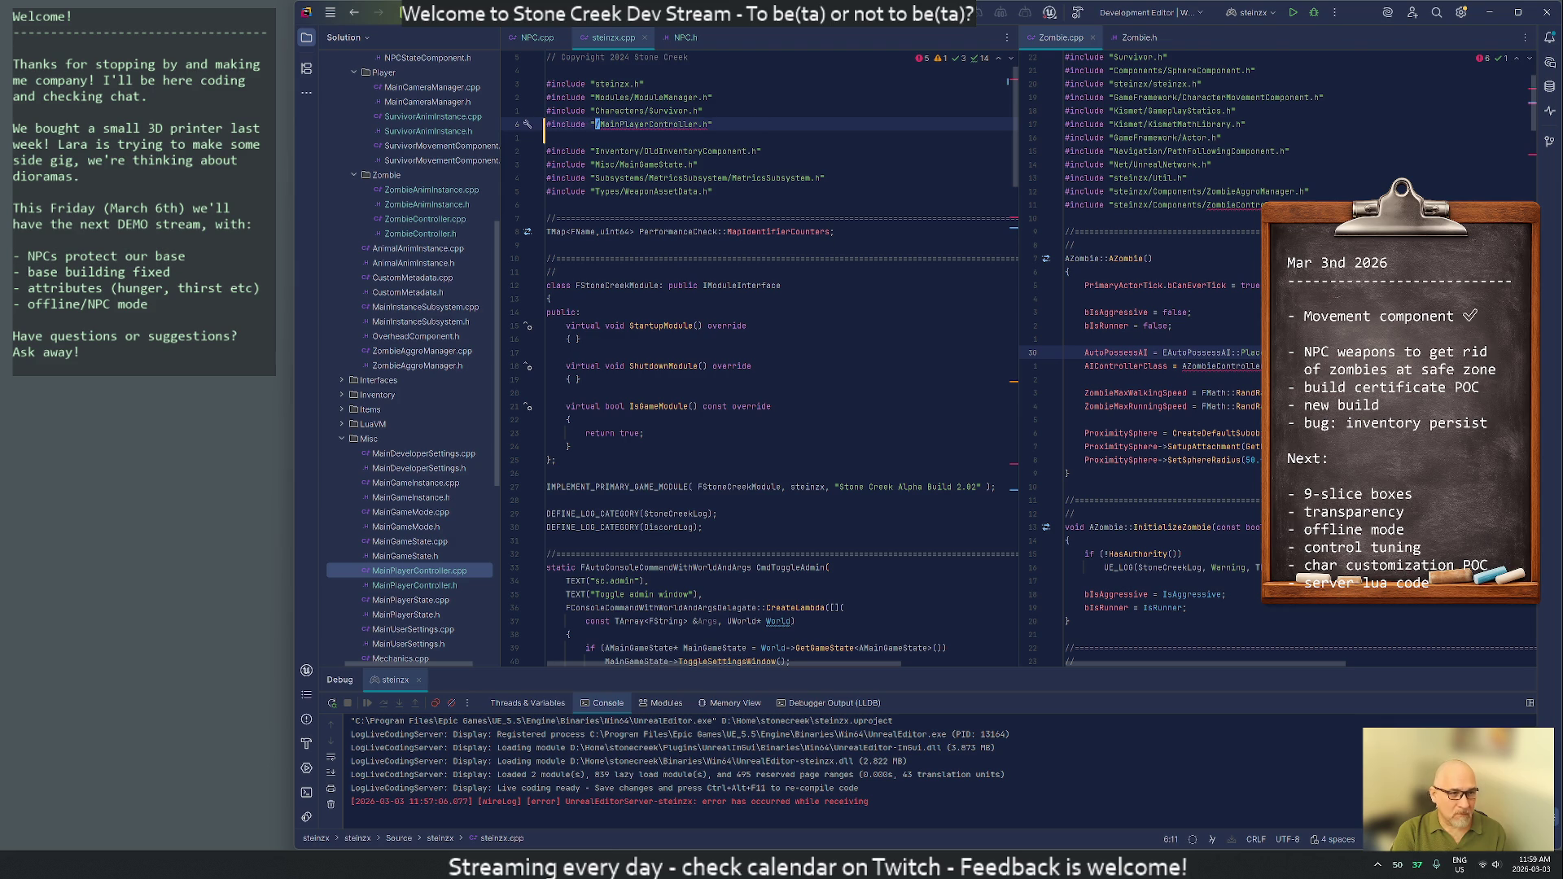
{"action": "type", "text": "Misc"}
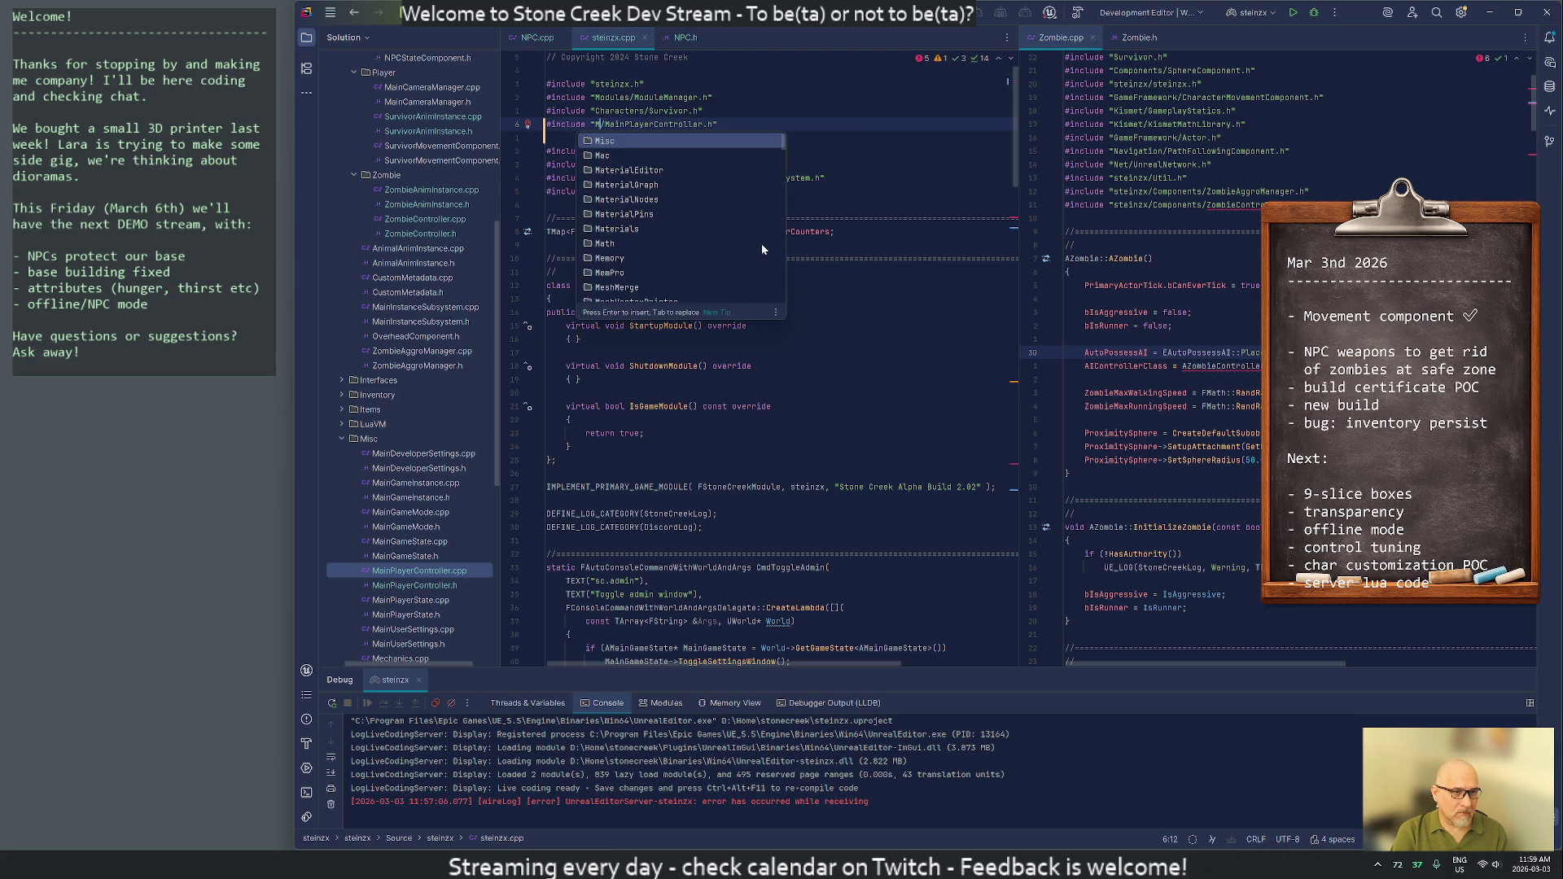
{"action": "key", "text": "Down"}
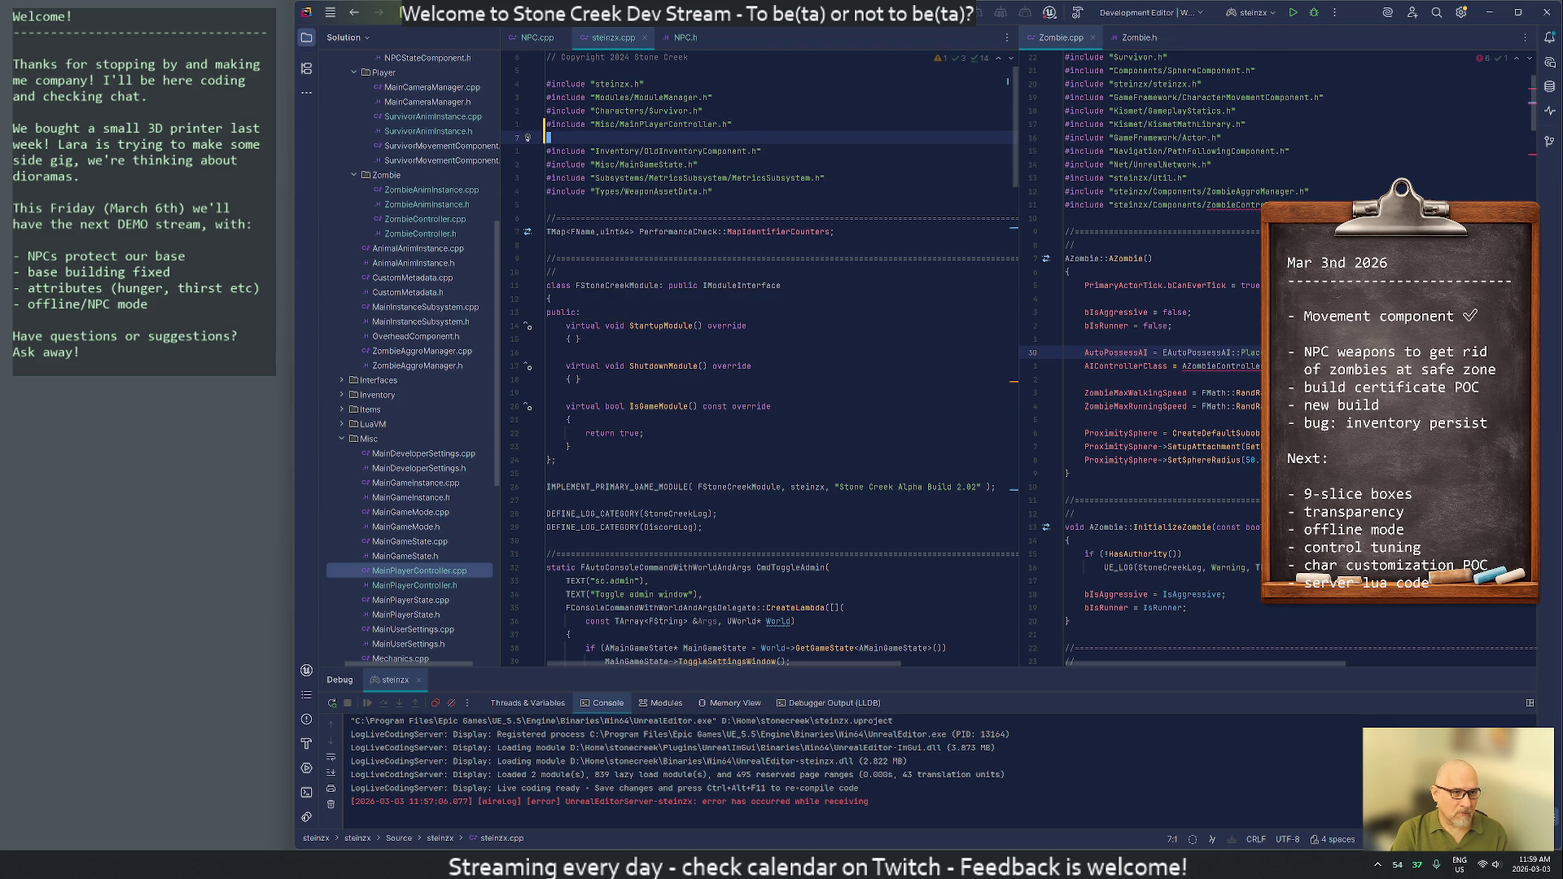
{"action": "key", "text": "Delete"}
{"action": "key", "text": "Up"}
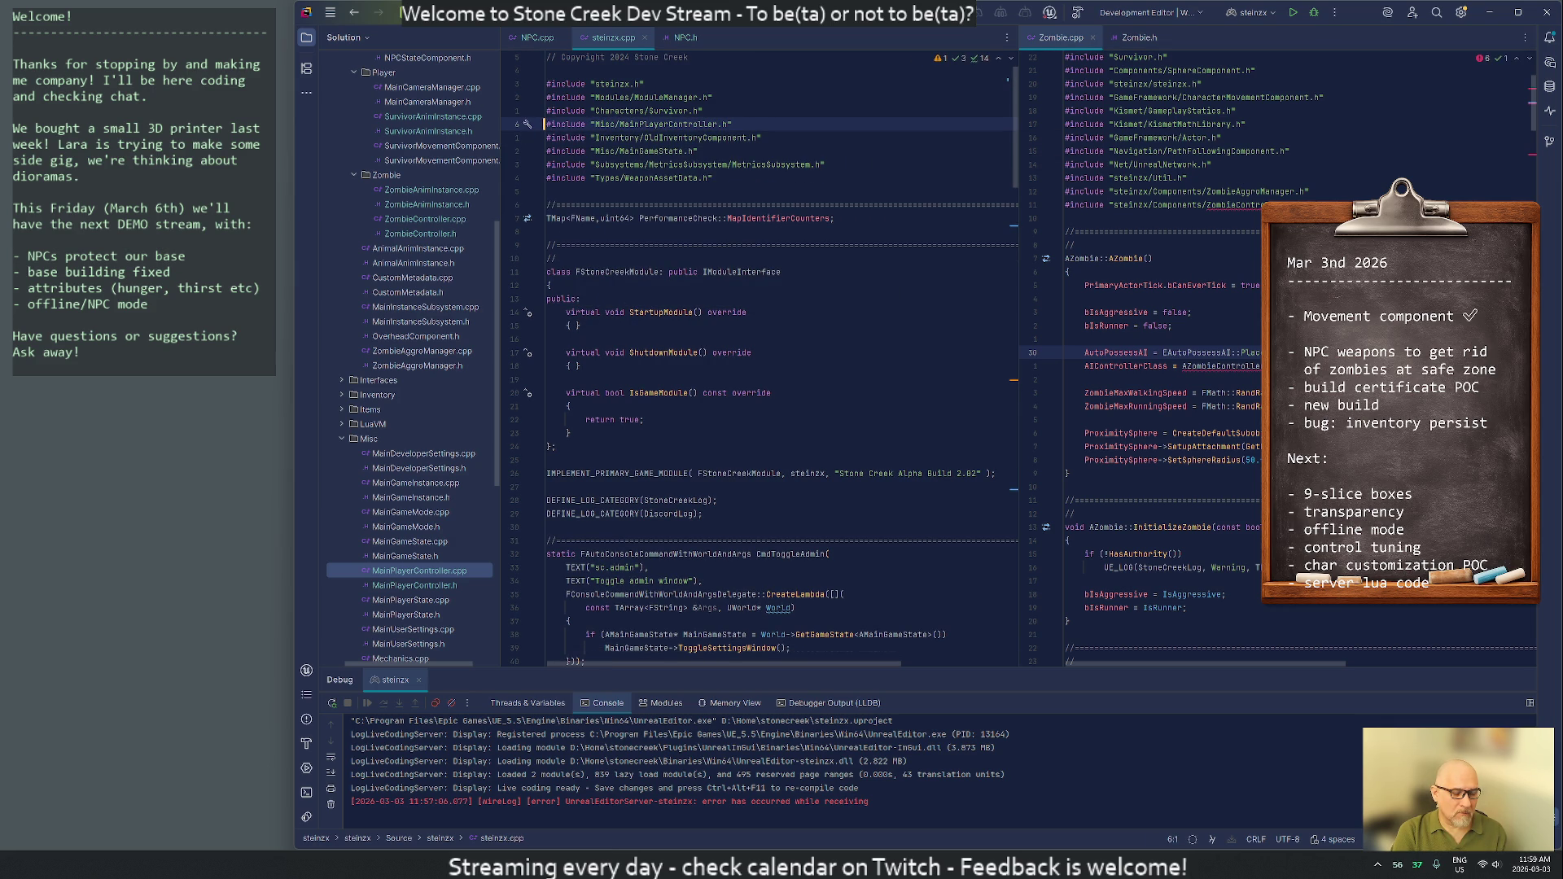
Delete the steinzx.h and MainPlayerController.h includes from ConfirmDialog.cpp
{"action": "key", "text": "ctrl+e"}
{"action": "key", "text": "Return"}
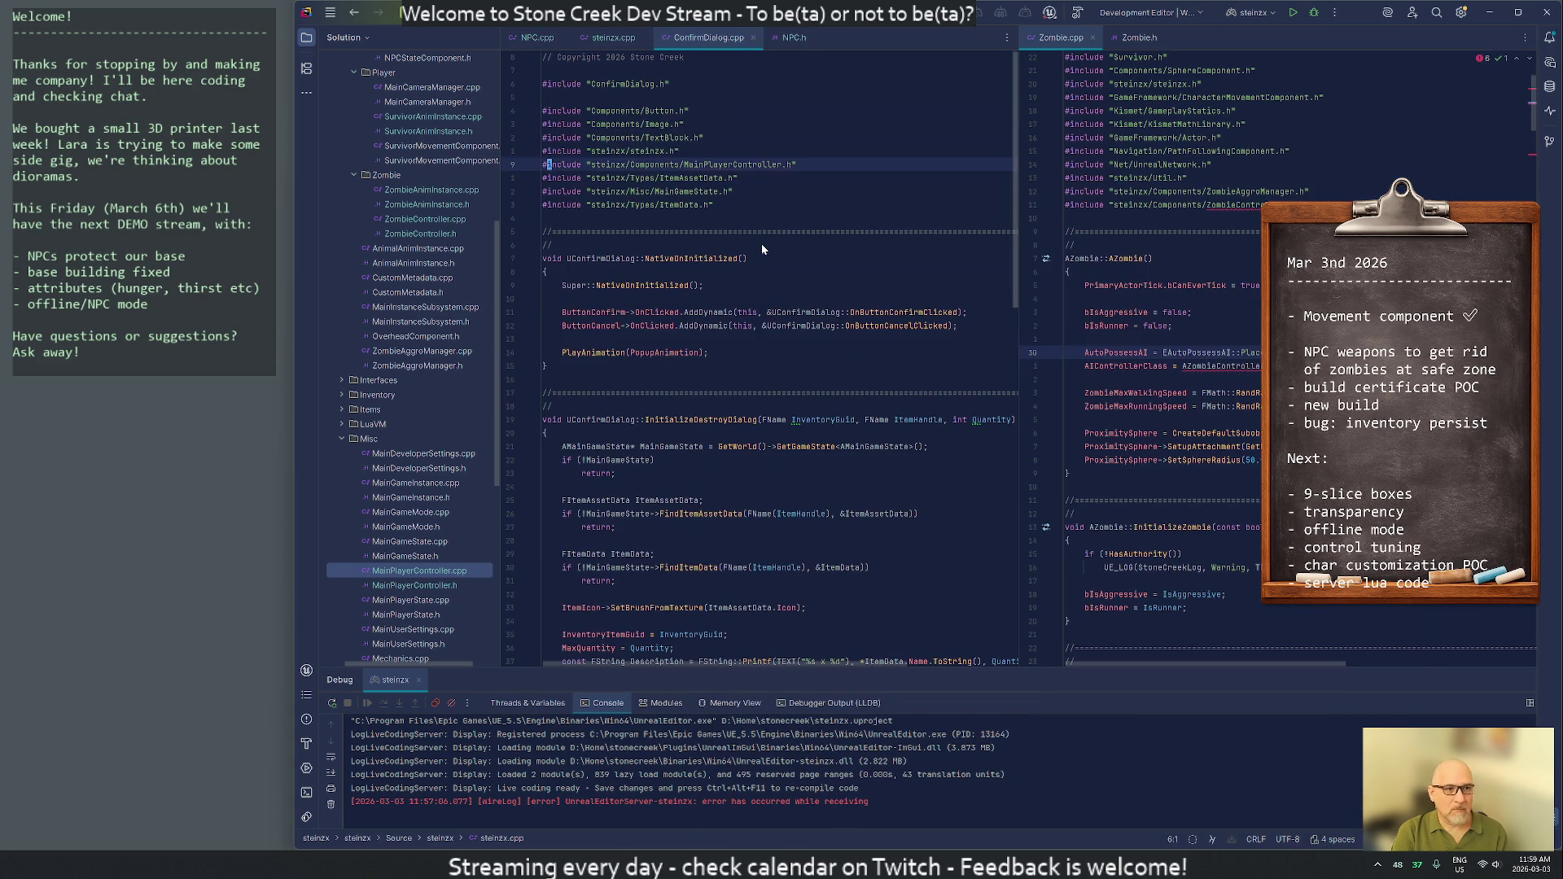
{"action": "key", "text": "Up"}
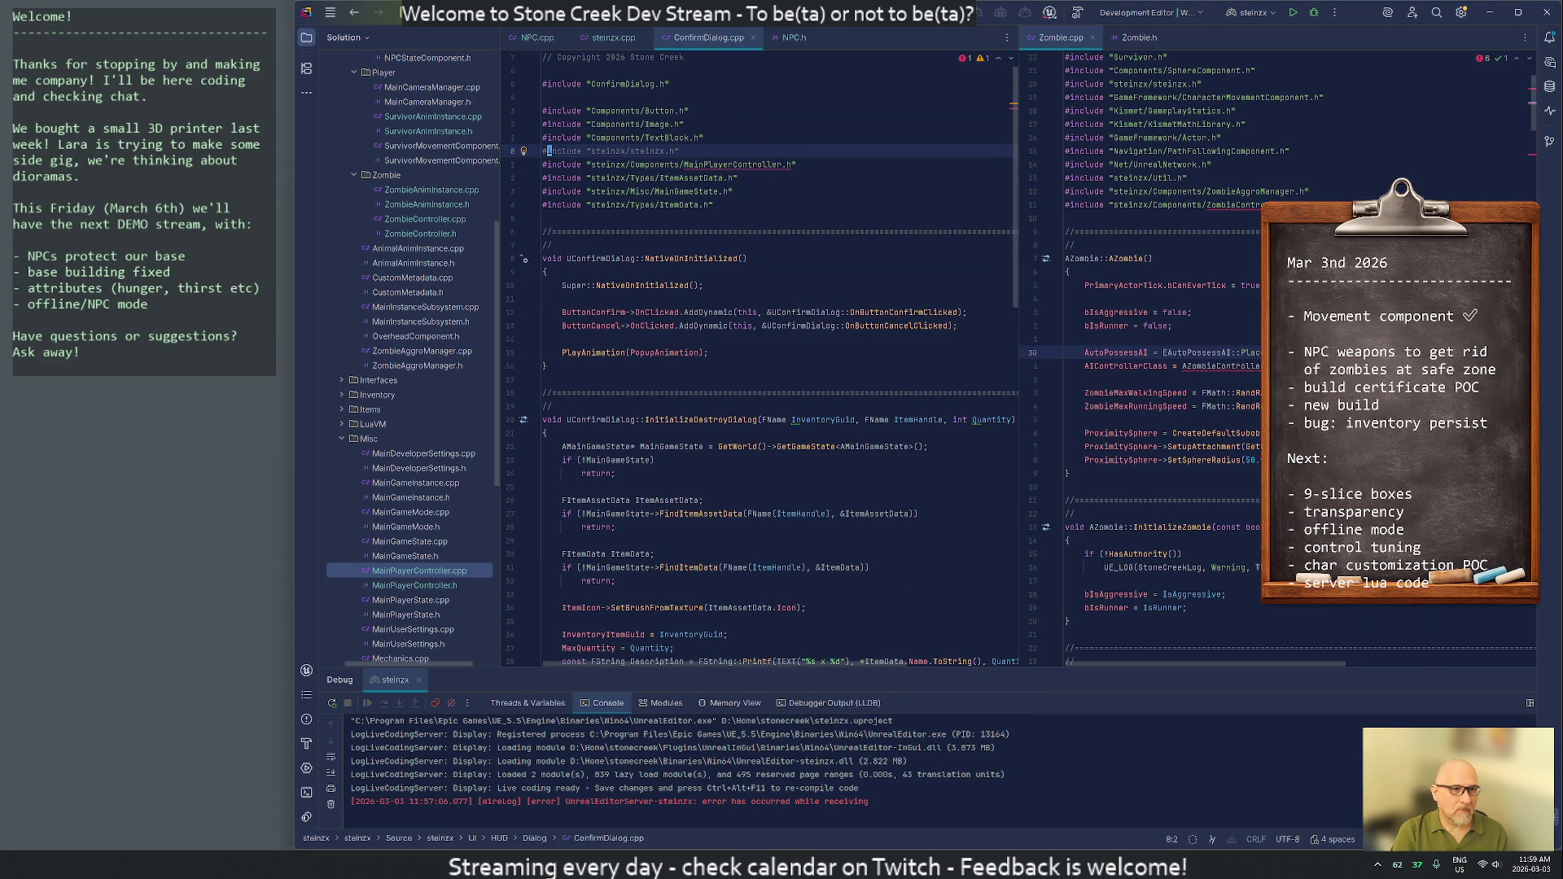
{"action": "key", "text": "ctrl+y"}
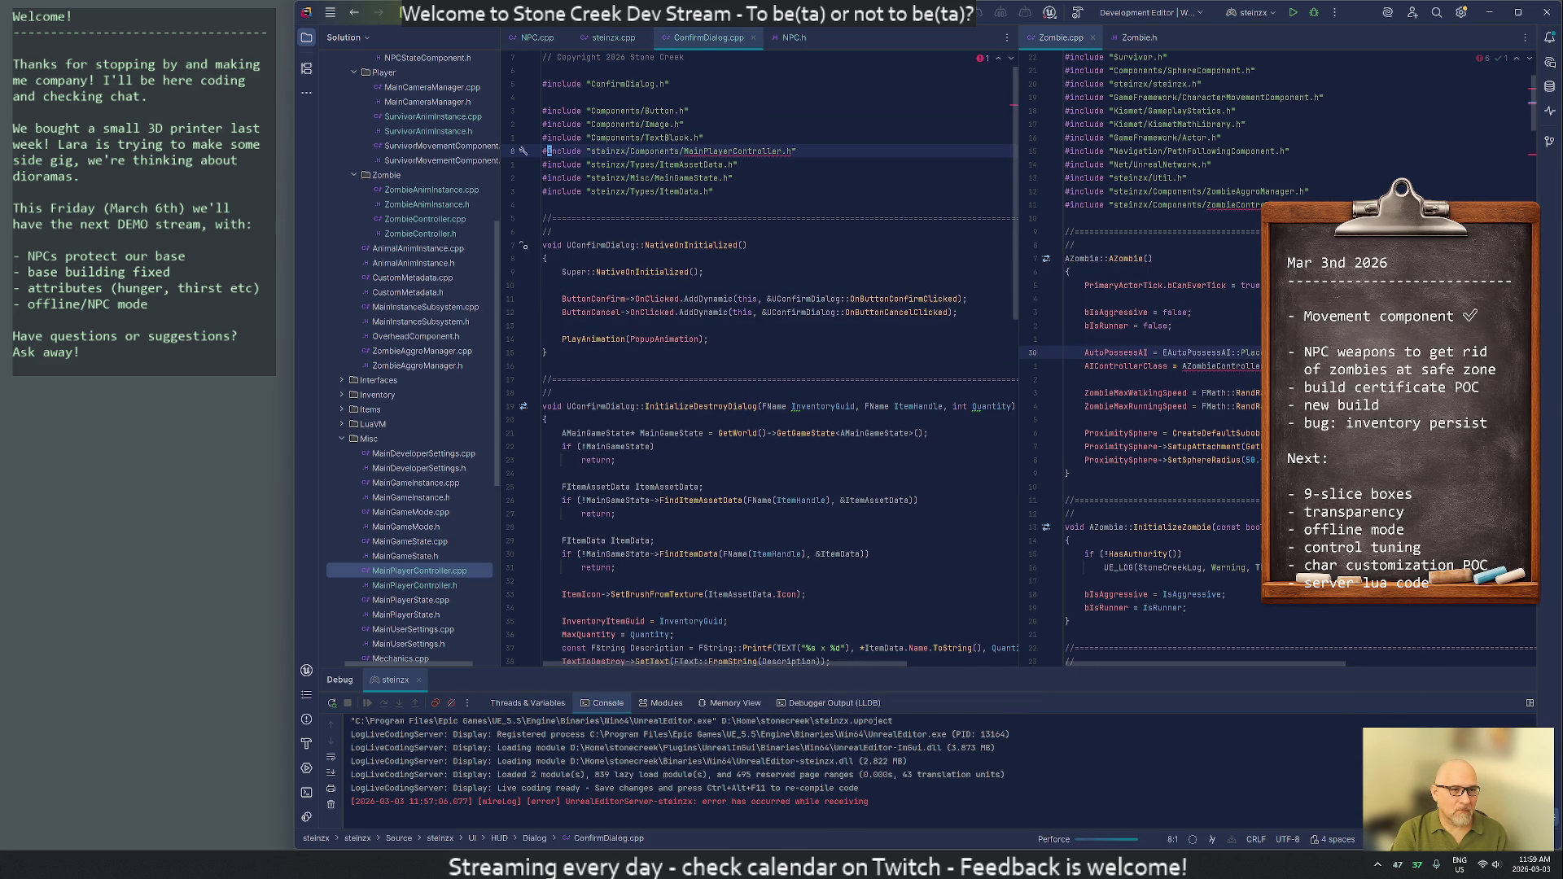
{"action": "key", "text": "ctrl+Delete"}
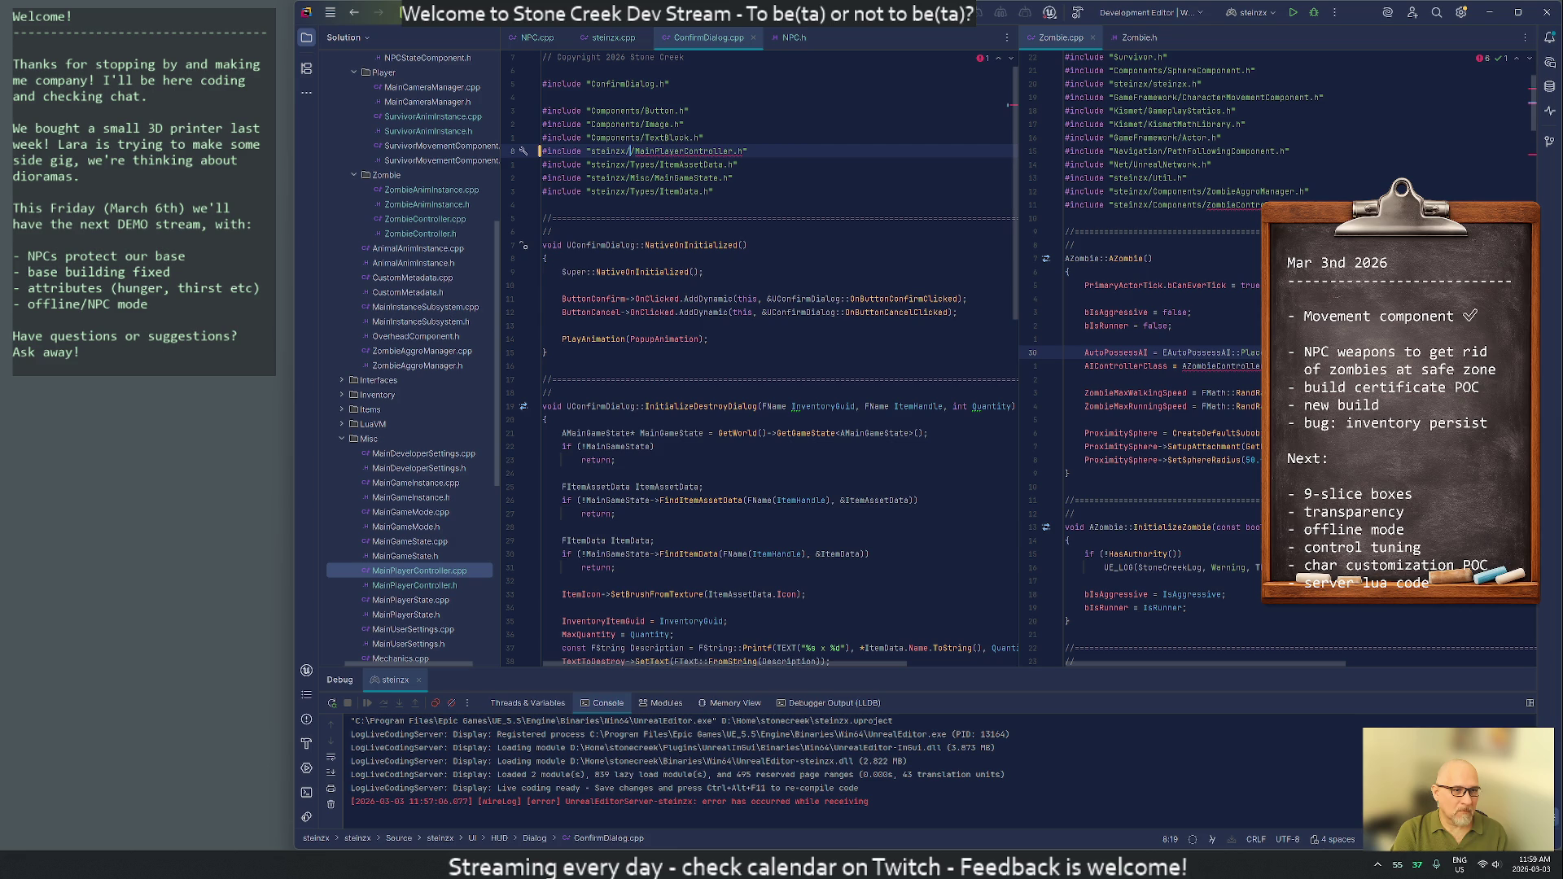
{"action": "type", "text": "Misc"}
{"action": "key", "text": "ctrl+x"}
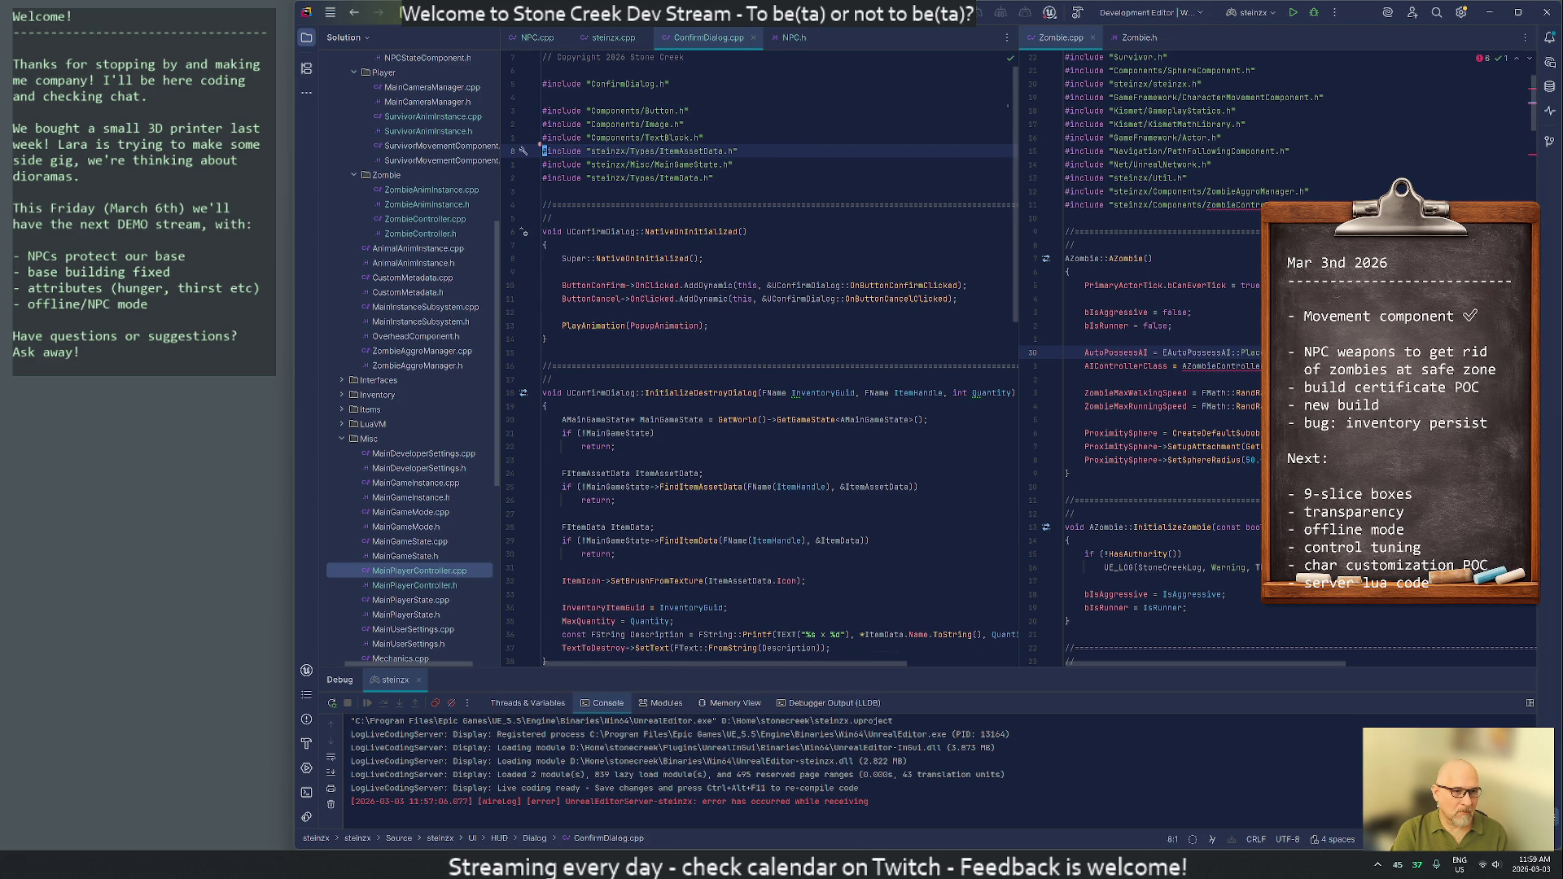
{"action": "type", "text": "/mainplayer"}
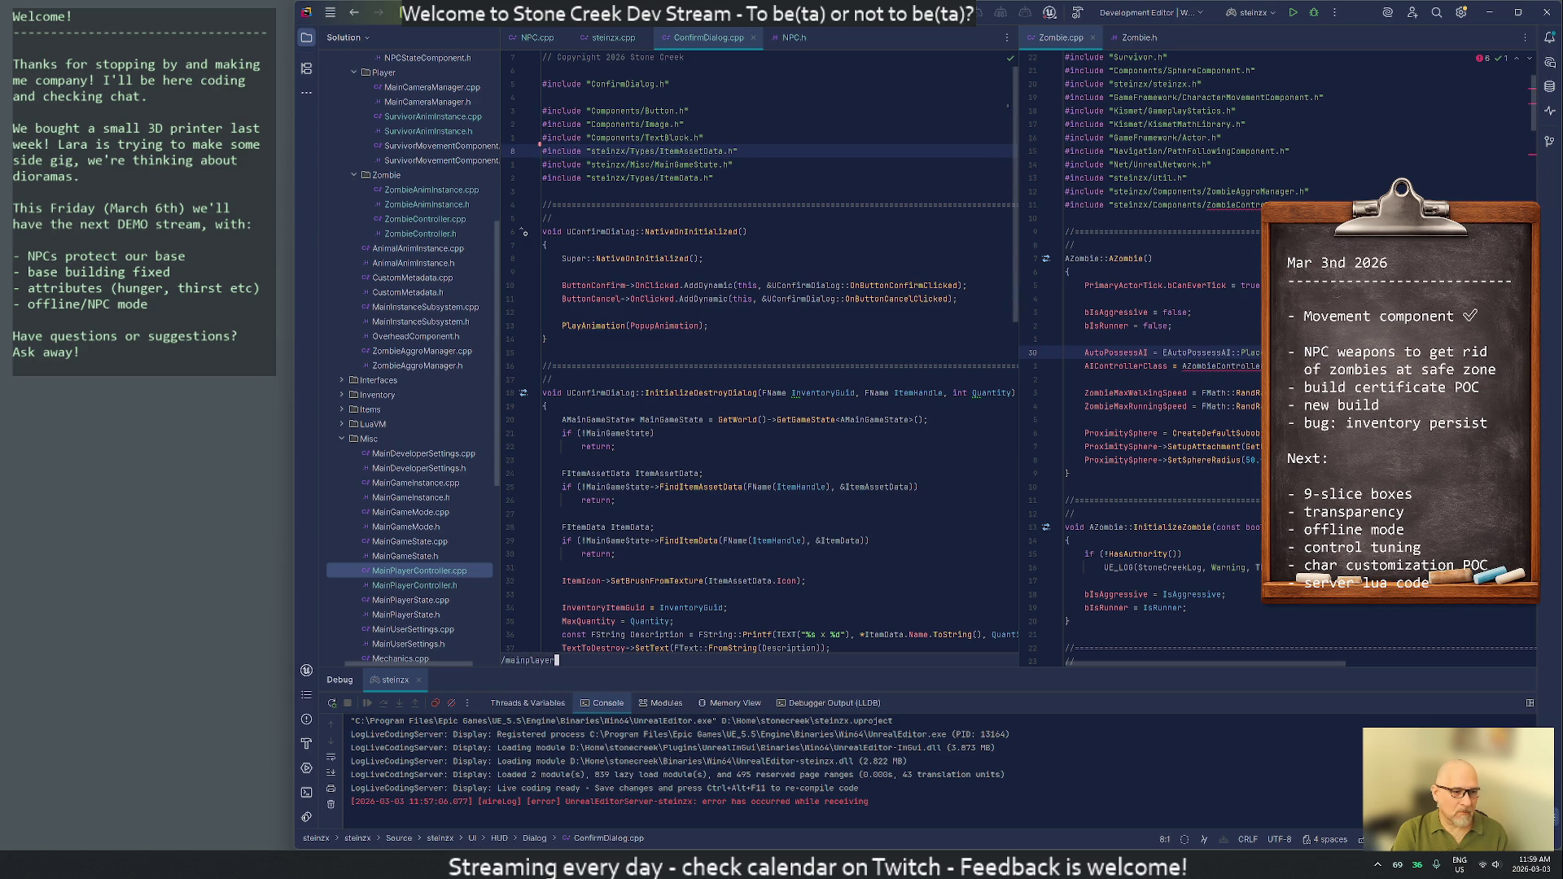
{"action": "key", "text": "Escape"}
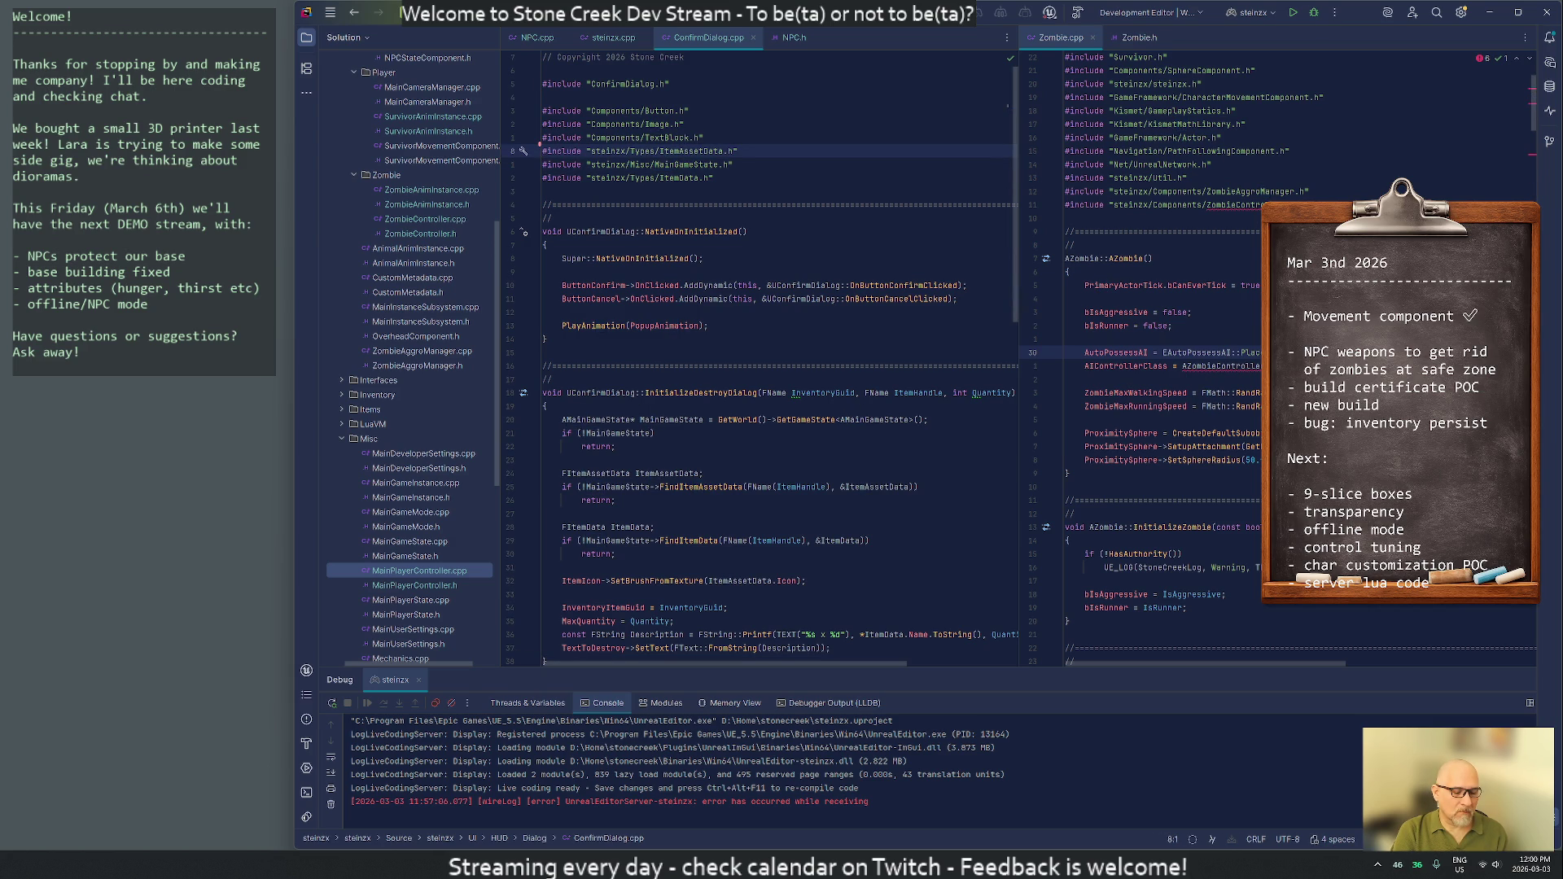
{"action": "key", "text": "ctrl+shift+f"}
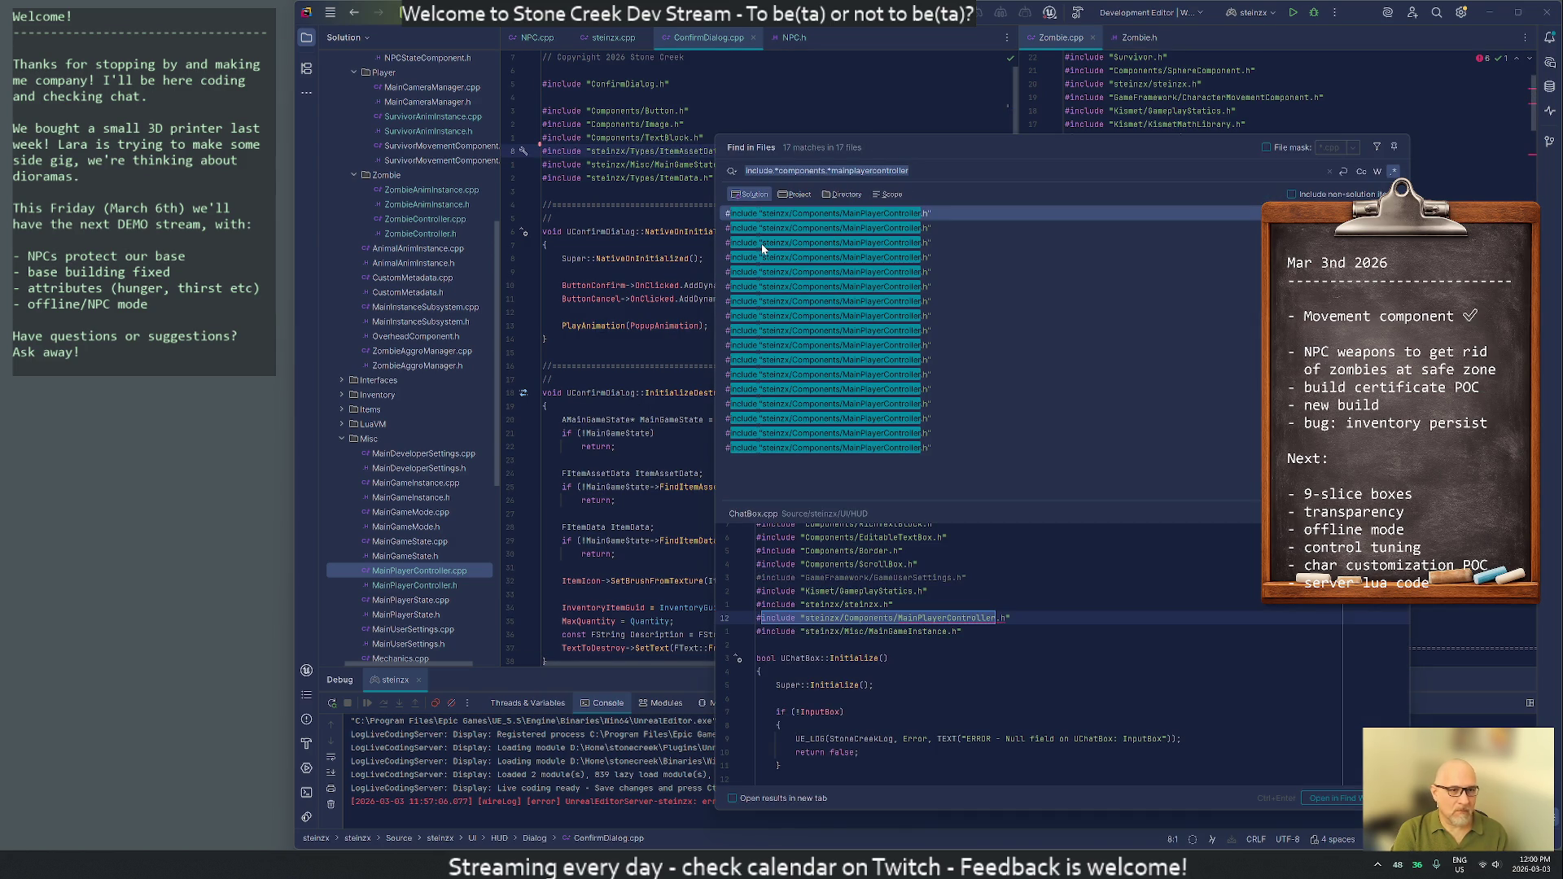
In ChatBox.cpp, point the MainPlayerController include at Misc instead of Components
{"action": "key", "text": "Return"}
{"action": "key", "text": "k"}
{"action": "key", "text": "k"}
{"action": "key", "text": "k"}
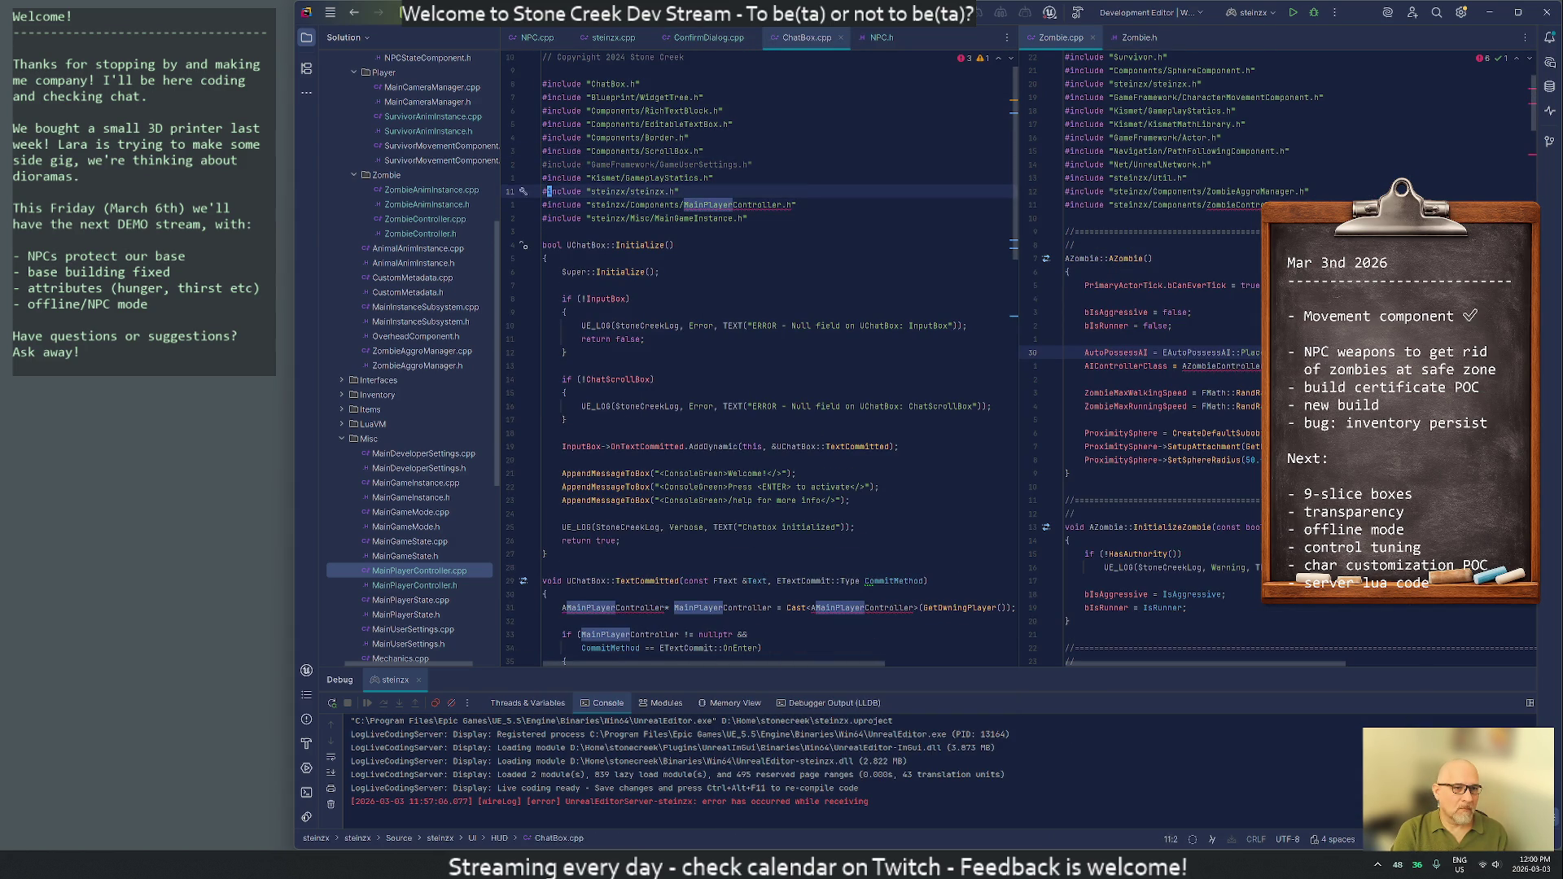
{"action": "key", "text": "d"}
{"action": "key", "text": "d"}
{"action": "key", "text": "Return"}
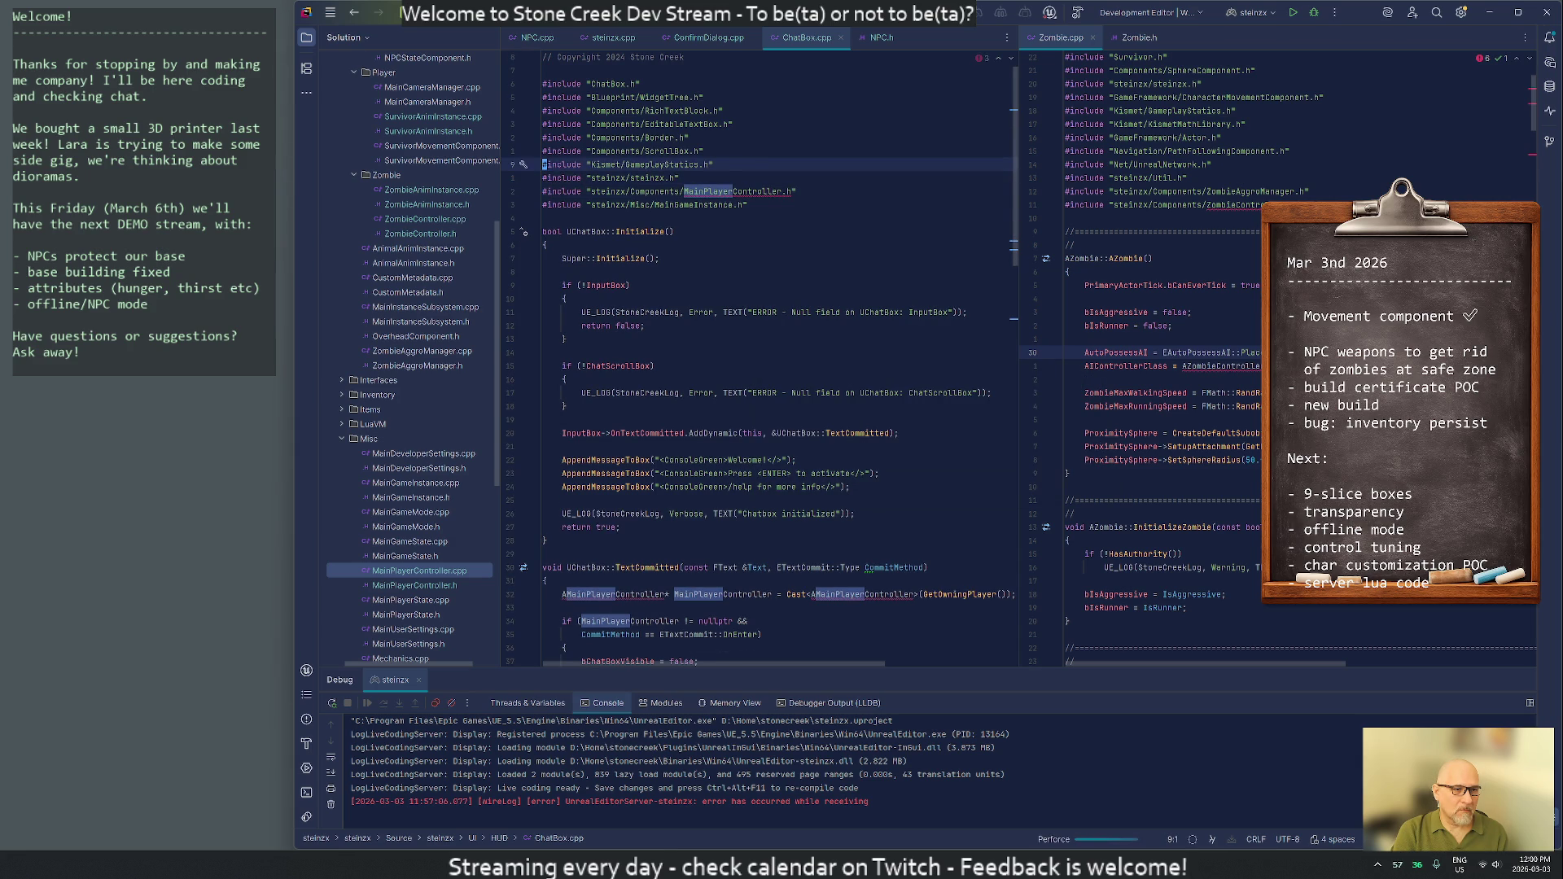
{"action": "key", "text": "w"}
{"action": "key", "text": "w"}
{"action": "type", "text": "cw"}
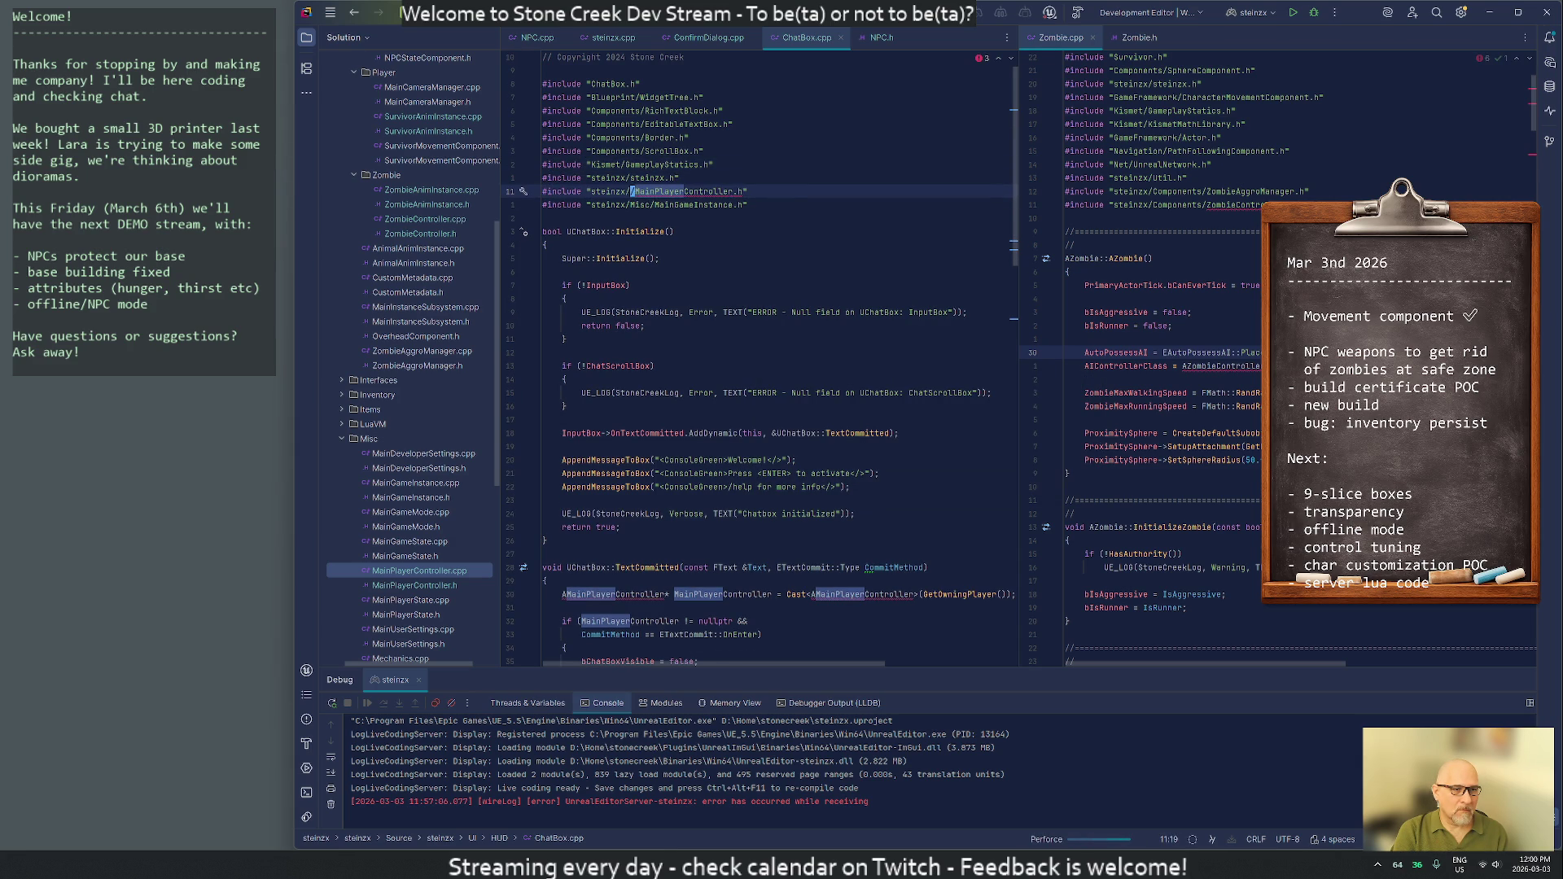
{"action": "type", "text": "Misc"}
{"action": "key", "text": "Escape"}
{"action": "key", "text": "j"}
{"action": "key", "text": "period"}
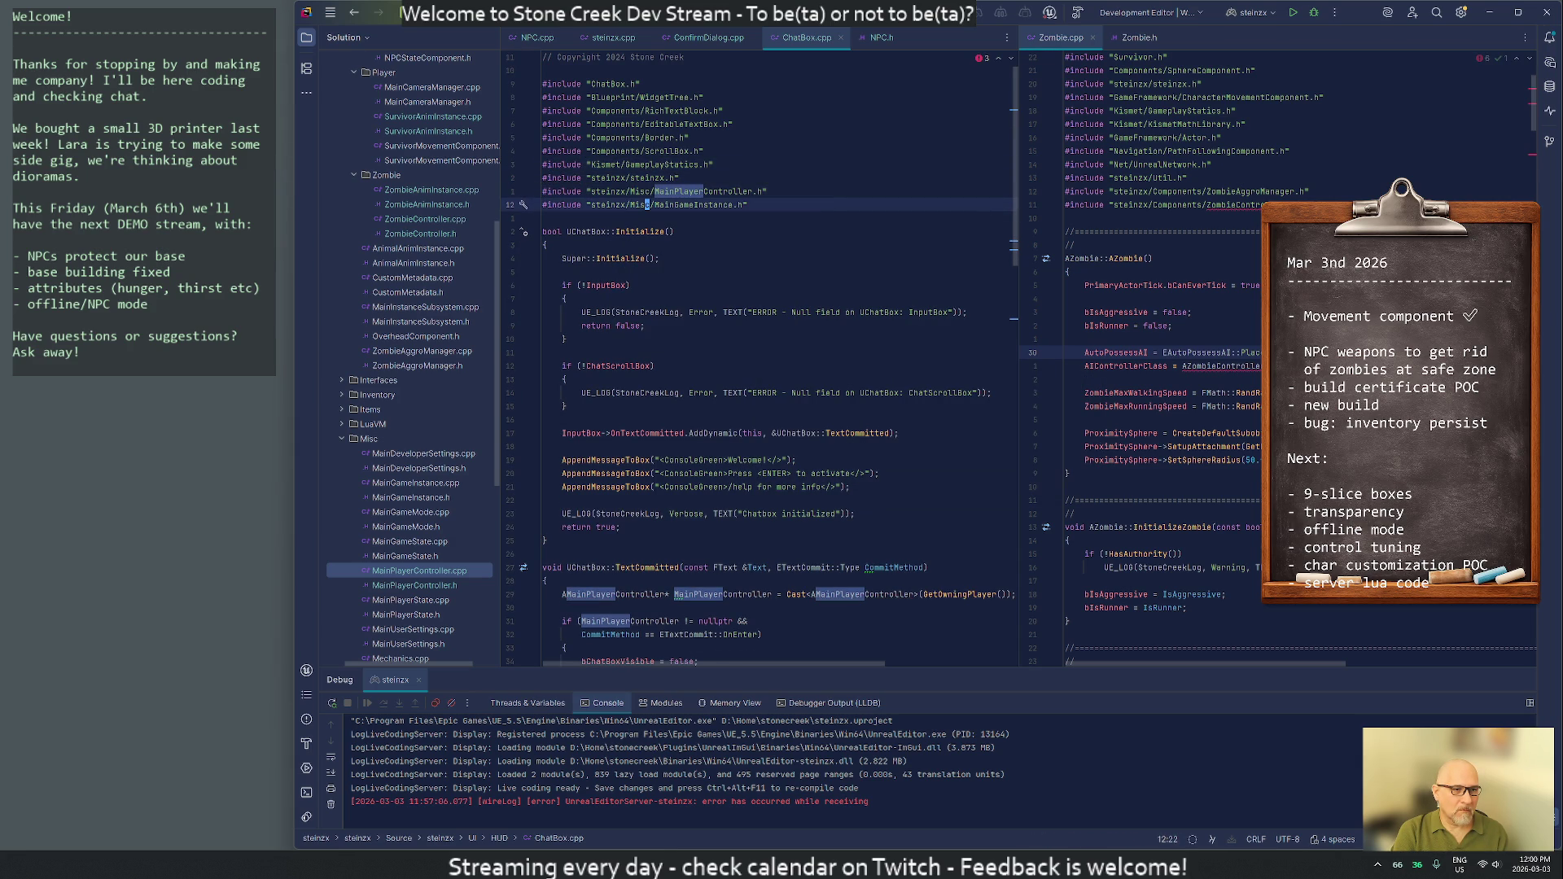
{"action": "key", "text": "k"}
{"action": "key", "text": "w"}
{"action": "key", "text": "w"}
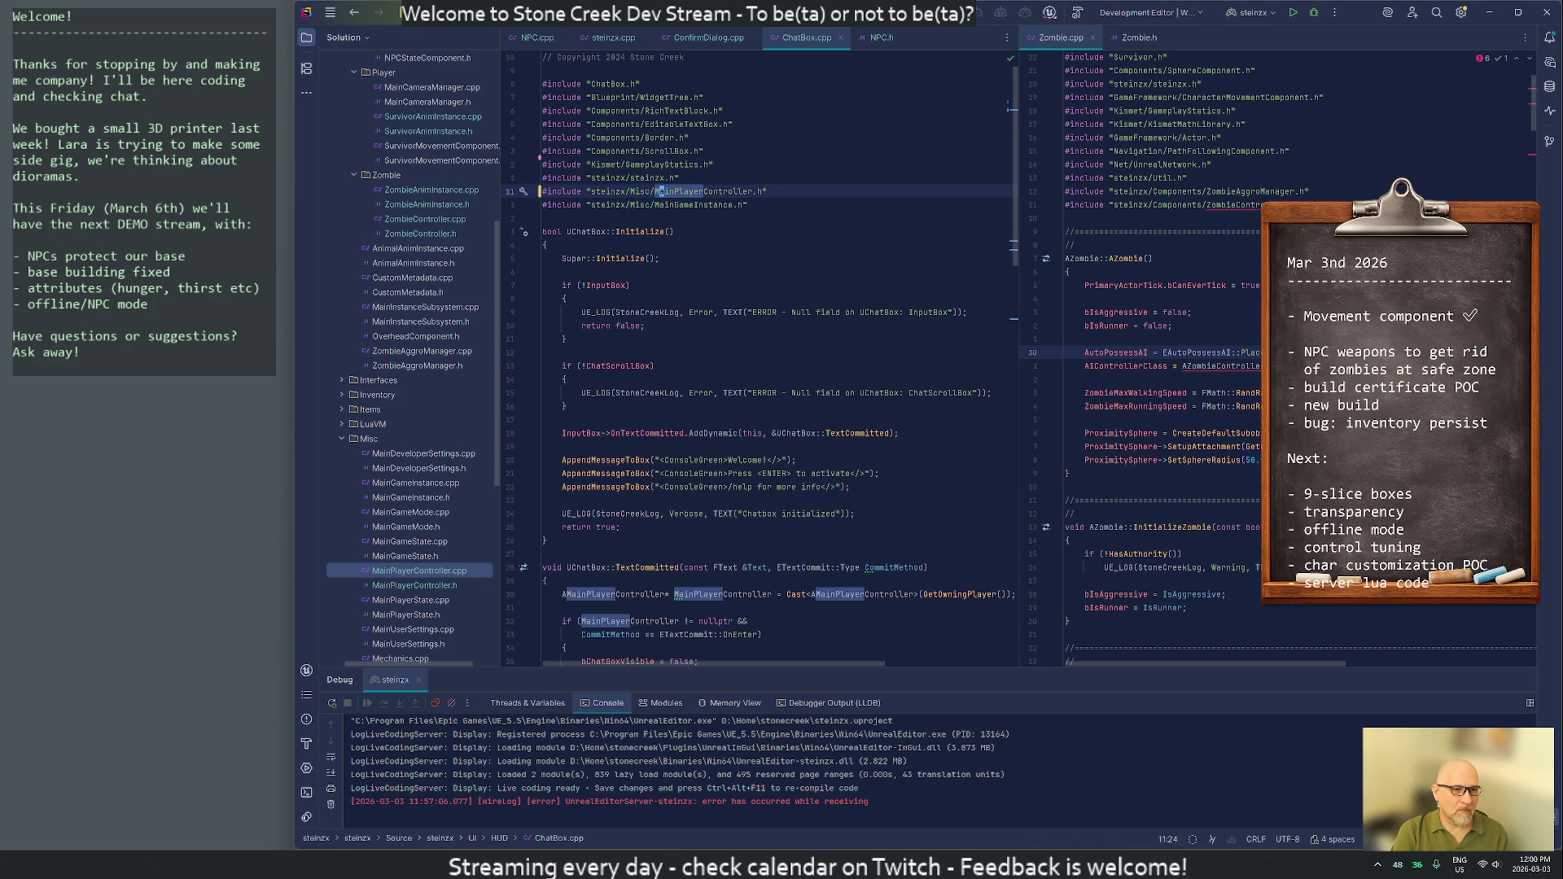
{"action": "key", "text": "asterisk"}
{"action": "key", "text": "n"}
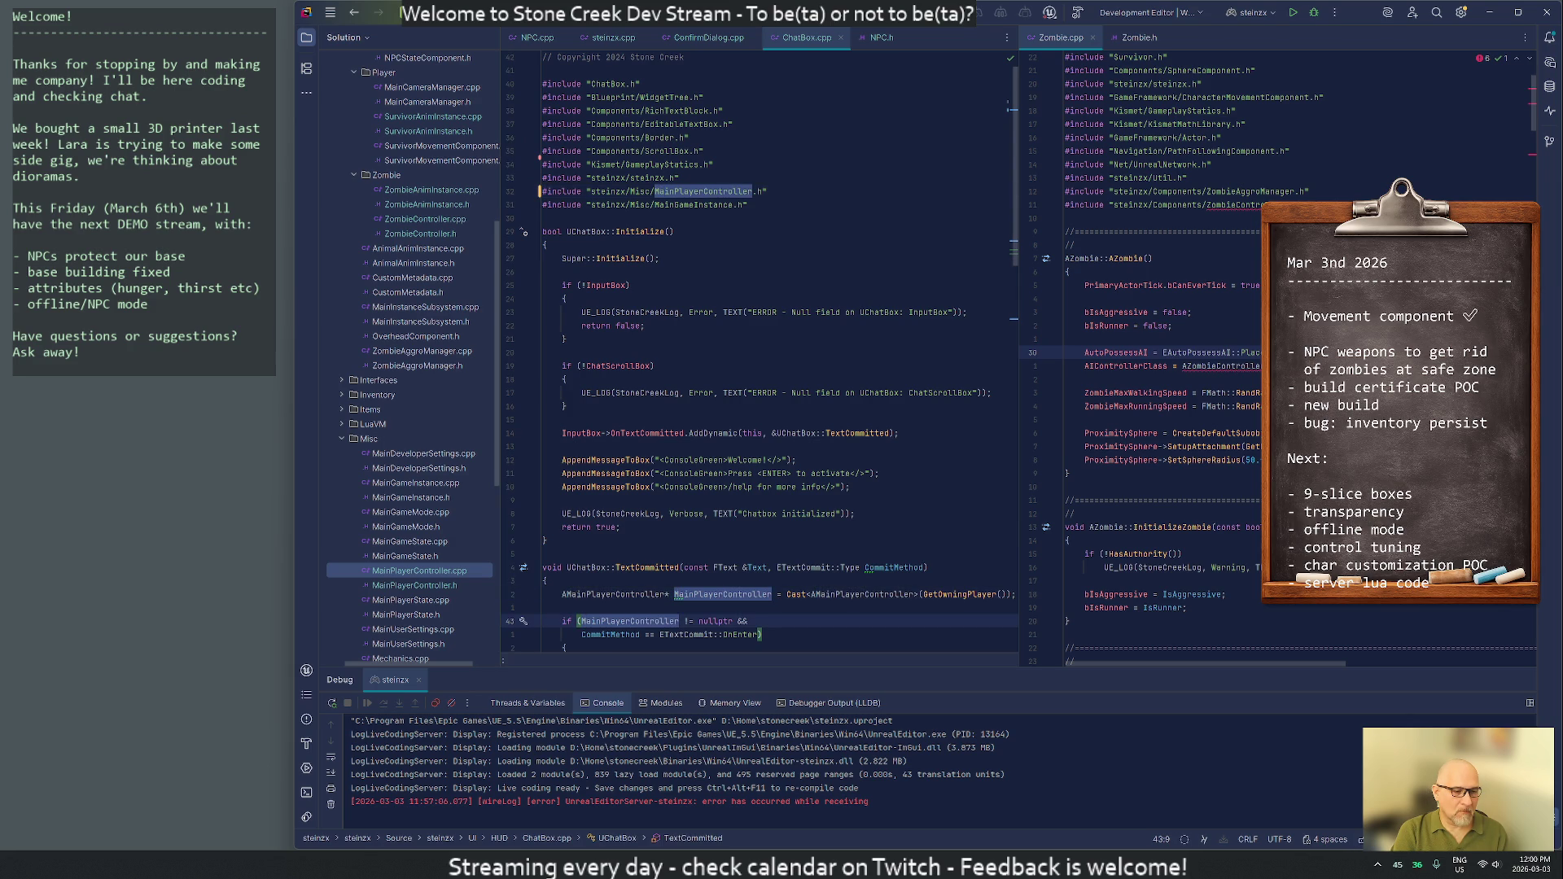
Change MainHUD.cpp's include to steinzx/Misc/MainPlayerController.h and close all open files with :qall
{"action": "key", "text": "ctrl+alt+F7"}
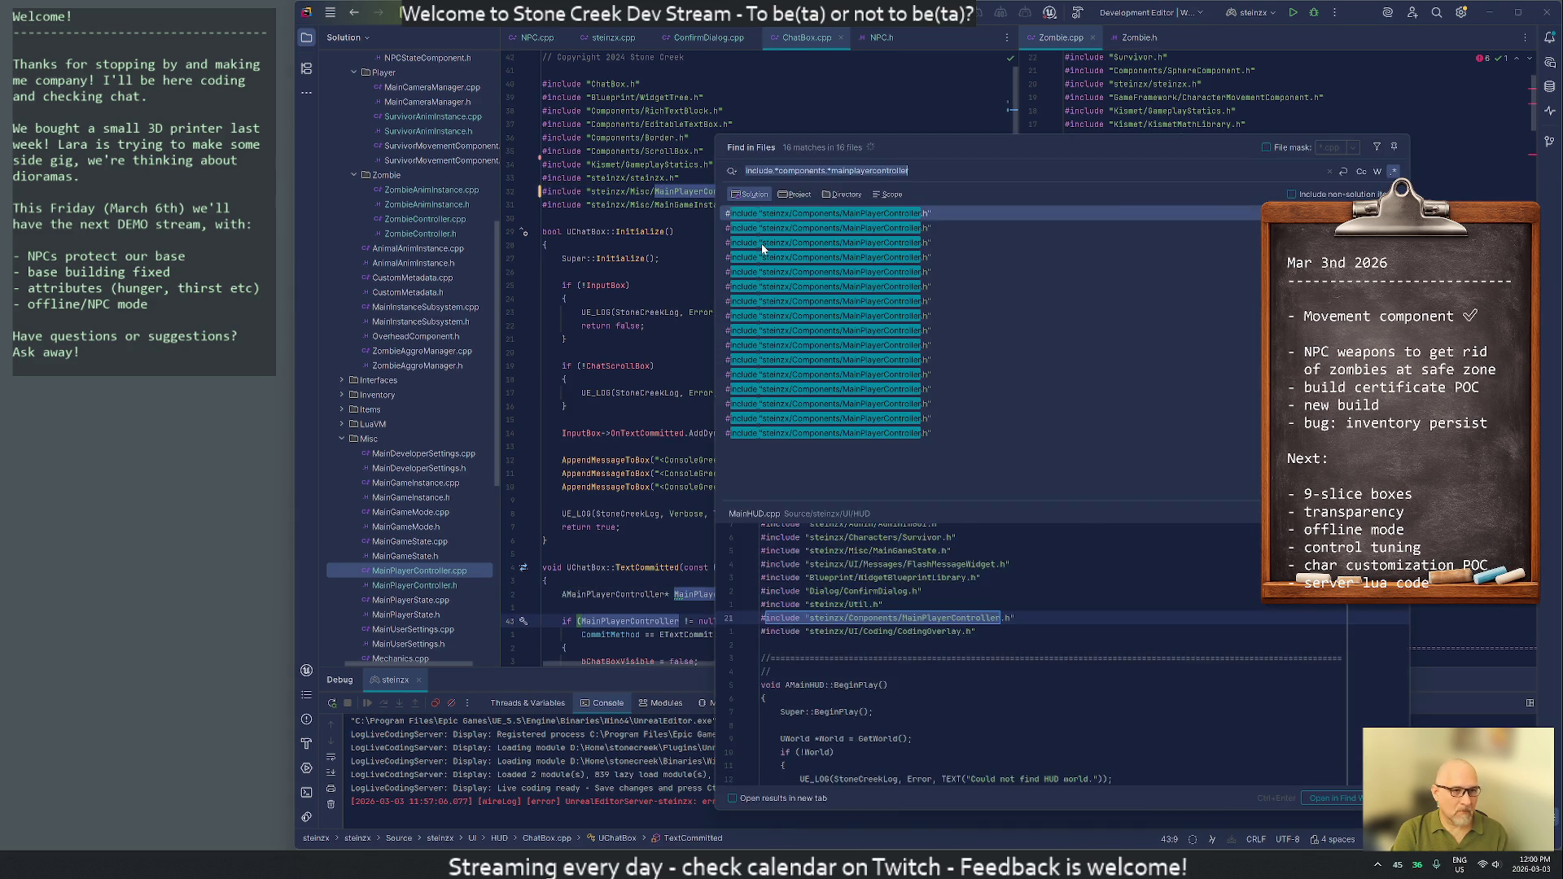
{"action": "left_click", "coordinate": [761, 242]}
{"action": "key", "text": "ctrl+Right"}
{"action": "key", "text": "ctrl+Right"}
{"action": "key", "text": "ctrl+Right"}
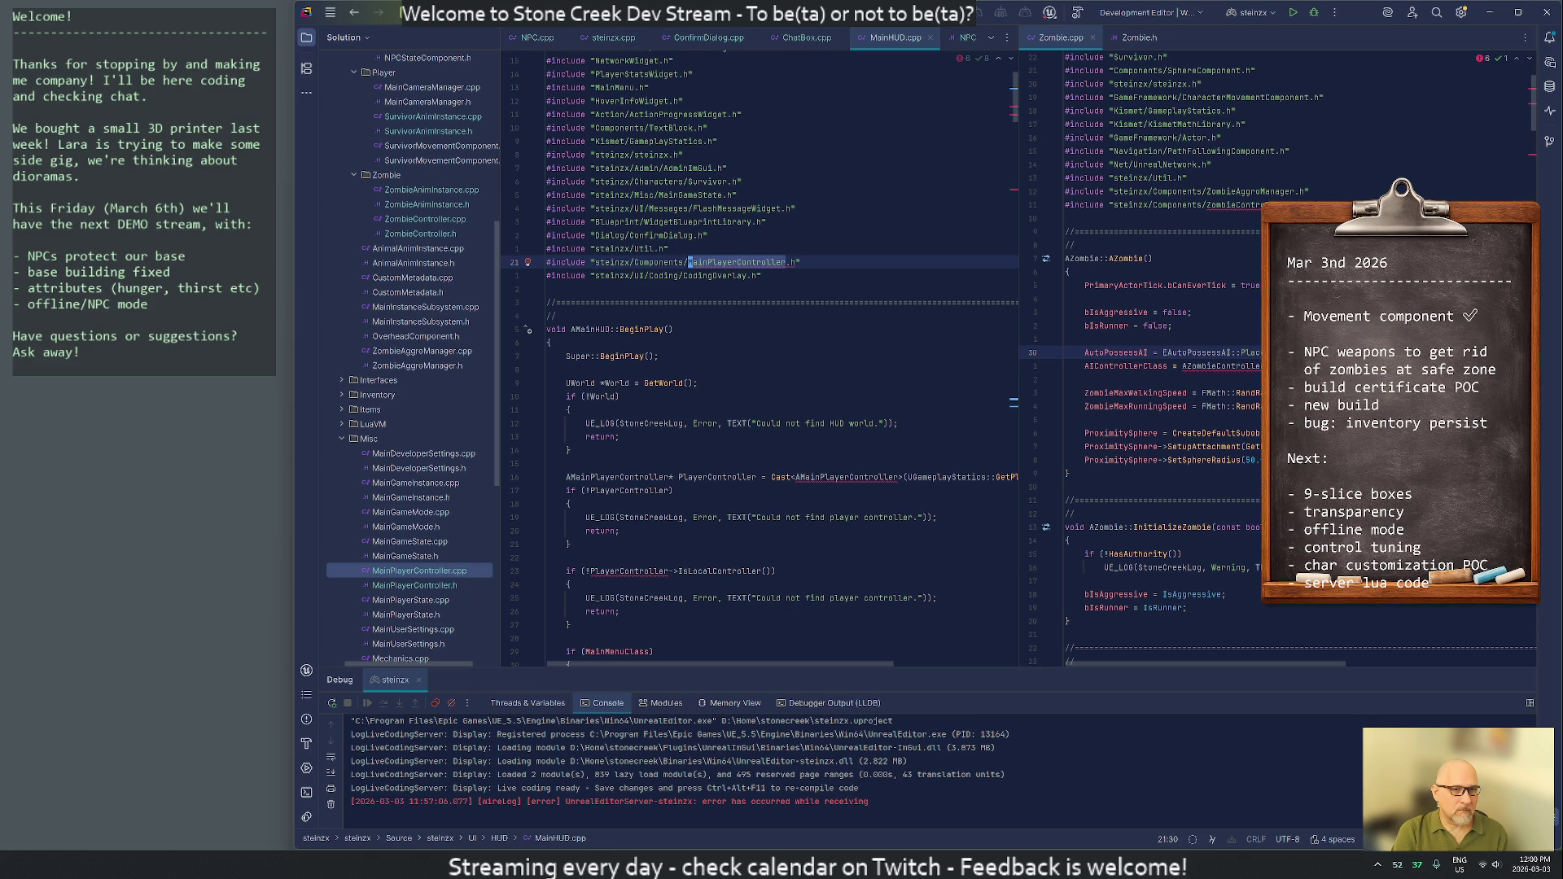
{"action": "key", "text": "ctrl+F3"}
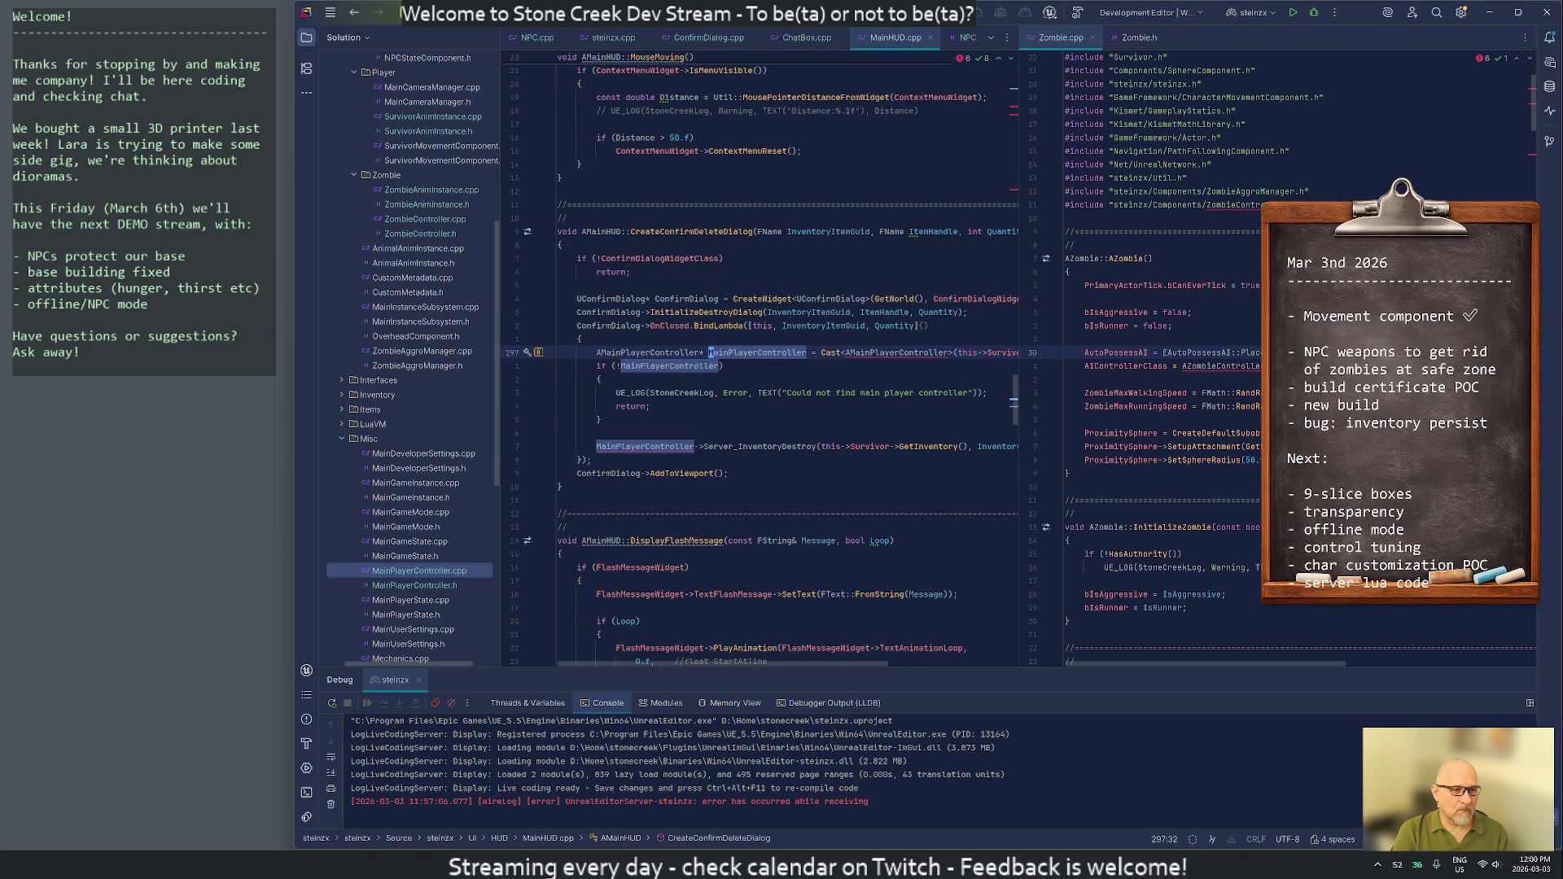
{"action": "key", "text": "ctrl+shift+F3"}
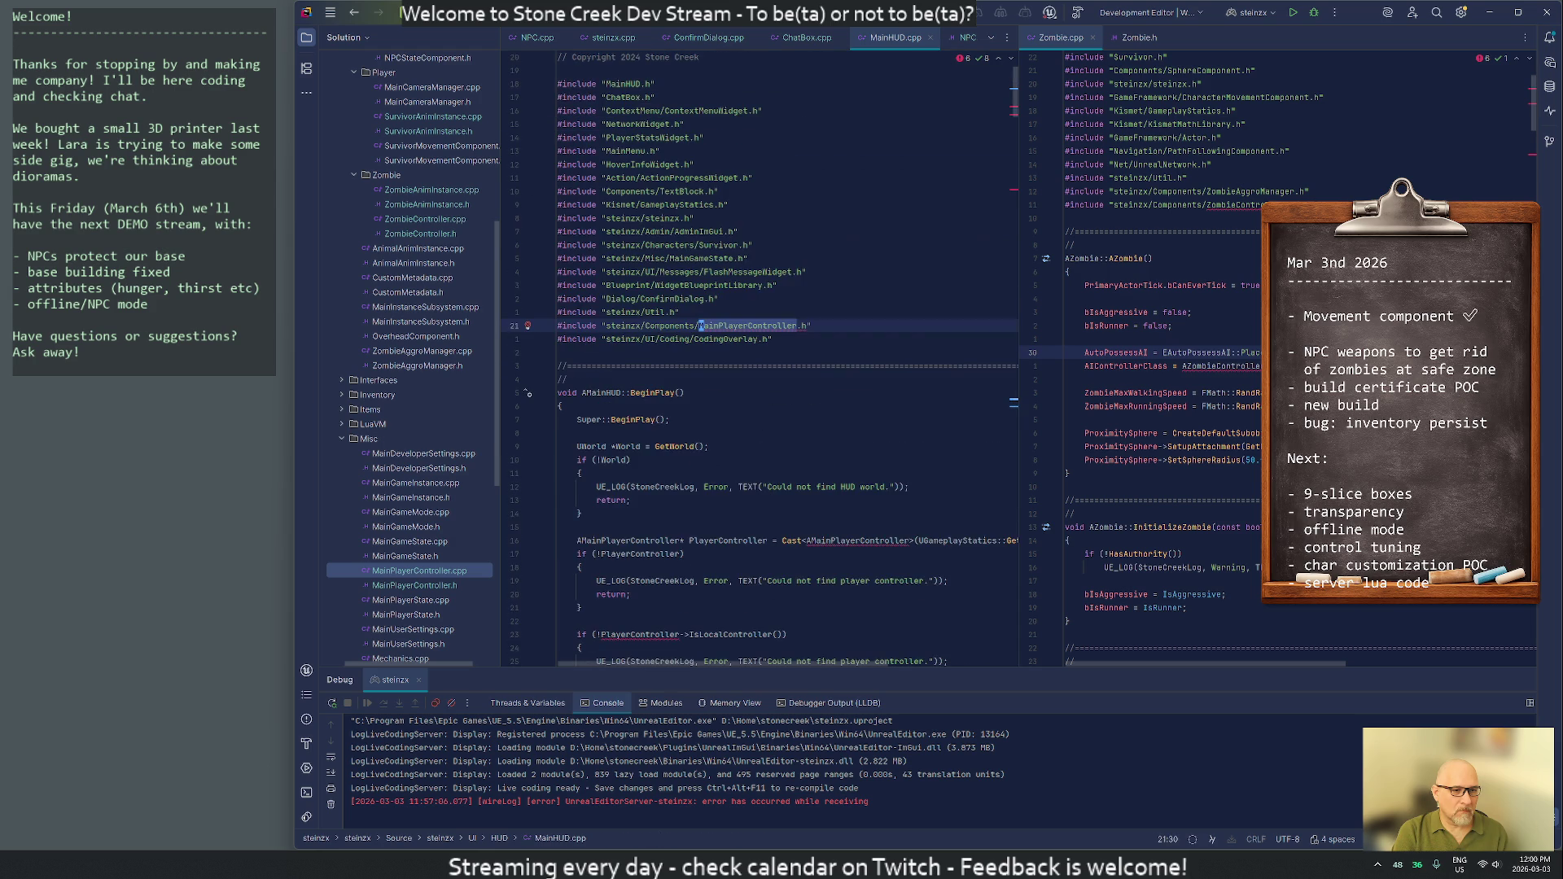
{"action": "key", "text": "ctrl+shift+Left"}
{"action": "key", "text": "ctrl+shift+Left"}
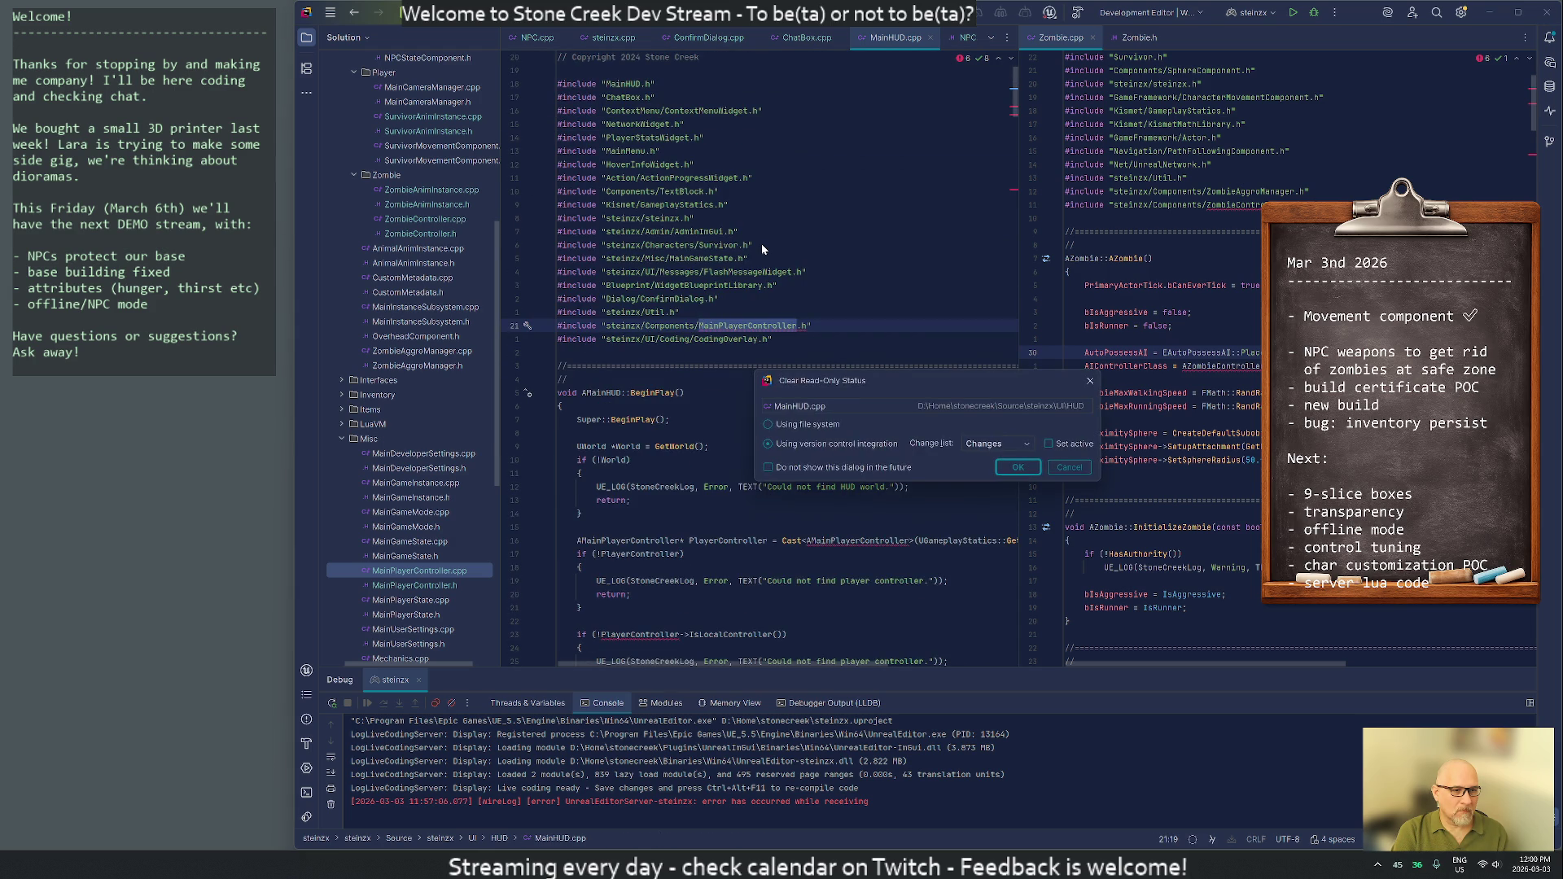
{"action": "key", "text": "BackSpace"}
{"action": "type", "text": "Misc/"}
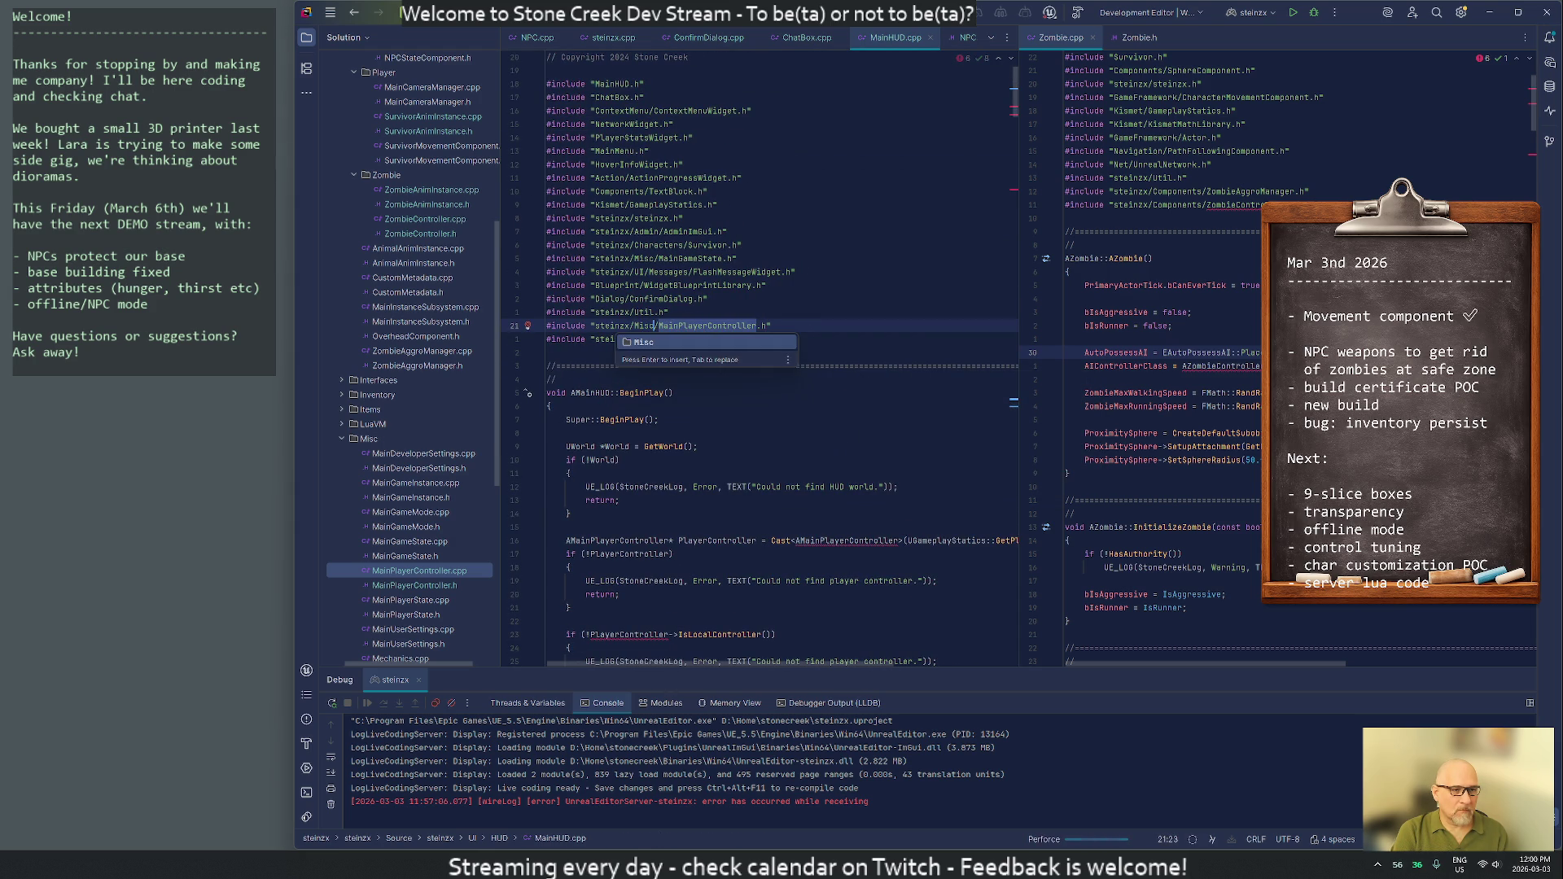
{"action": "type", "text": ":qall"}
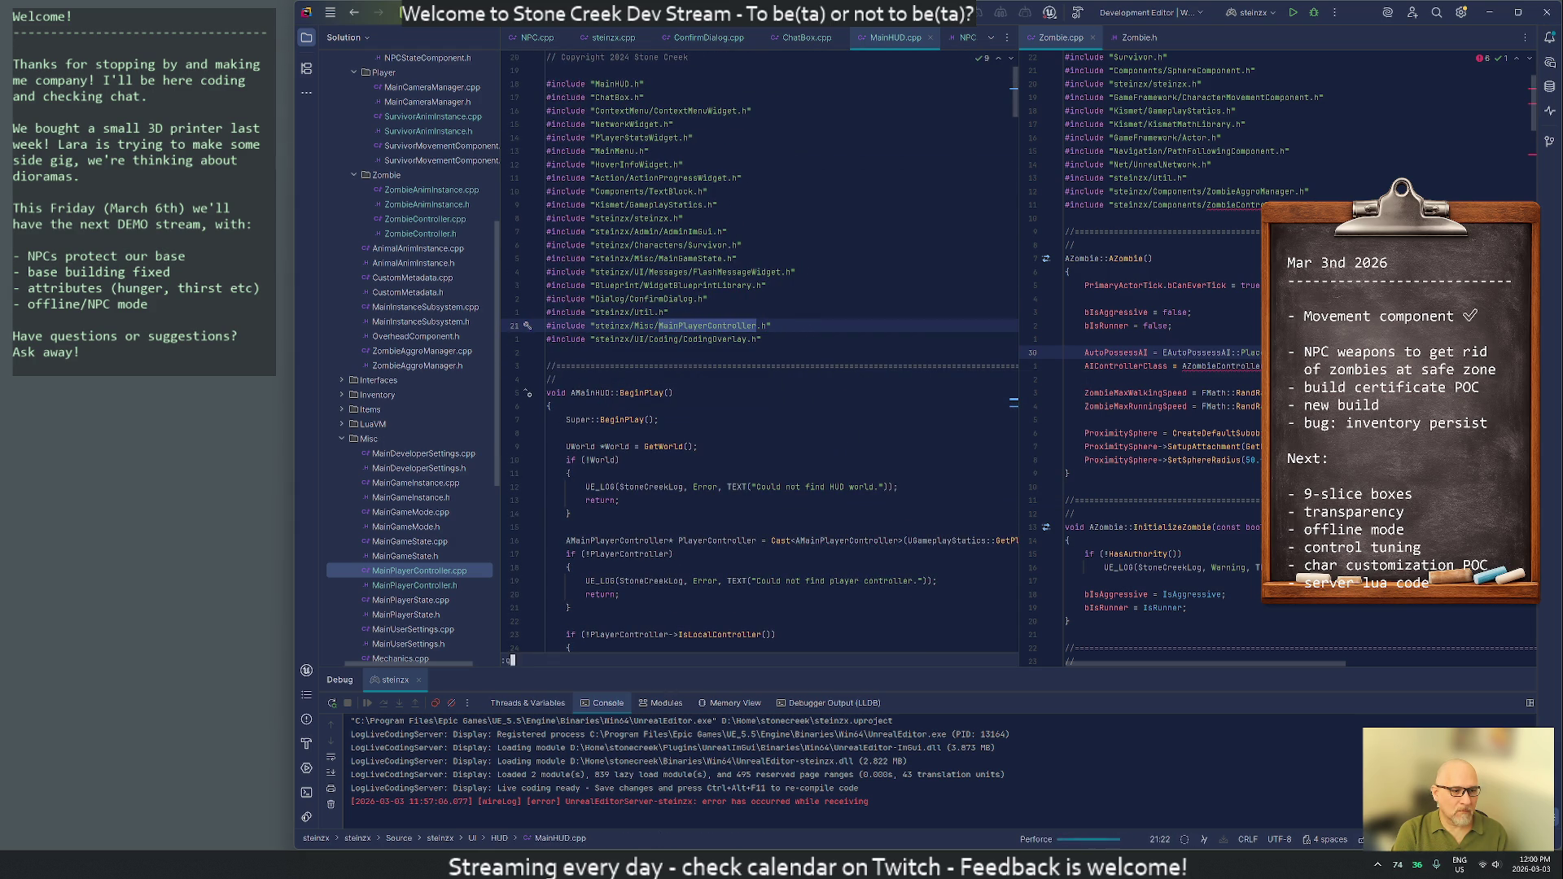
{"action": "key", "text": "Return"}
{"action": "key", "text": "ctrl+shift+f"}
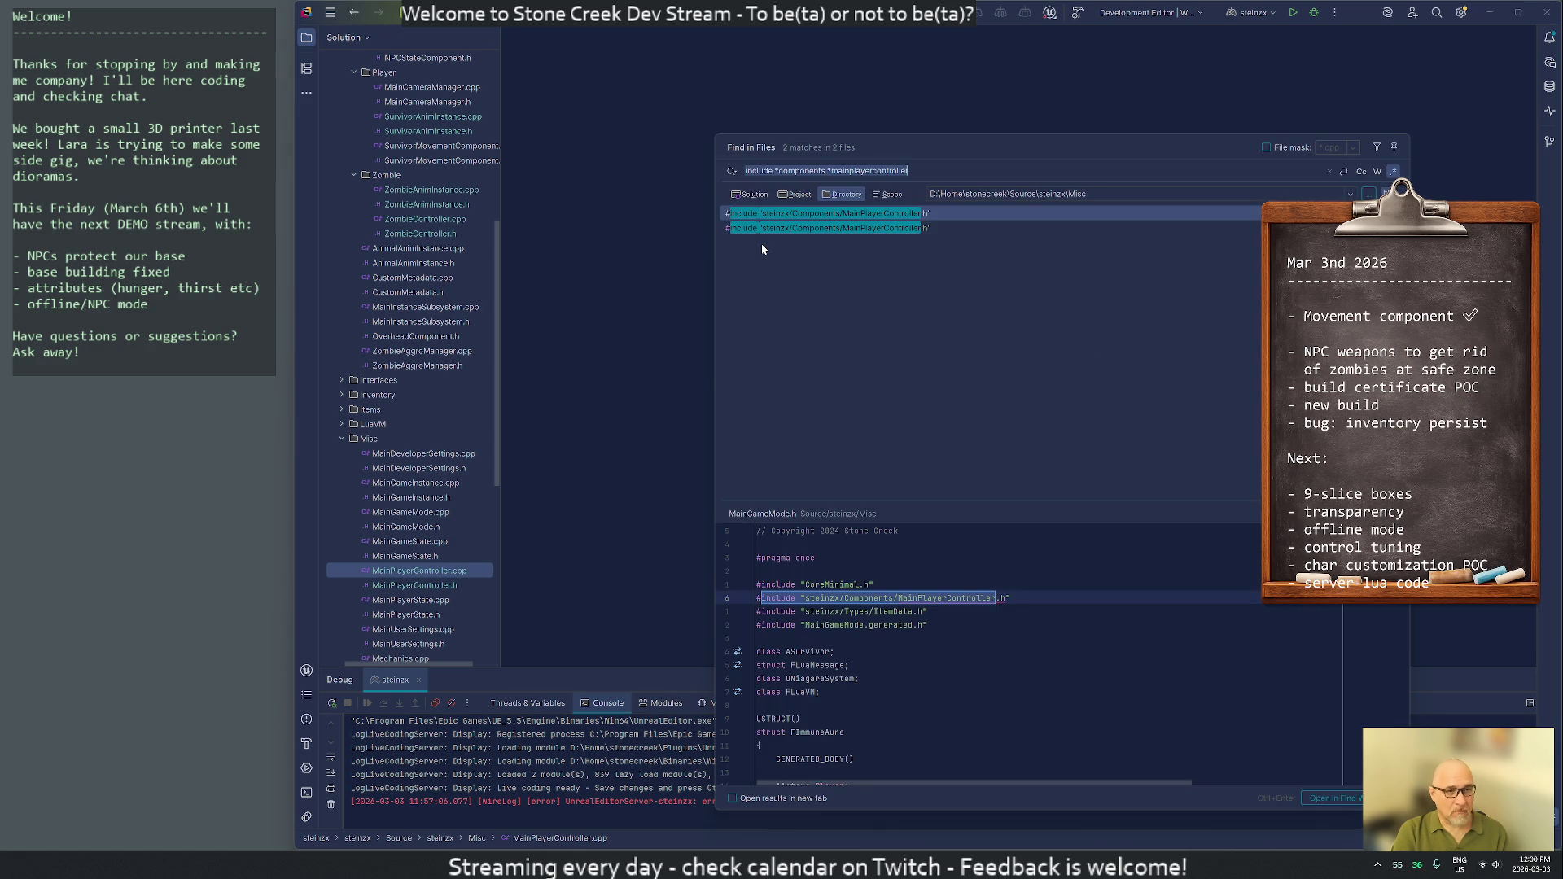
In MainGameMode.h, correct the include path to Misc, then delete the MainPlayerController include
{"action": "key", "text": "Return"}
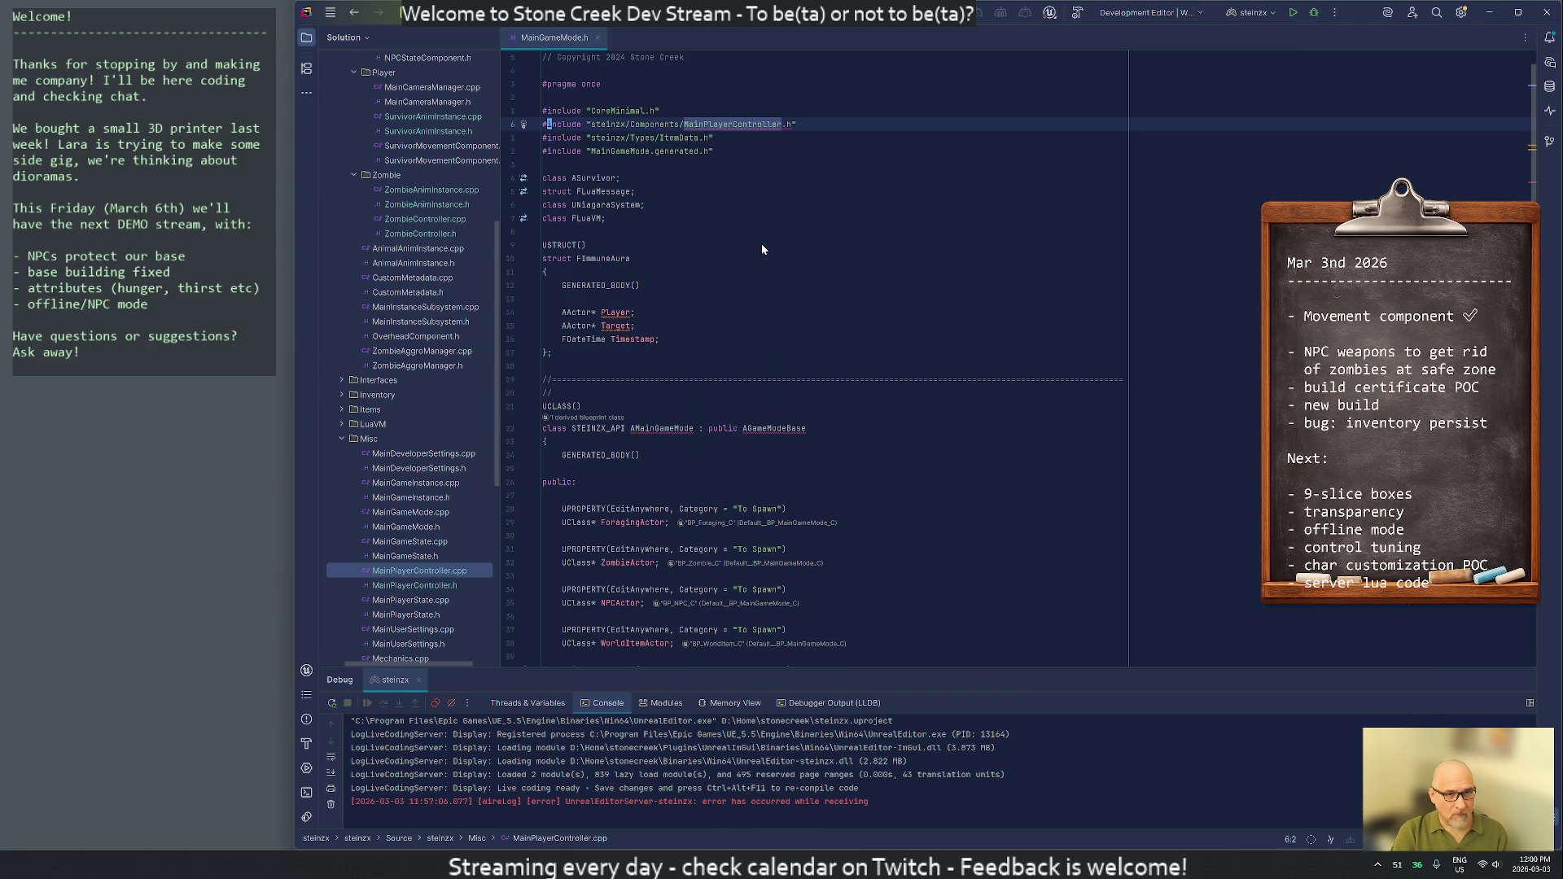
{"action": "key", "text": "w"}
{"action": "key", "text": "w"}
{"action": "key", "text": "w"}
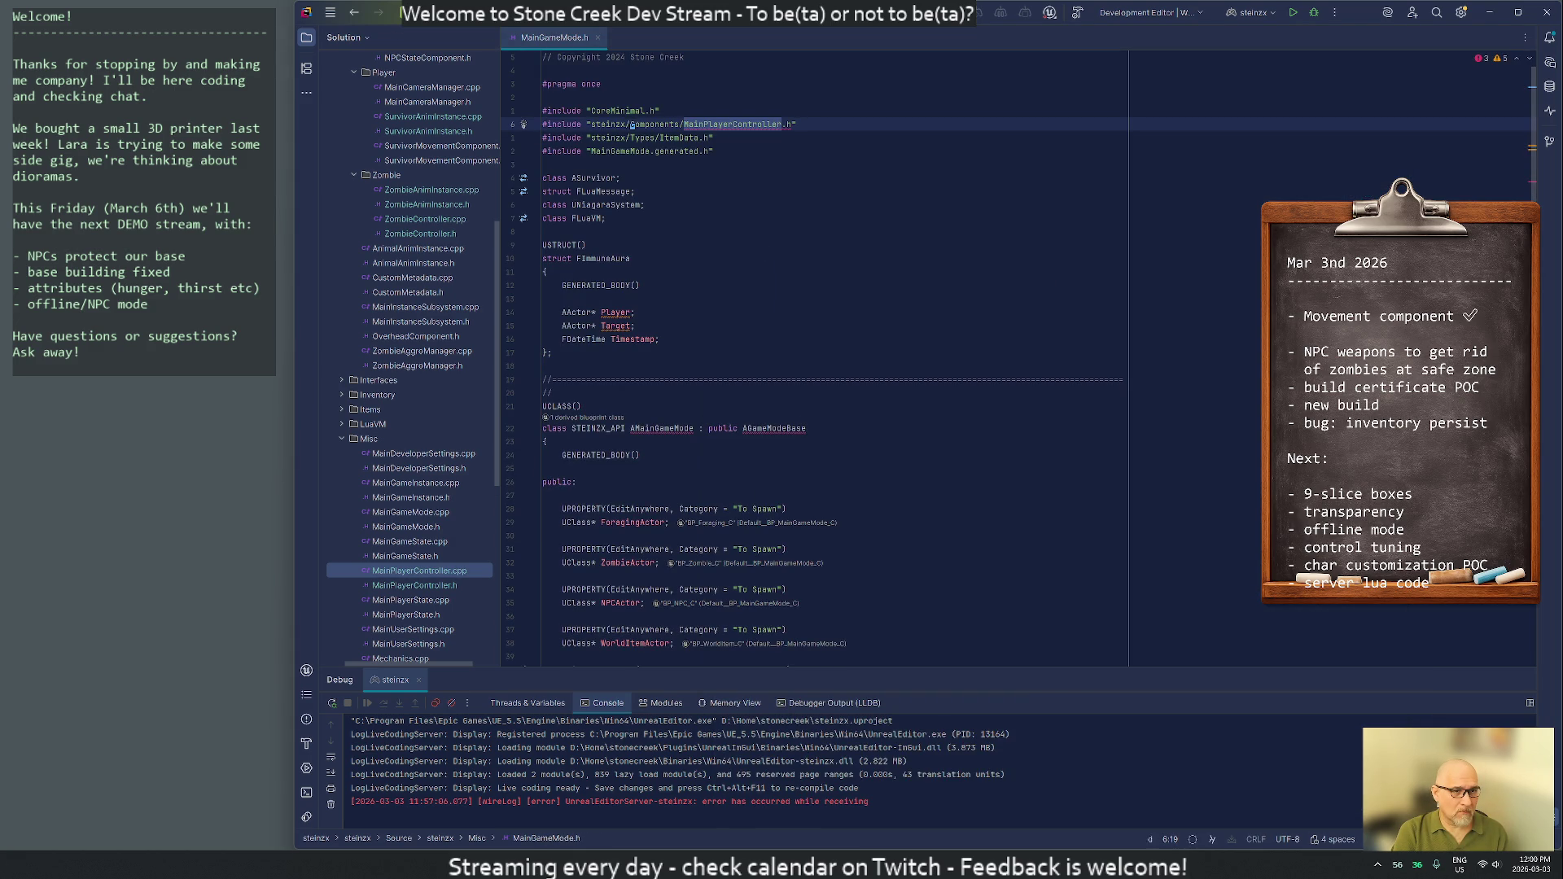
{"action": "key", "text": "c"}
{"action": "key", "text": "f"}
{"action": "key", "text": "slash"}
{"action": "type", "text": "M"}
{"action": "key", "text": "Return"}
{"action": "key", "text": "Escape"}
{"action": "key", "text": "Down"}
{"action": "key", "text": "Home"}
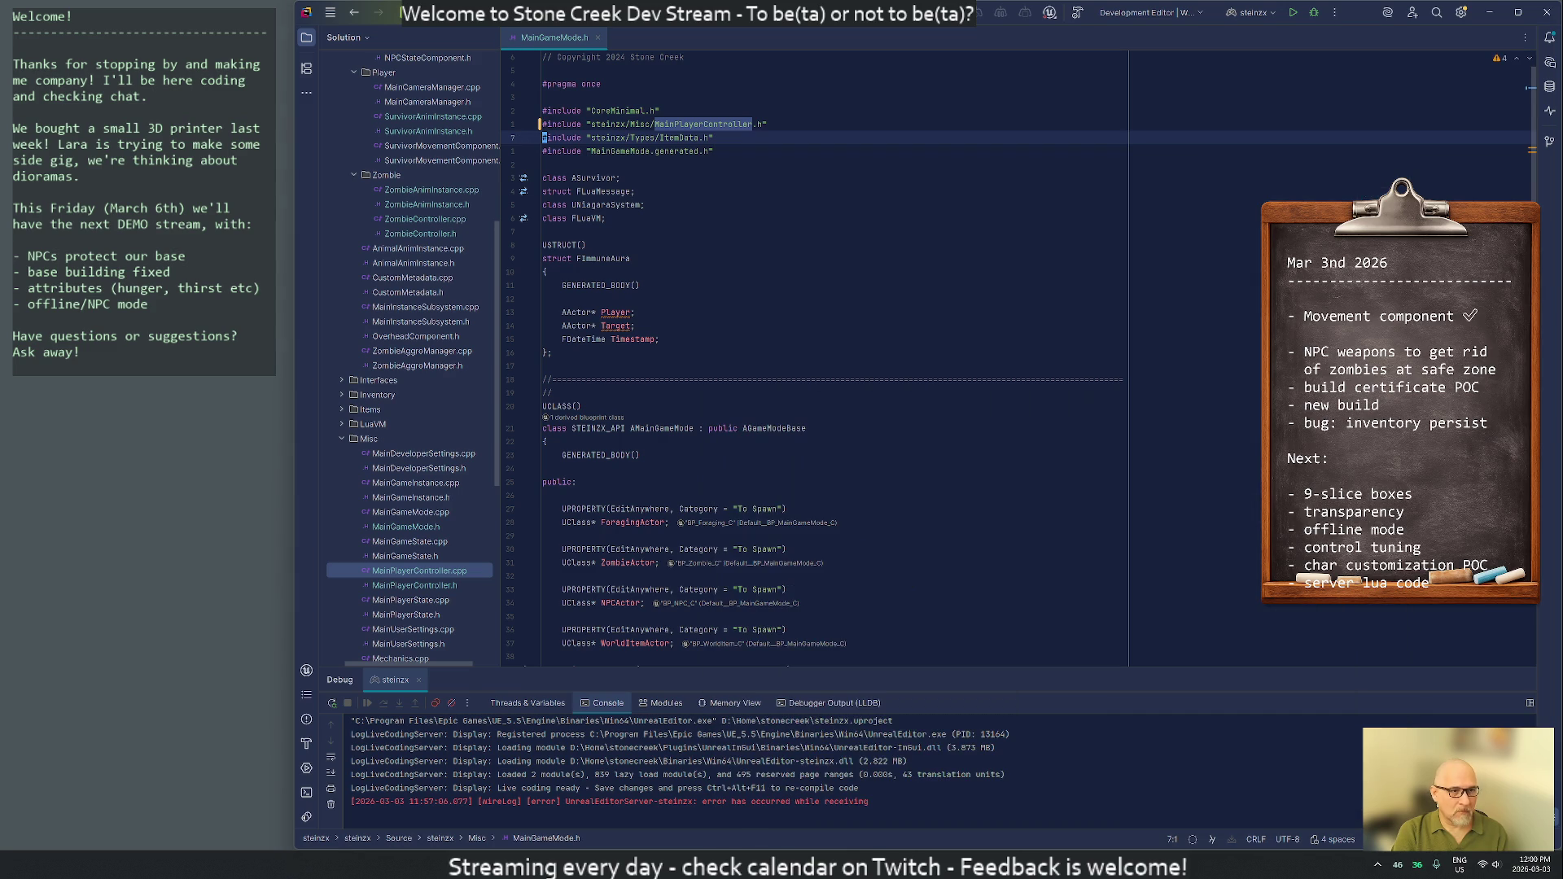
{"action": "key", "text": "Up"}
{"action": "key", "text": "ctrl+Right"}
{"action": "key", "text": "ctrl+Right"}
{"action": "key", "text": "ctrl+Right"}
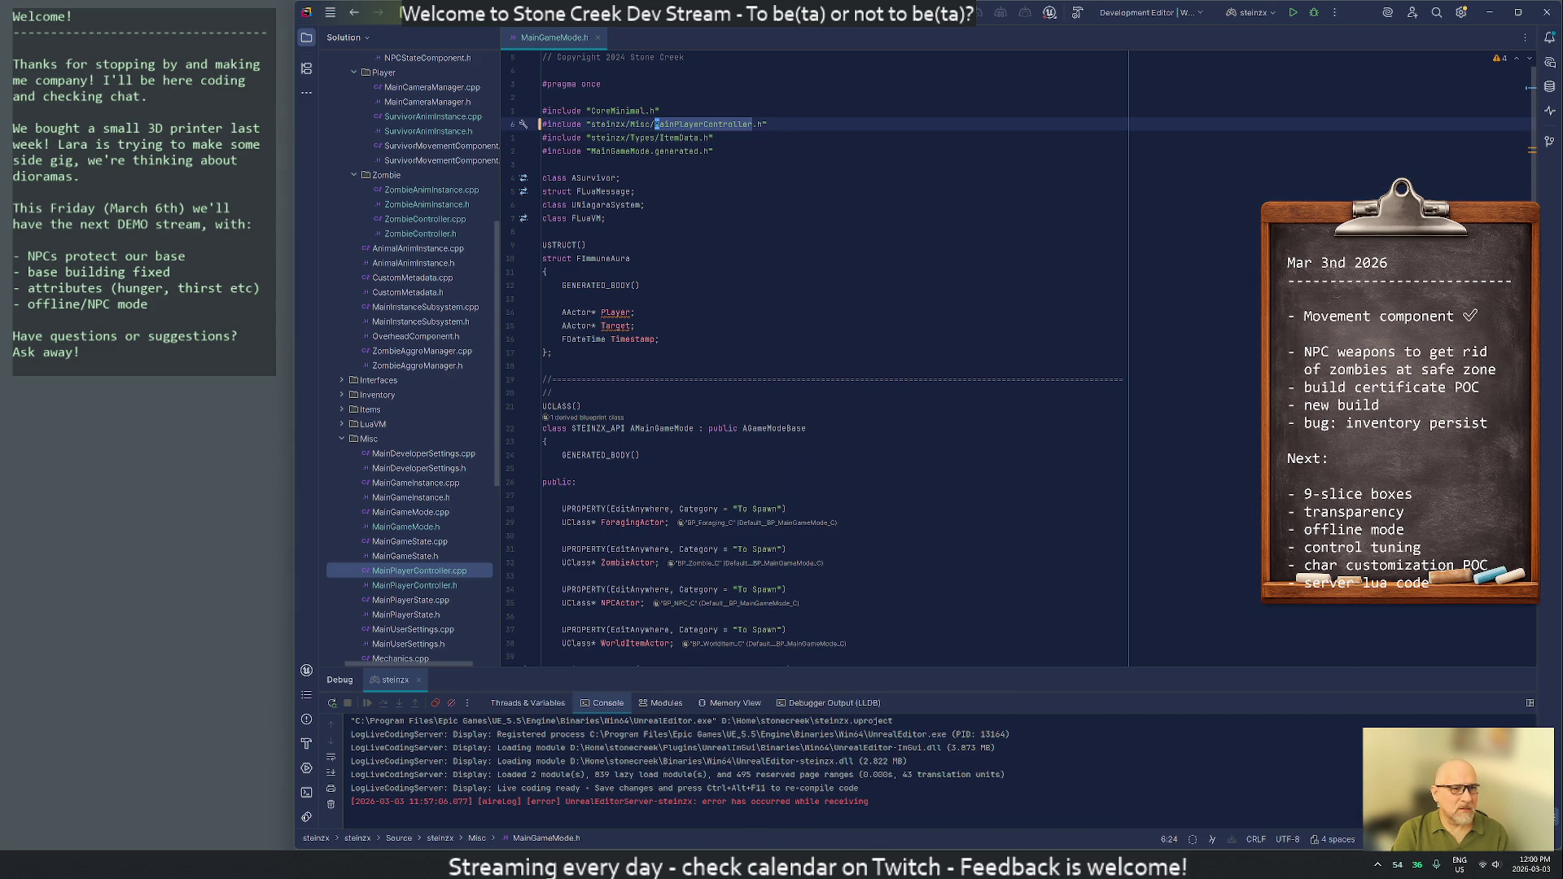
{"action": "key", "text": "Down"}
{"action": "key", "text": "Up"}
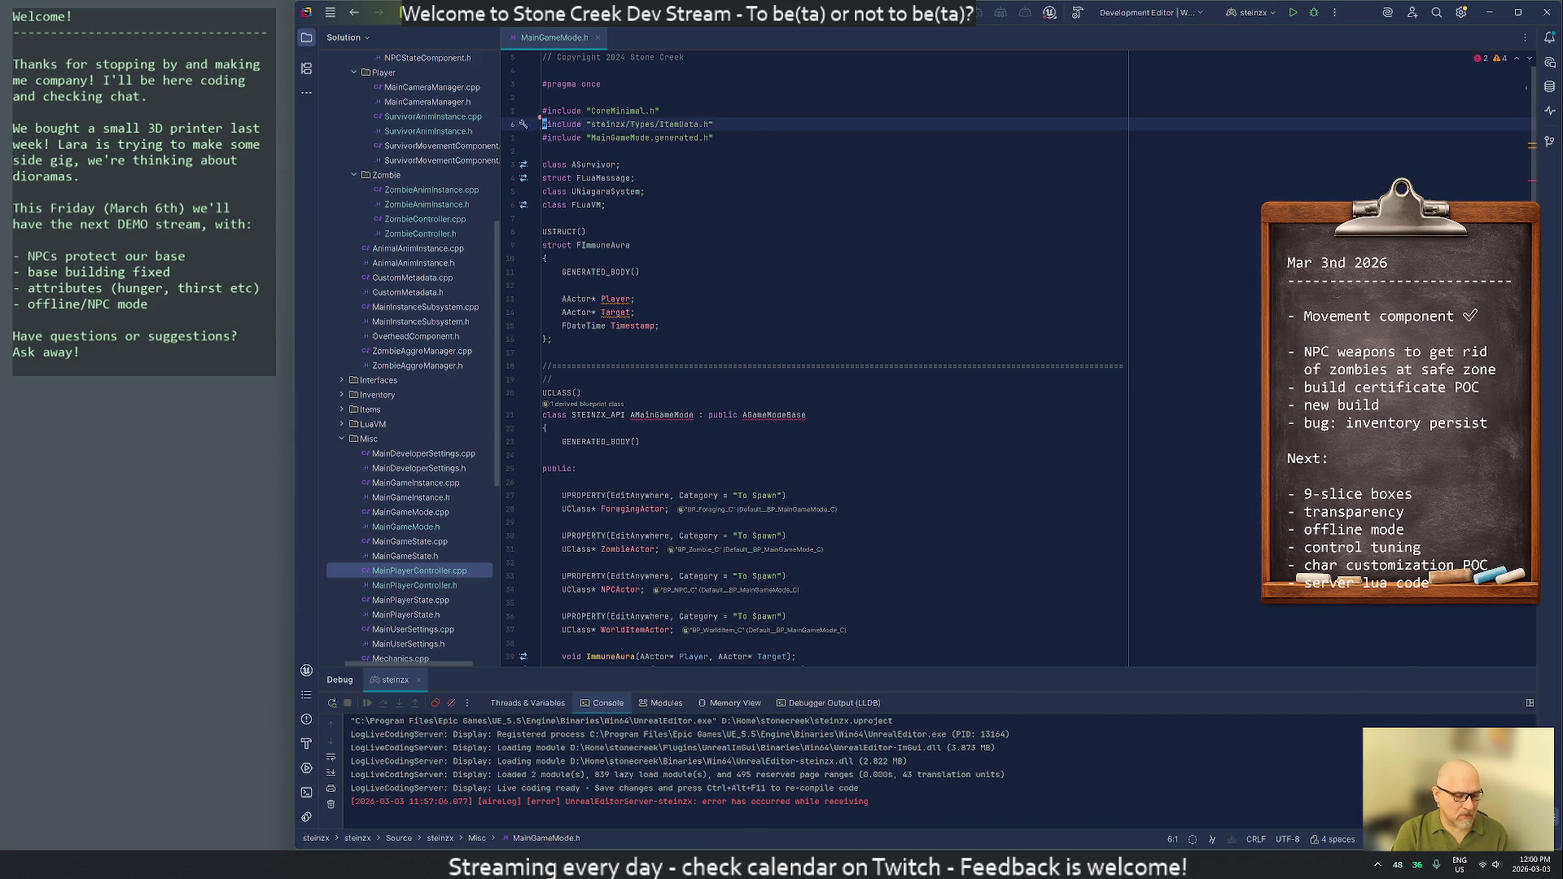
In the related MainGameMode.cpp, remove the MainPlayerController include line
{"action": "key", "text": "ctrl+alt+Home"}
{"action": "key", "text": "Return"}
{"action": "key", "text": "ctrl+Right"}
{"action": "key", "text": "ctrl+Right"}
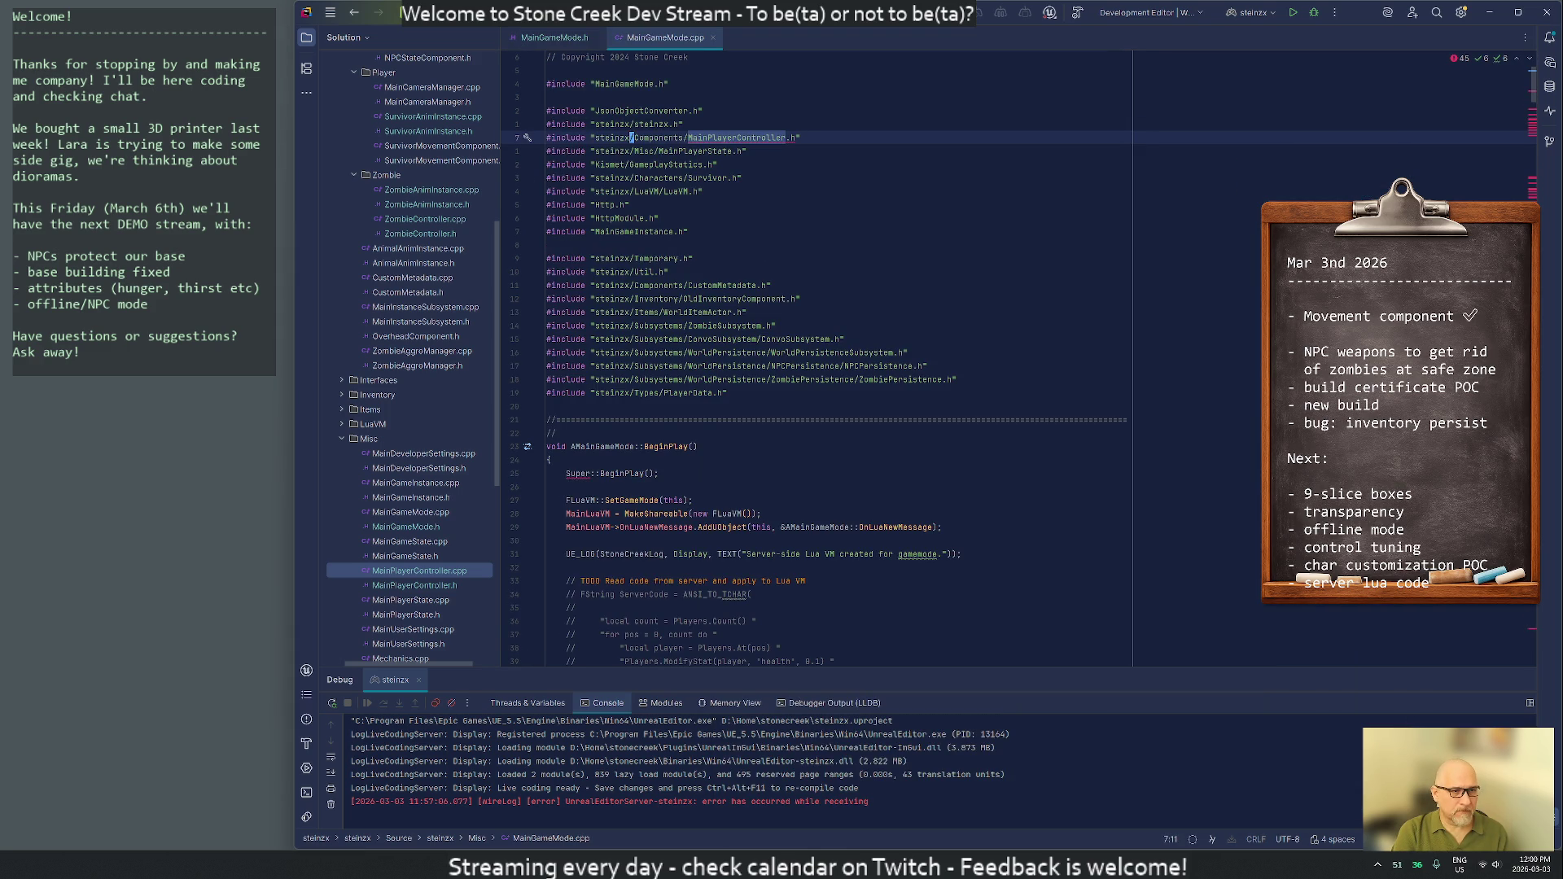
{"action": "key", "text": "ctrl+Delete"}
{"action": "key", "text": "Return"}
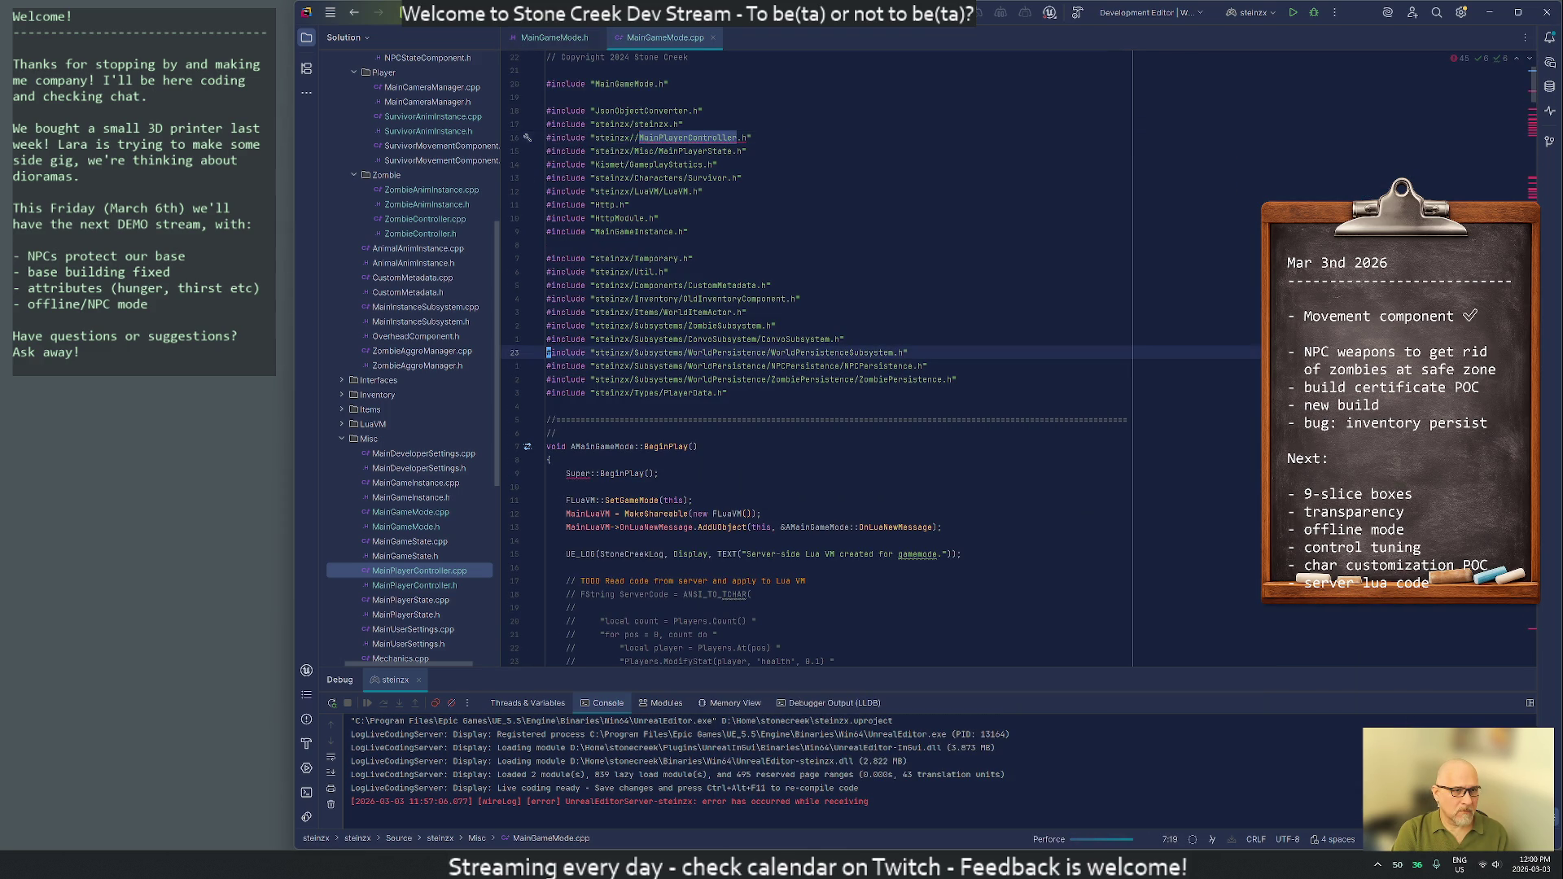
{"action": "key", "text": "Up"}
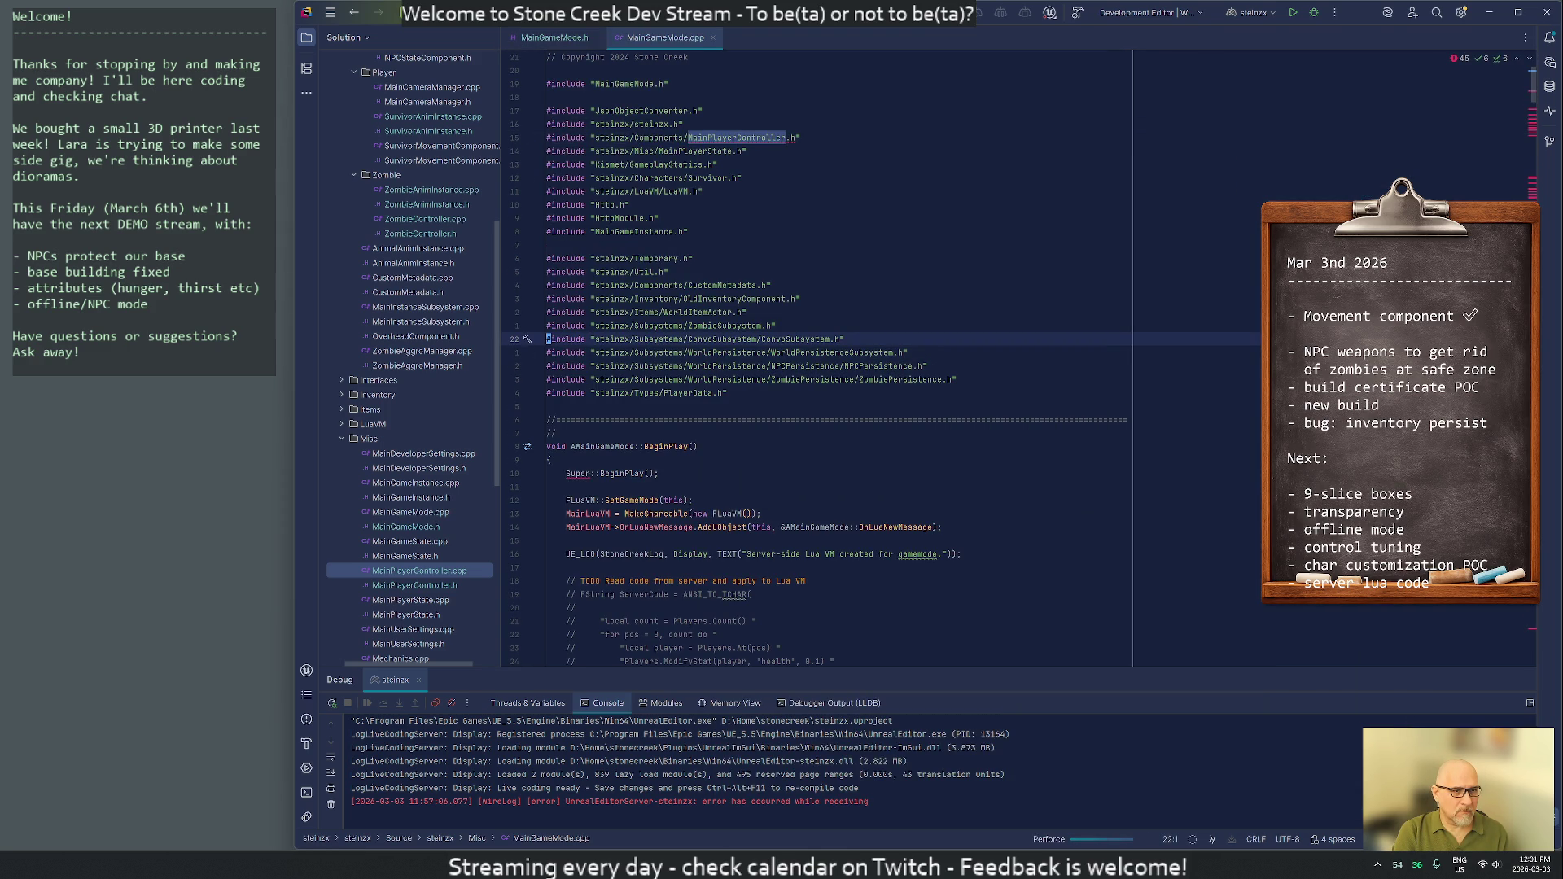
{"action": "key", "text": "Up"}
{"action": "key", "text": "Up"}
{"action": "key", "text": "Up"}
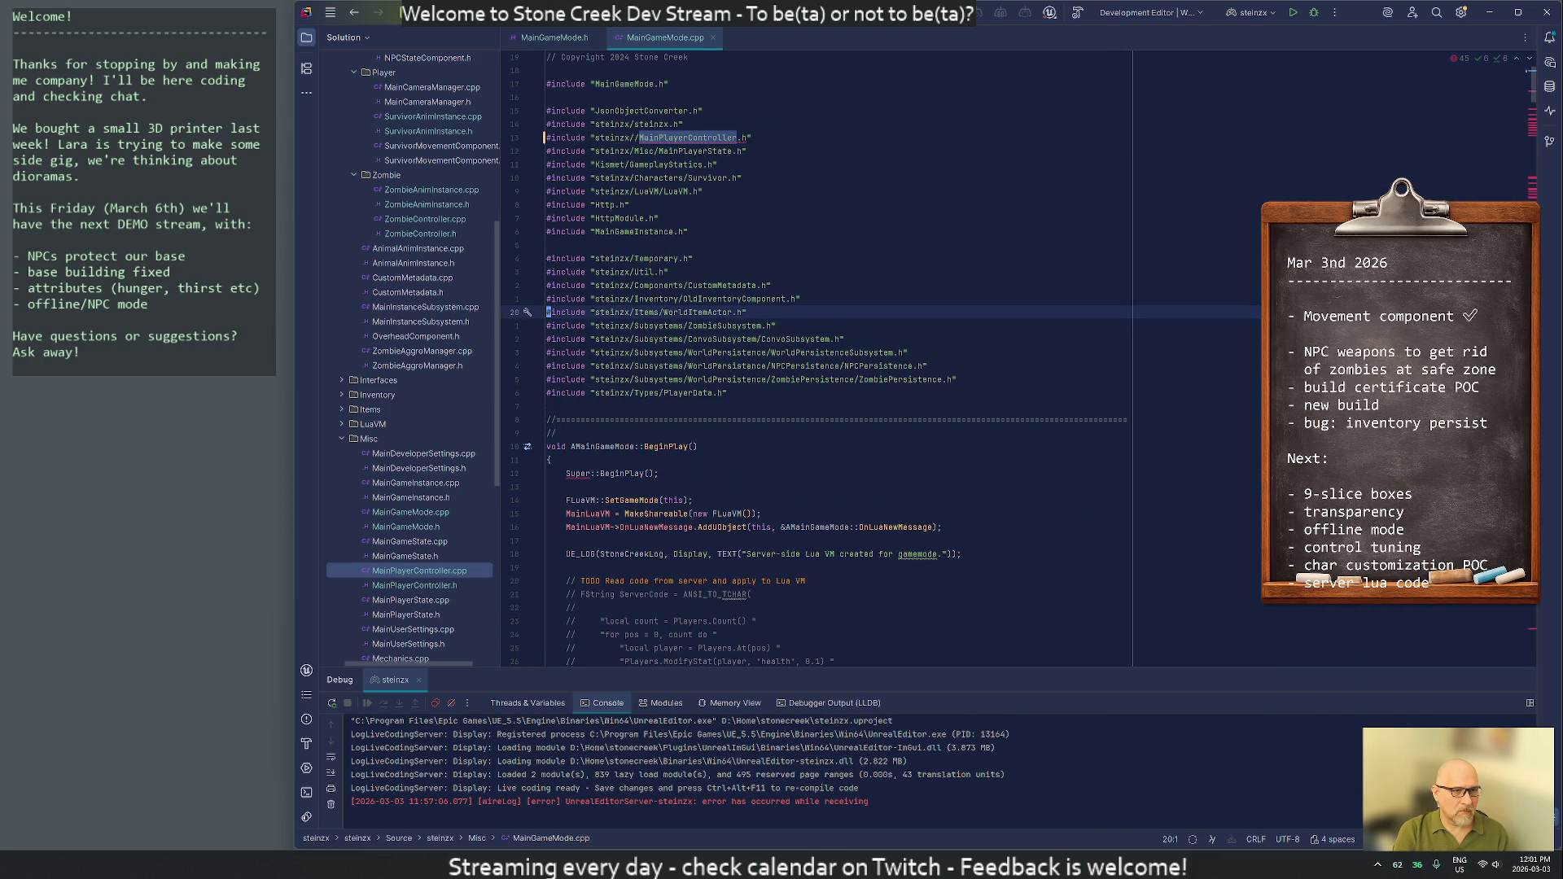
{"action": "key", "text": "Up"}
{"action": "key", "text": "Up"}
{"action": "key", "text": "Up"}
{"action": "key", "text": "ctrl+Right"}
{"action": "key", "text": "ctrl+Right"}
{"action": "key", "text": "Right"}
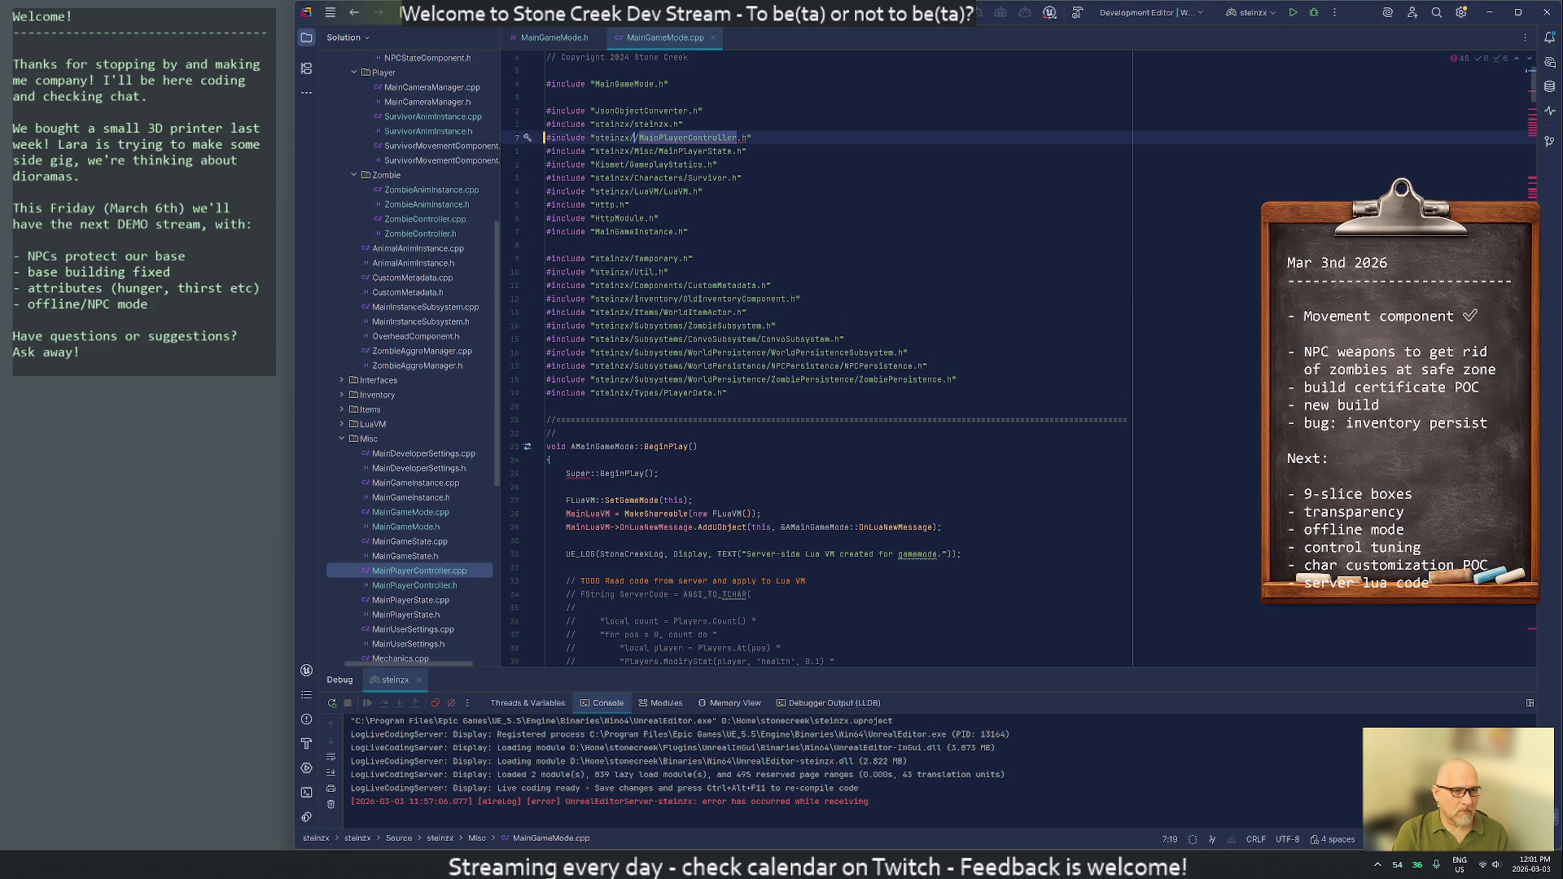
{"action": "type", "text": "Mi"}
{"action": "key", "text": "Return"}
{"action": "type", "text": "/"}
{"action": "key", "text": "ctrl+x"}
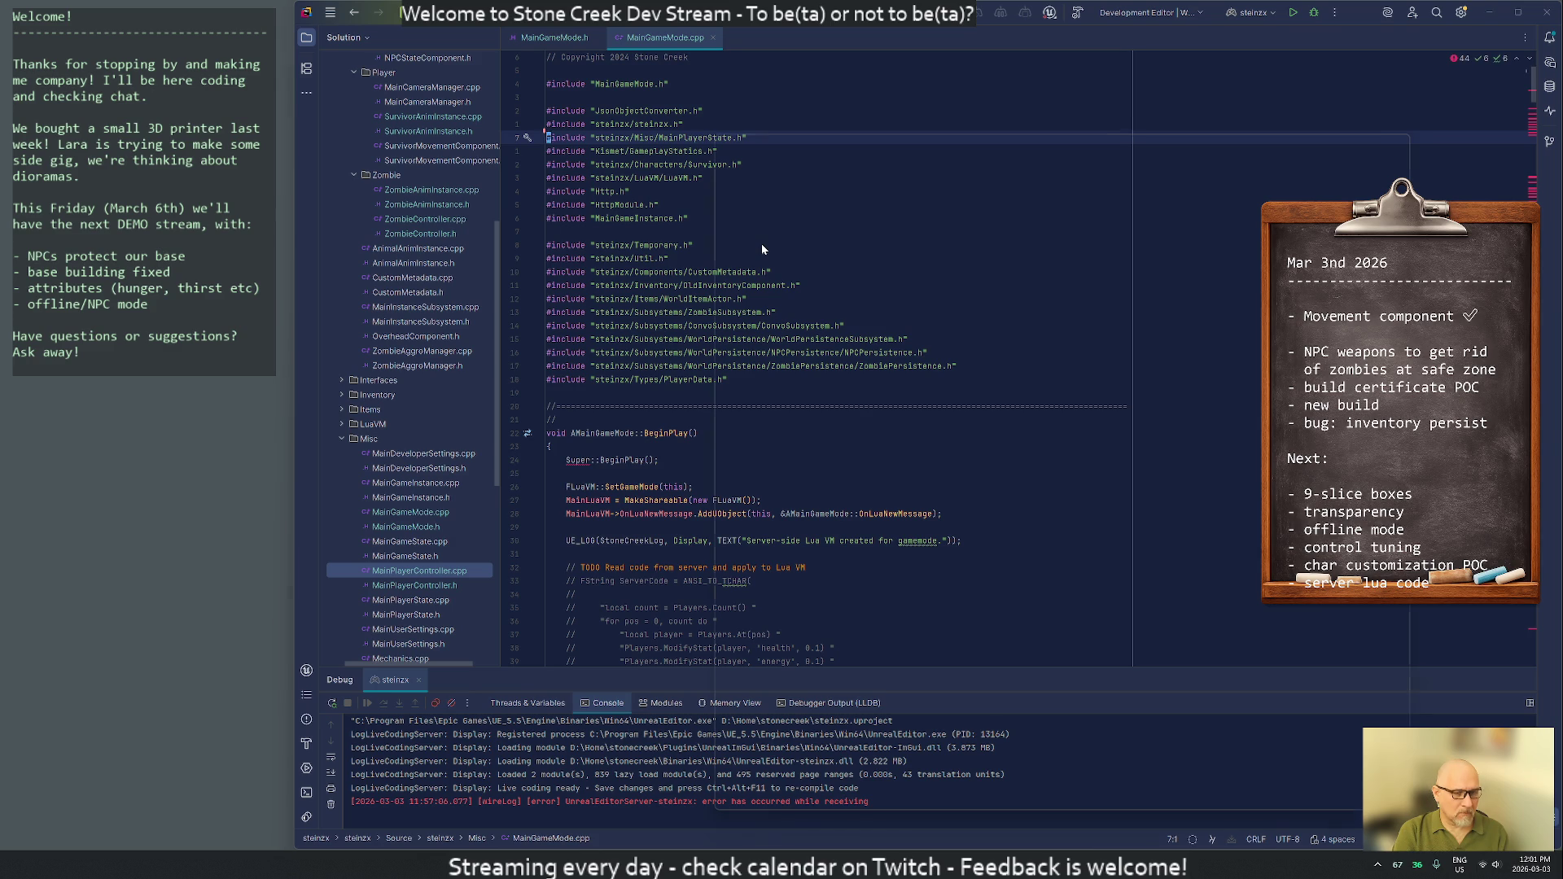
Confirm no old Components includes remain and build the project
{"action": "key", "text": "ctrl+shift+f"}
{"action": "key", "text": "Escape"}
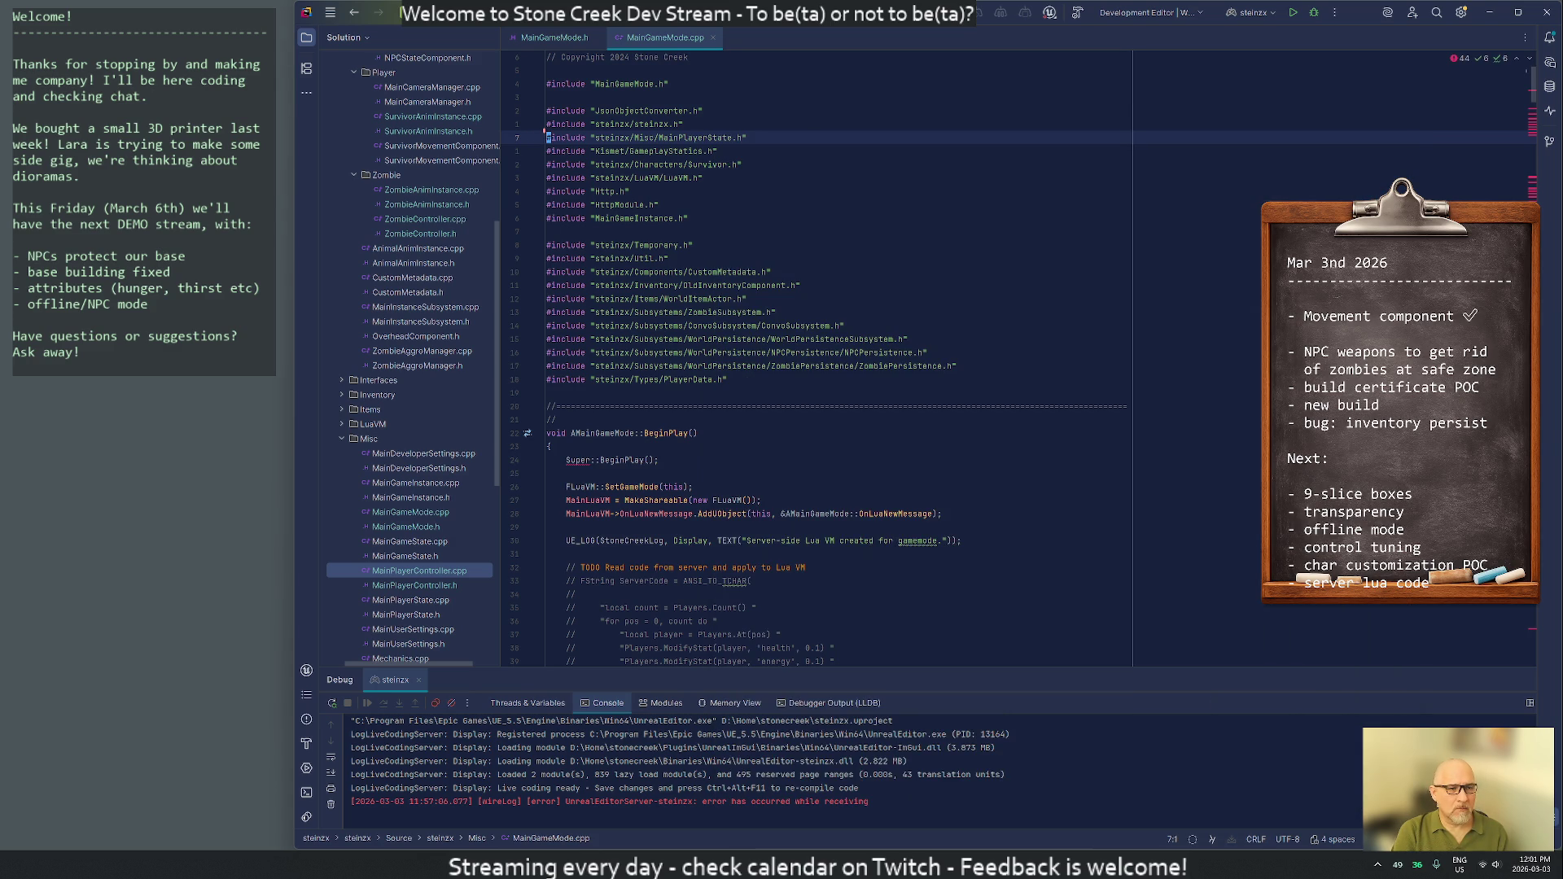
{"action": "key", "text": "ctrl+shift+b"}
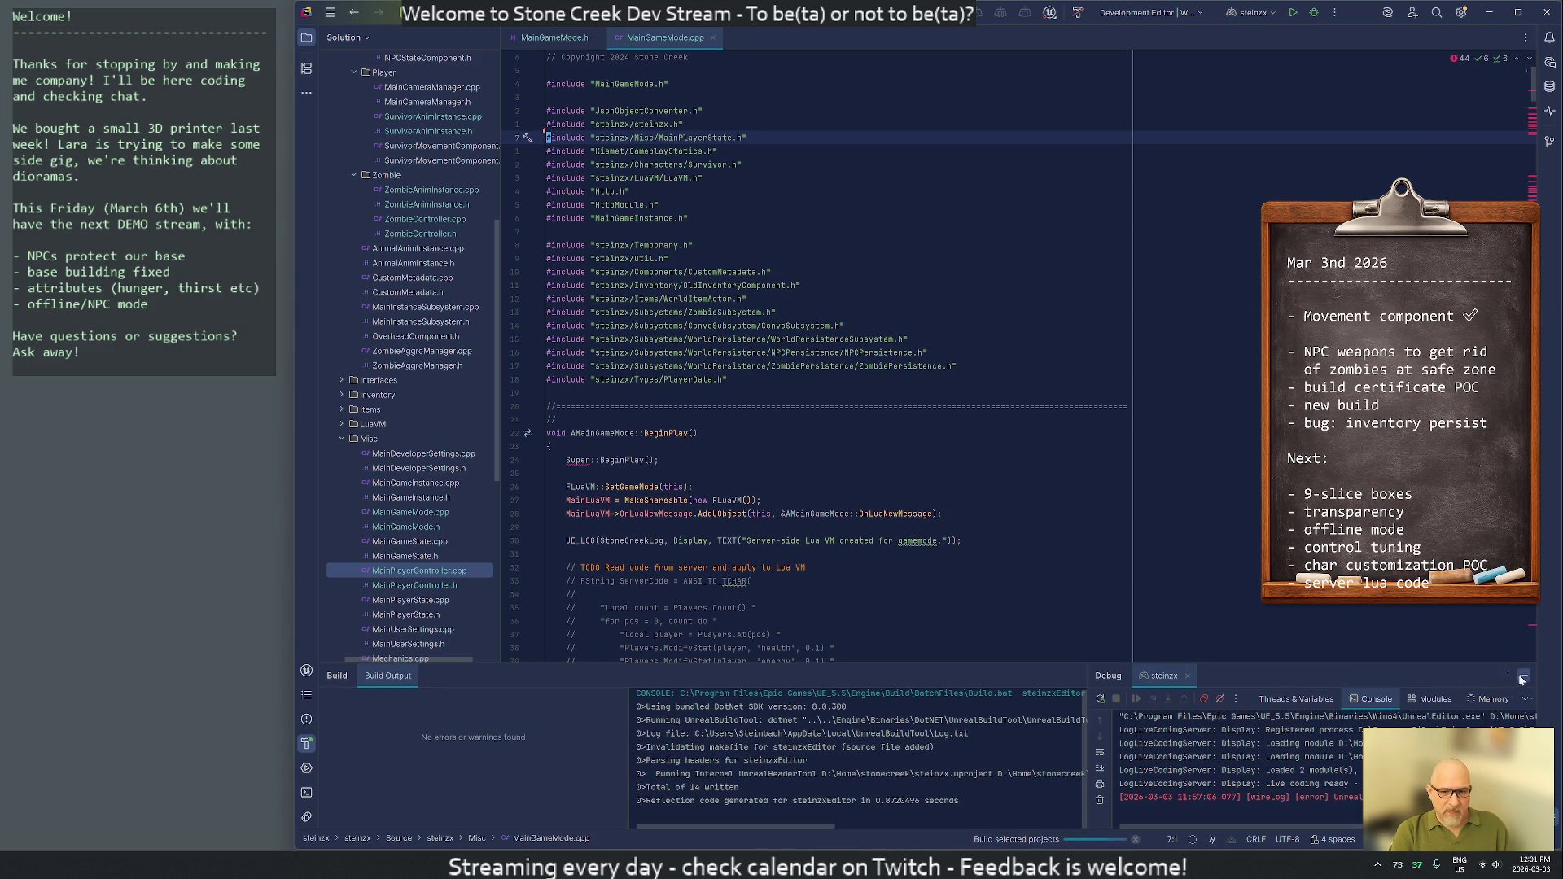
Fix CodingOverlay.cpp's failing include to steinzx/Misc/MainPlayerController.h and rebuild
{"action": "left_click", "coordinate": [1523, 676]}
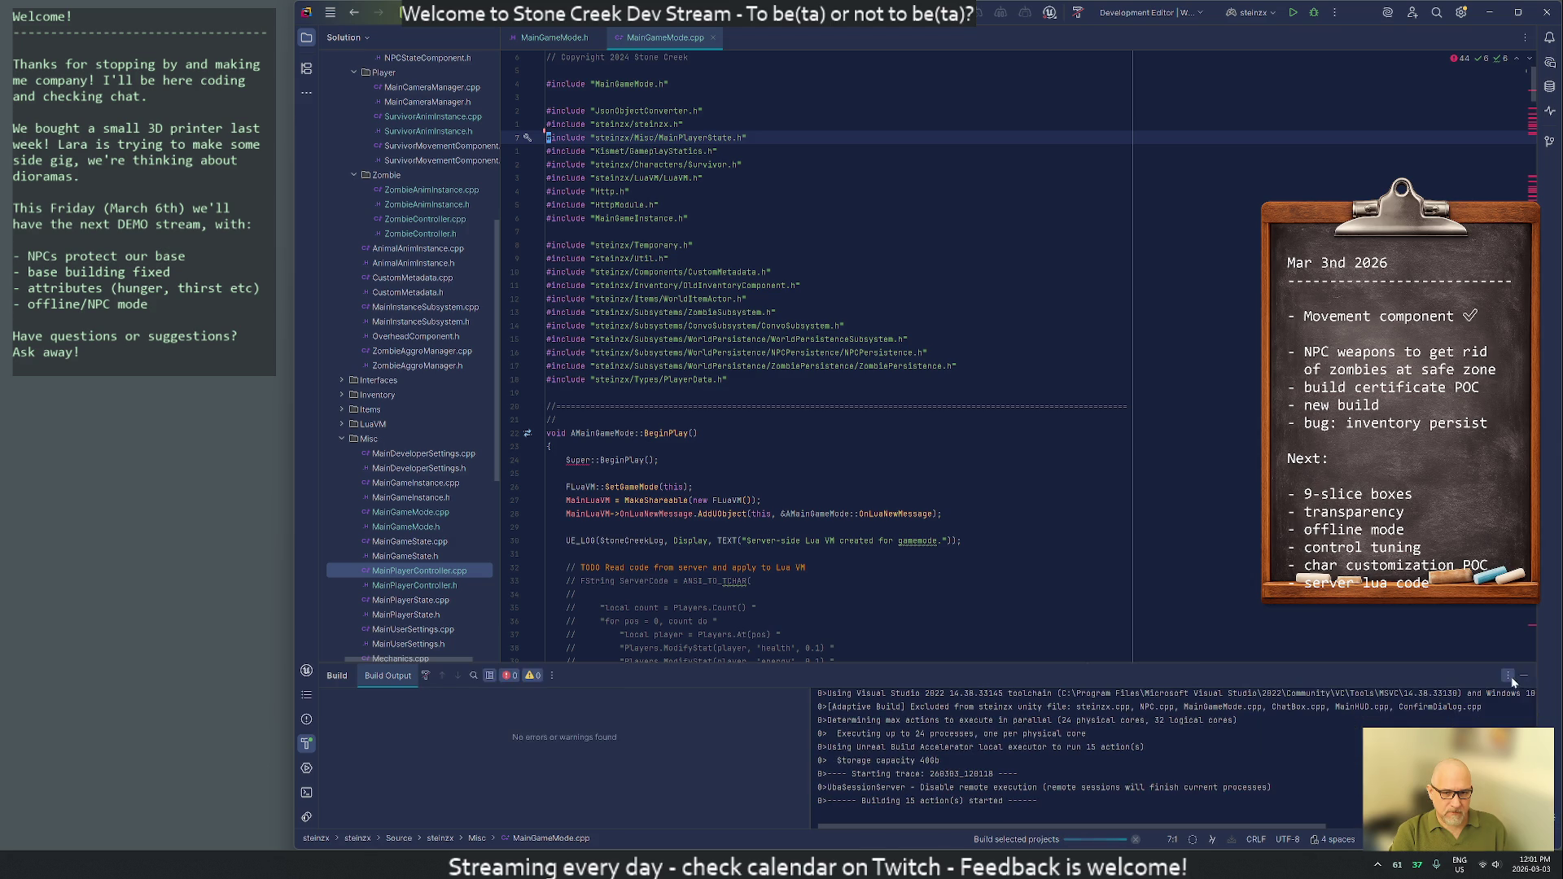
{"action": "double_click", "coordinate": [416, 710]}
{"action": "key", "text": "ctrl+Right"}
{"action": "key", "text": "ctrl+Right"}
{"action": "key", "text": "ctrl+Right"}
{"action": "key", "text": "BackSpace"}
{"action": "key", "text": "Return"}
{"action": "key", "text": "ctrl+Delete"}
{"action": "type", "text": "Misc"}
{"action": "key", "text": "Escape"}
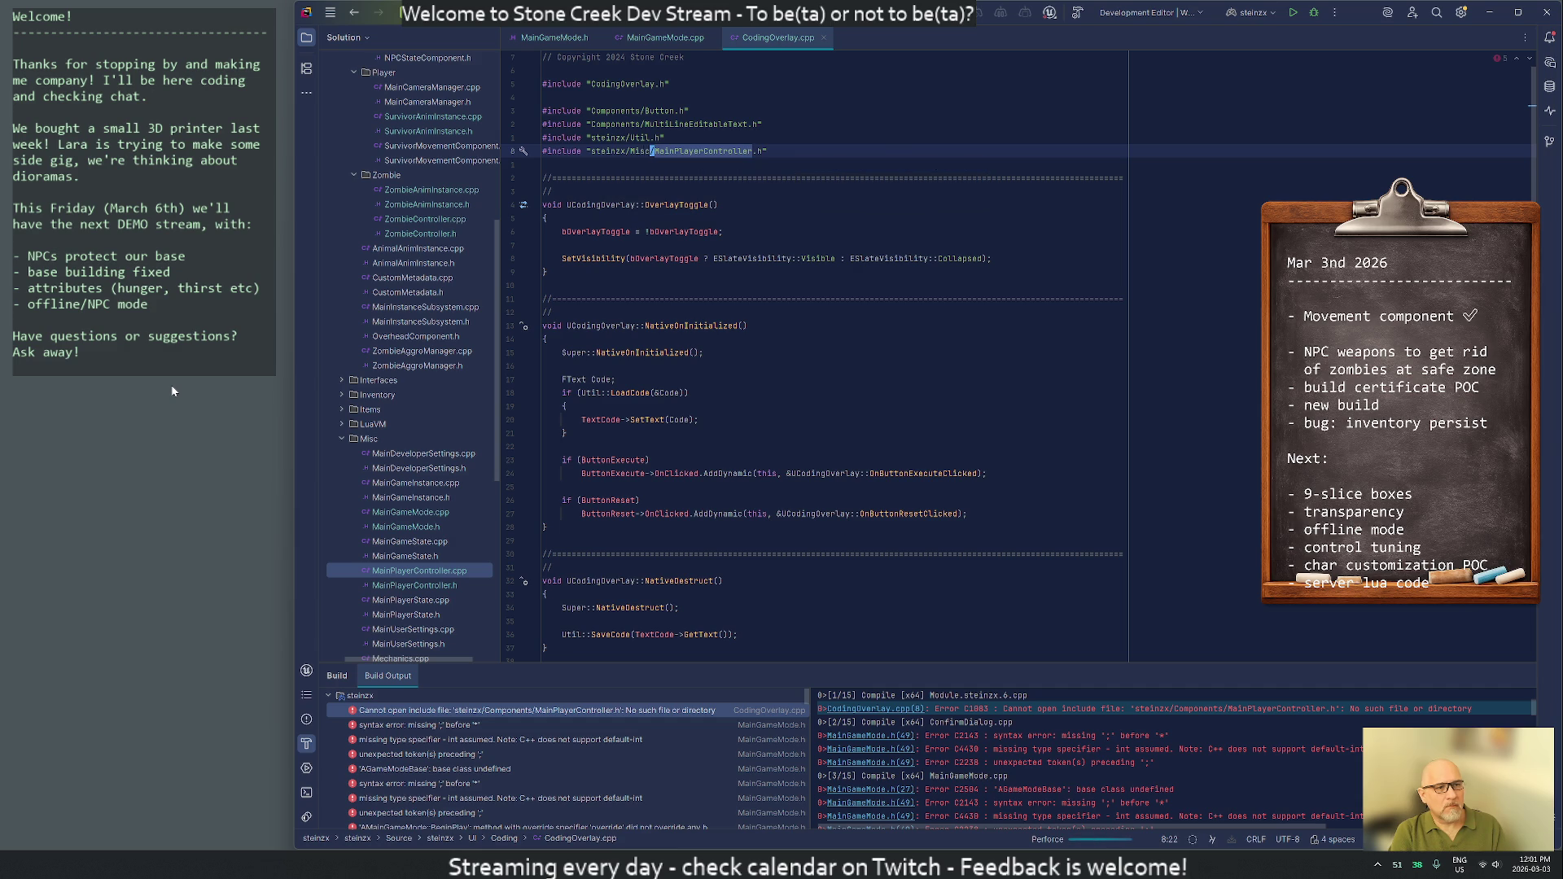
{"action": "key", "text": "F2"}
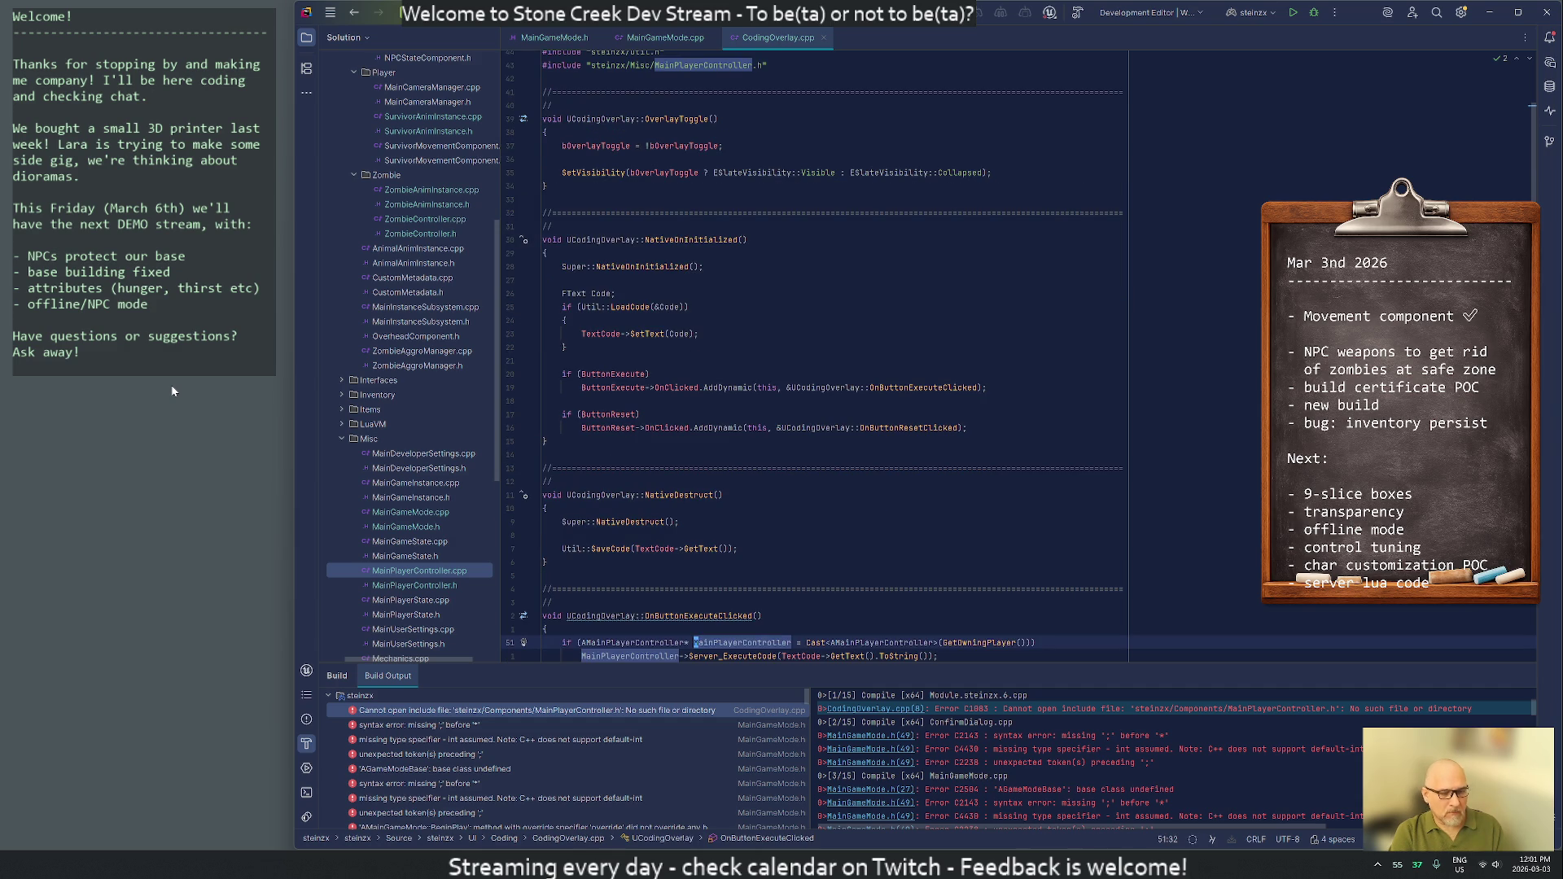
{"action": "key", "text": "ctrl+shift+b"}
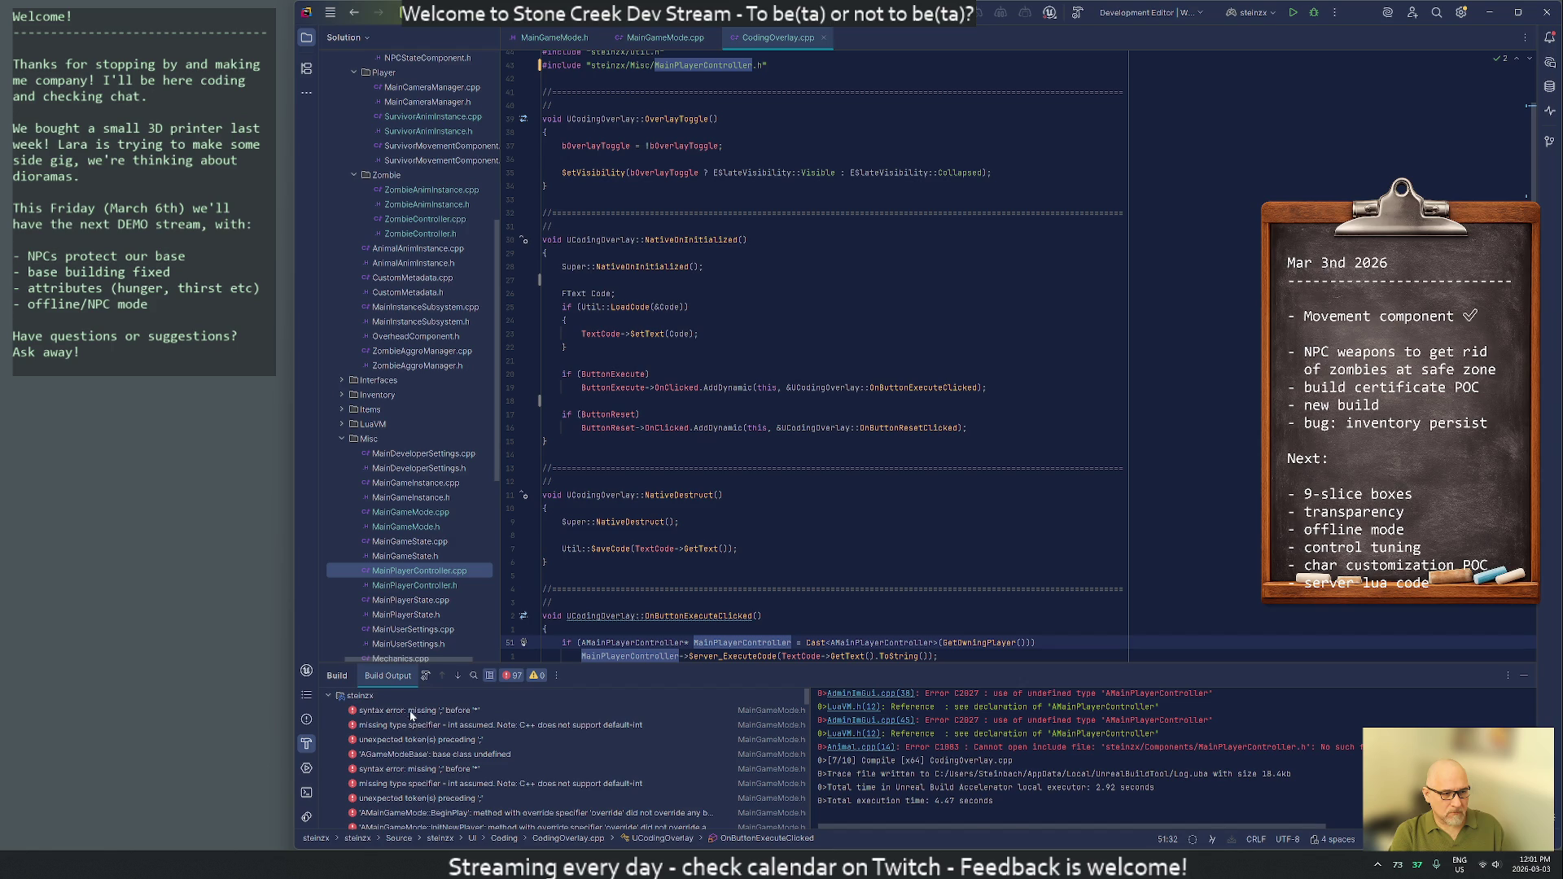
{"action": "double_click", "coordinate": [407, 708]}
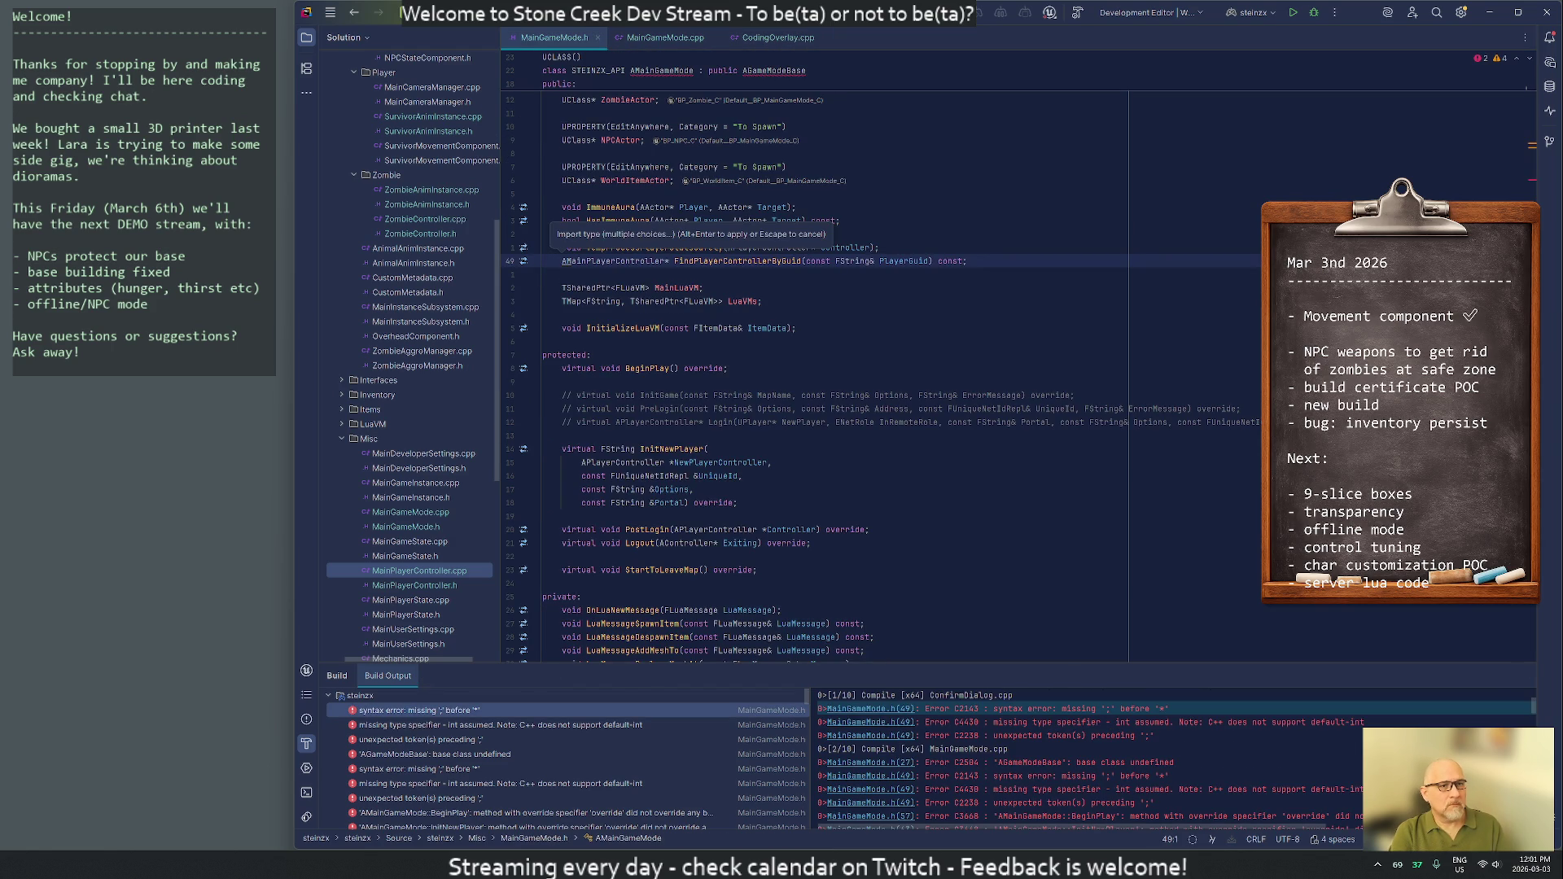
Add a forward declaration for AMainPlayerController, then rebuild the project
{"action": "key", "text": "Escape"}
{"action": "key", "text": "Down"}
{"action": "key", "text": "Up"}
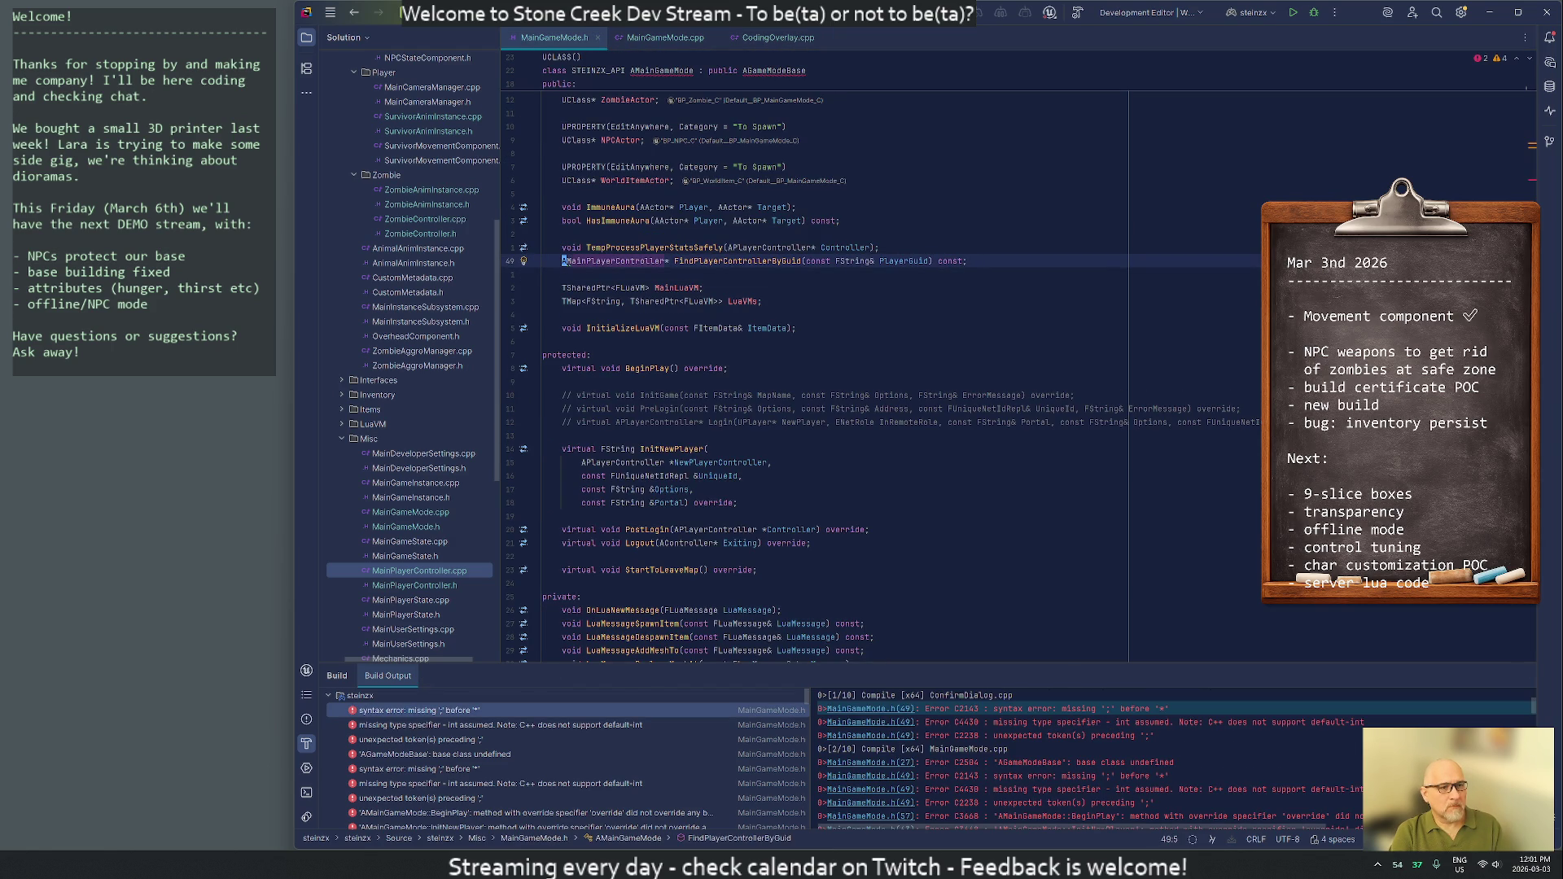
{"action": "key", "text": "alt+Return"}
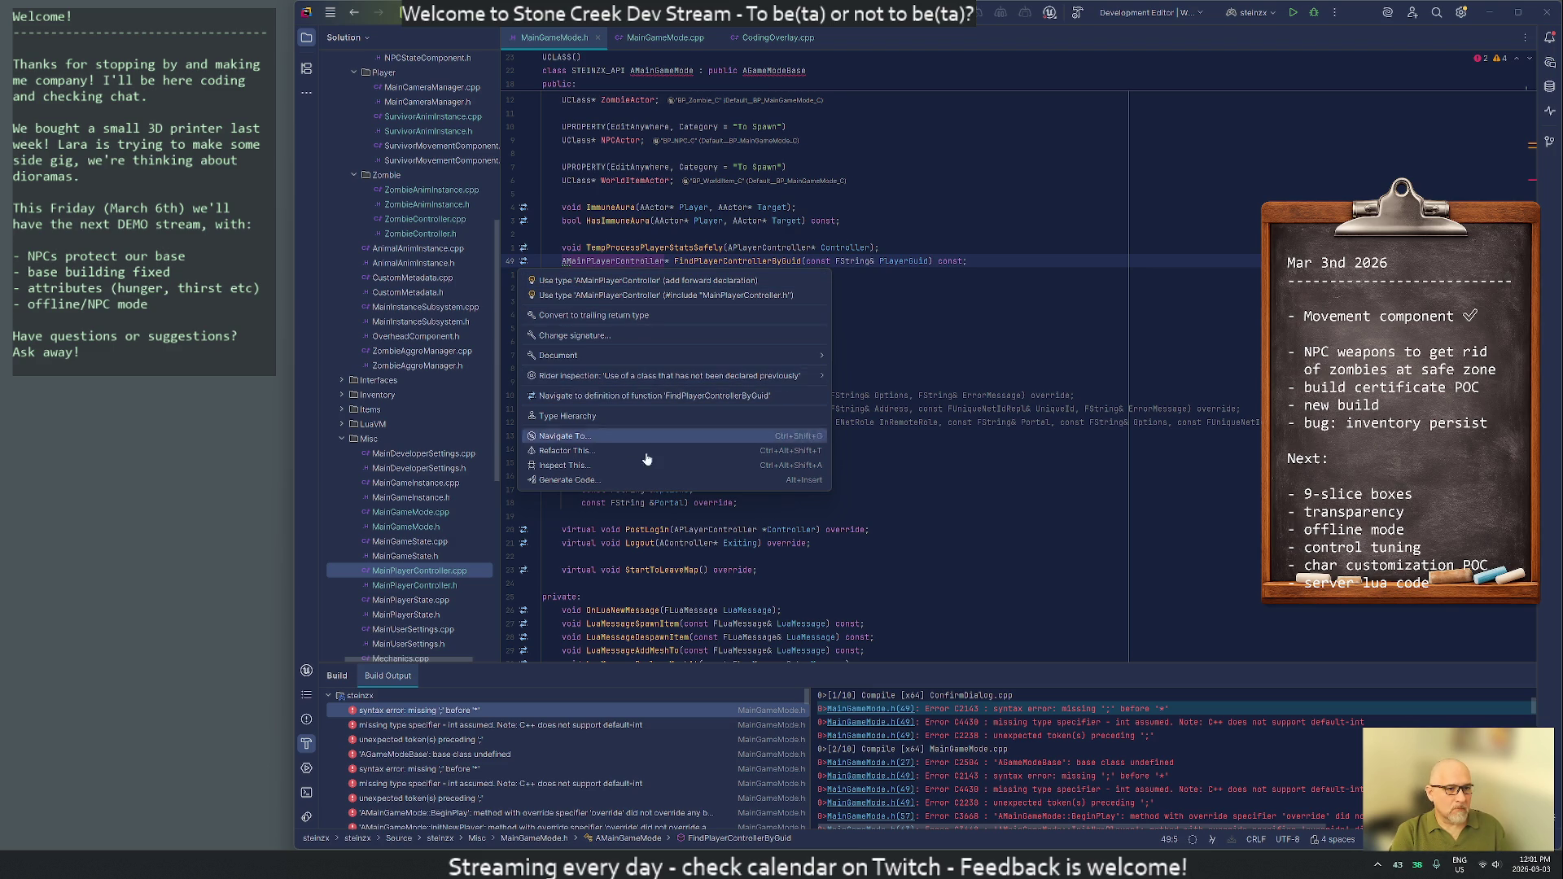
{"action": "left_click", "coordinate": [617, 281]}
{"action": "mouse_move", "coordinate": [470, 688]}
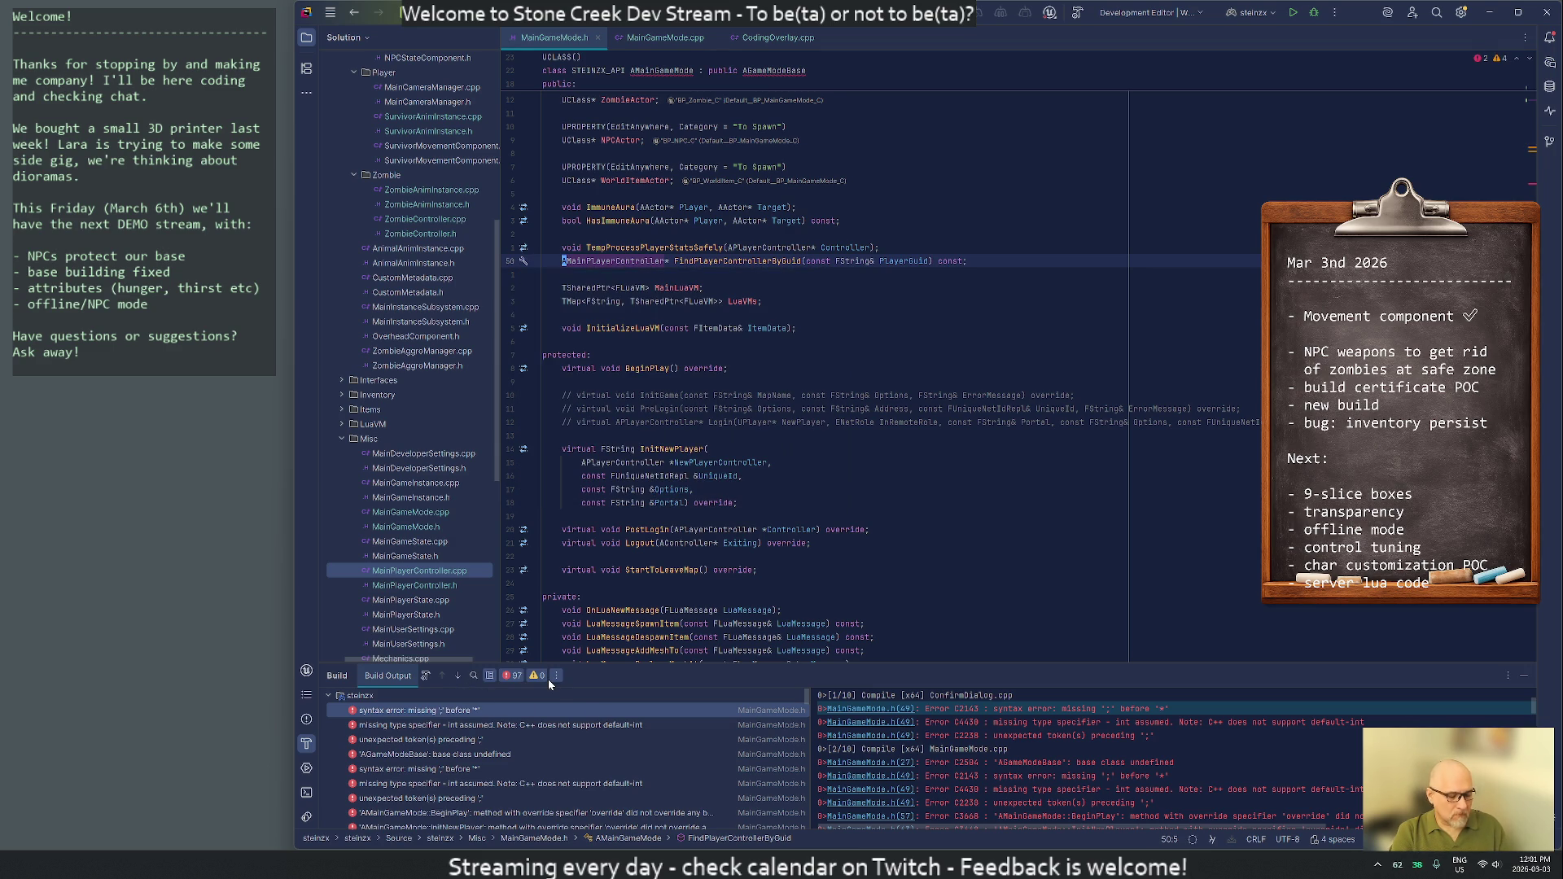
{"action": "key", "text": "ctrl+shift+b"}
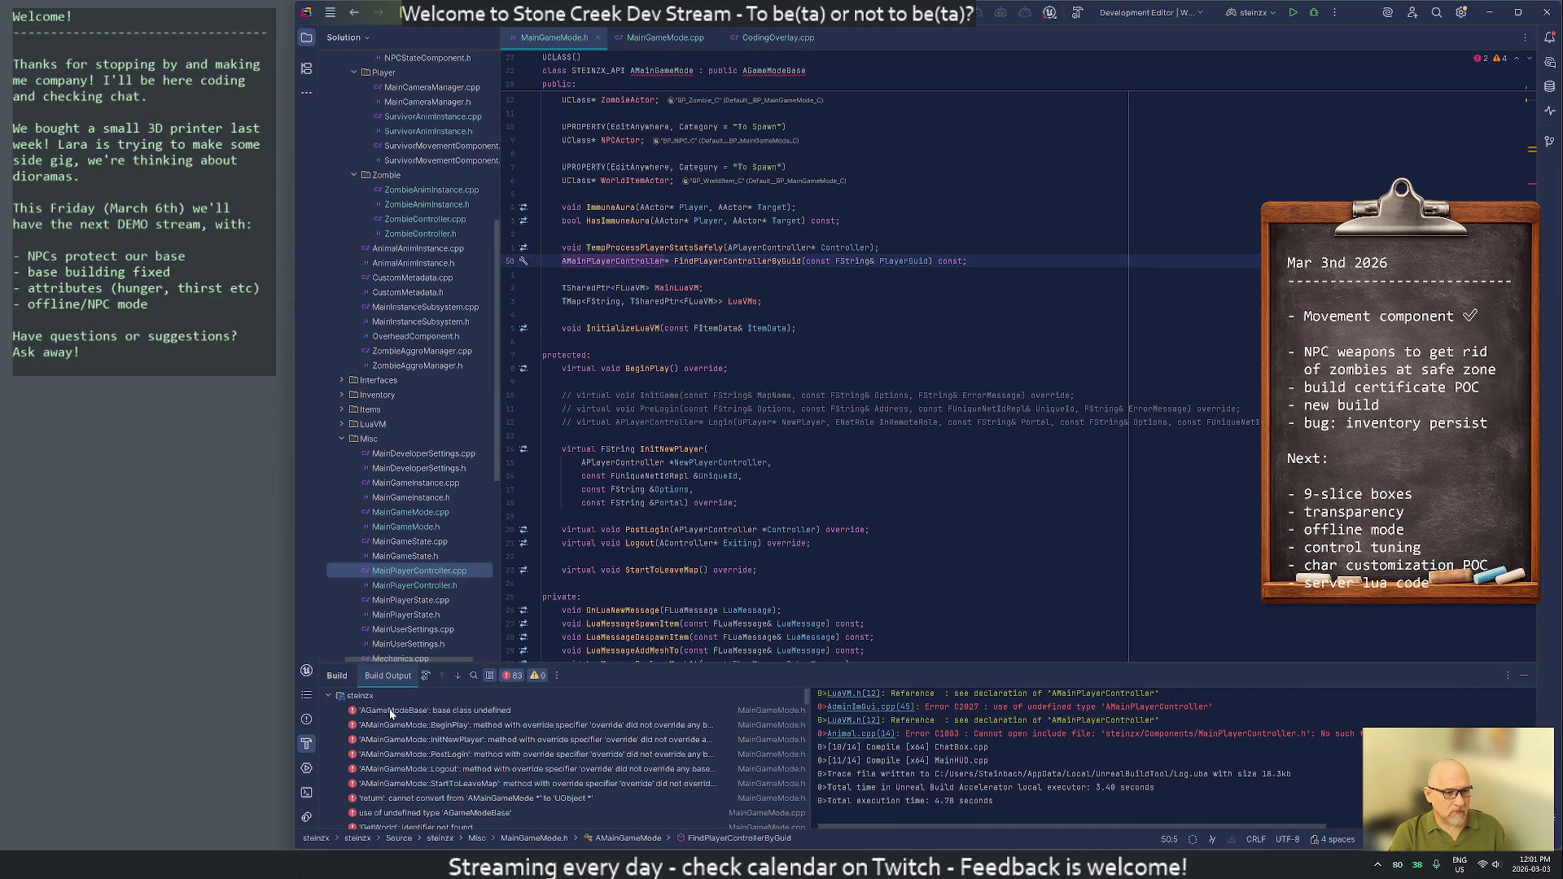
From the AGameModeBase error, add its defining include to MainGameMode.h and rebuild
{"action": "double_click", "coordinate": [390, 711]}
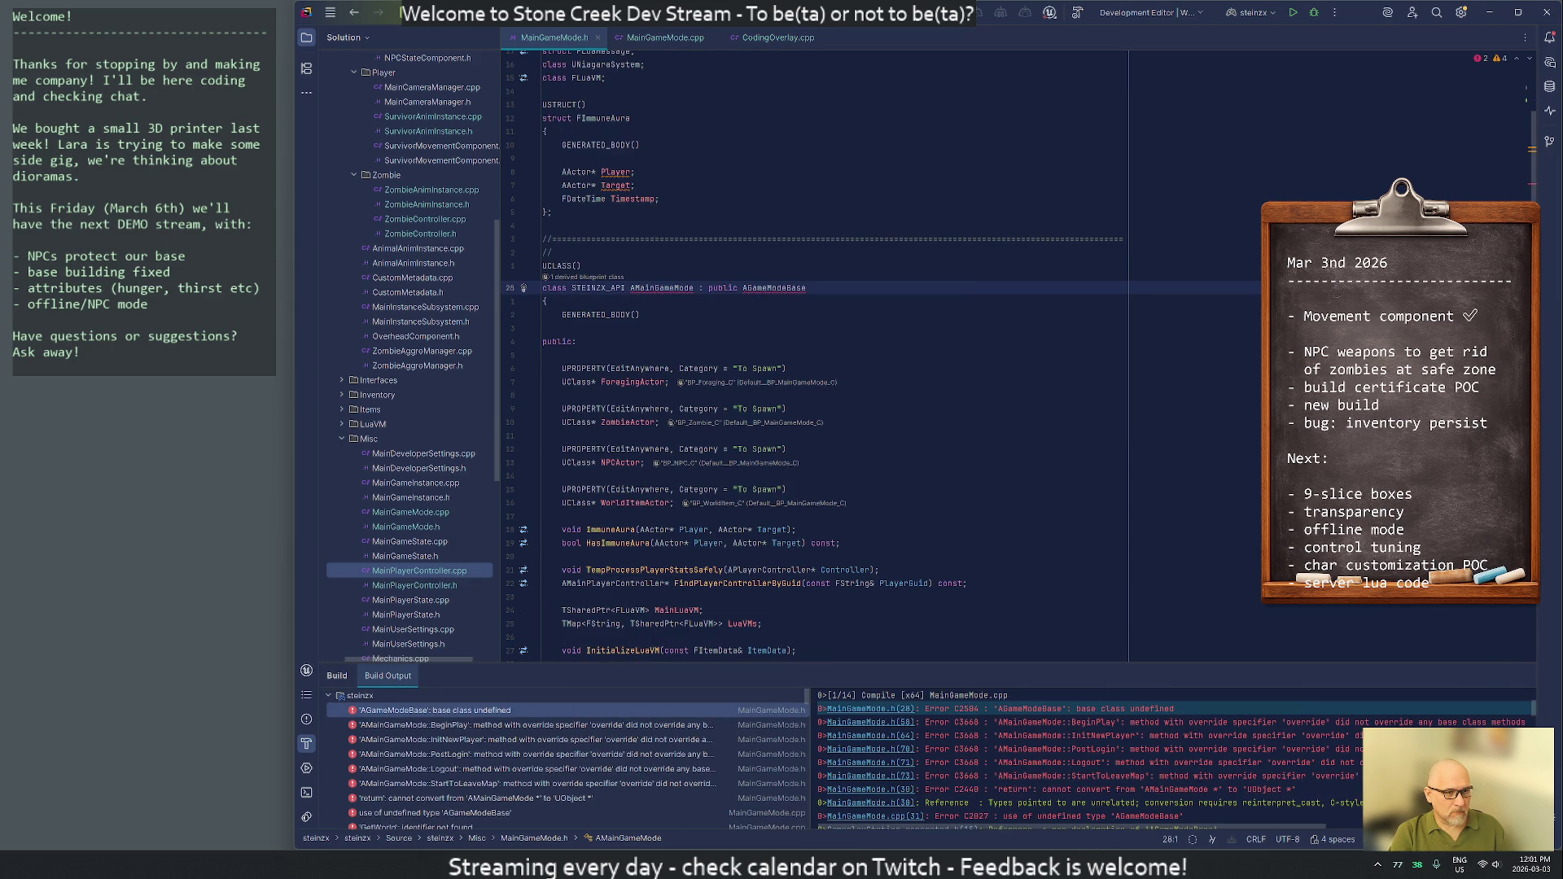
{"action": "mouse_move", "coordinate": [670, 624]}
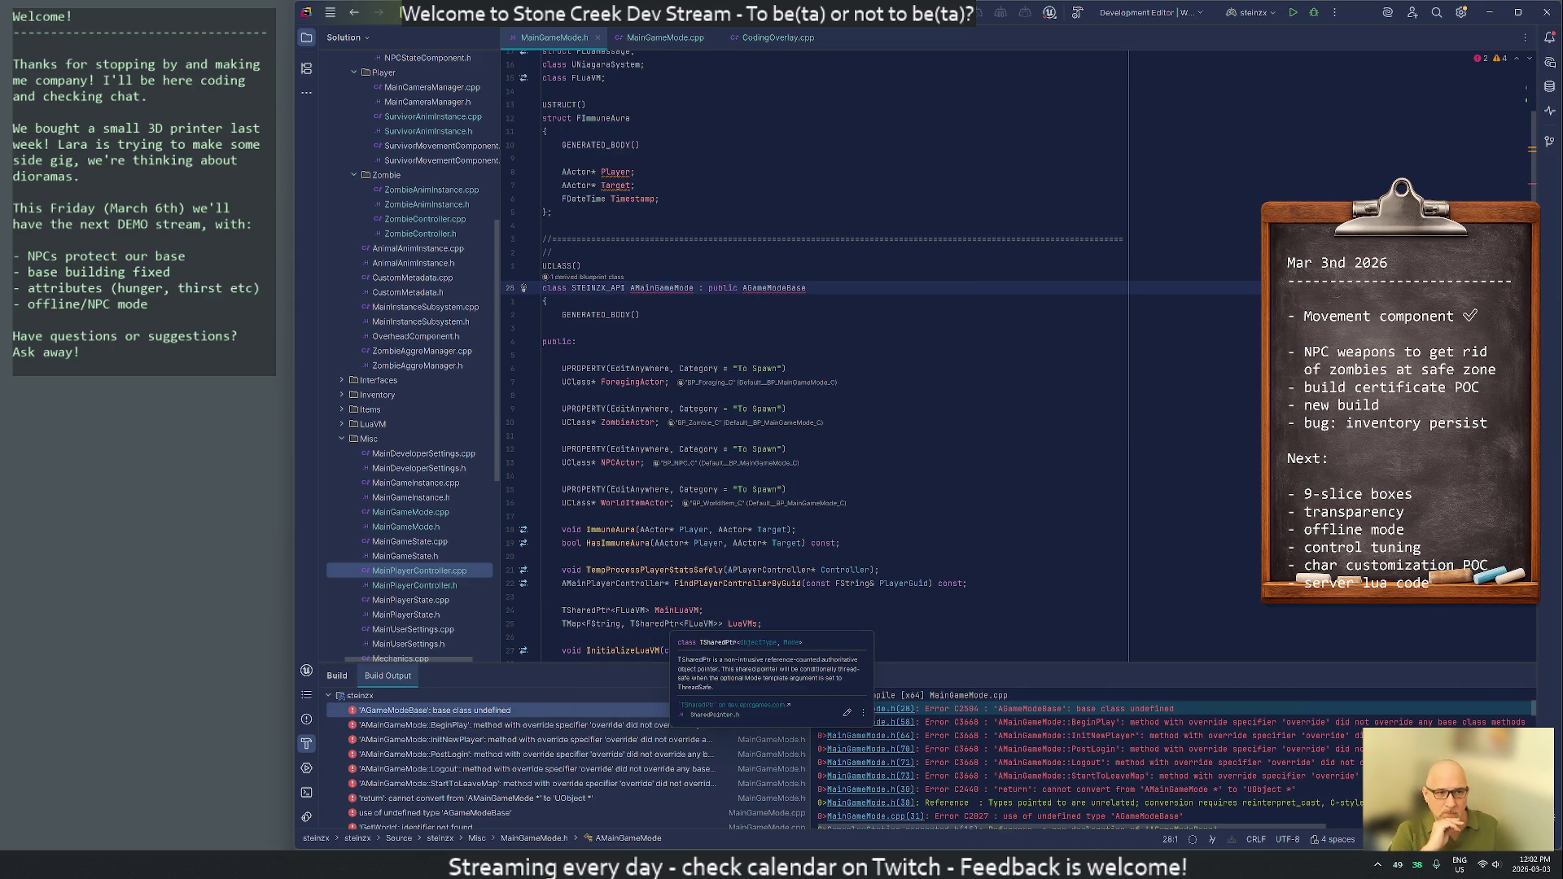
{"action": "left_click", "coordinate": [709, 288]}
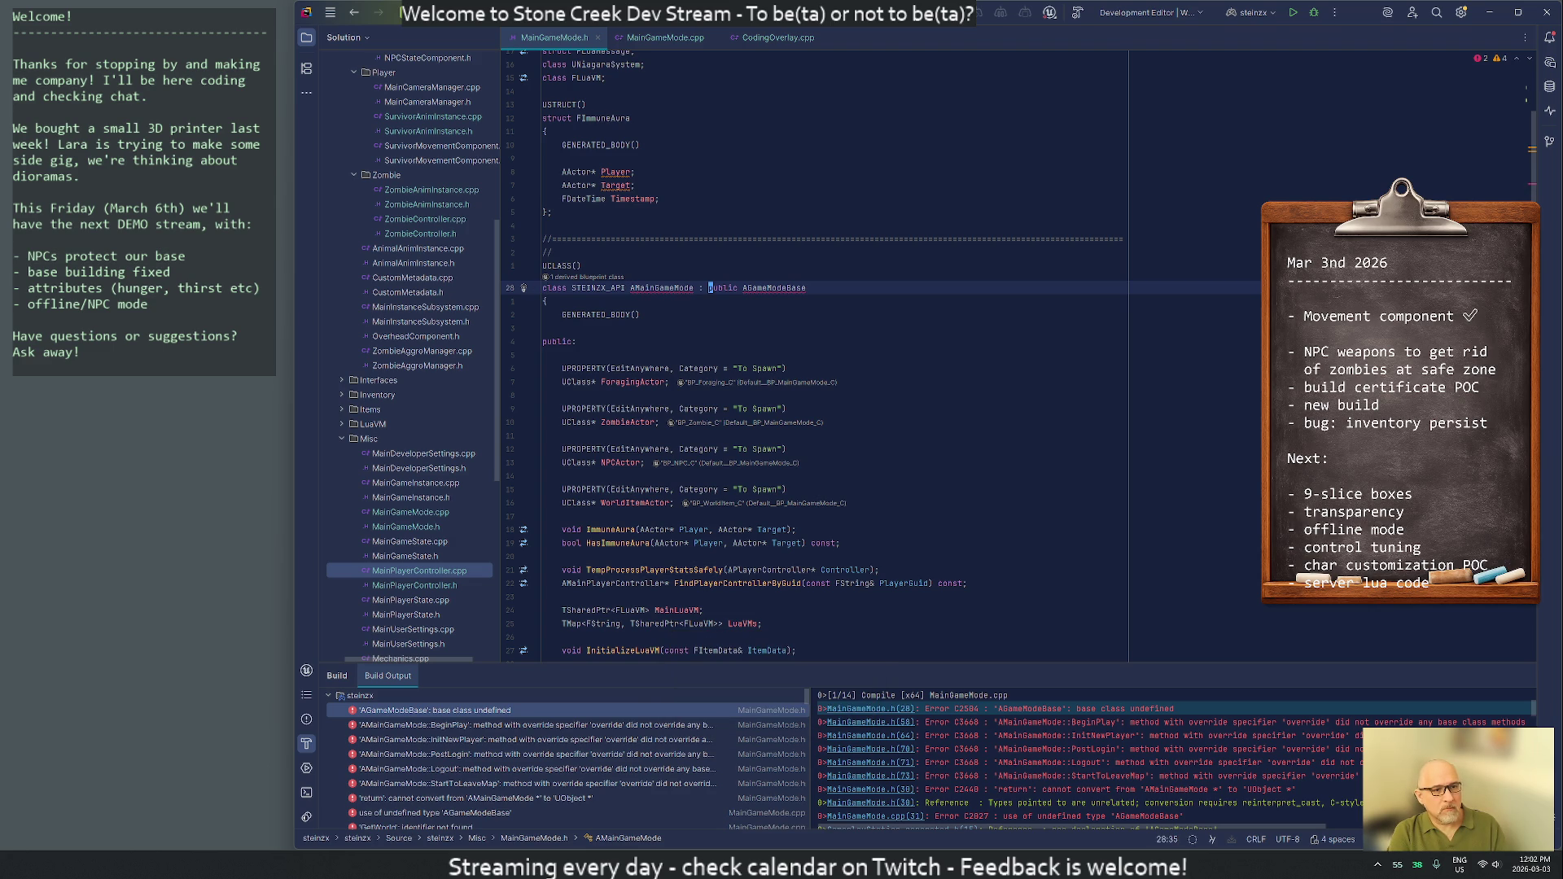
{"action": "left_click", "coordinate": [806, 287]}
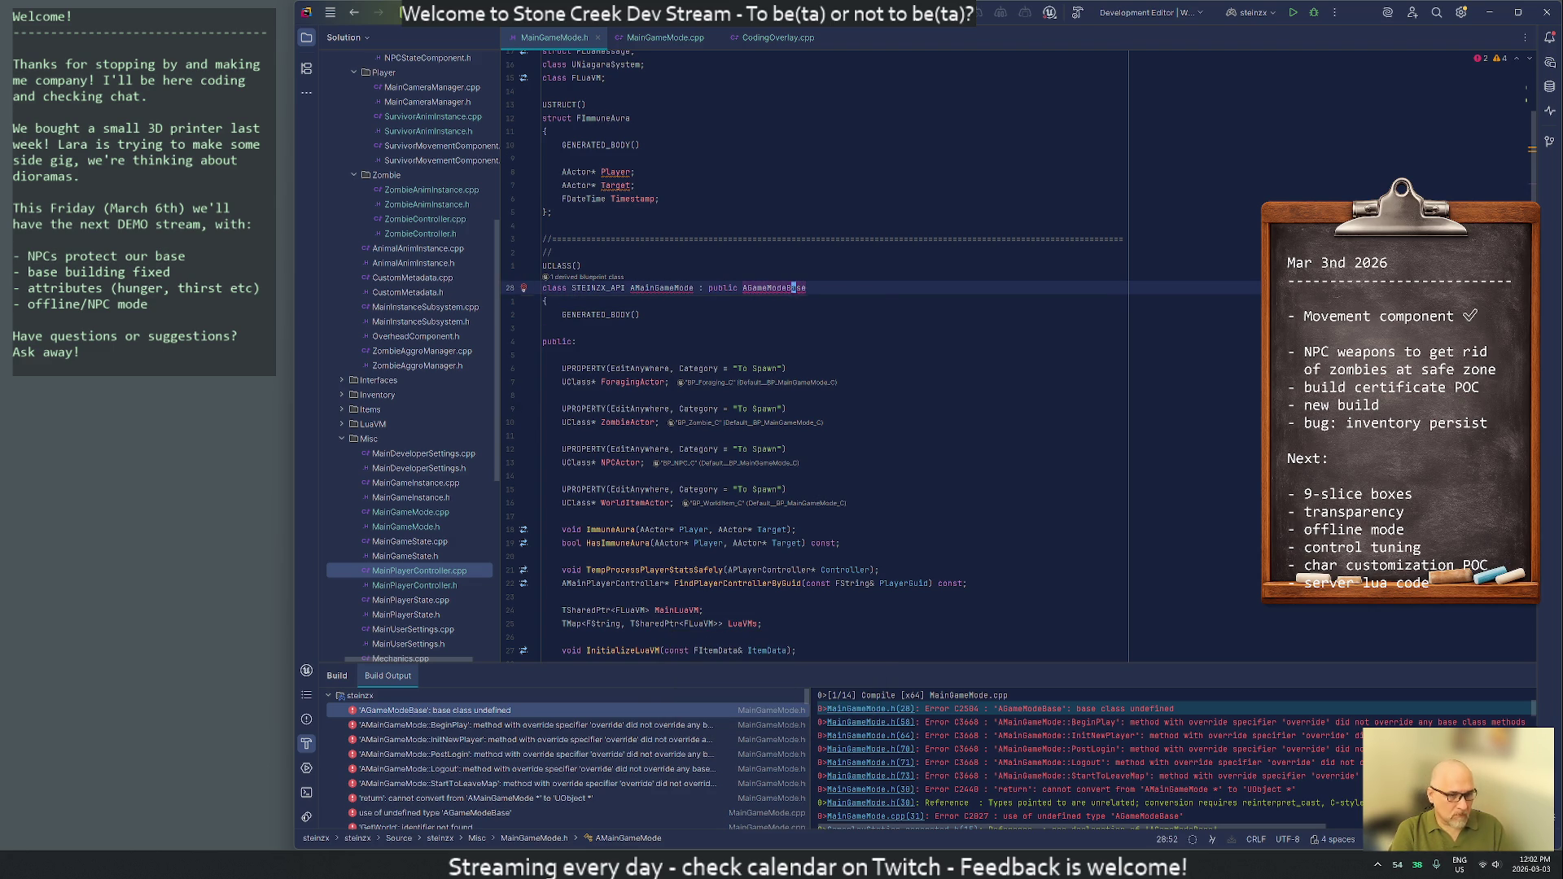
{"action": "key", "text": "alt+Return"}
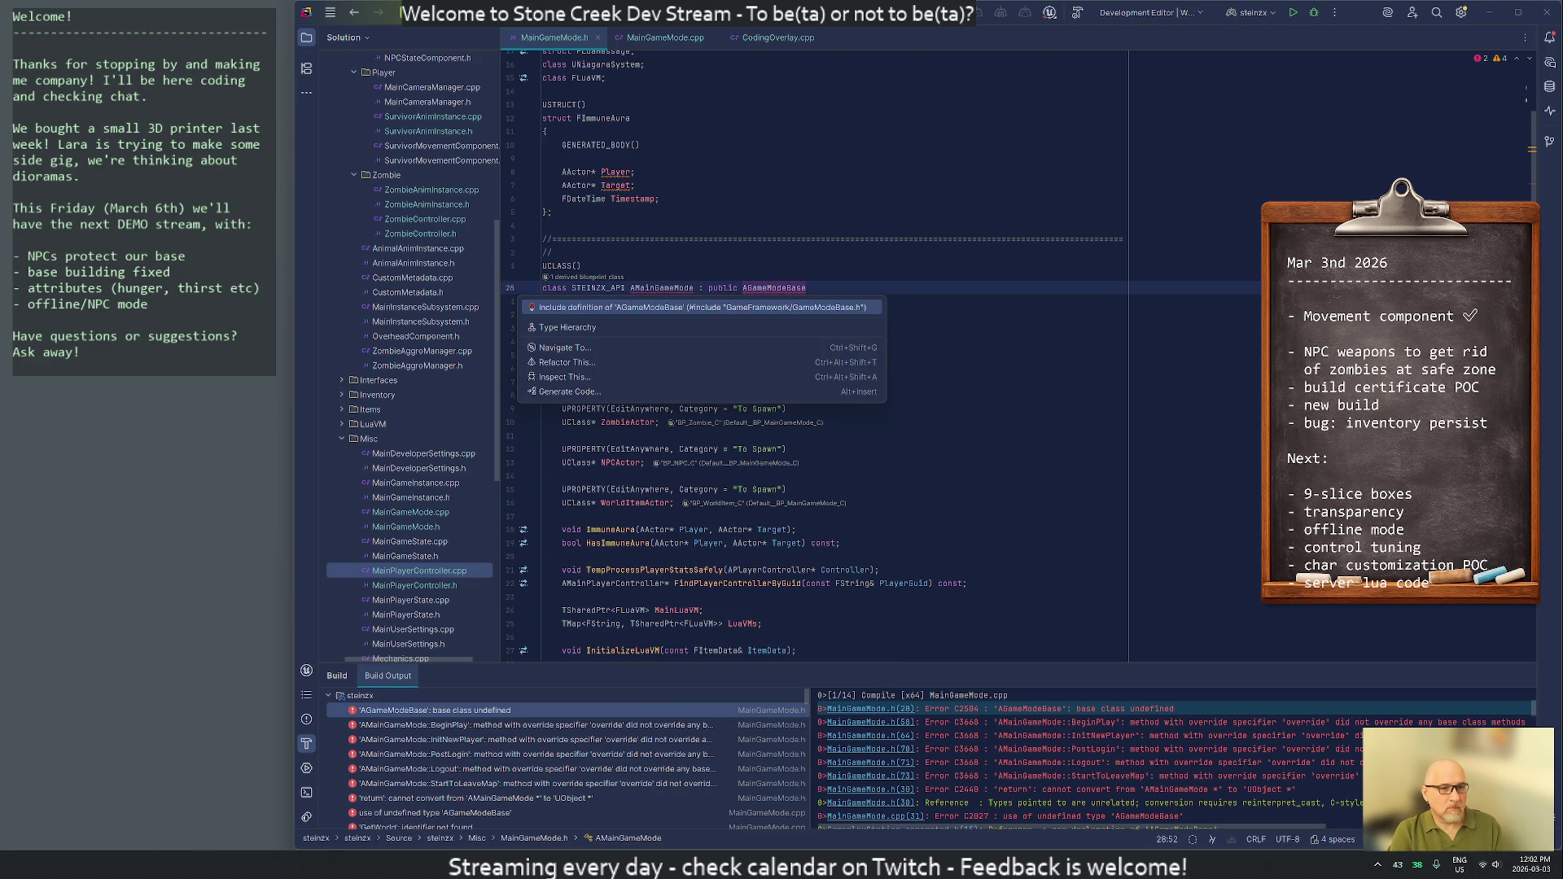
{"action": "key", "text": "Return"}
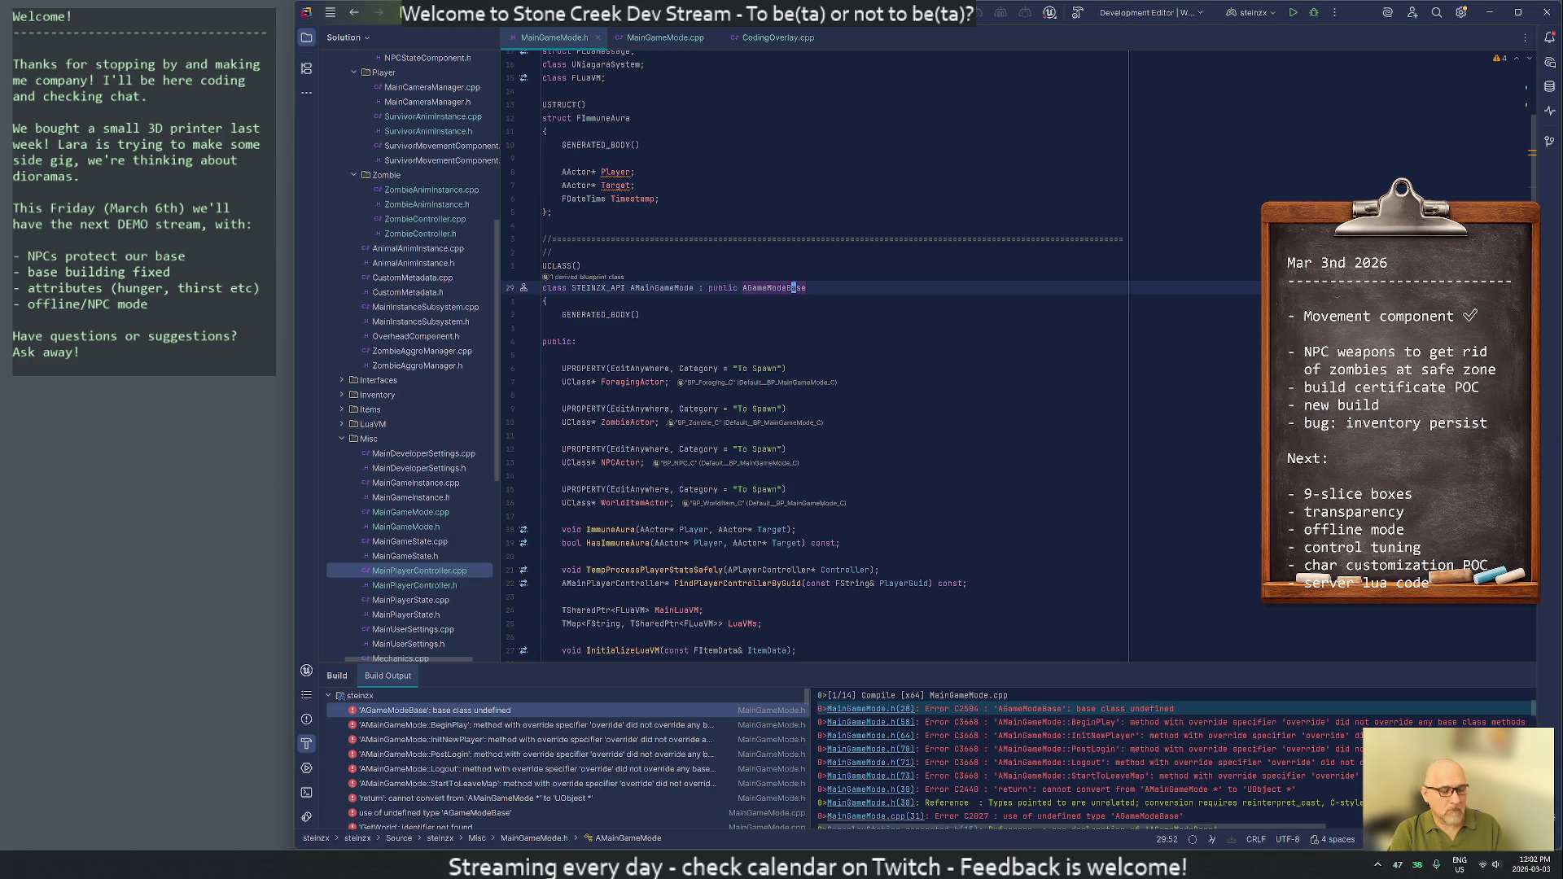
{"action": "key", "text": "ctrl+shift+b"}
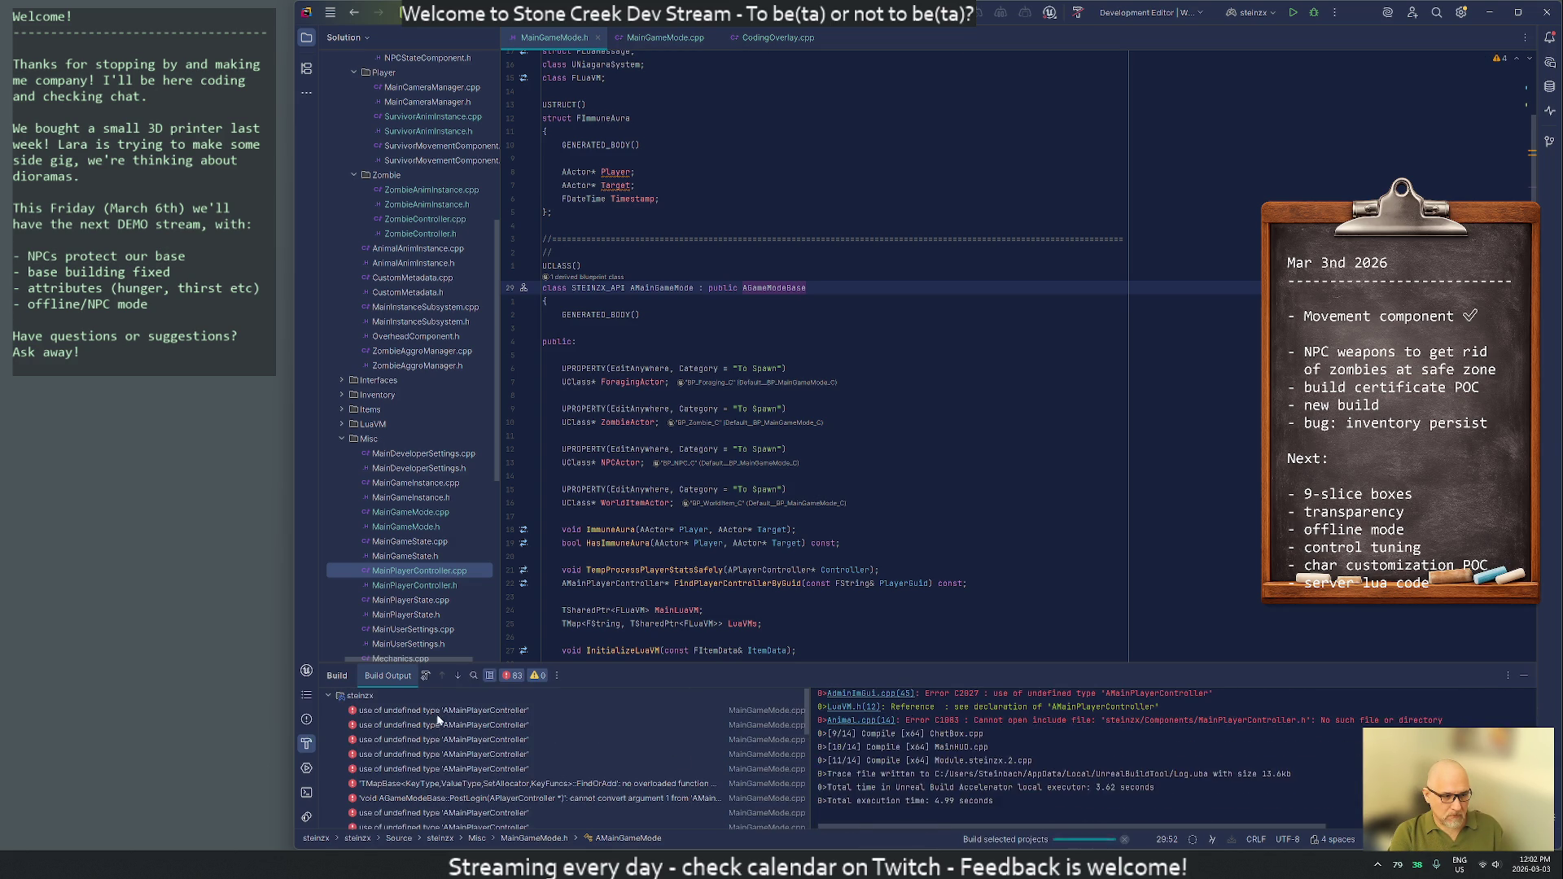
Include AMainPlayerController in MainGameMode.cpp, rebuild, and open WorldItemActor.cpp's failing include
{"action": "double_click", "coordinate": [436, 712]}
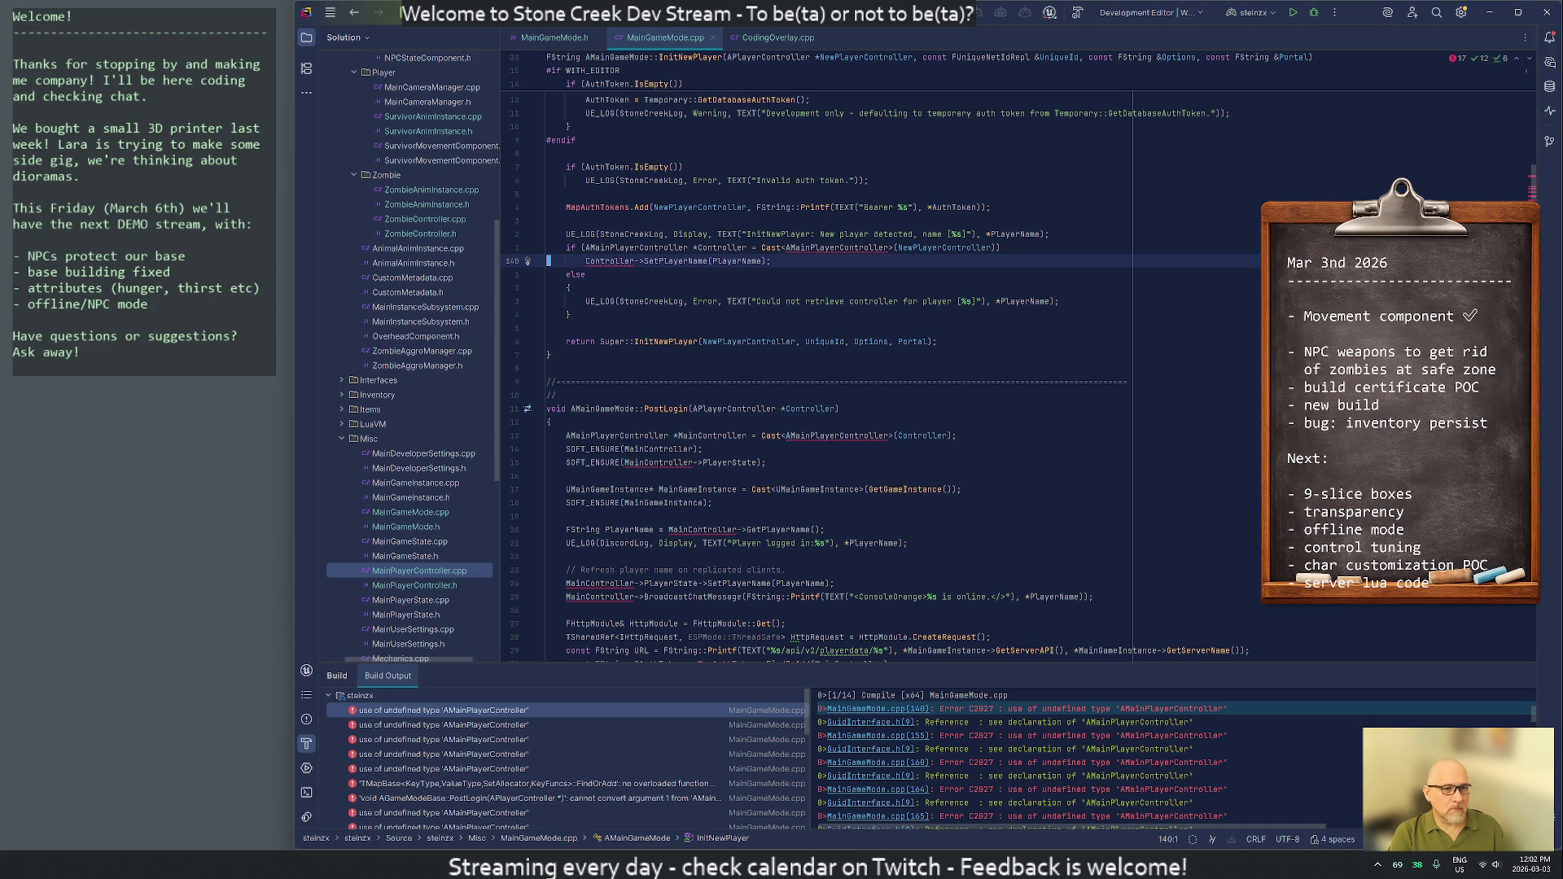
{"action": "left_click", "coordinate": [812, 247]}
{"action": "key", "text": "alt+Return"}
{"action": "key", "text": "Return"}
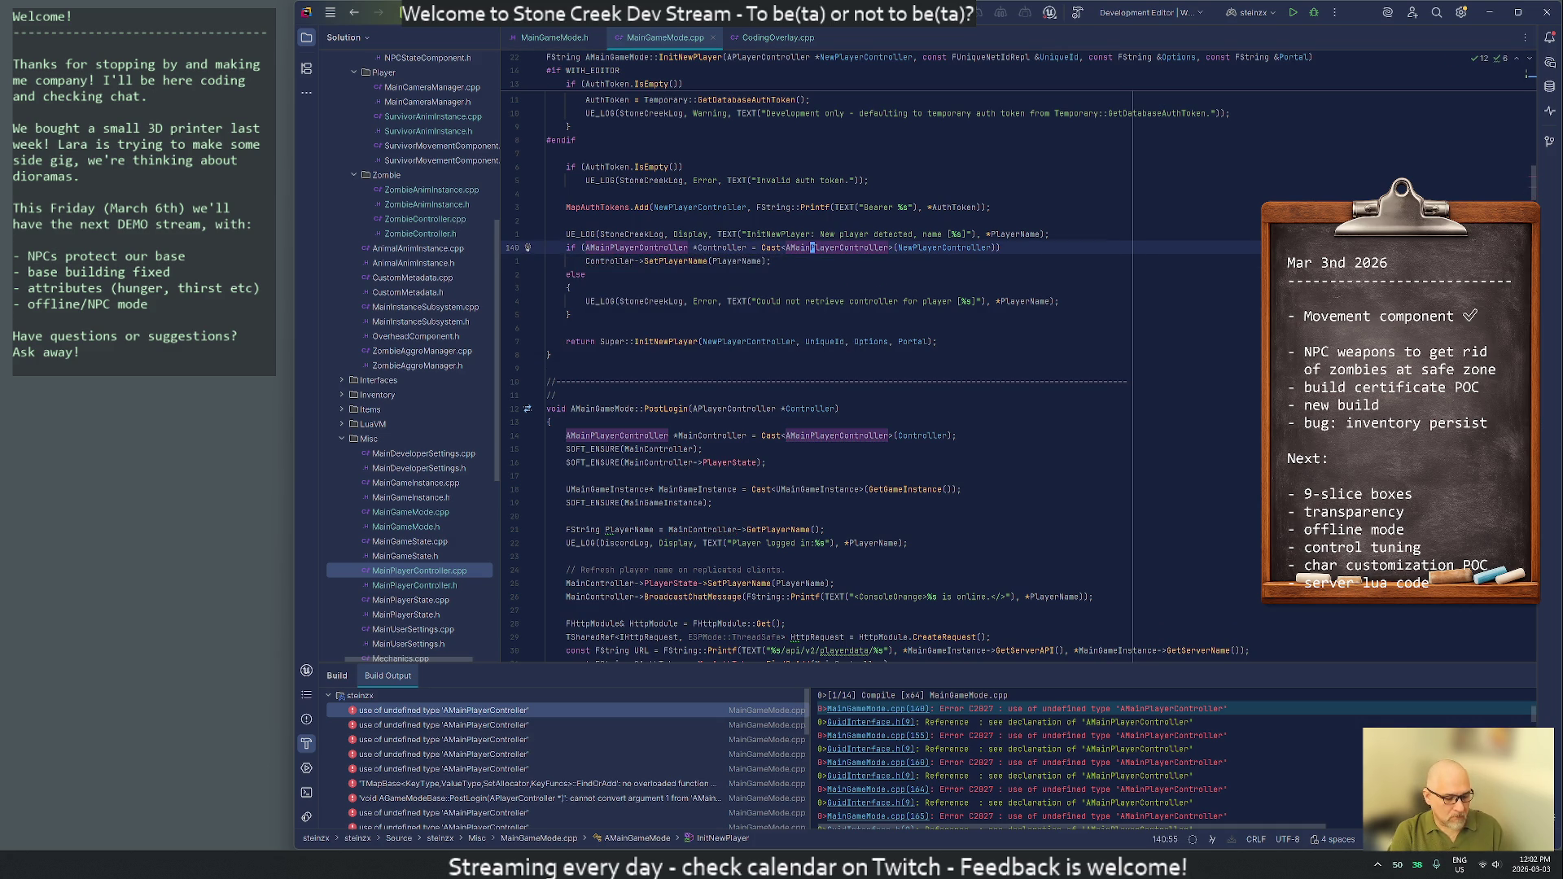
{"action": "key", "text": "ctrl+shift+b"}
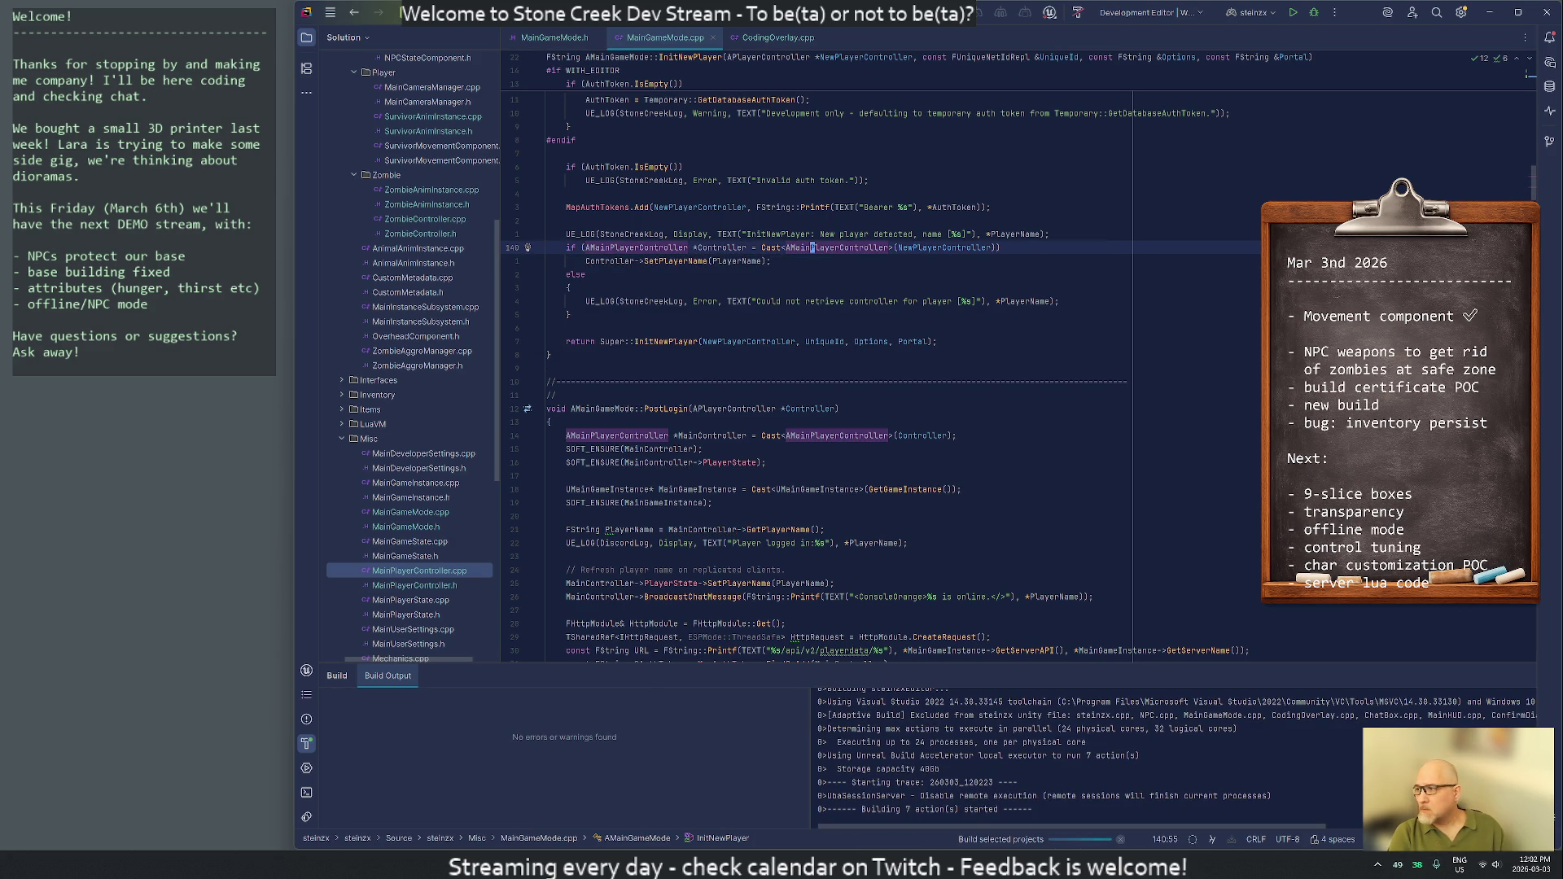
{"action": "mouse_move", "coordinate": [603, 472]}
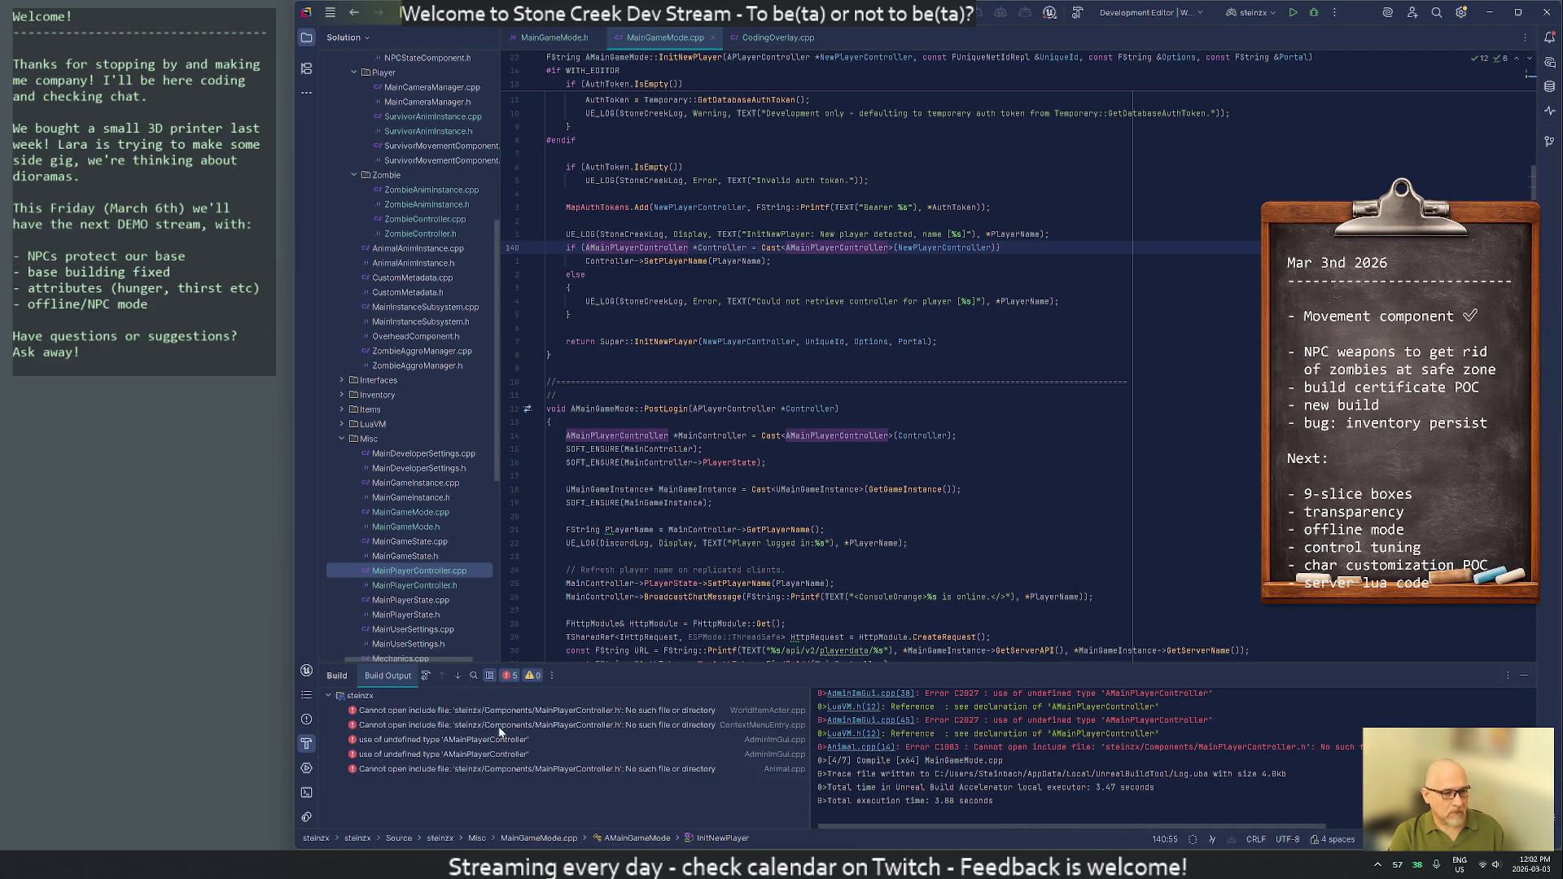
{"action": "double_click", "coordinate": [480, 711]}
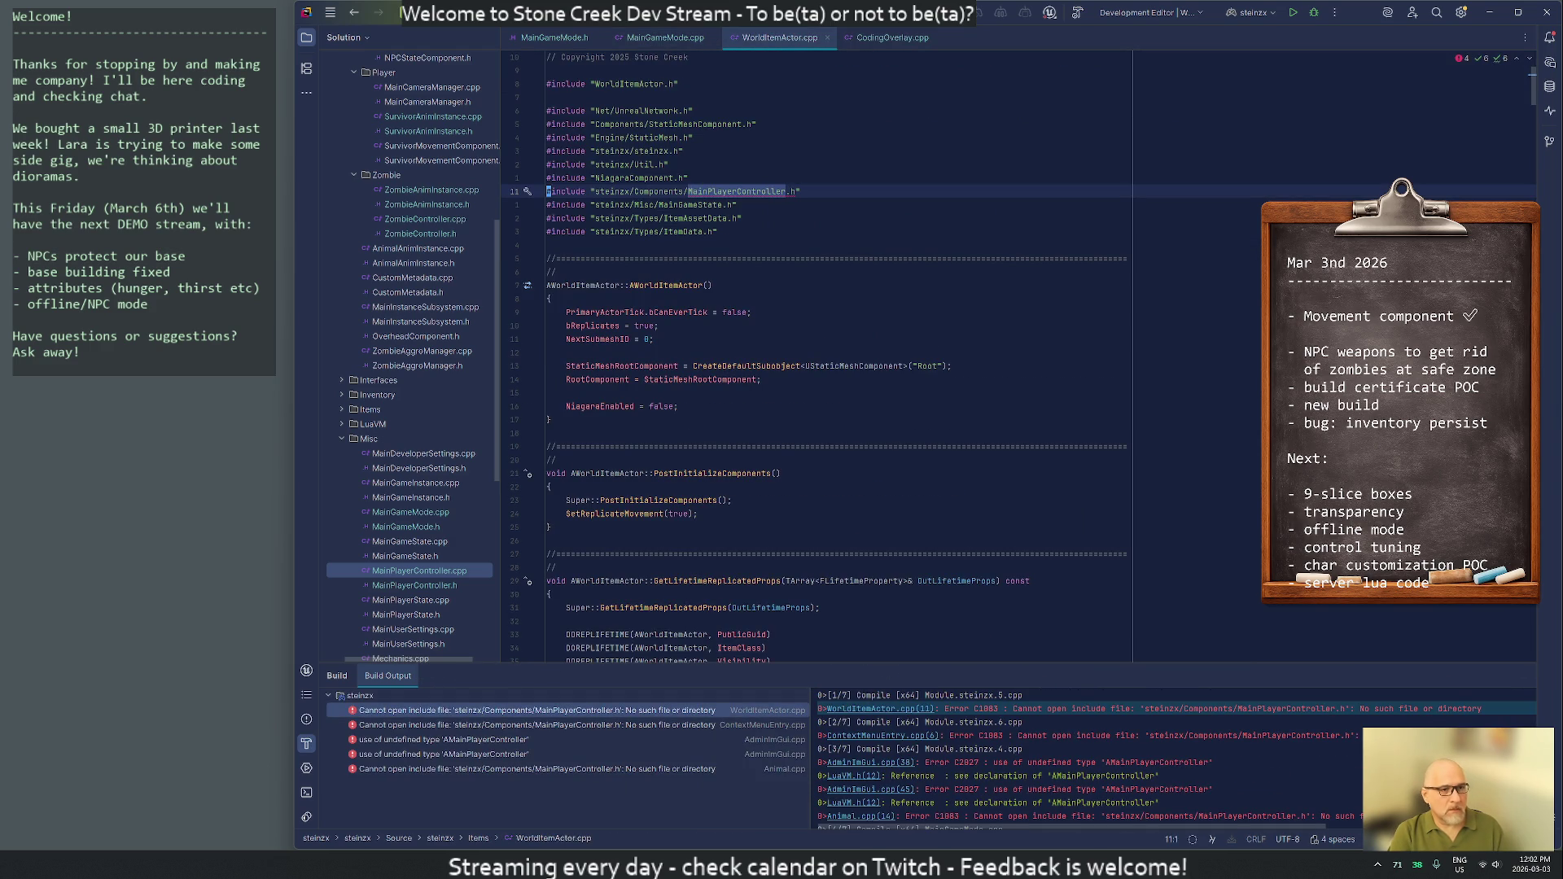
Cycle through WorldItemActor.cpp's MainPlayerController usages back to the line-11 include
{"action": "key", "text": "ctrl+Right"}
{"action": "key", "text": "ctrl+Right"}
{"action": "key", "text": "ctrl+Right"}
{"action": "key", "text": "ctrl+Right"}
{"action": "key", "text": "ctrl+Right"}
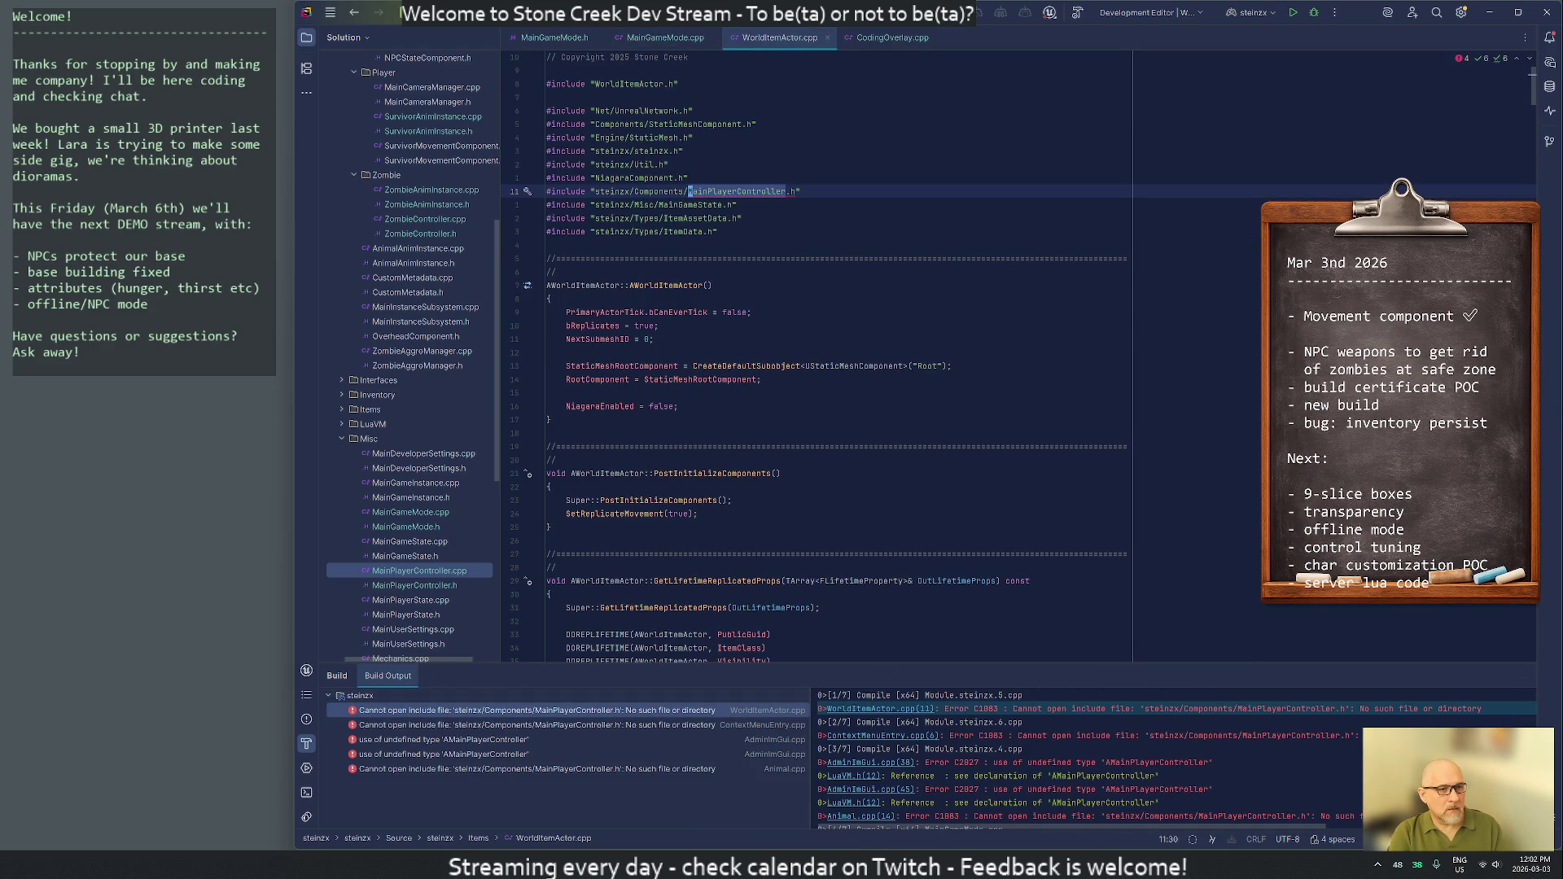
{"action": "key", "text": "ctrl+F3"}
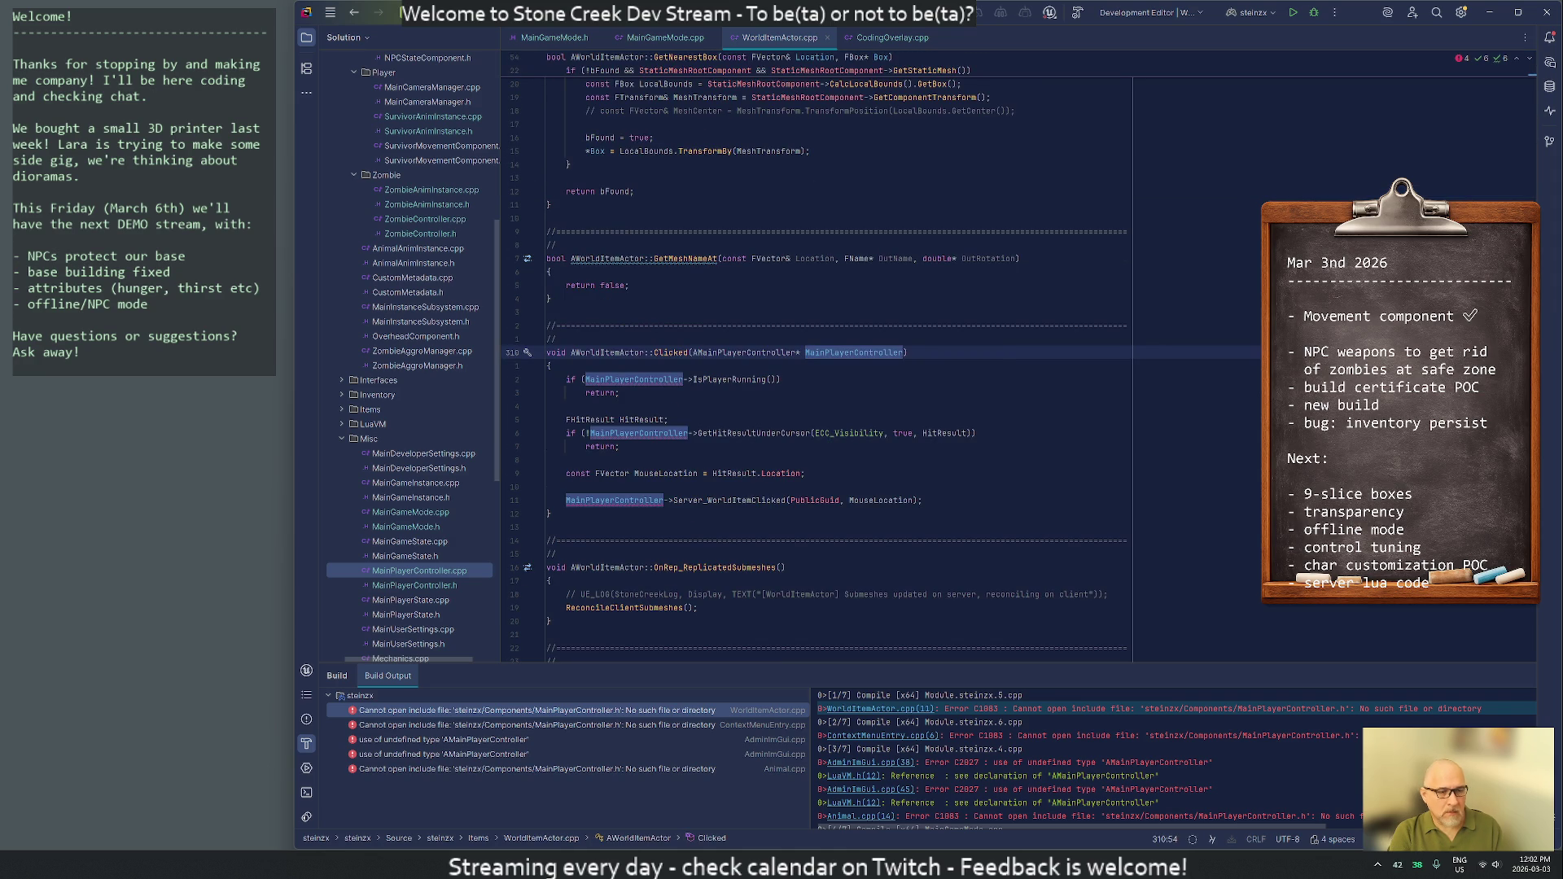
{"action": "key", "text": "F3"}
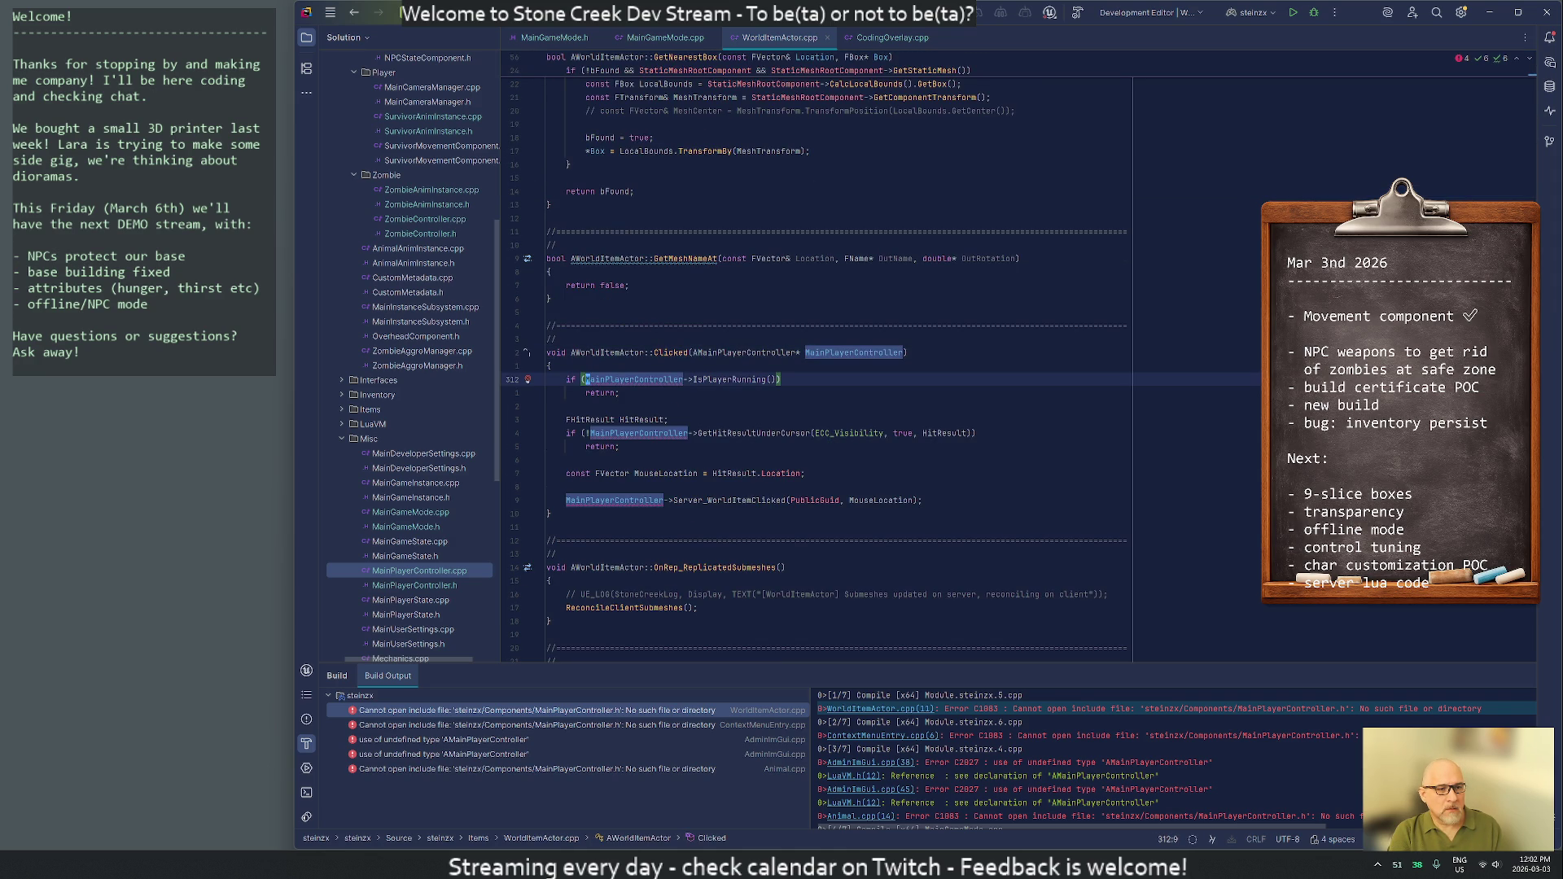
{"action": "key", "text": "F3"}
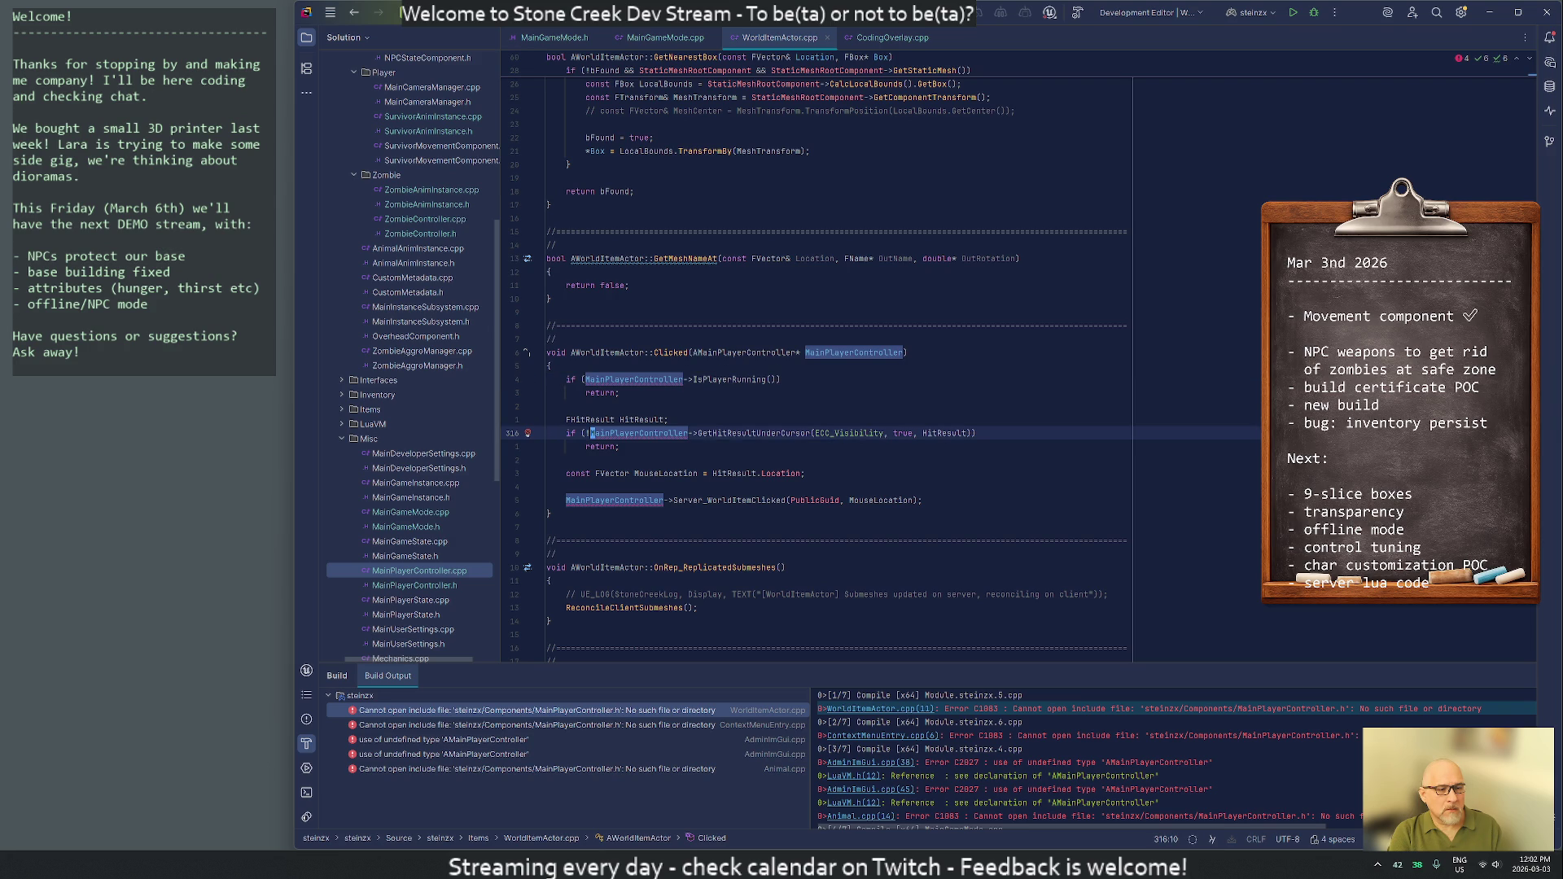
{"action": "key", "text": "F3"}
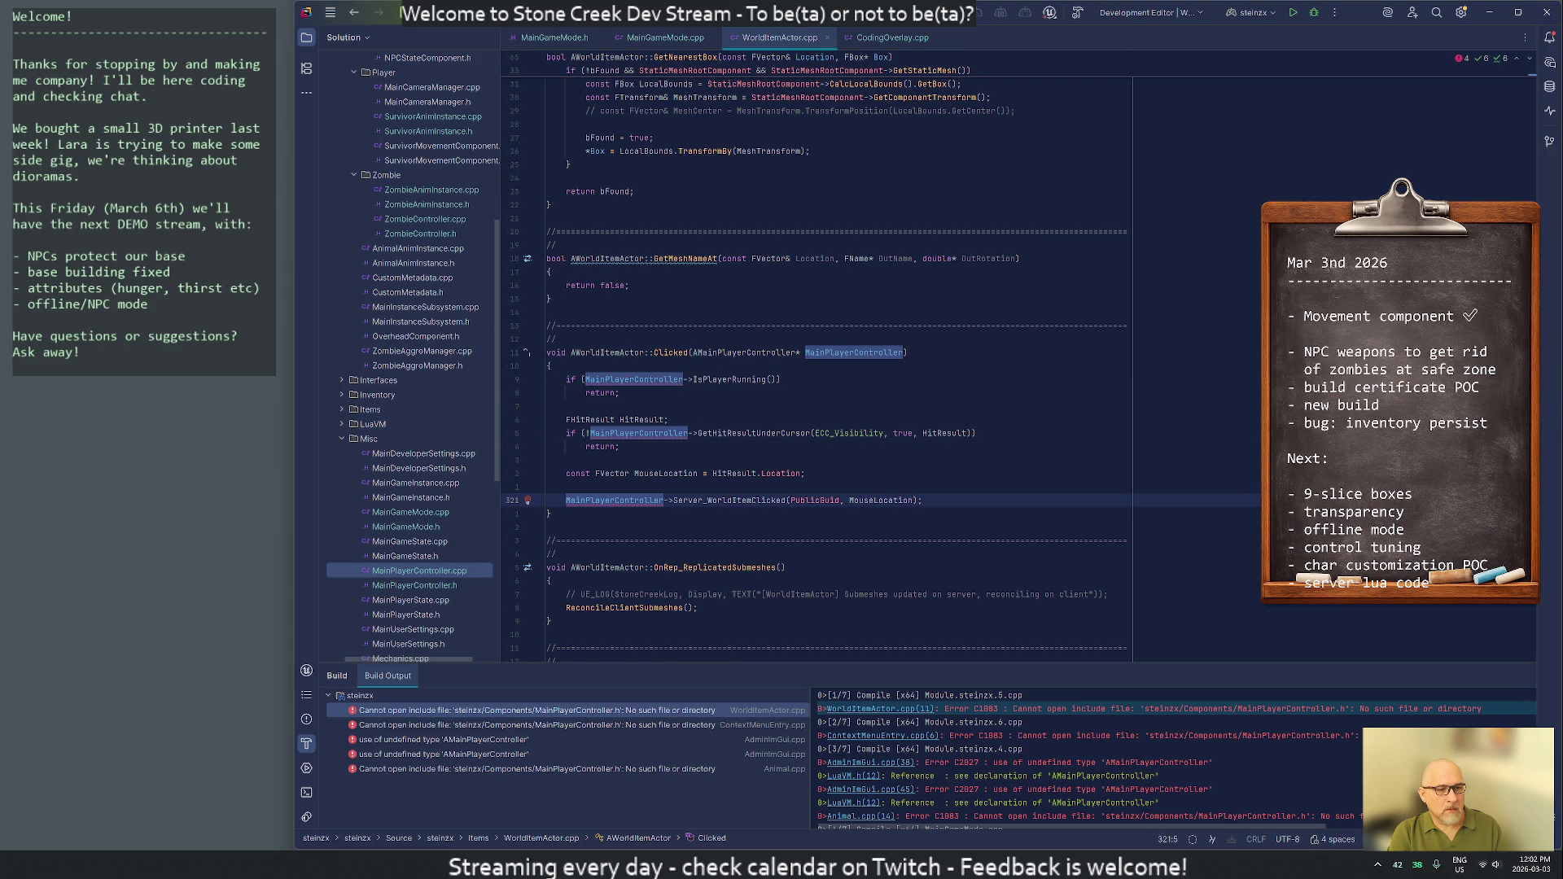
{"action": "key", "text": "F3"}
Change the line-11 include's Components folder to Misc and rebuild
{"action": "key", "text": "ctrl+shift+Left"}
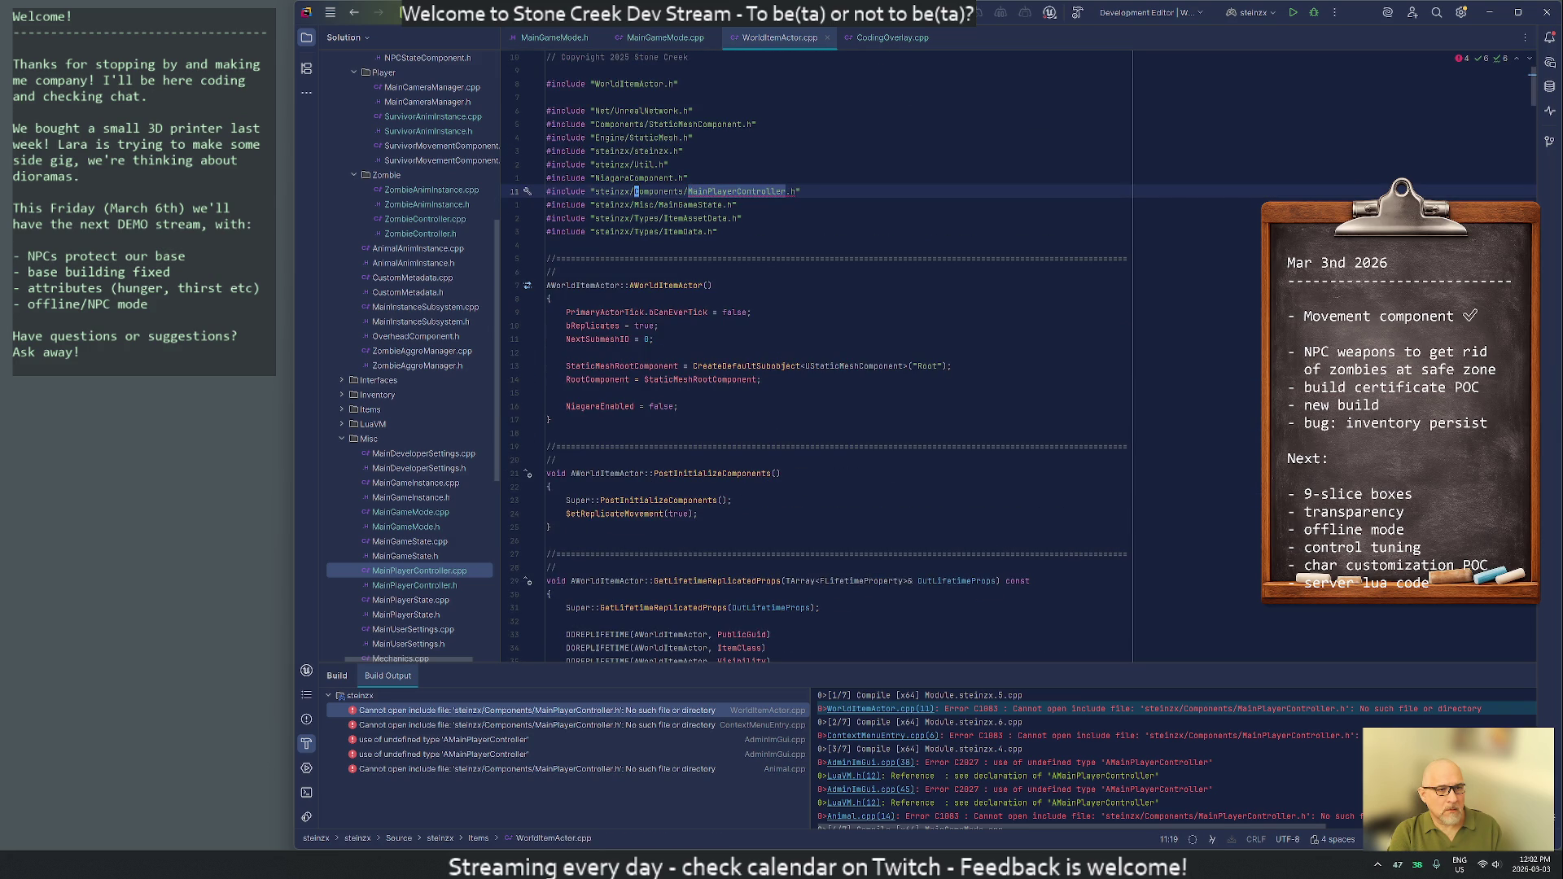
{"action": "key", "text": "BackSpace"}
{"action": "left_click", "coordinate": [551, 353]}
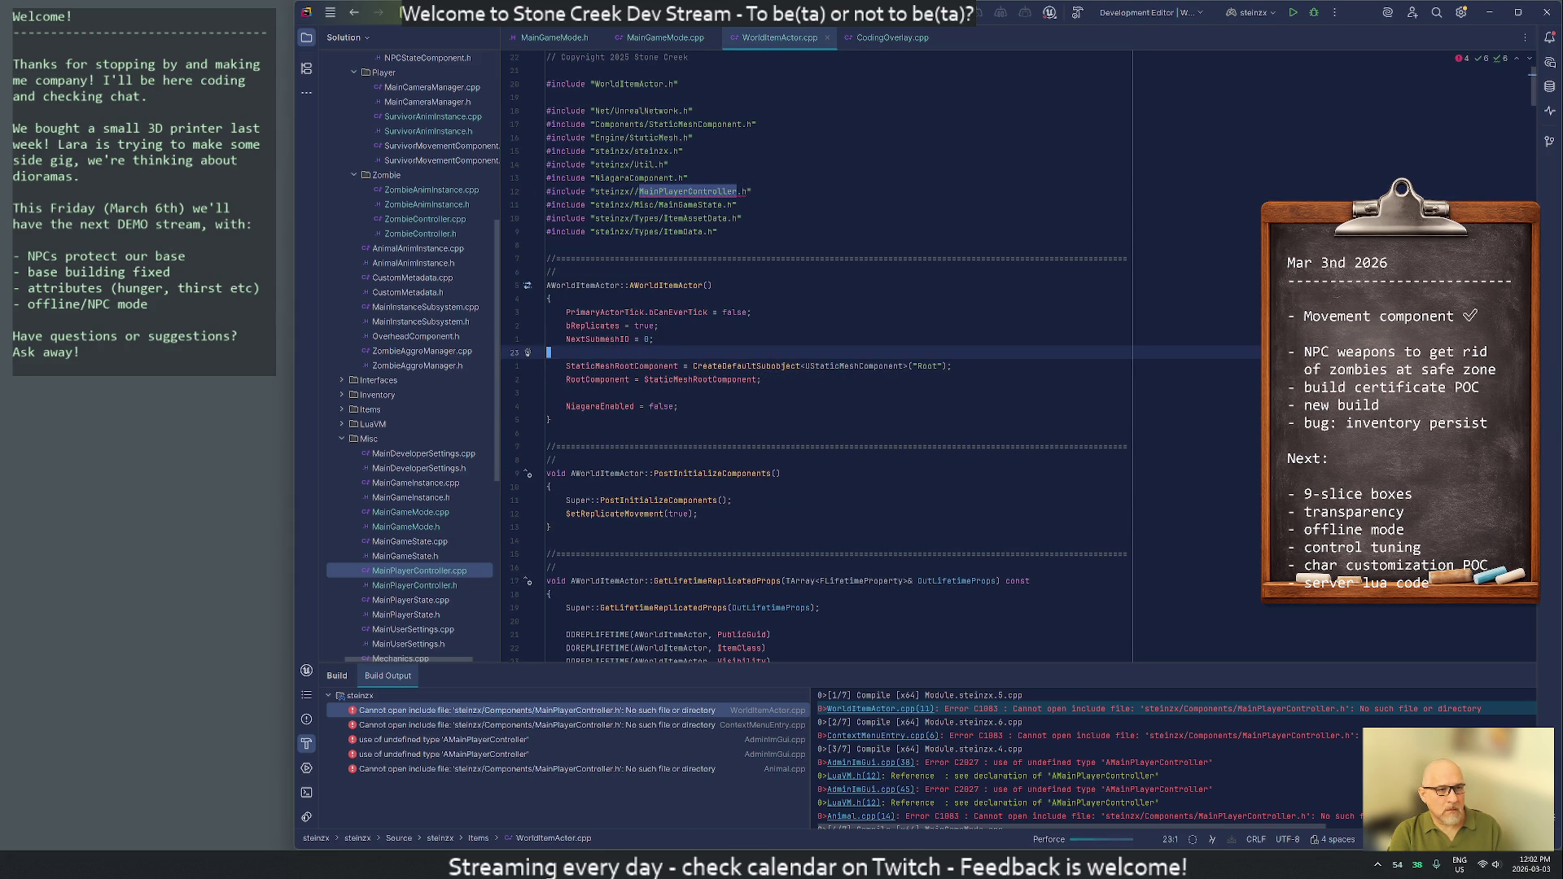
{"action": "key", "text": "Up"}
{"action": "key", "text": "Up"}
{"action": "key", "text": "Up"}
{"action": "key", "text": "ctrl+z"}
{"action": "key", "text": "Up"}
{"action": "key", "text": "Up"}
{"action": "key", "text": "Up"}
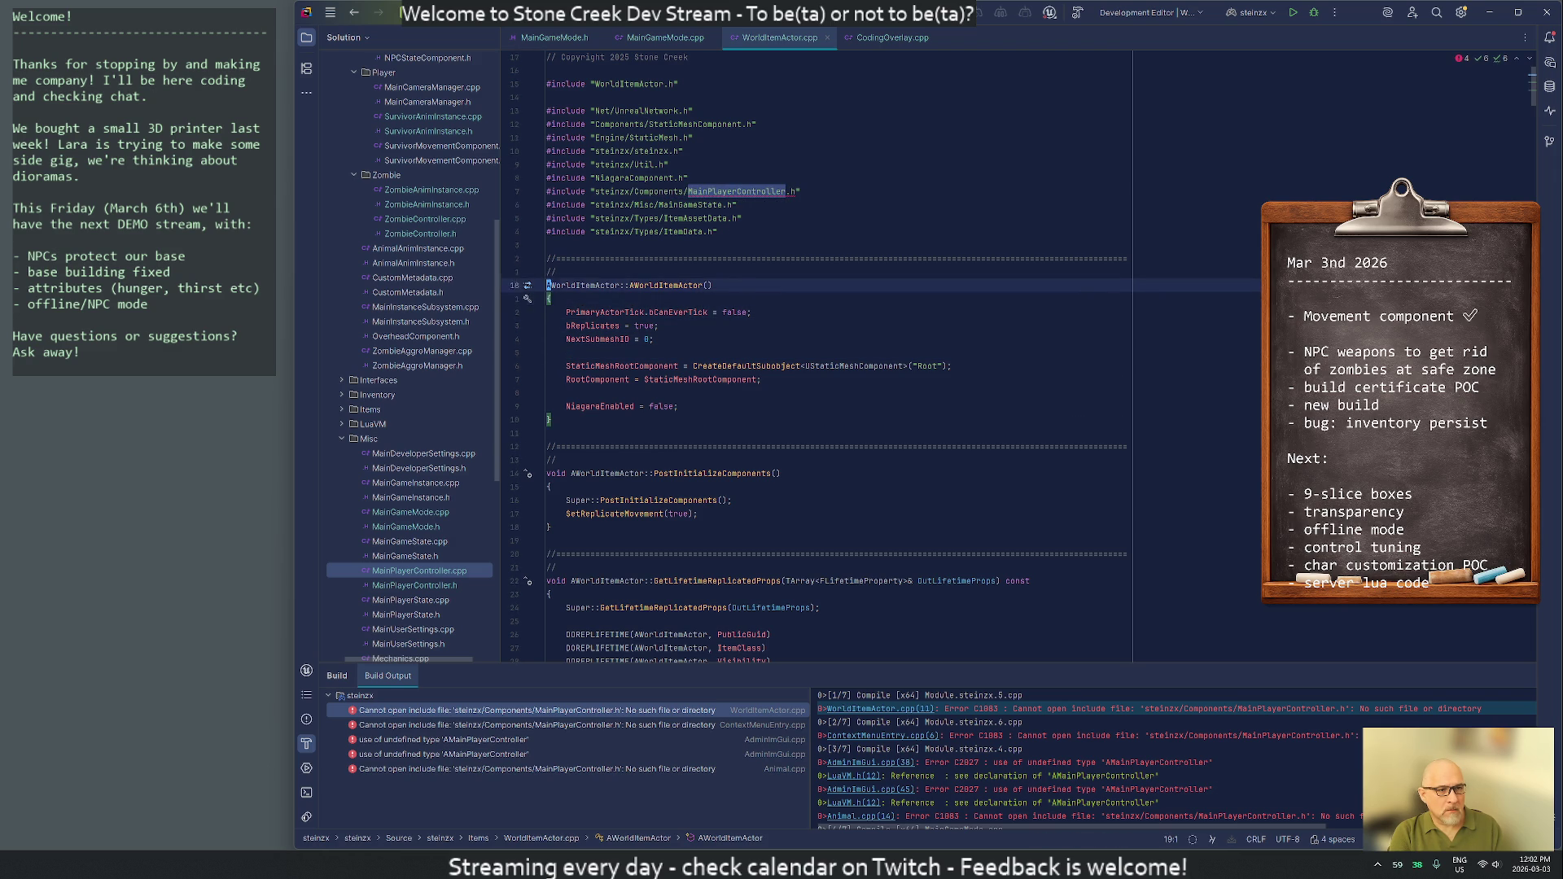
{"action": "key", "text": "ctrl+Right"}
{"action": "key", "text": "ctrl+Right"}
{"action": "key", "text": "ctrl+Delete"}
{"action": "type", "text": "Misc"}
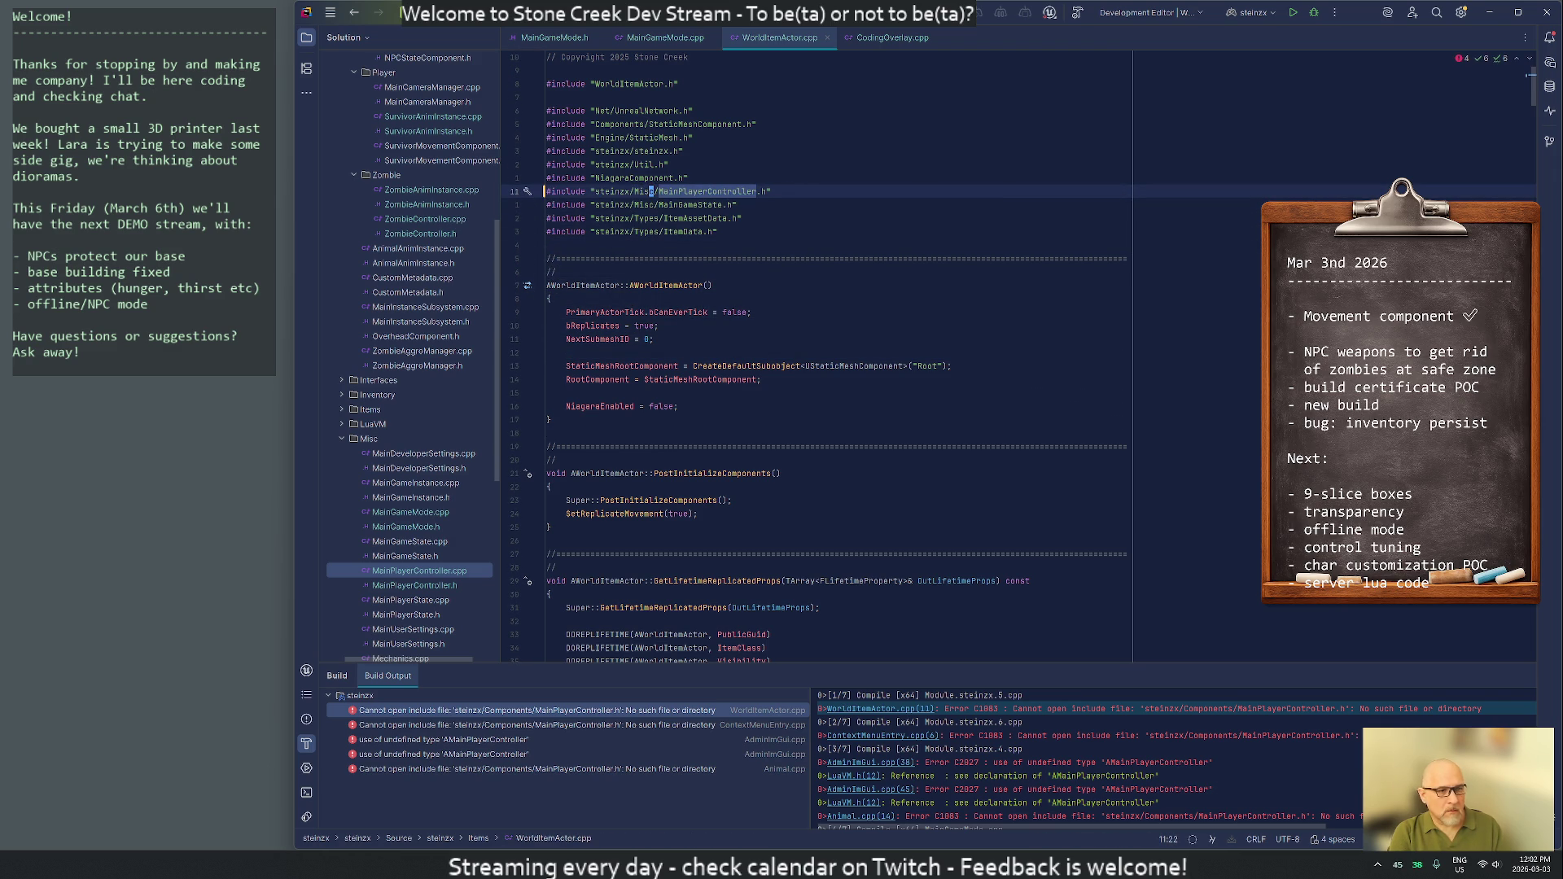
{"action": "key", "text": "ctrl+shift+b"}
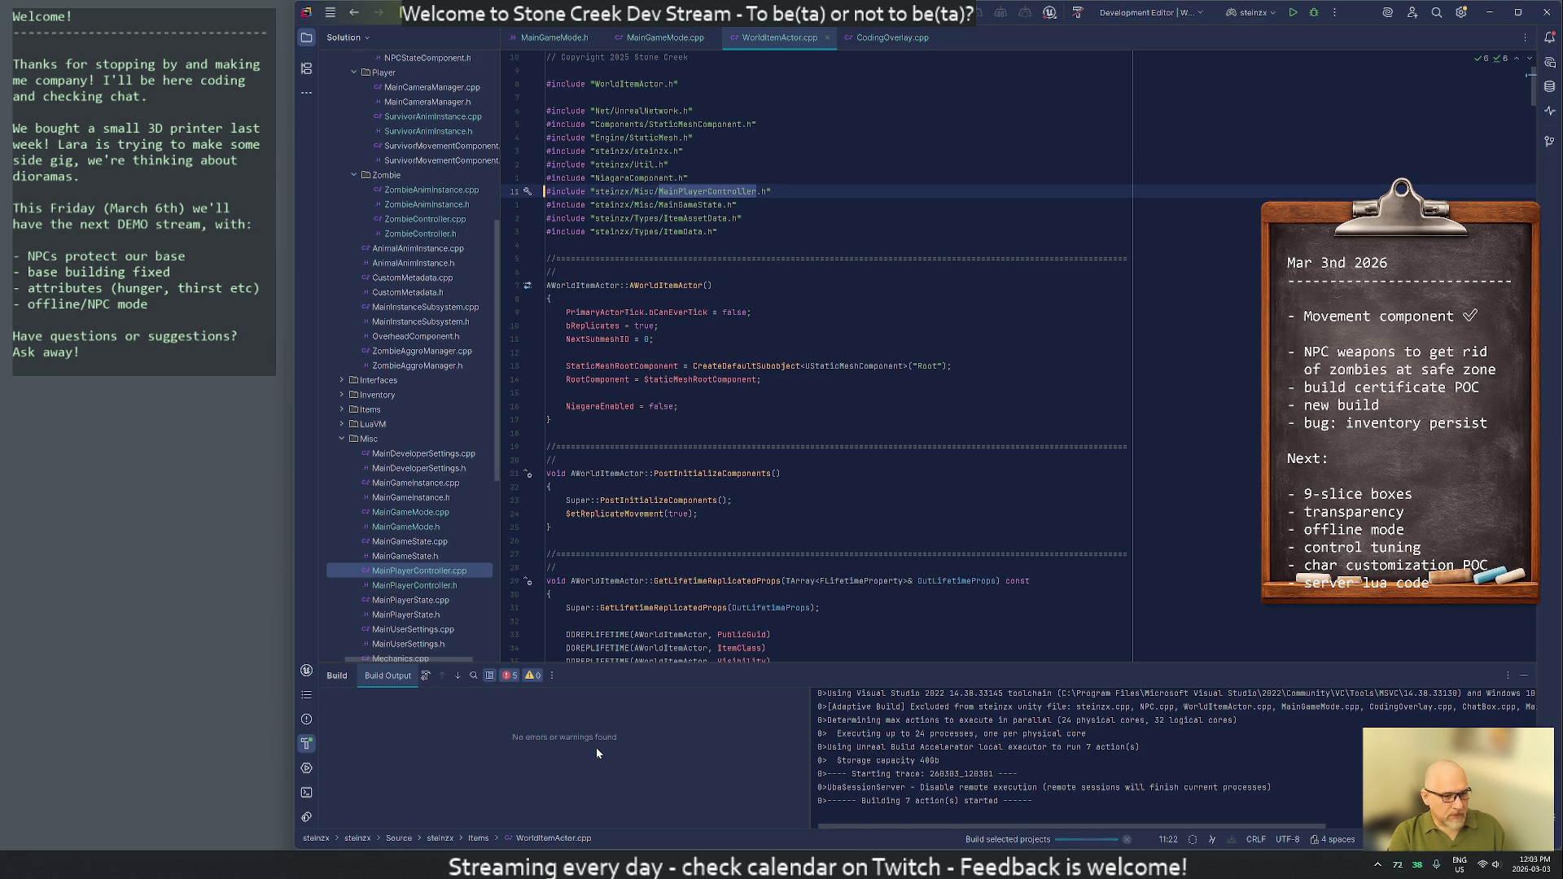
{"action": "left_click", "coordinate": [471, 716]}
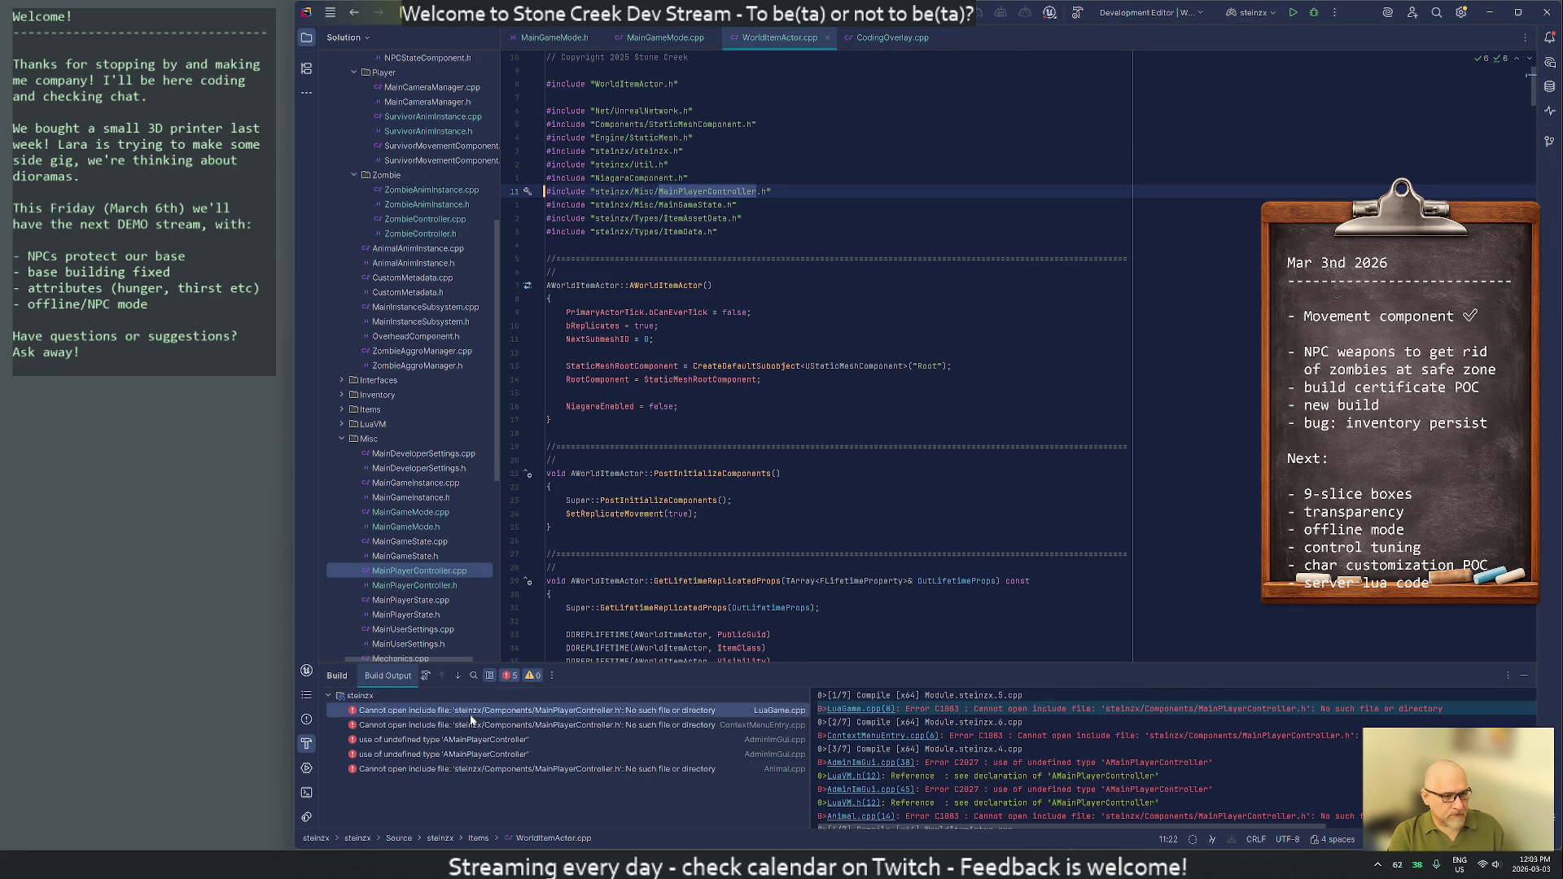
Open LuaGame.cpp at its broken include and check the AMainPlayerController usage
{"action": "double_click", "coordinate": [471, 716]}
{"action": "left_click", "coordinate": [714, 150]}
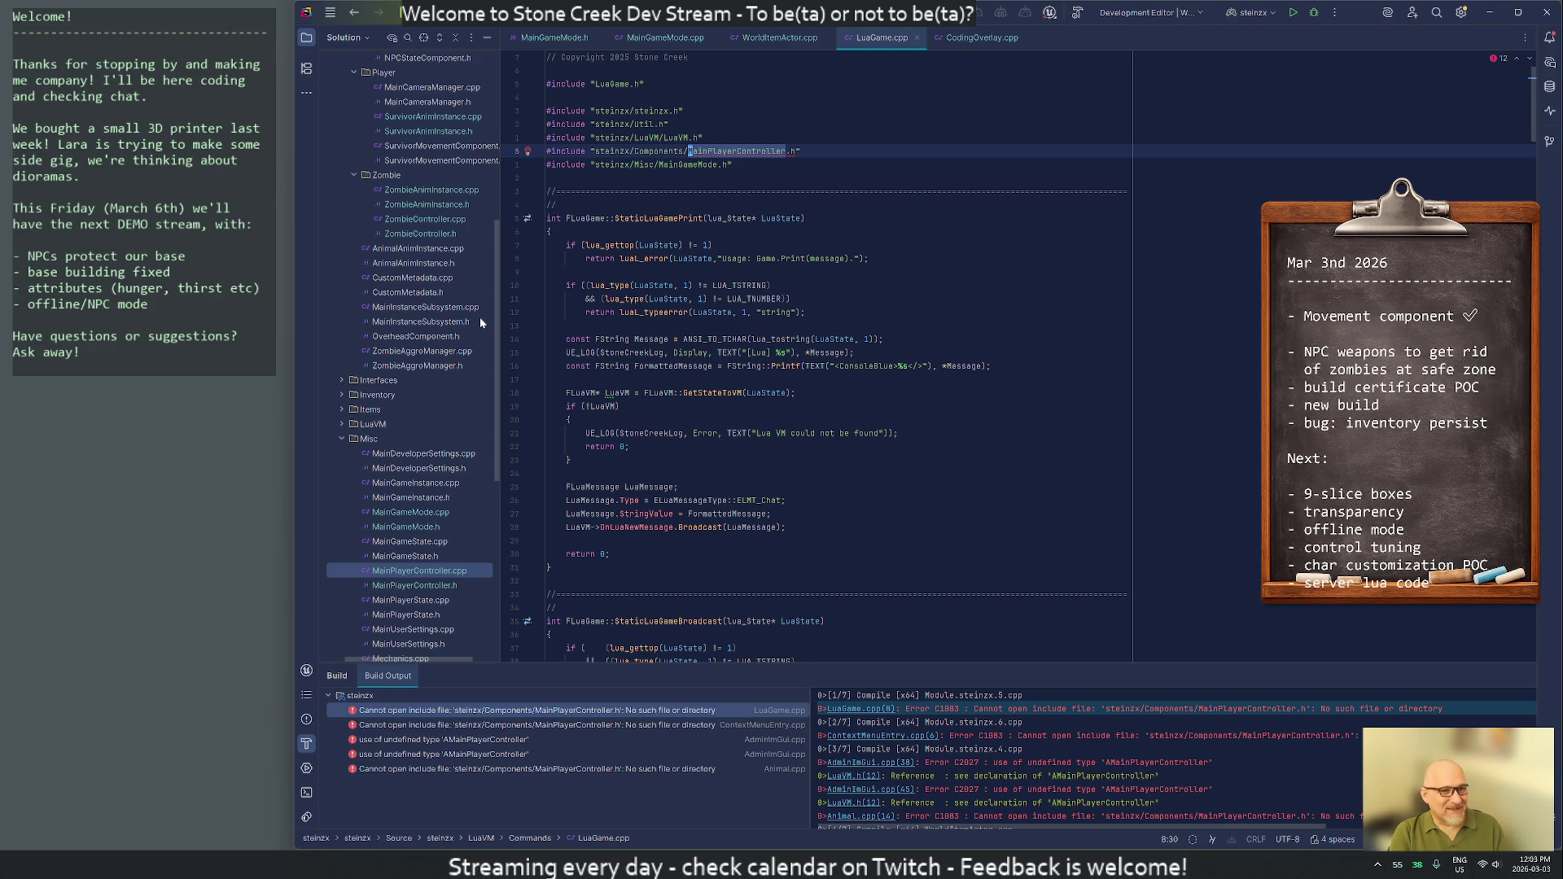
{"action": "key", "text": "Right"}
{"action": "key", "text": "Left"}
{"action": "key", "text": "Left"}
{"action": "key", "text": "ctrl+y"}
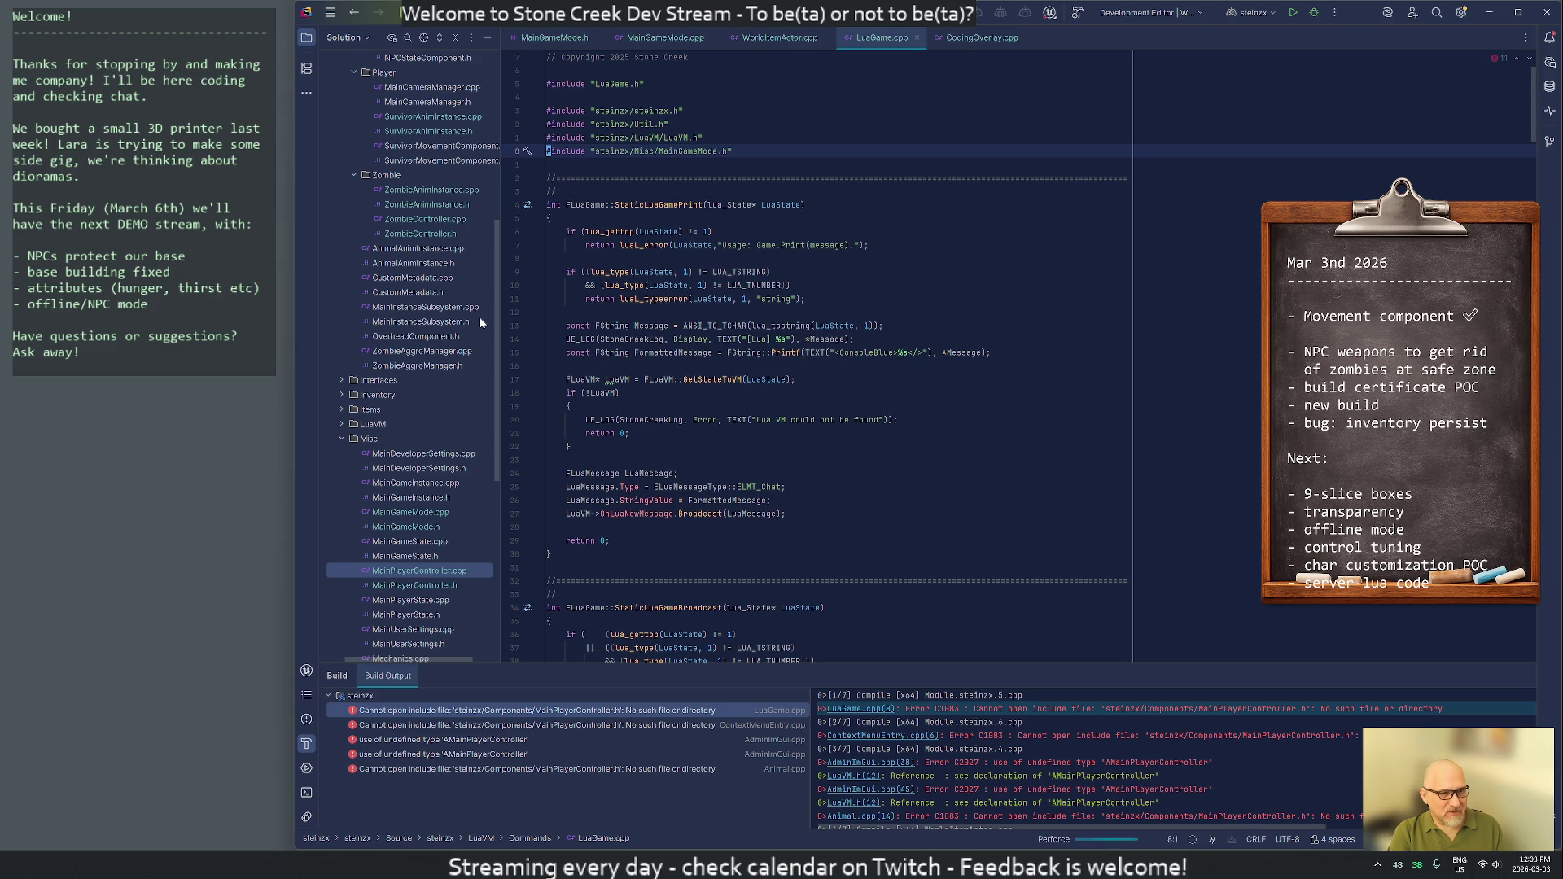
{"action": "key", "text": "F3"}
{"action": "key", "text": "F3"}
{"action": "key", "text": "F3"}
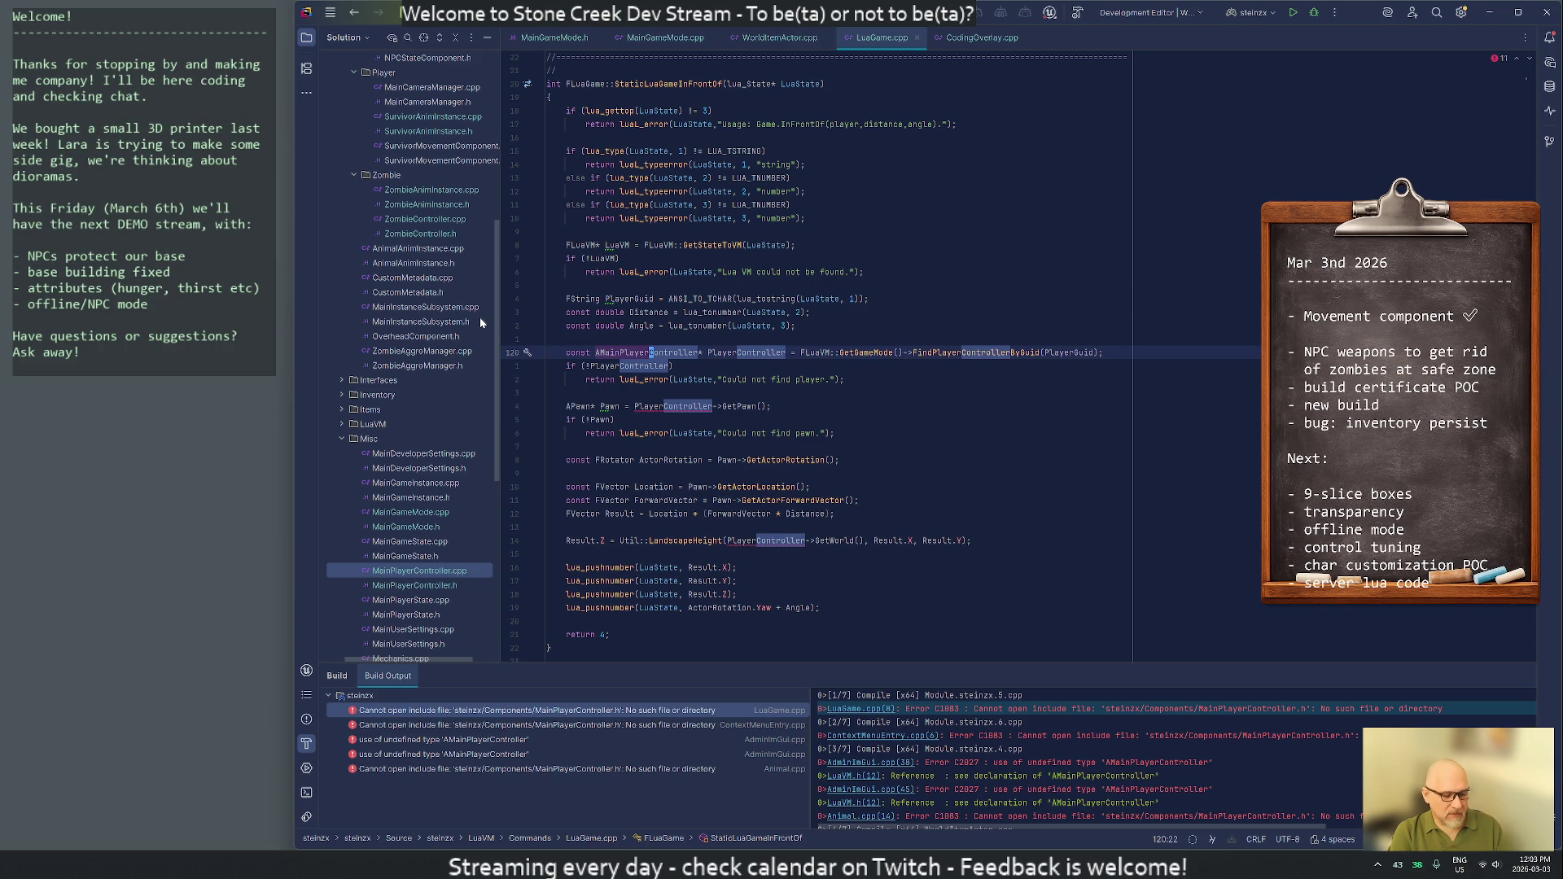
{"action": "key", "text": "alt+Return"}
{"action": "key", "text": "Escape"}
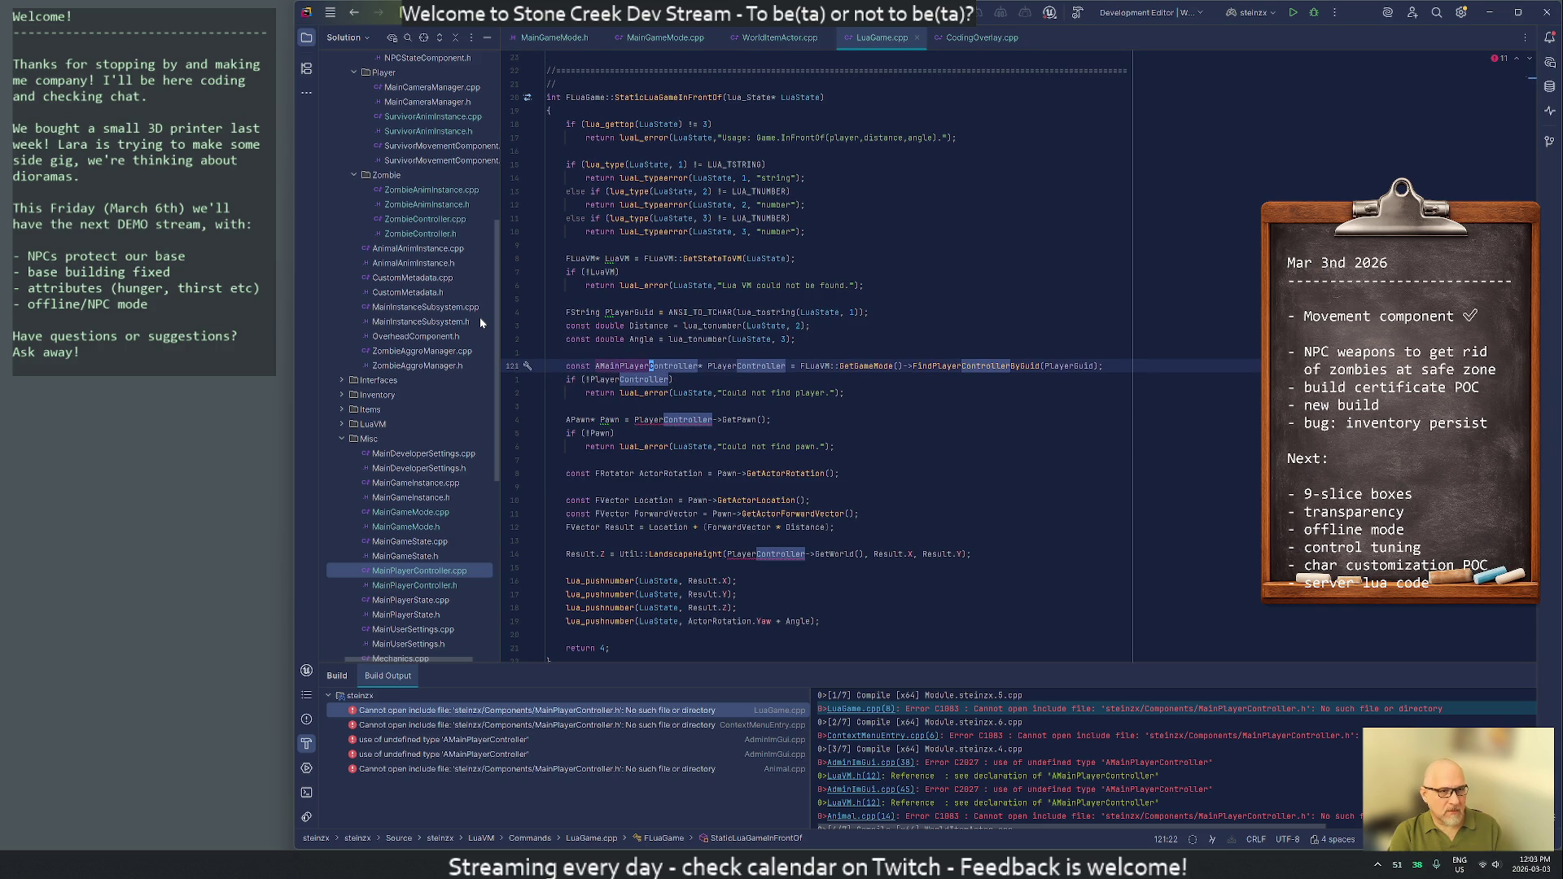
Point LuaGame.cpp's line-8 include at the Misc folder, rebuild, and open LuaInventory.cpp's error
{"action": "key", "text": "ctrl+Home"}
{"action": "key", "text": "Down"}
{"action": "key", "text": "Down"}
{"action": "key", "text": "Down"}
{"action": "key", "text": "Up"}
{"action": "key", "text": "Up"}
{"action": "key", "text": "ctrl+Right"}
{"action": "key", "text": "ctrl+Right"}
{"action": "key", "text": "ctrl+Right"}
{"action": "key", "text": "ctrl+Delete"}
{"action": "type", "text": "Mi"}
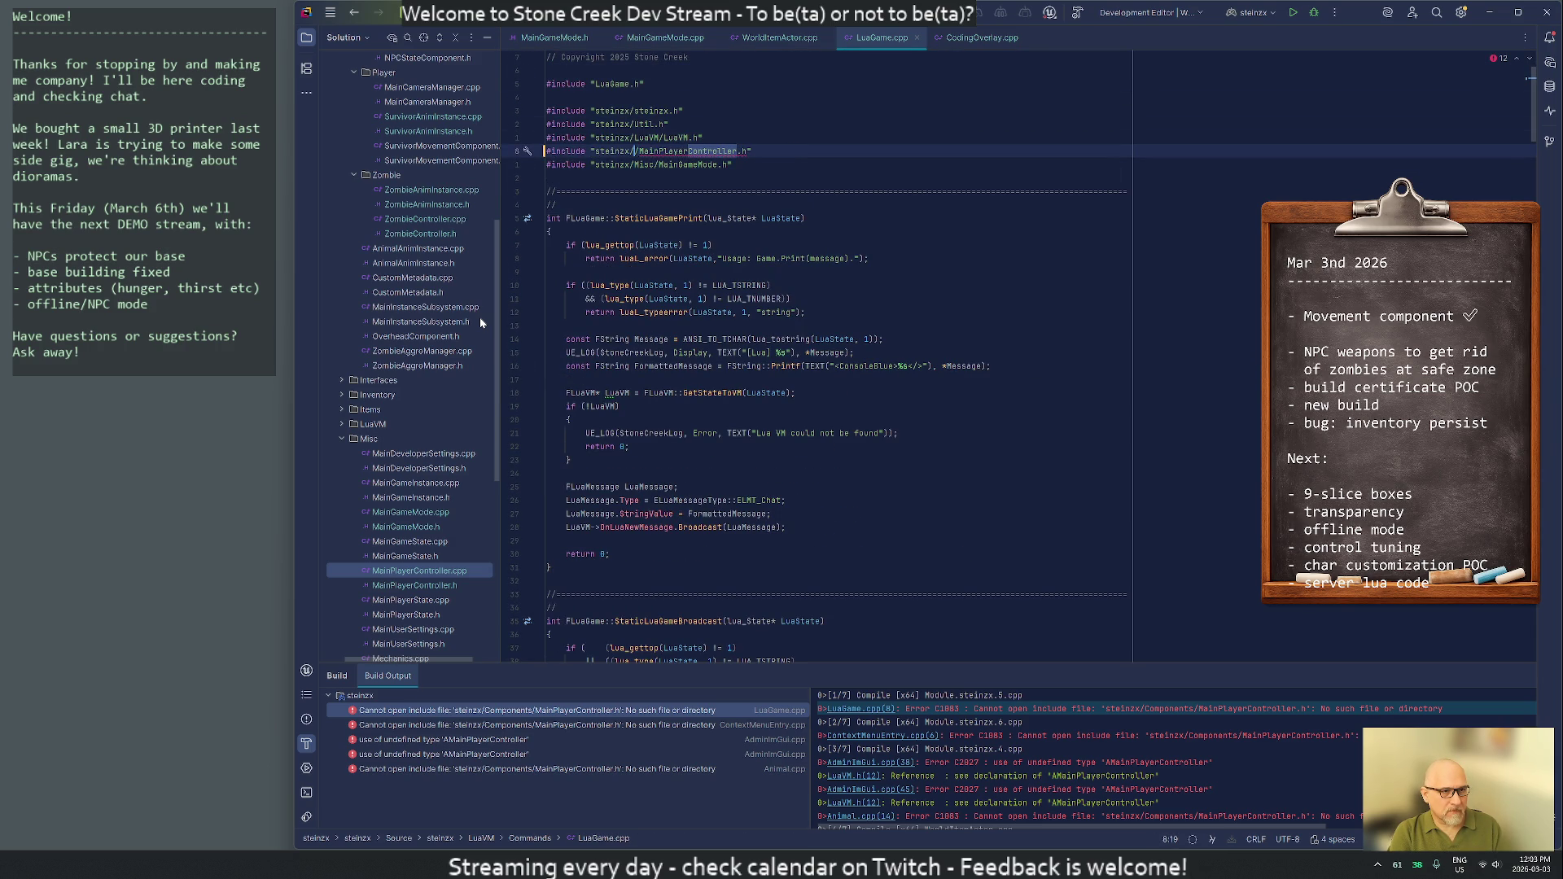
{"action": "key", "text": "Return"}
{"action": "key", "text": "Down"}
{"action": "key", "text": "ctrl+shift+b"}
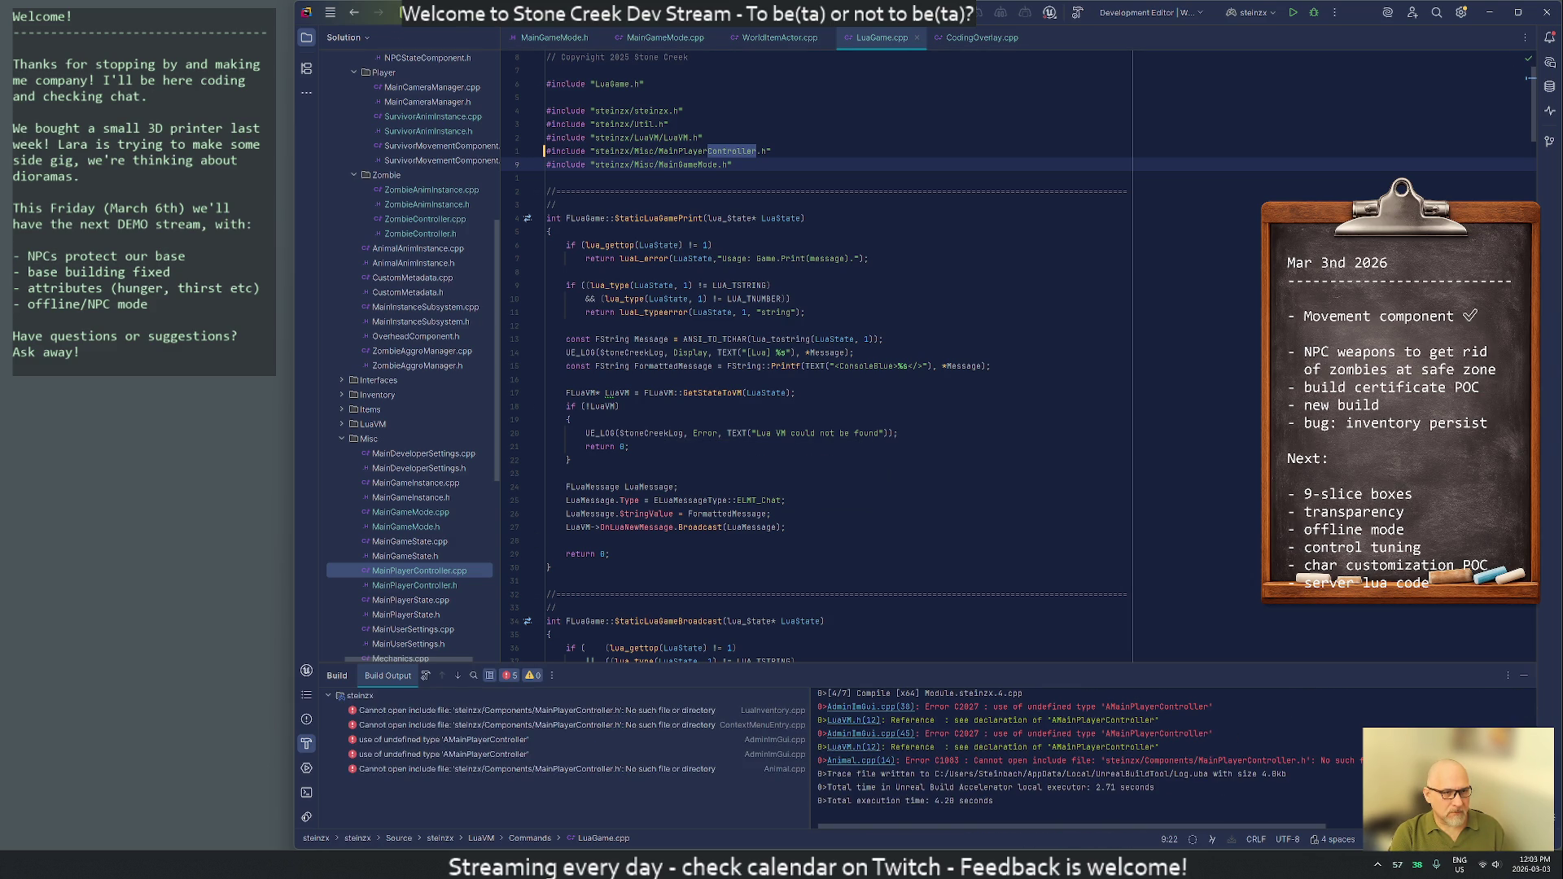
{"action": "double_click", "coordinate": [421, 711]}
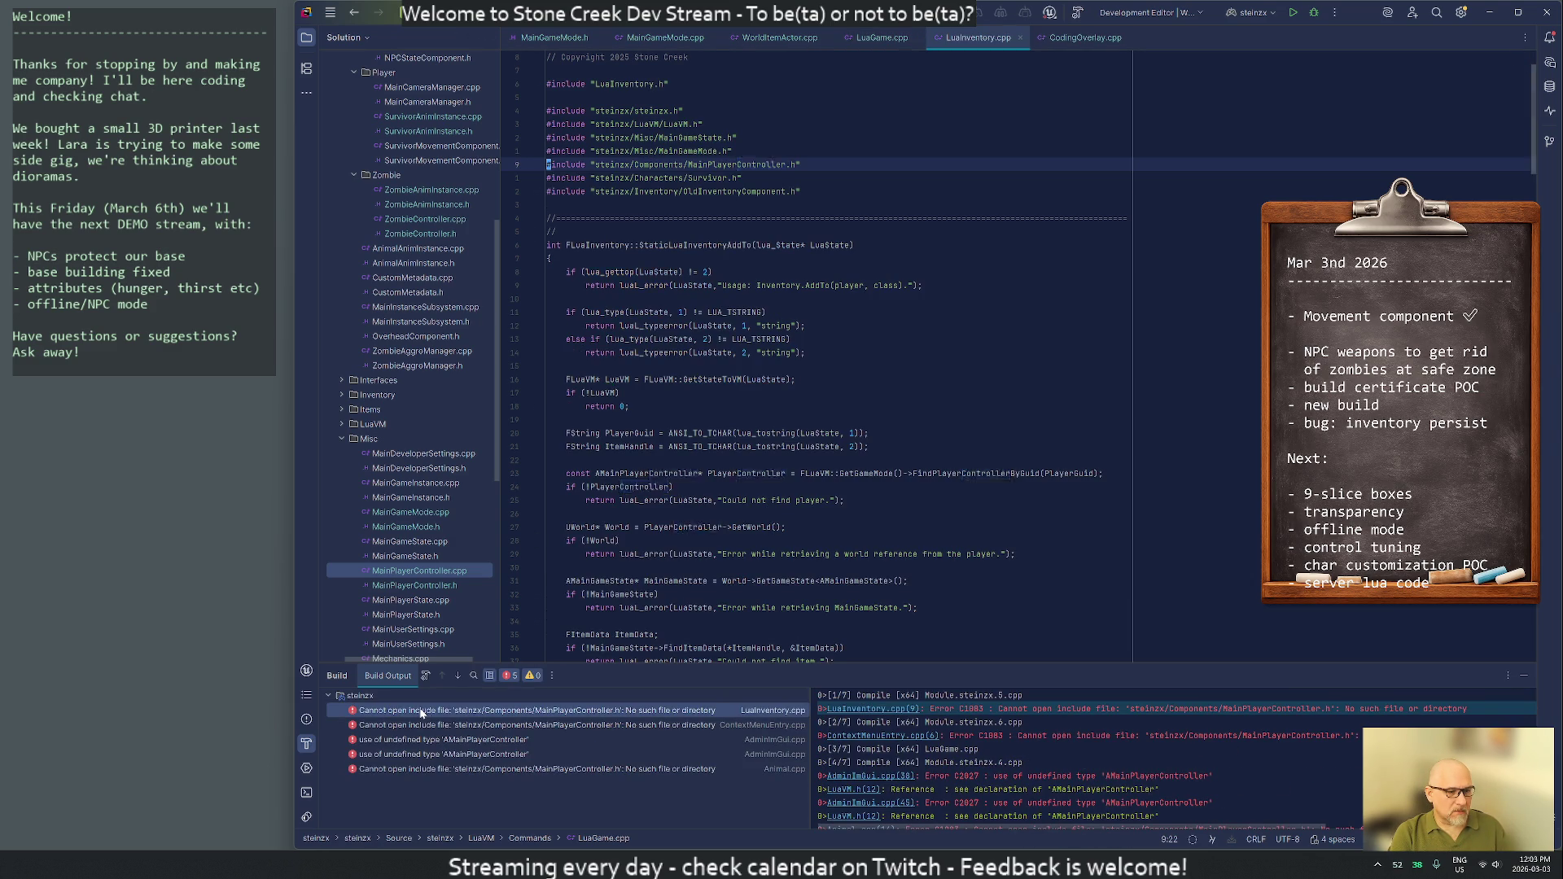
Replace Components with Misc on LuaInventory.cpp line 9, then search through its Controller references
{"action": "left_click", "coordinate": [655, 164]}
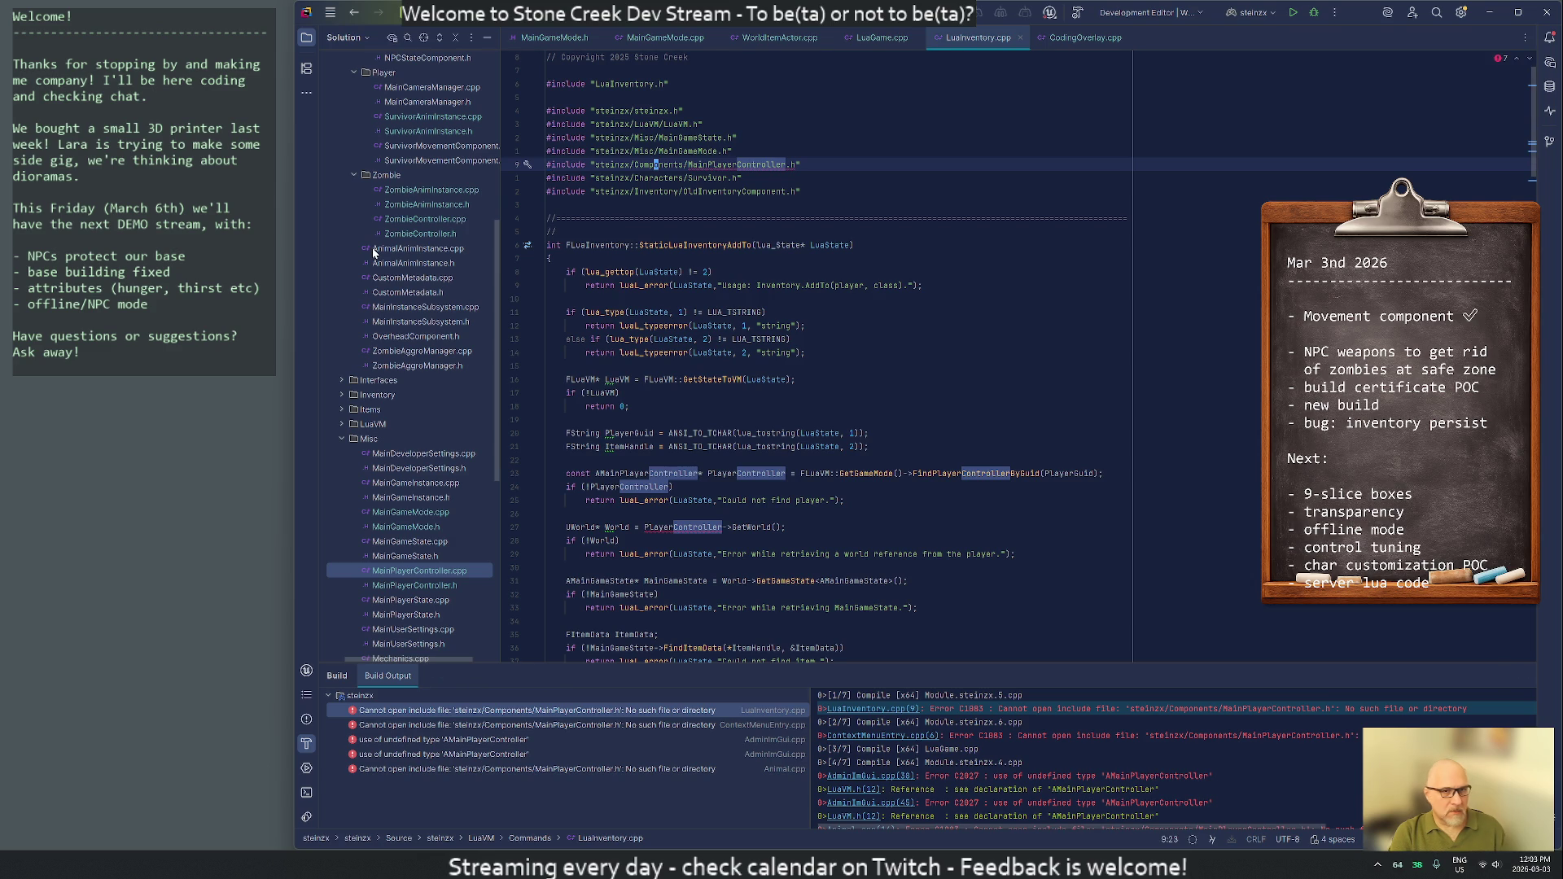
{"action": "key", "text": "ctrl+w"}
{"action": "key", "text": "BackSpace"}
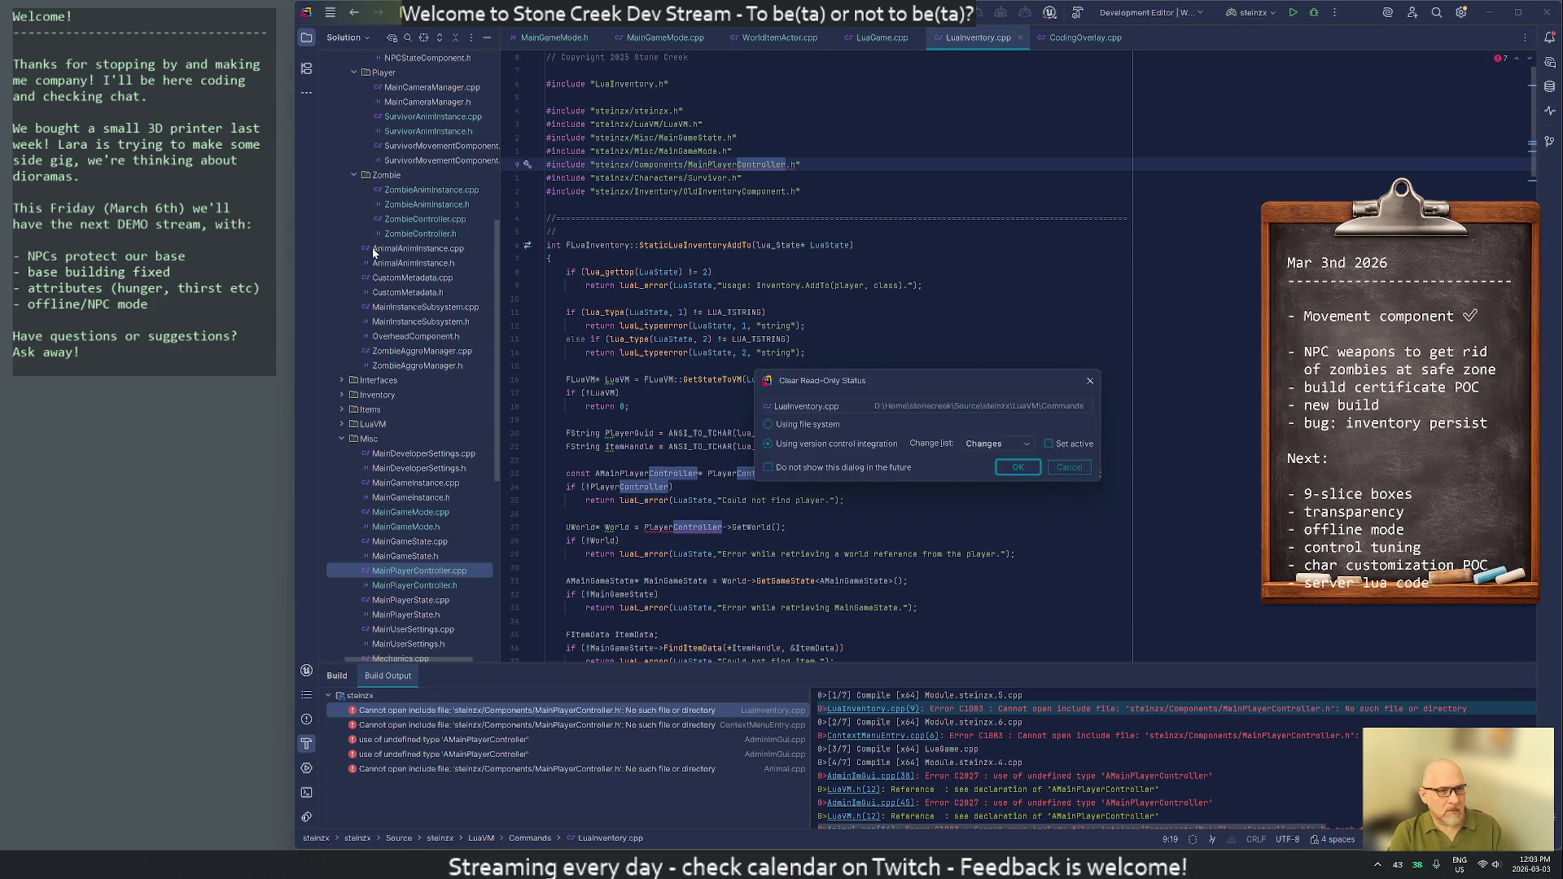
{"action": "key", "text": "Return"}
{"action": "type", "text": "Misc/"}
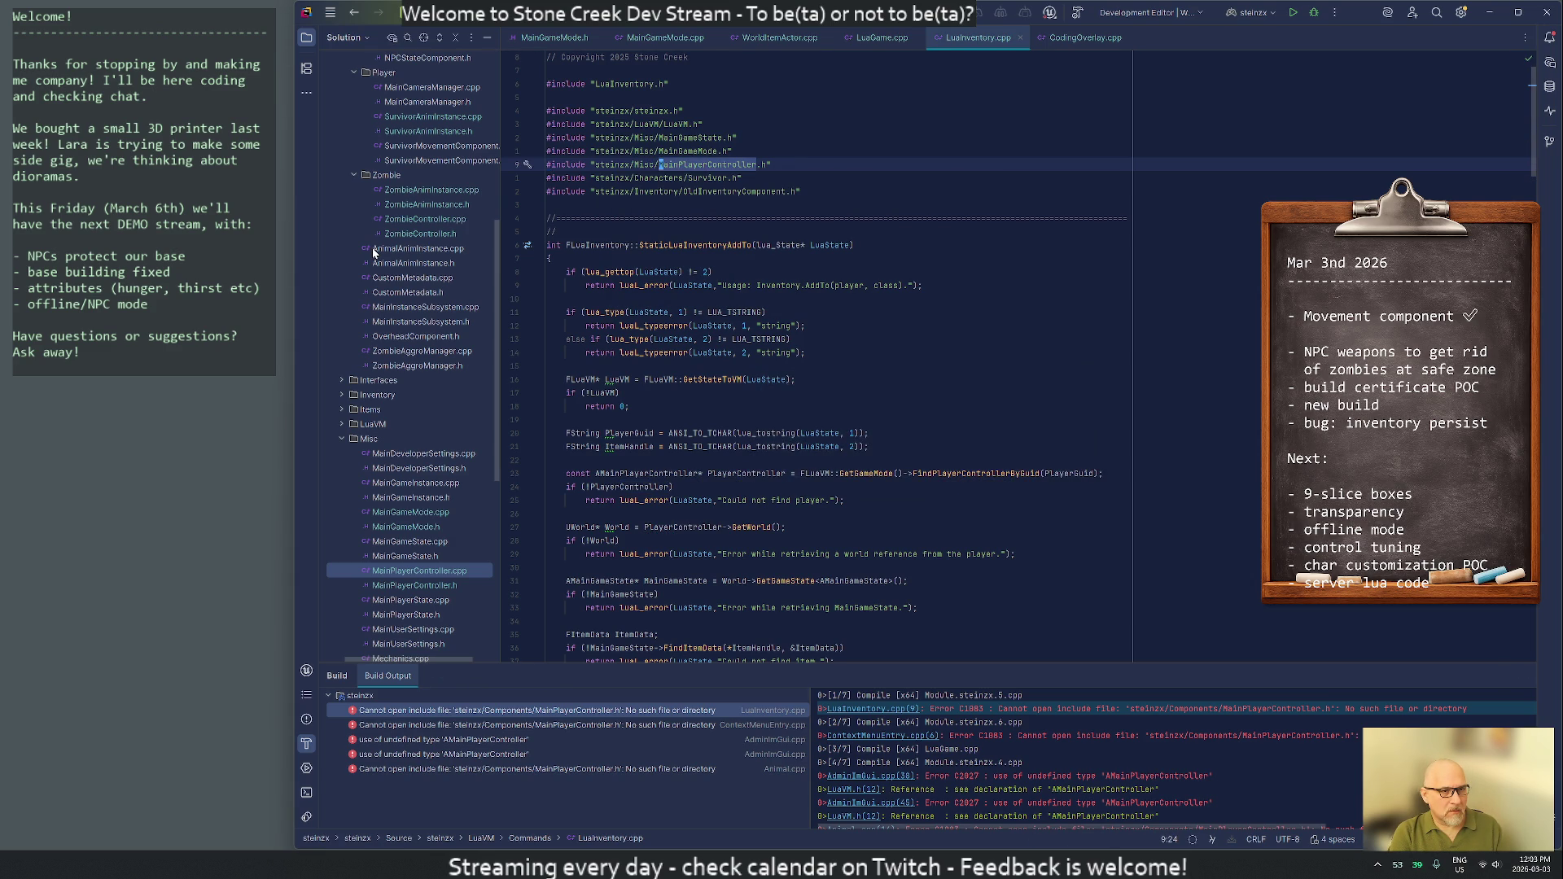
{"action": "type", "text": "/"}
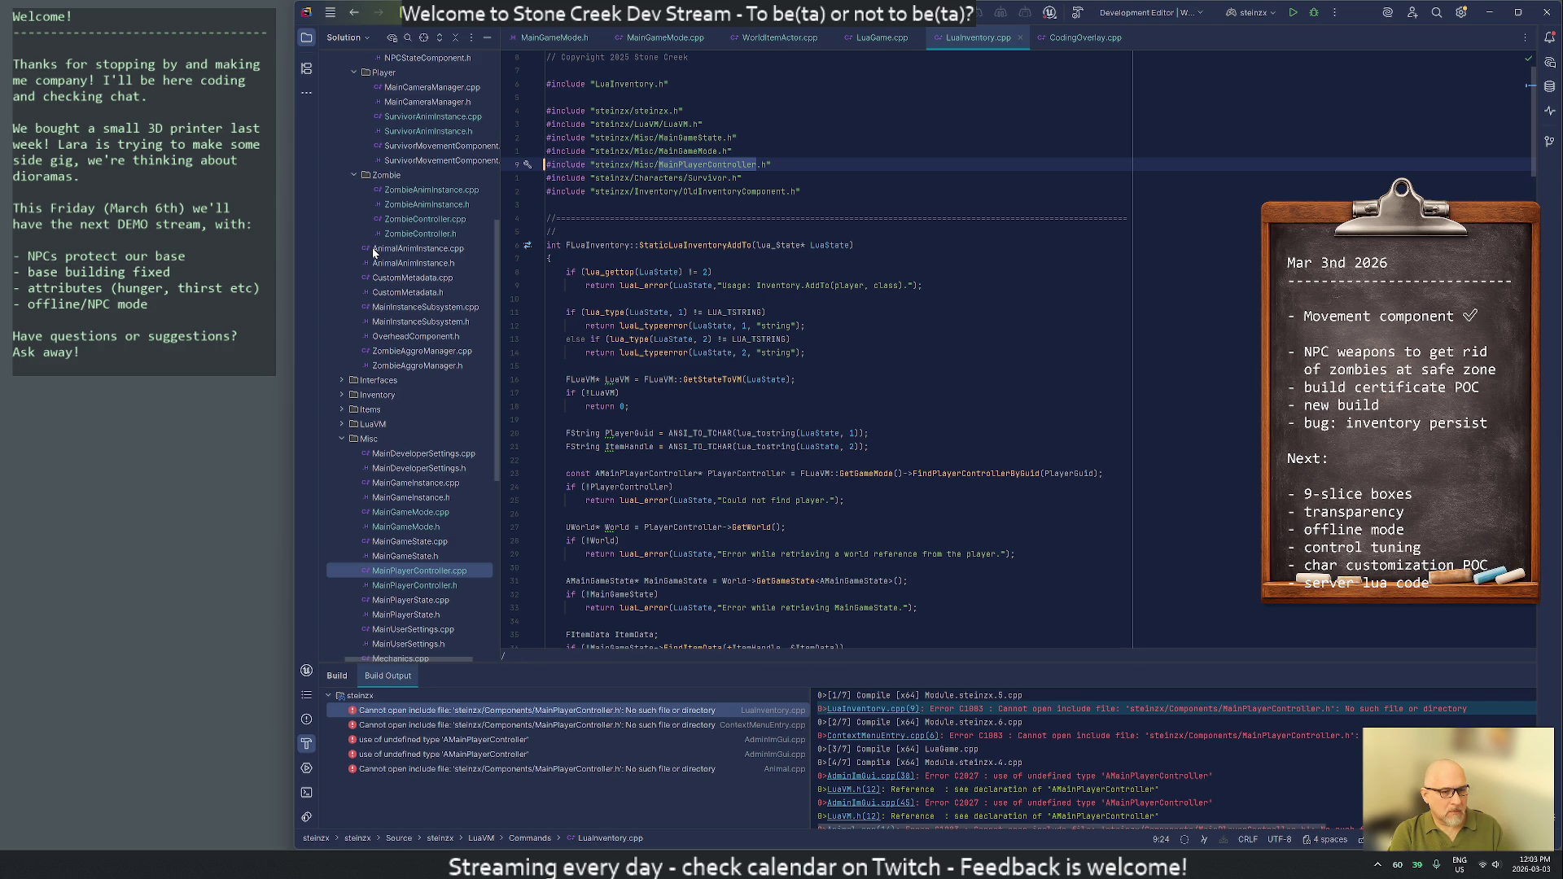
{"action": "type", "text": "controller"}
{"action": "key", "text": "Return"}
{"action": "key", "text": "n"}
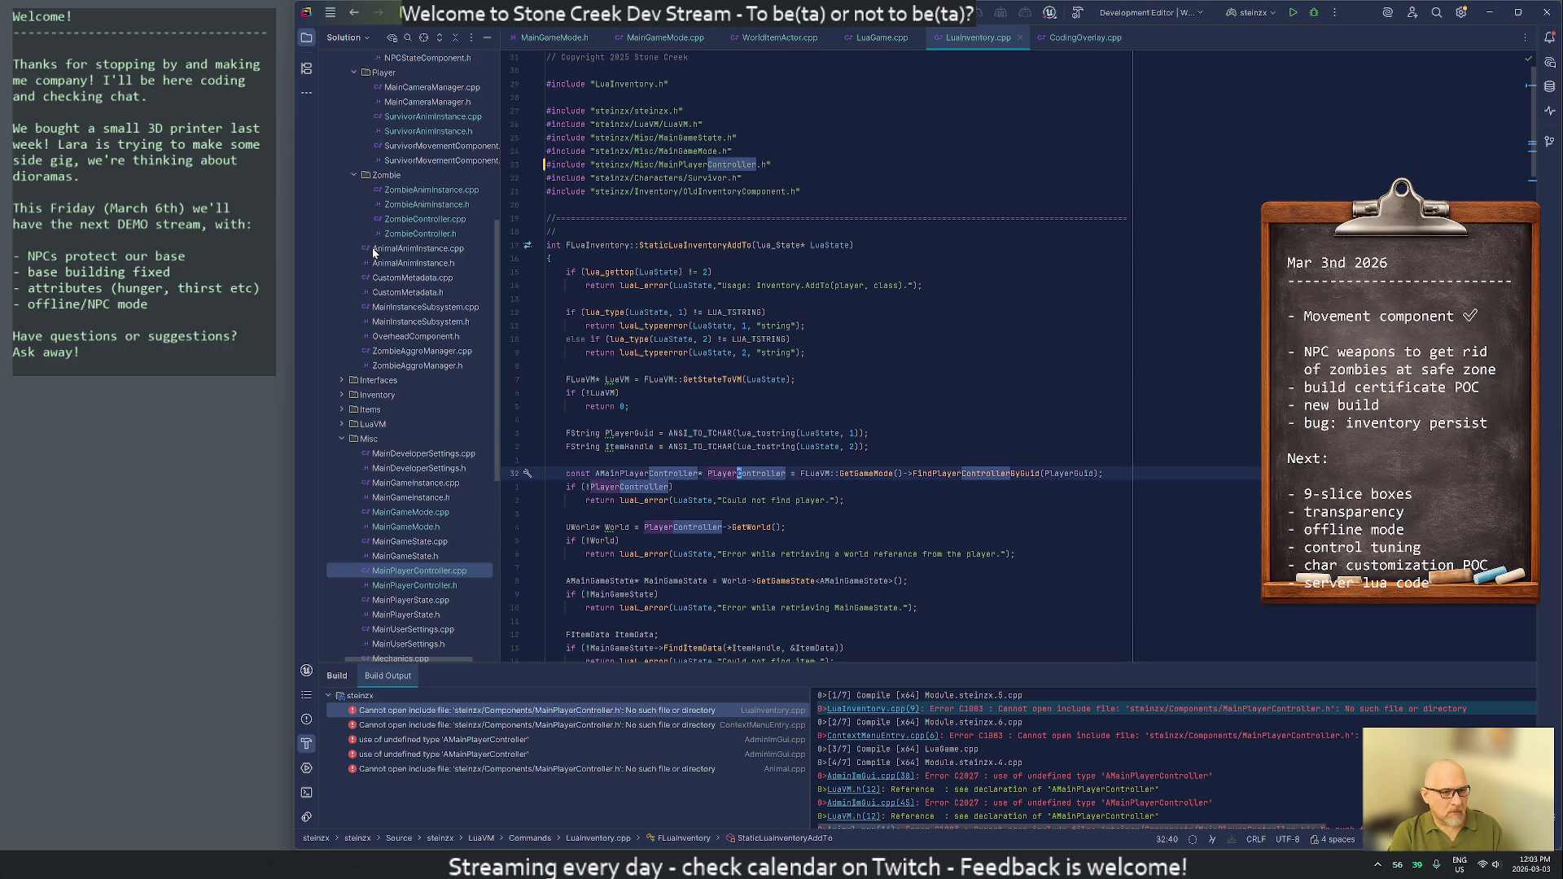
{"action": "key", "text": "n"}
{"action": "key", "text": "n"}
{"action": "key", "text": "n"}
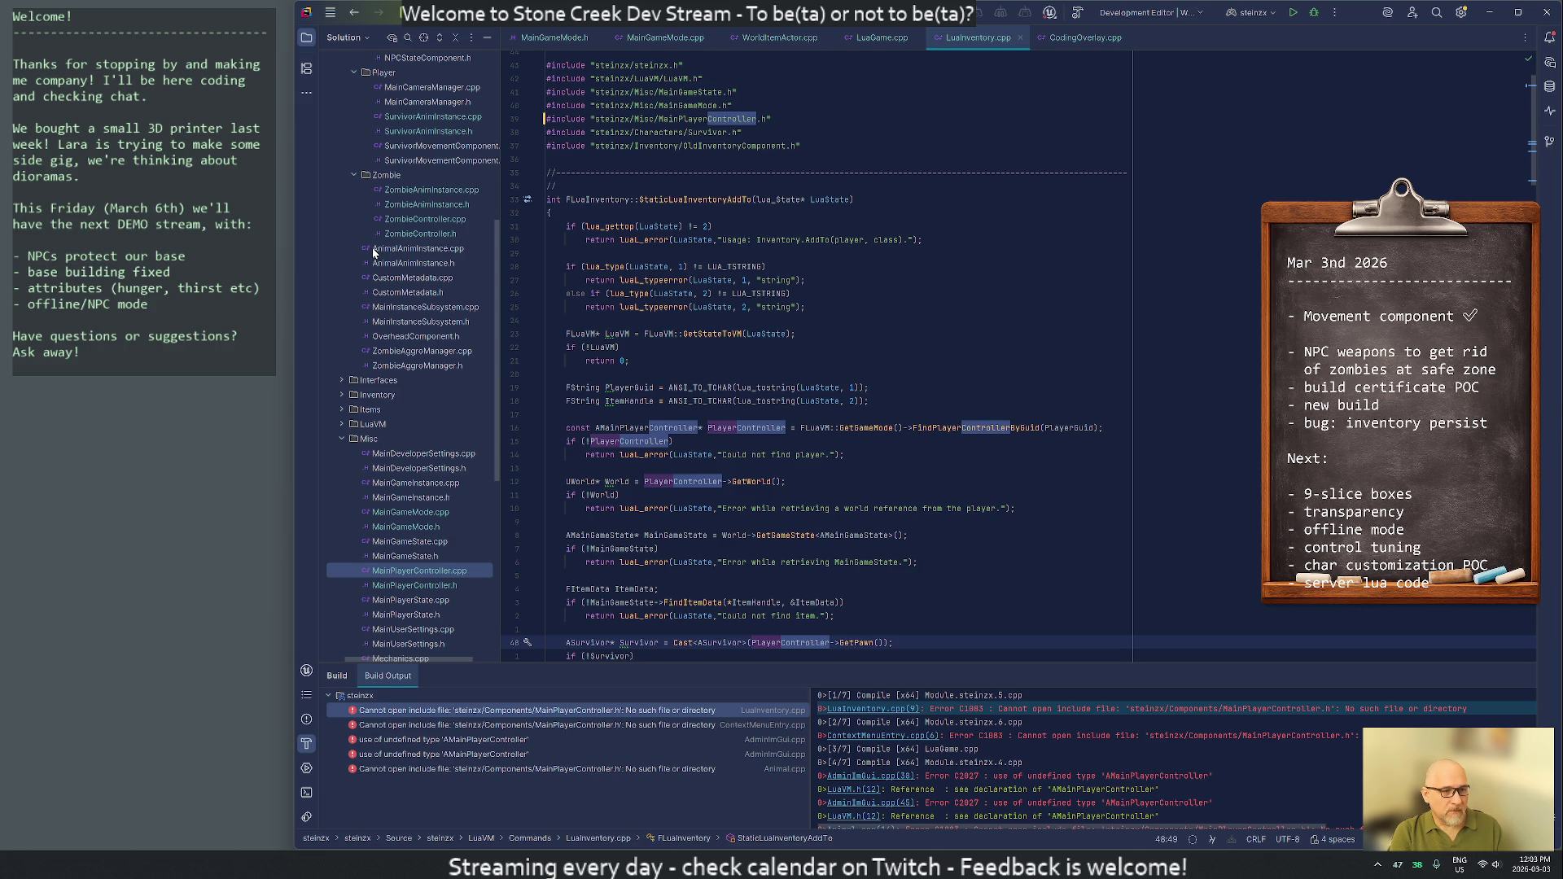
{"action": "key", "text": "j"}
{"action": "key", "text": "j"}
{"action": "key", "text": "j"}
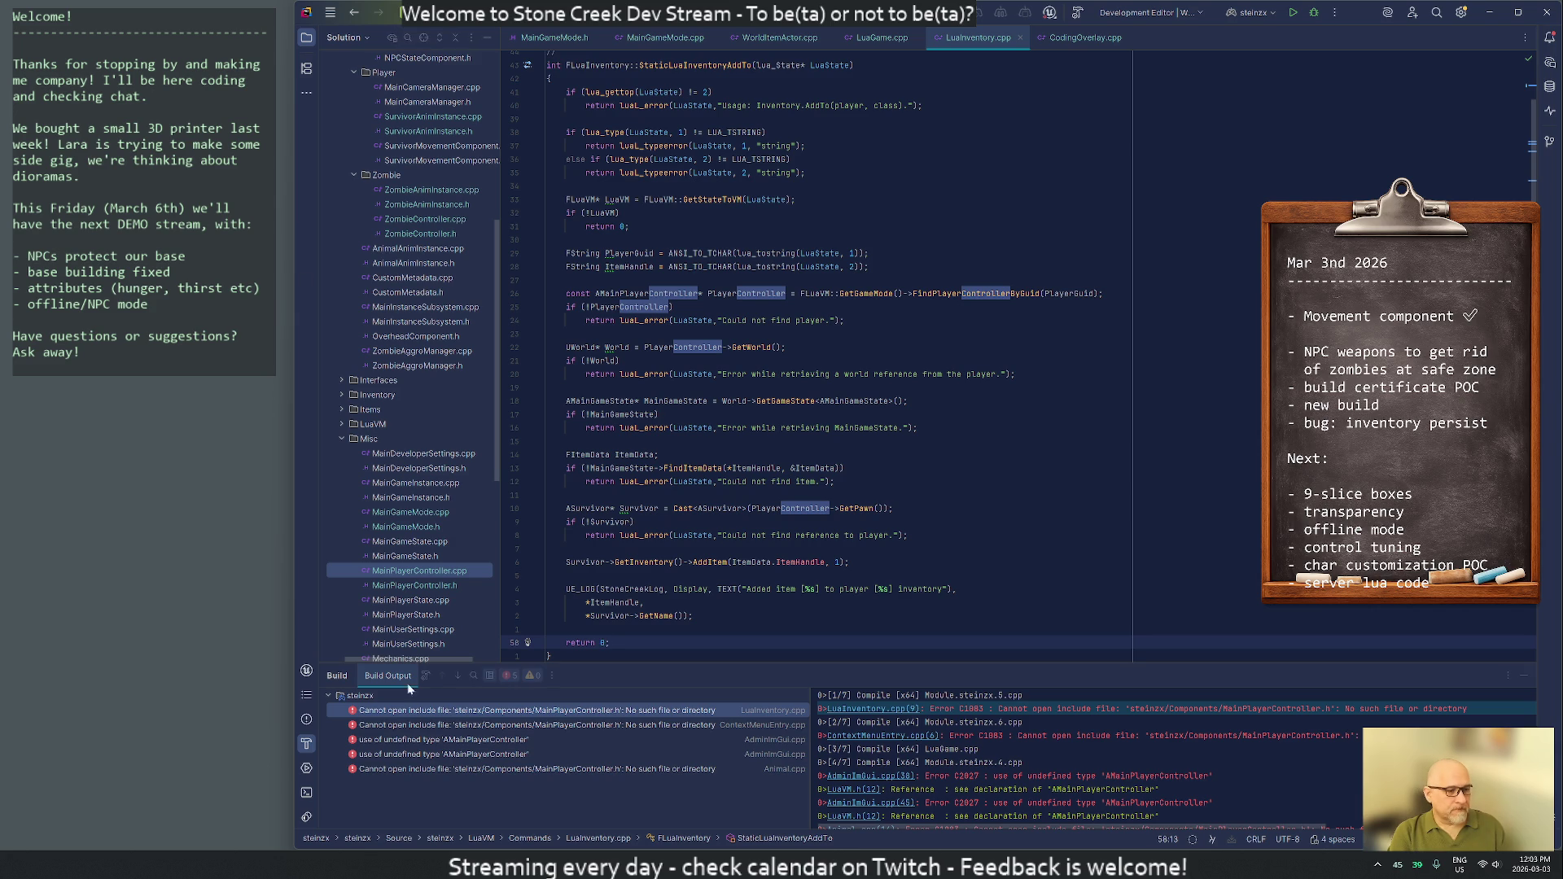
{"action": "double_click", "coordinate": [688, 739]}
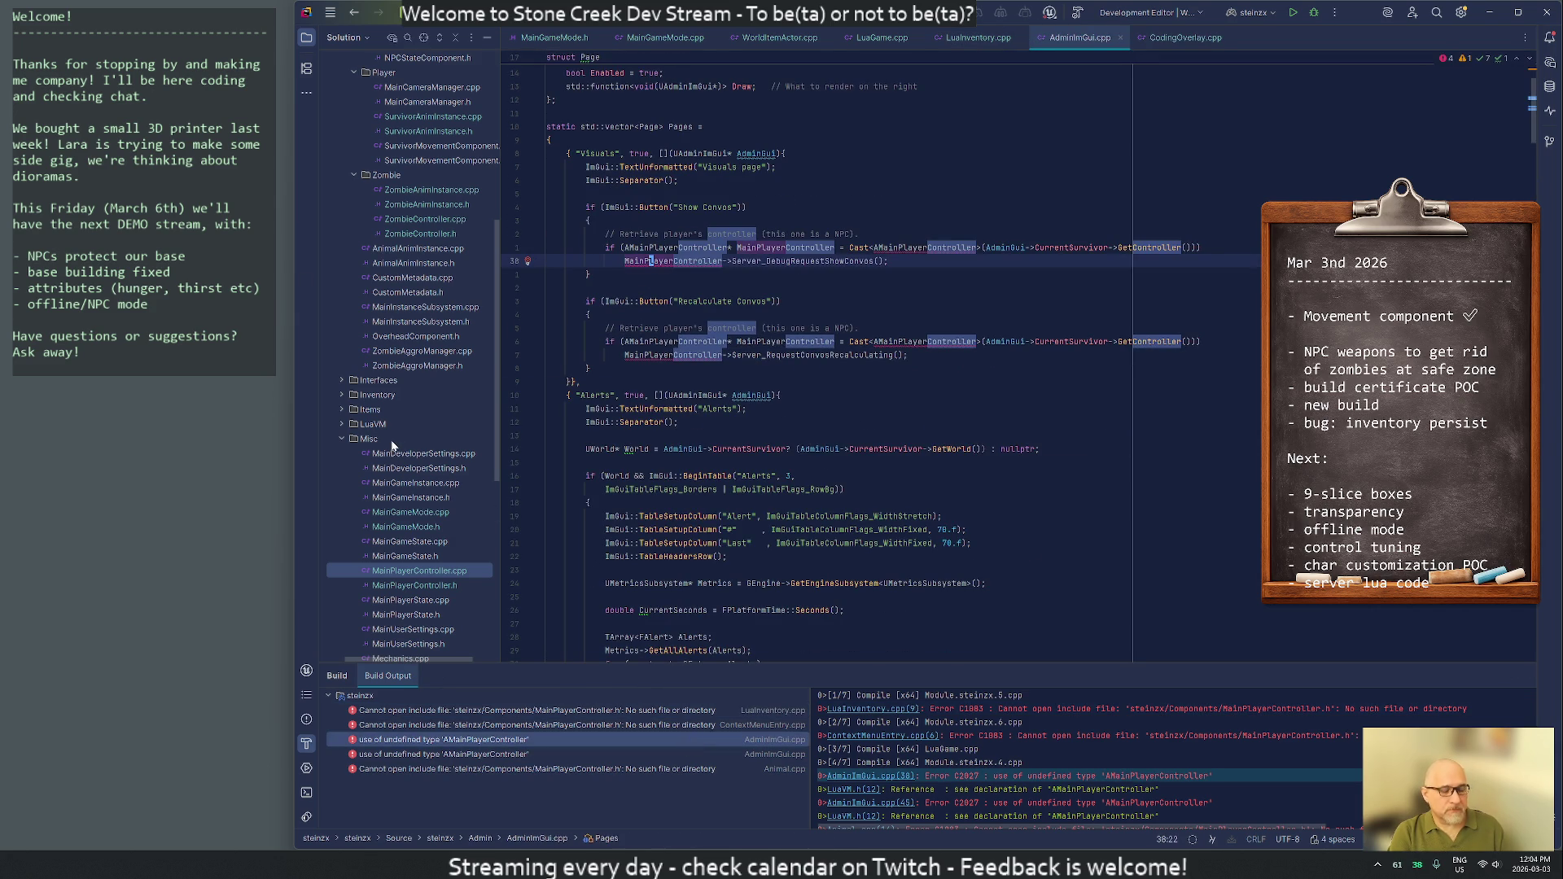
Add the missing MainPlayerController include to AdminImGui.cpp via the quick fix
{"action": "key", "text": "g"}
{"action": "key", "text": "g"}
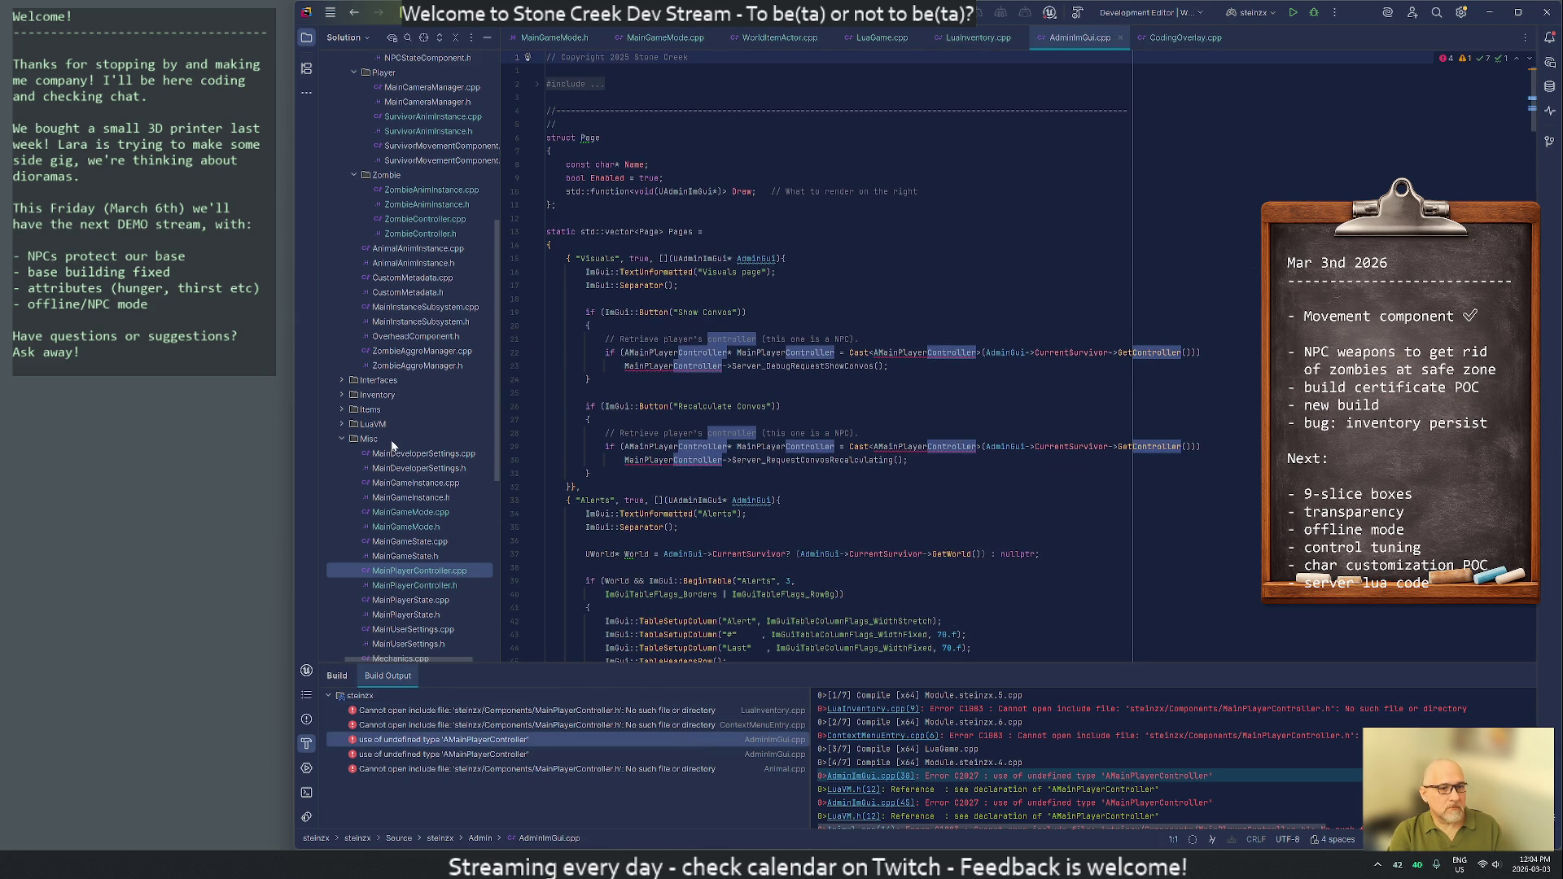
{"action": "key", "text": "ctrl+o"}
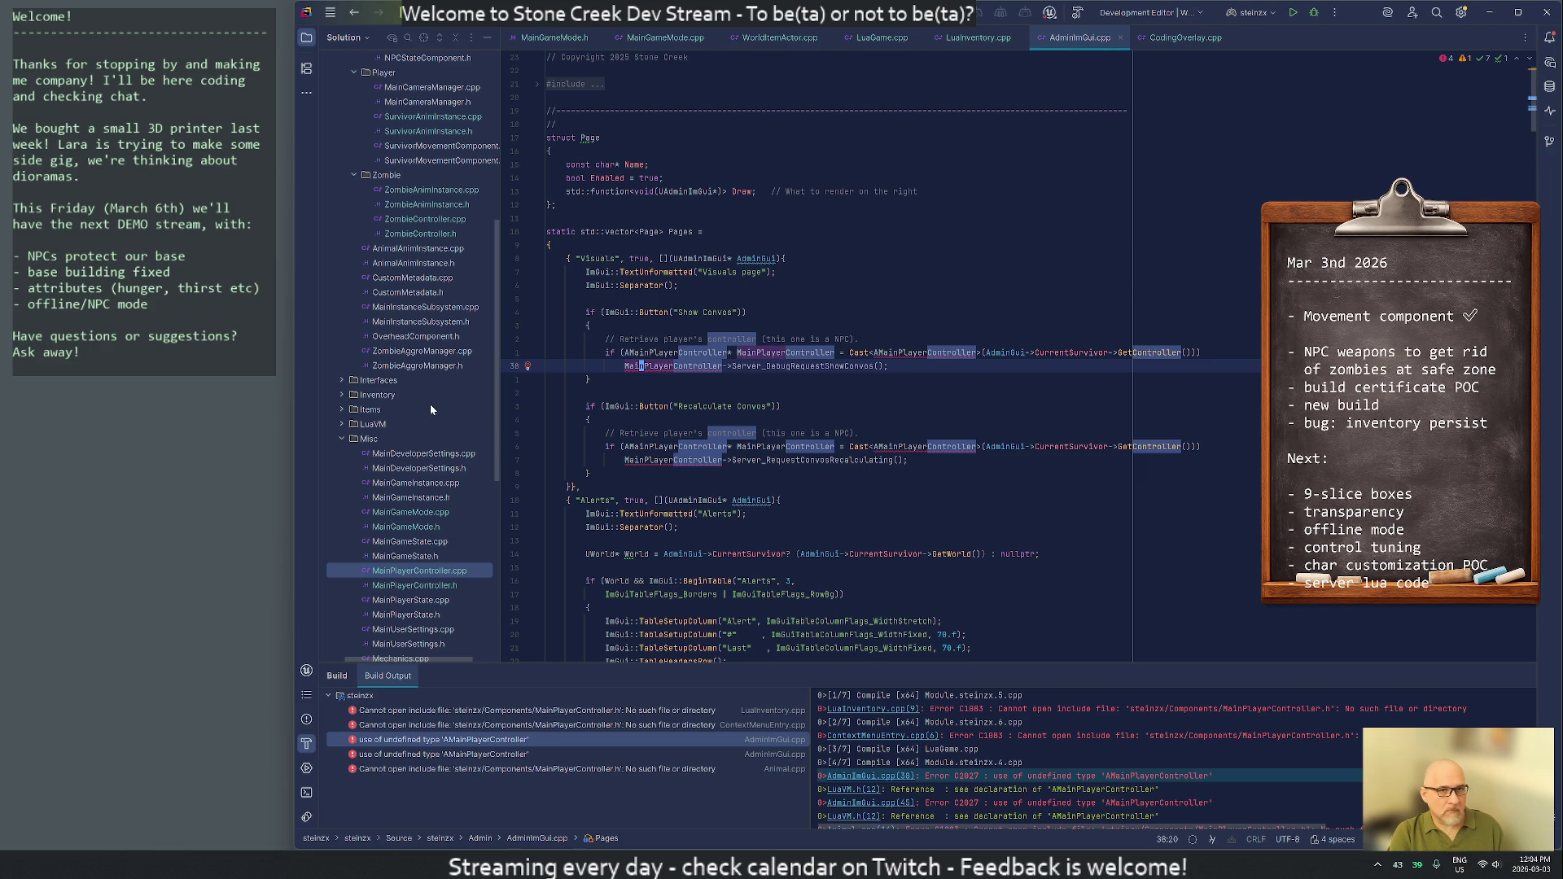
{"action": "key", "text": "alt+Return"}
{"action": "key", "text": "Return"}
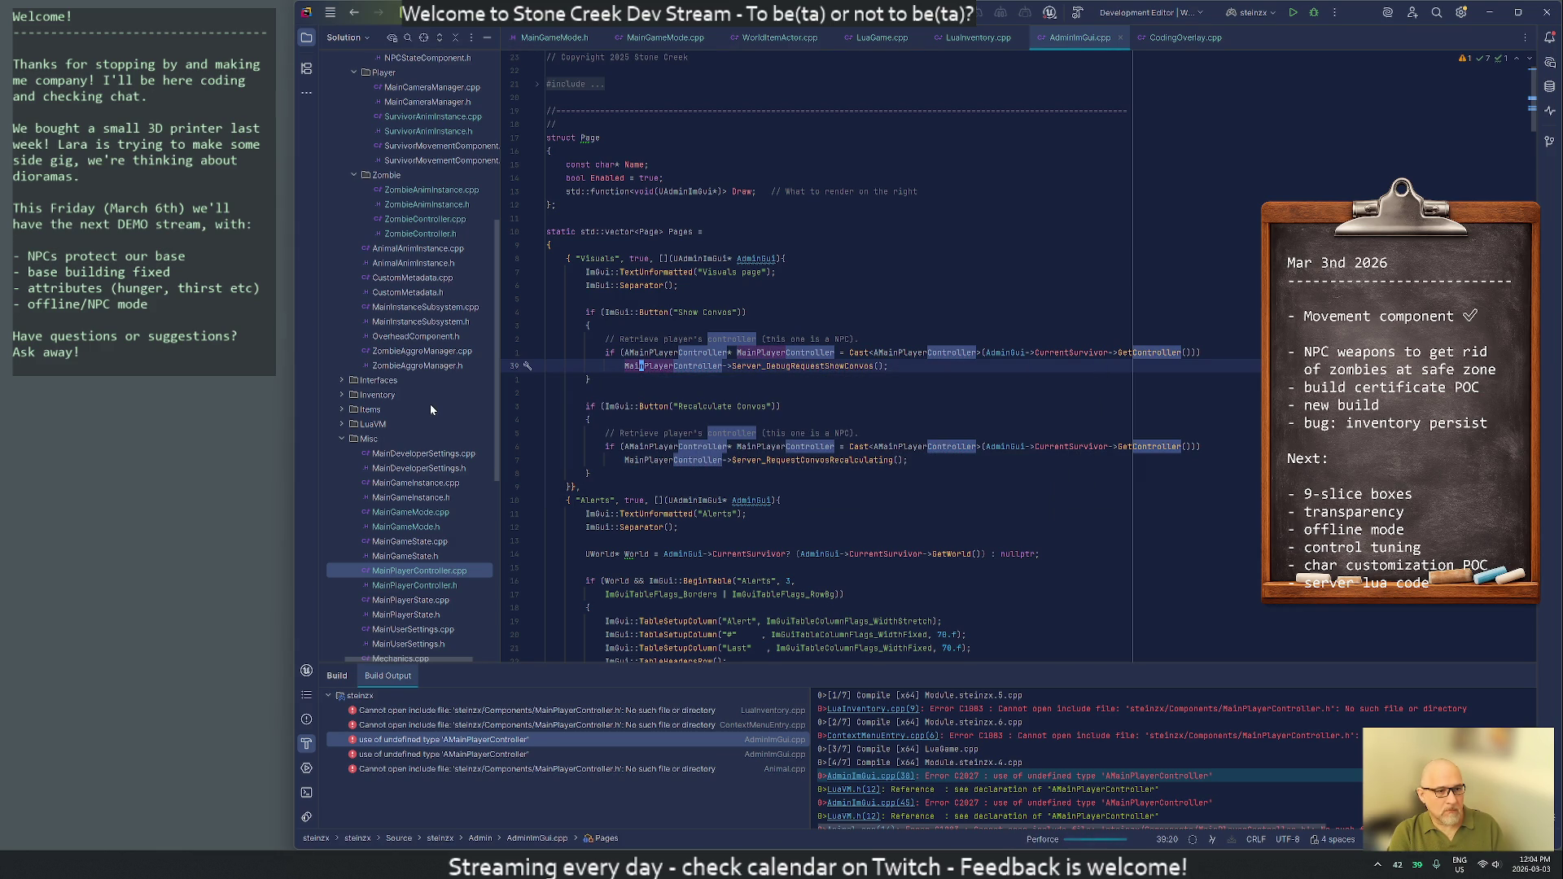
Open MainPlayerController.h from the project tree, then Animal.cpp's include error
{"action": "left_click", "coordinate": [399, 586]}
{"action": "double_click", "coordinate": [400, 586]}
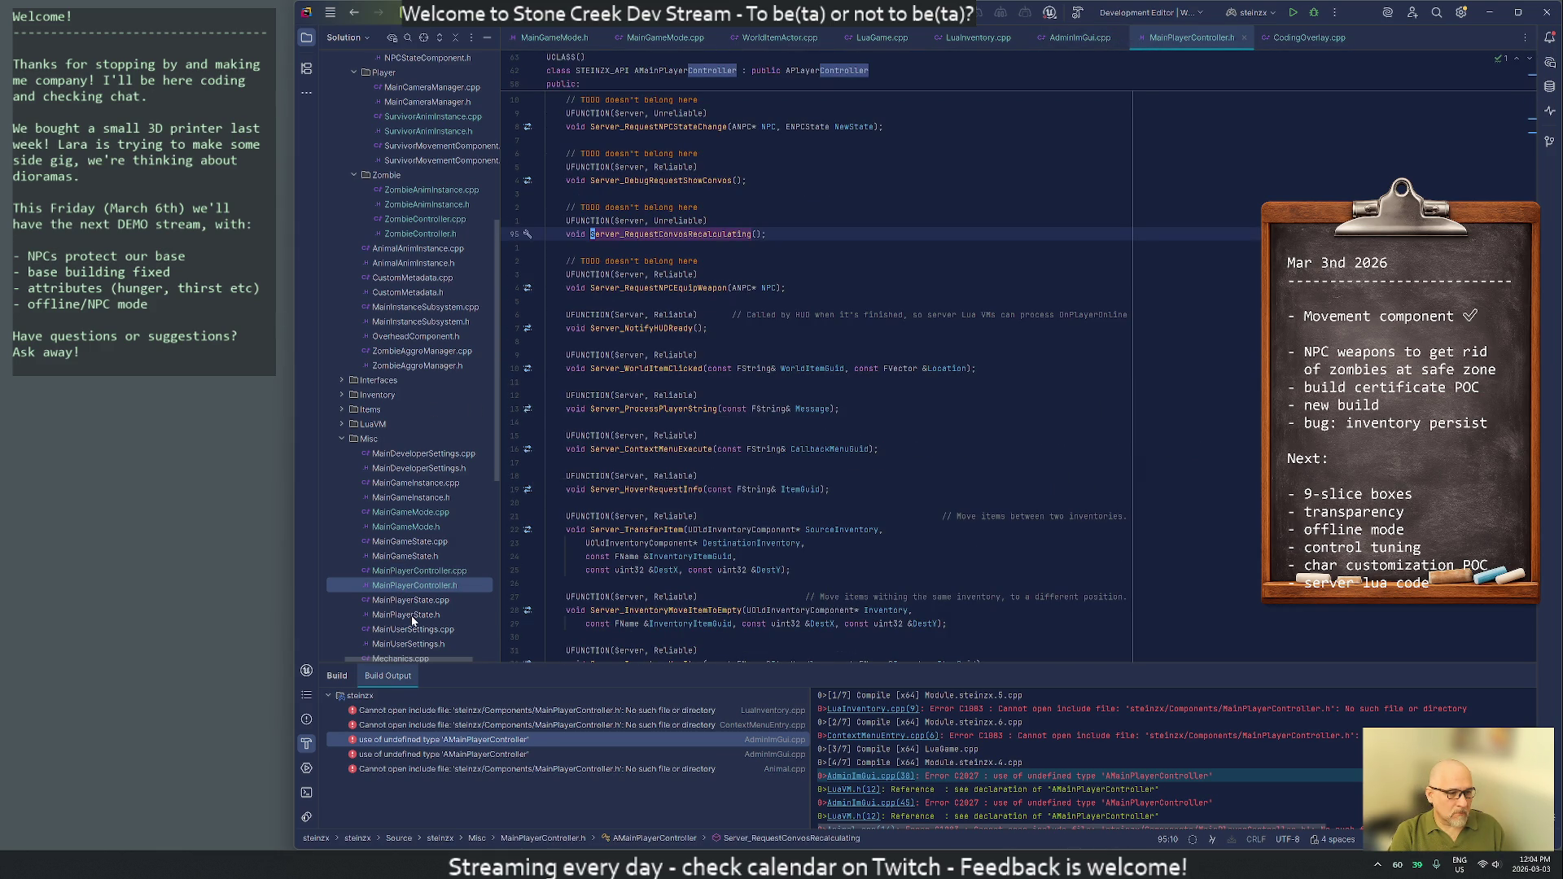
{"action": "double_click", "coordinate": [509, 769]}
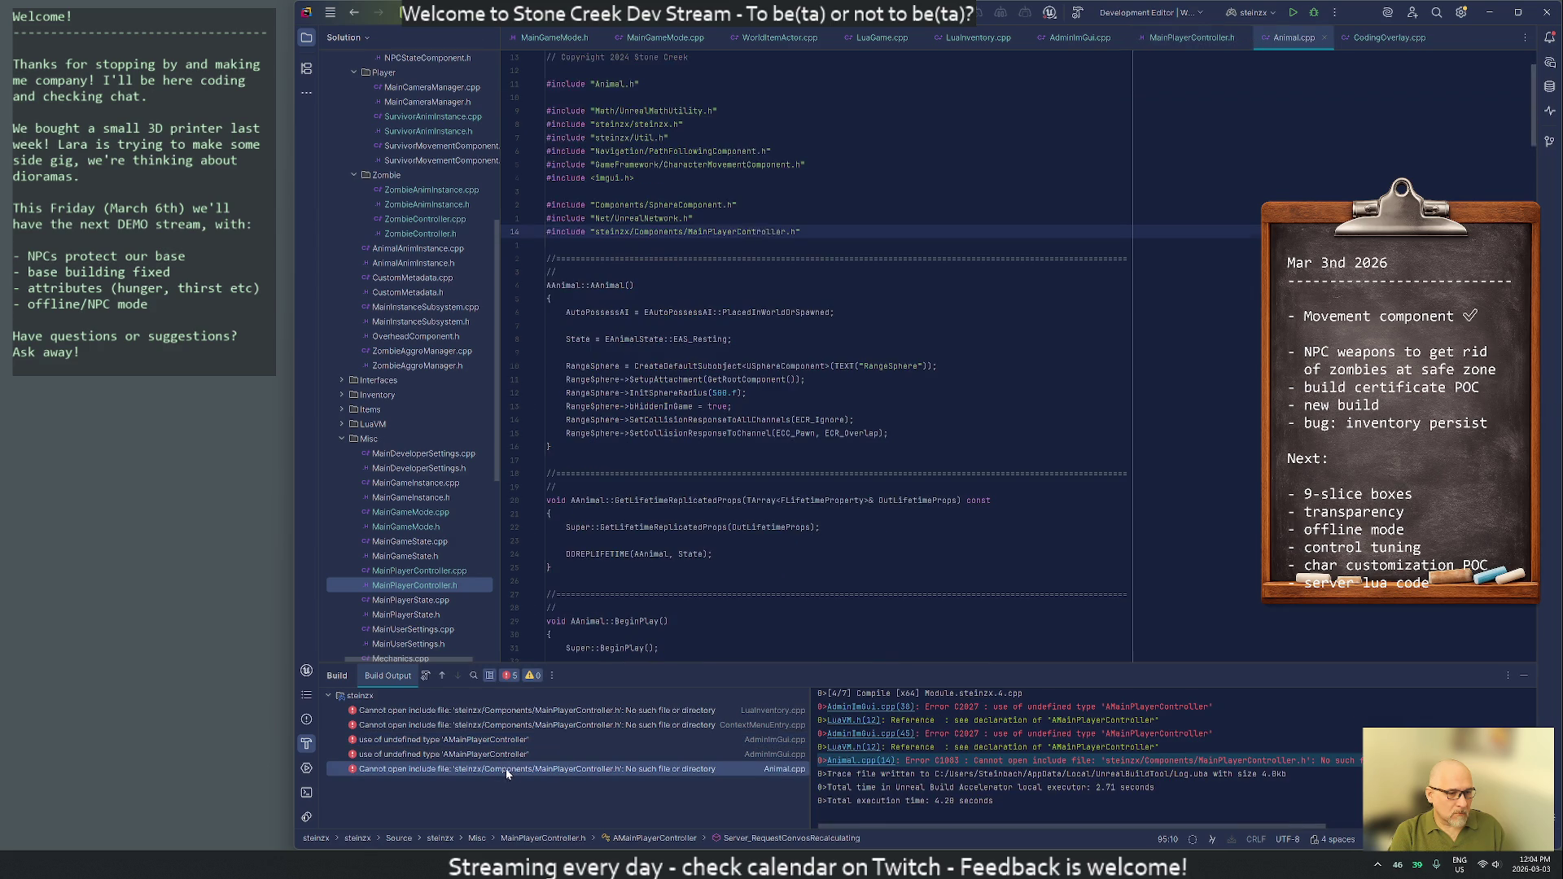
Change Animal.cpp's line-14 include folder from Components to Misc
{"action": "left_click", "coordinate": [640, 231]}
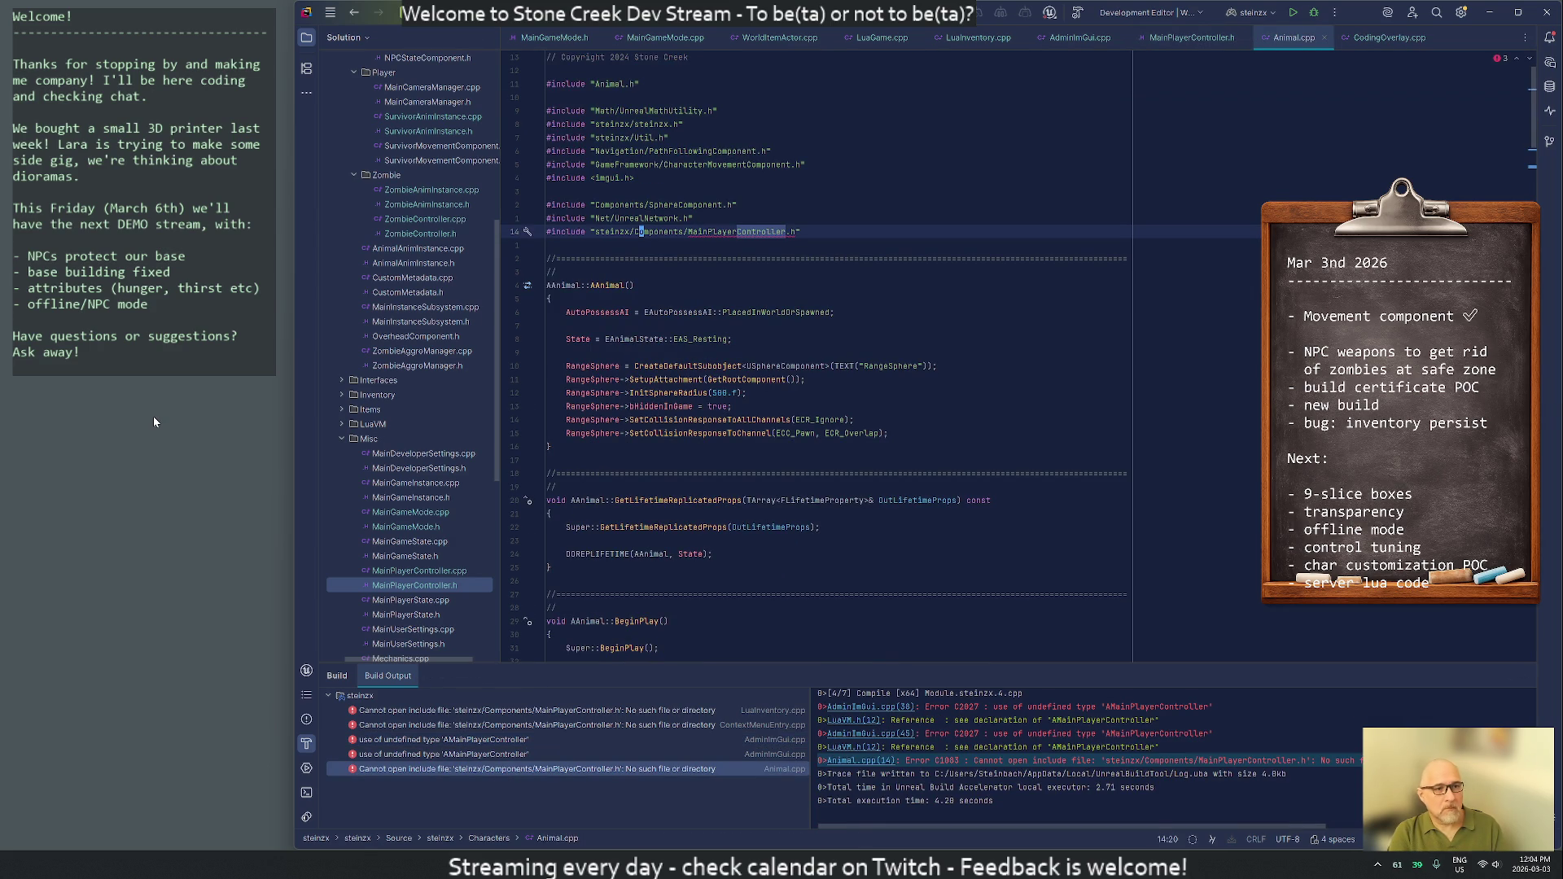
{"action": "key", "text": "ctrl+Delete"}
{"action": "key", "text": "ctrl+Delete"}
{"action": "type", "text": "Ma"}
{"action": "key", "text": "BackSpace"}
{"action": "key", "text": "BackSpace"}
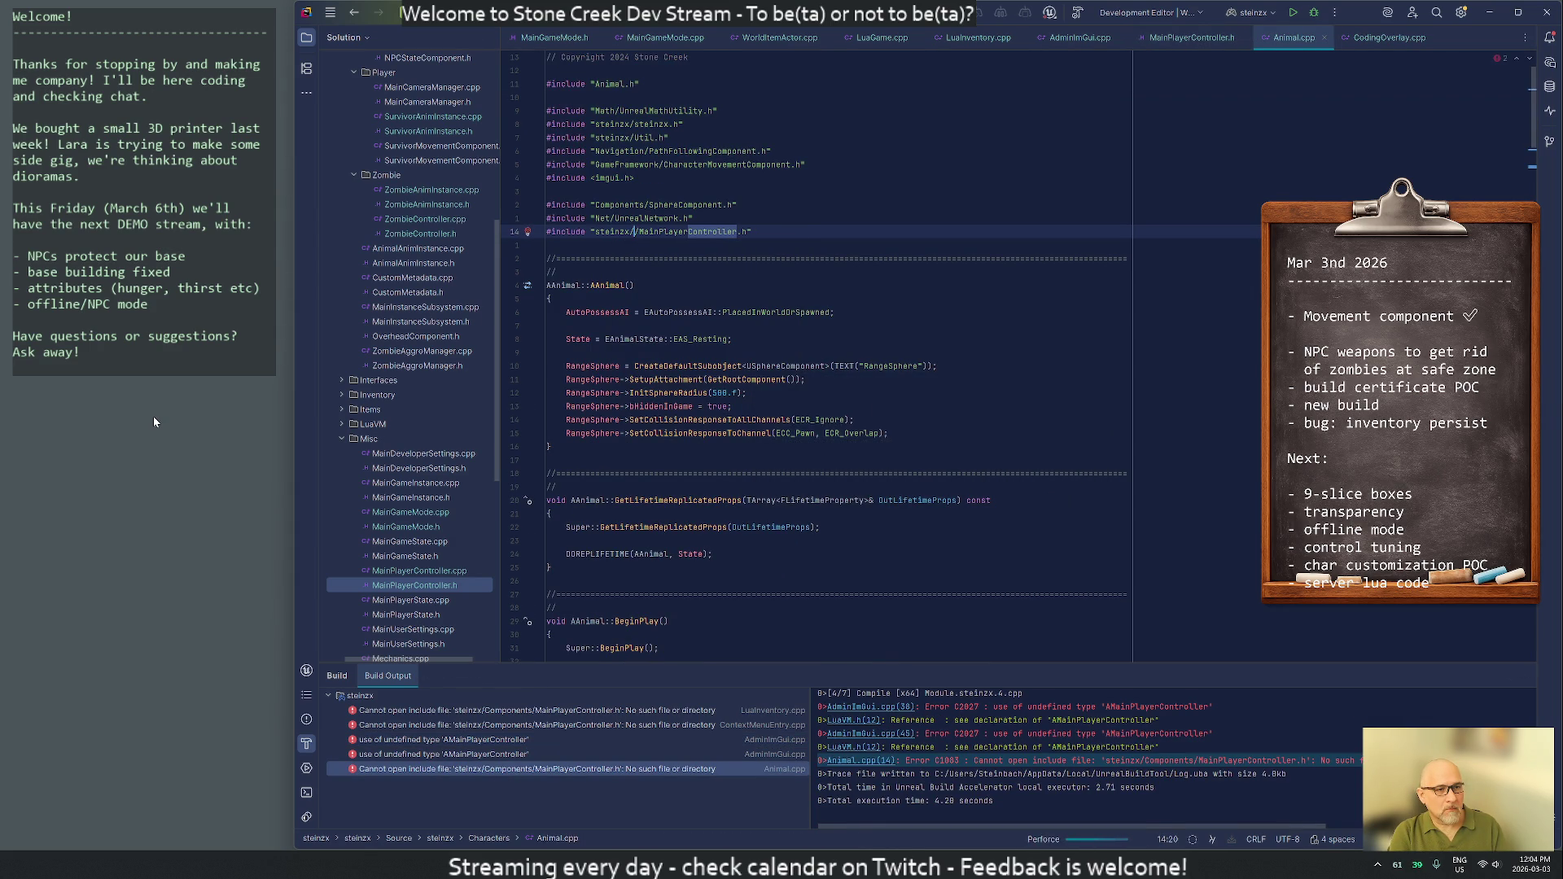
{"action": "type", "text": "Misc"}
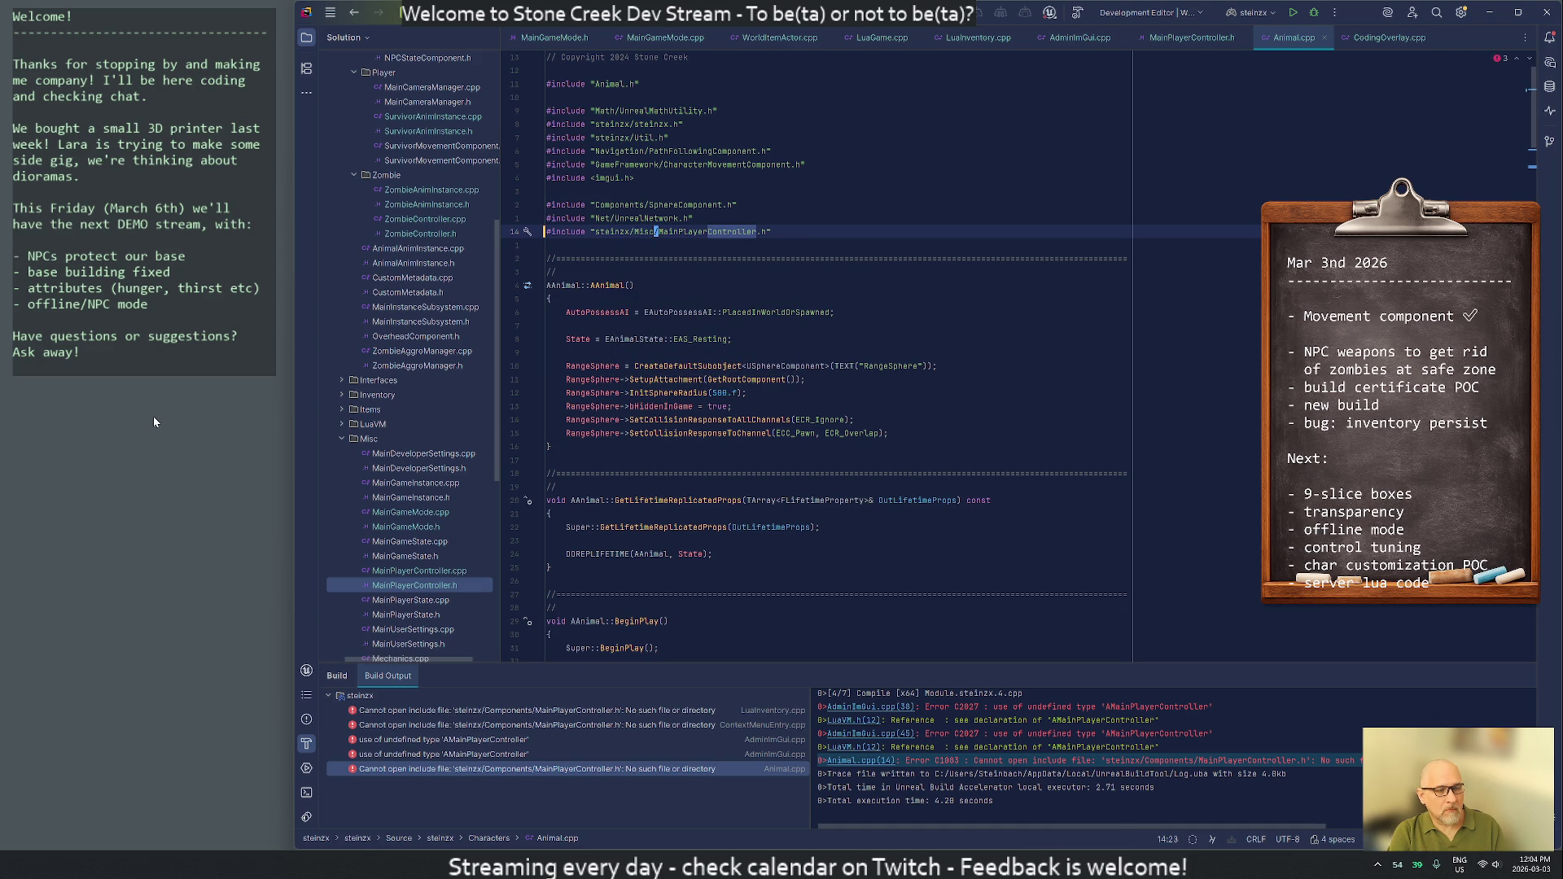
Step through Animal.cpp's Controller references to the DebugWindow cast, then rebuild
{"action": "key", "text": "Down"}
{"action": "key", "text": "Down"}
{"action": "key", "text": "Down"}
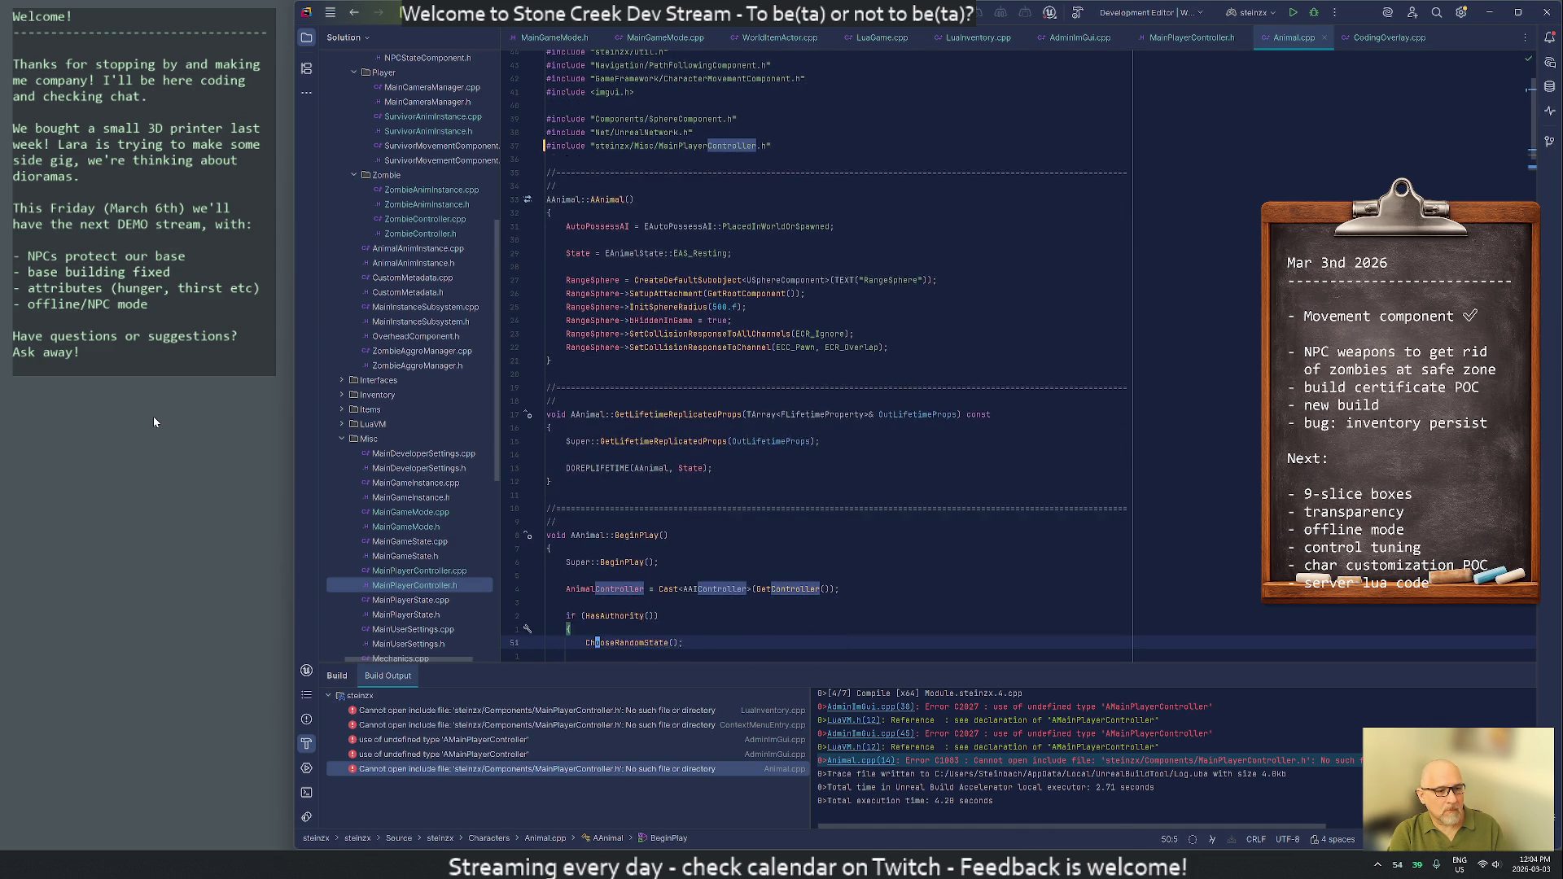
{"action": "key", "text": "Down"}
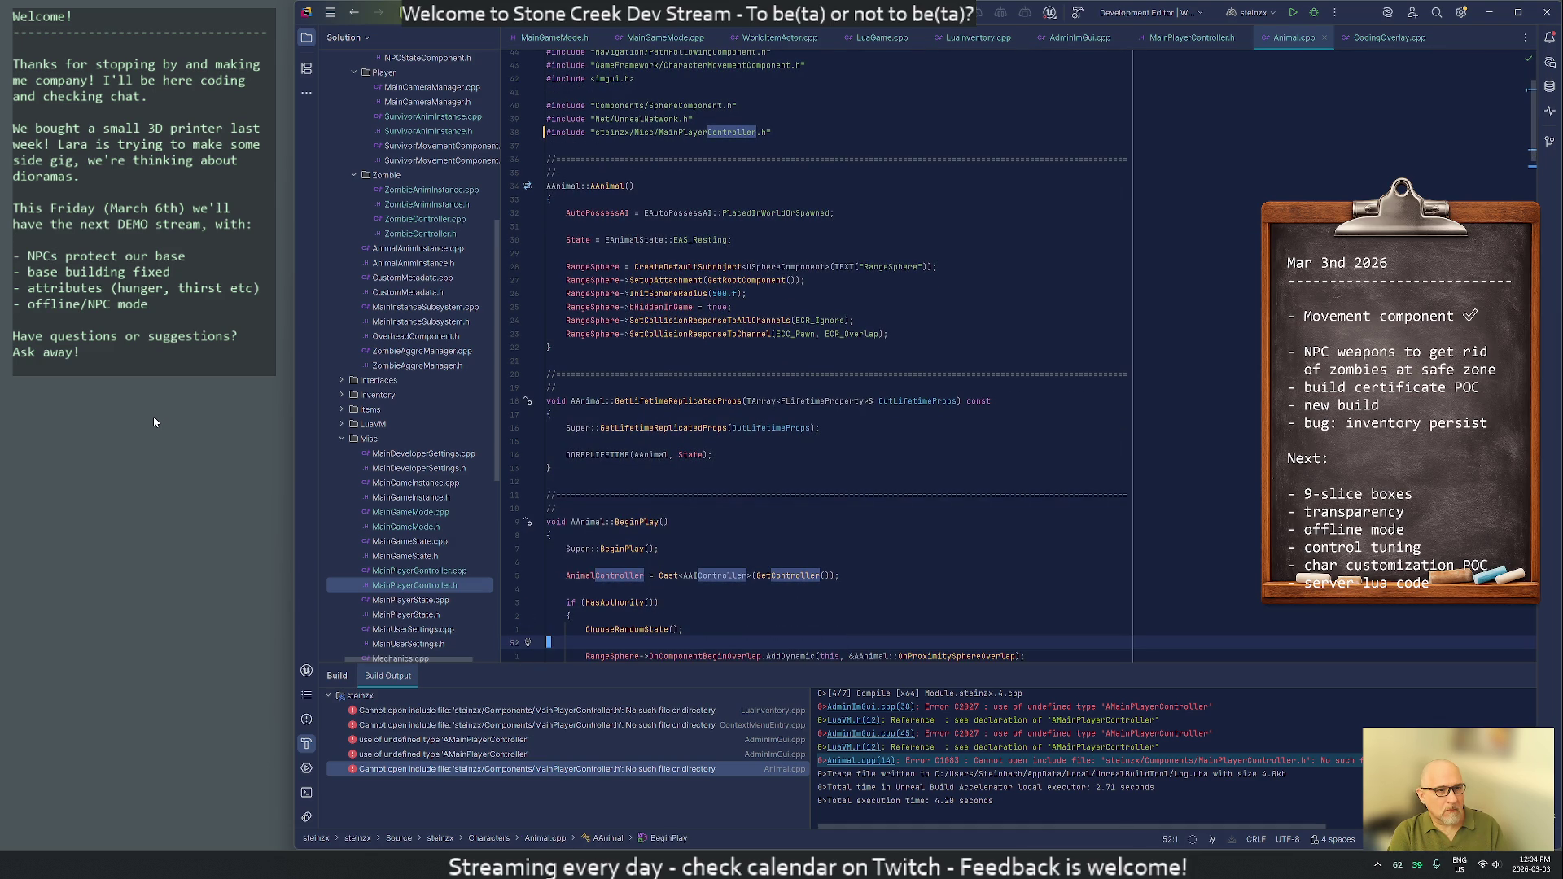
{"action": "key", "text": "F3"}
{"action": "key", "text": "F3"}
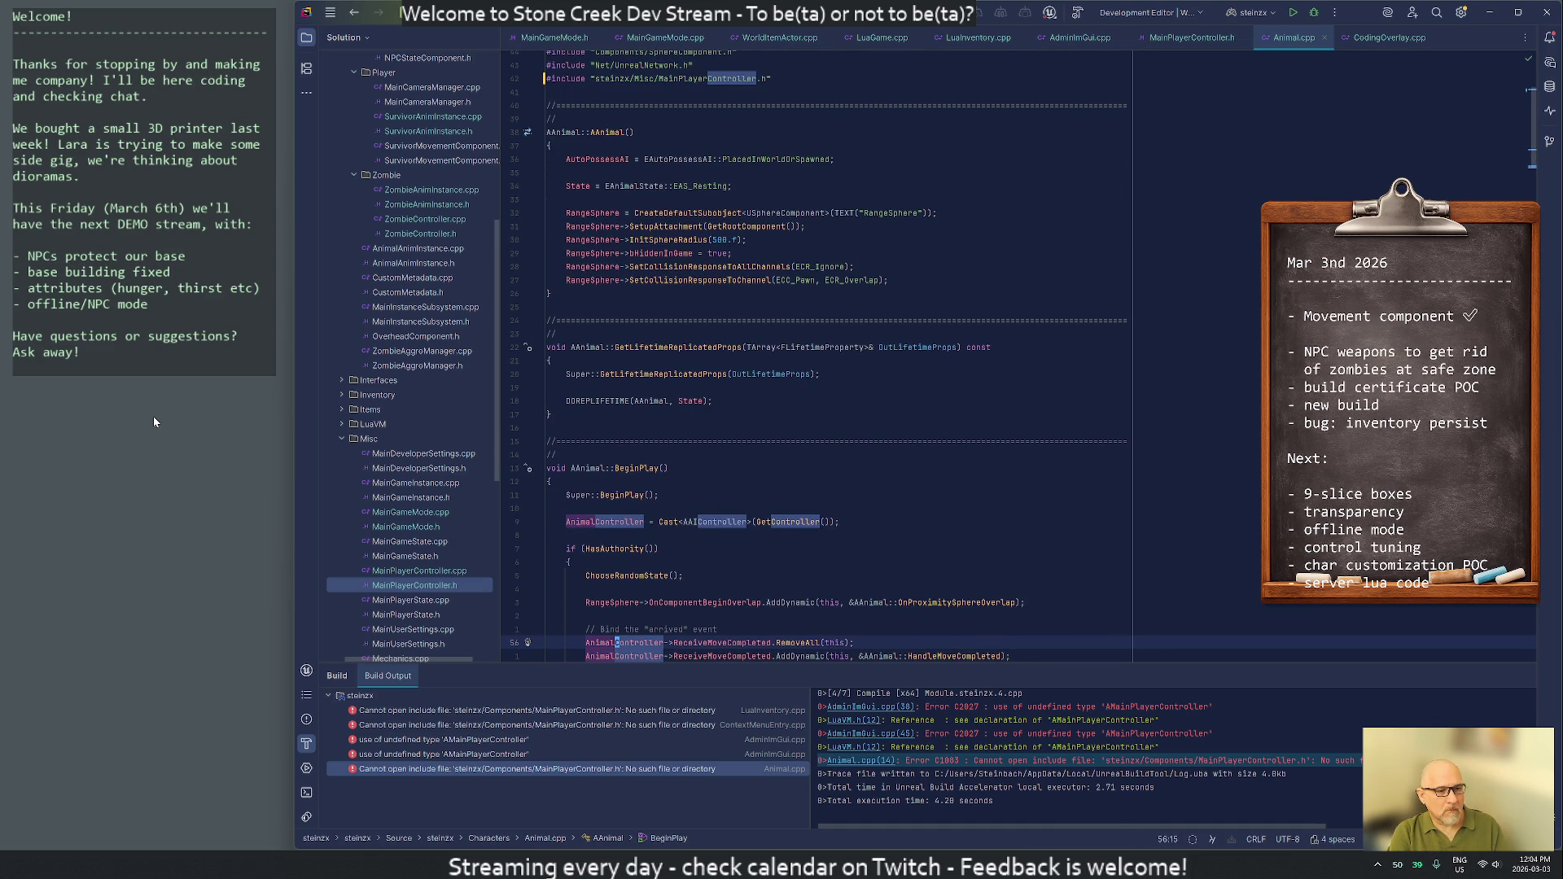
{"action": "key", "text": "F3"}
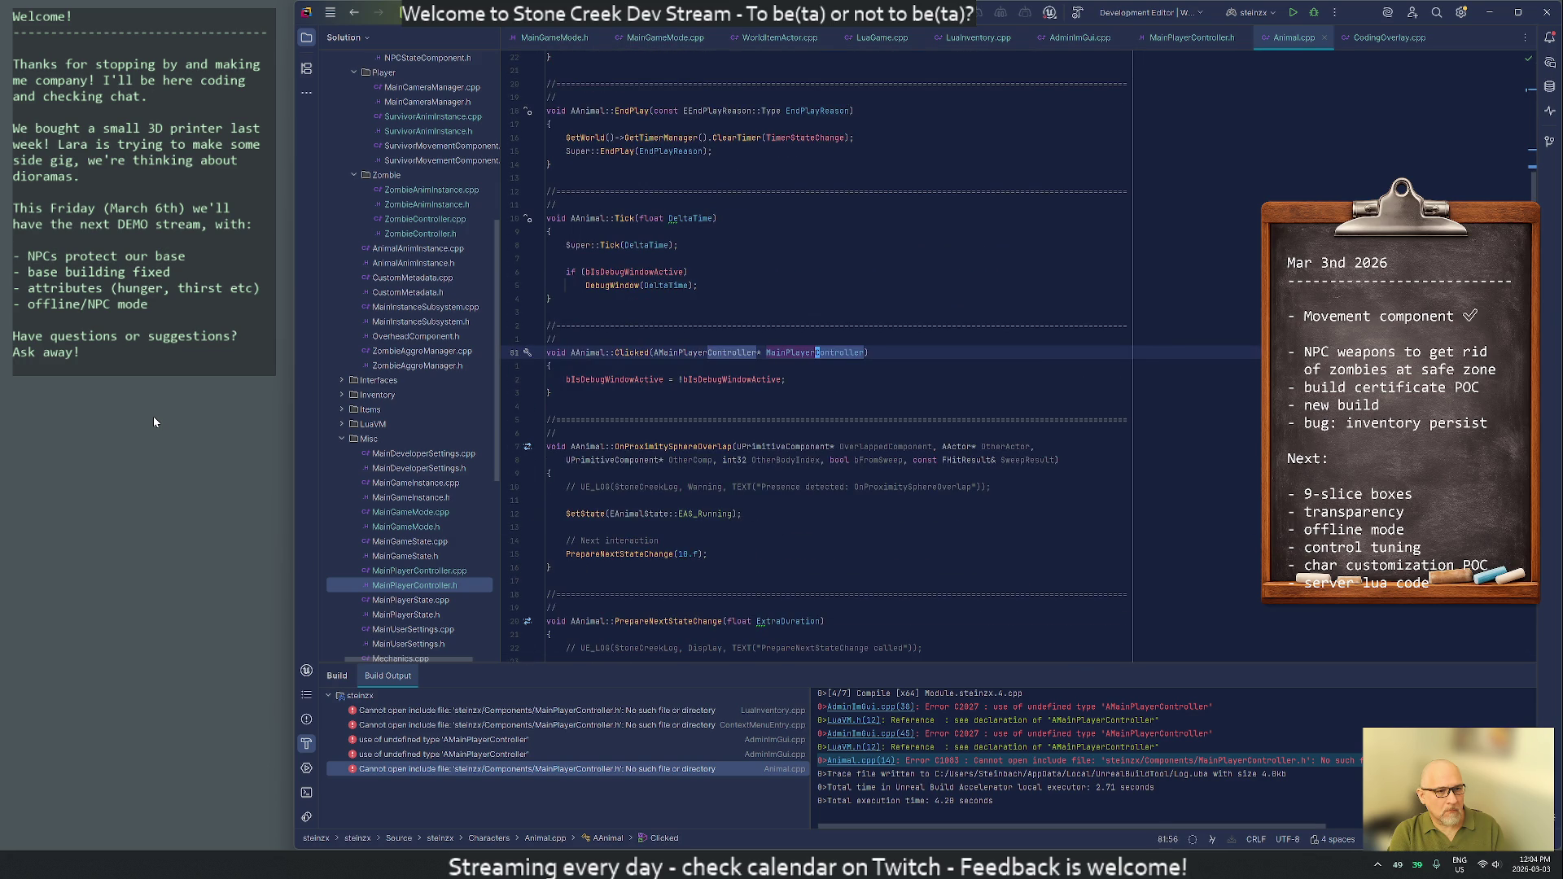
{"action": "key", "text": "F3"}
{"action": "key", "text": "F3"}
{"action": "key", "text": "F3"}
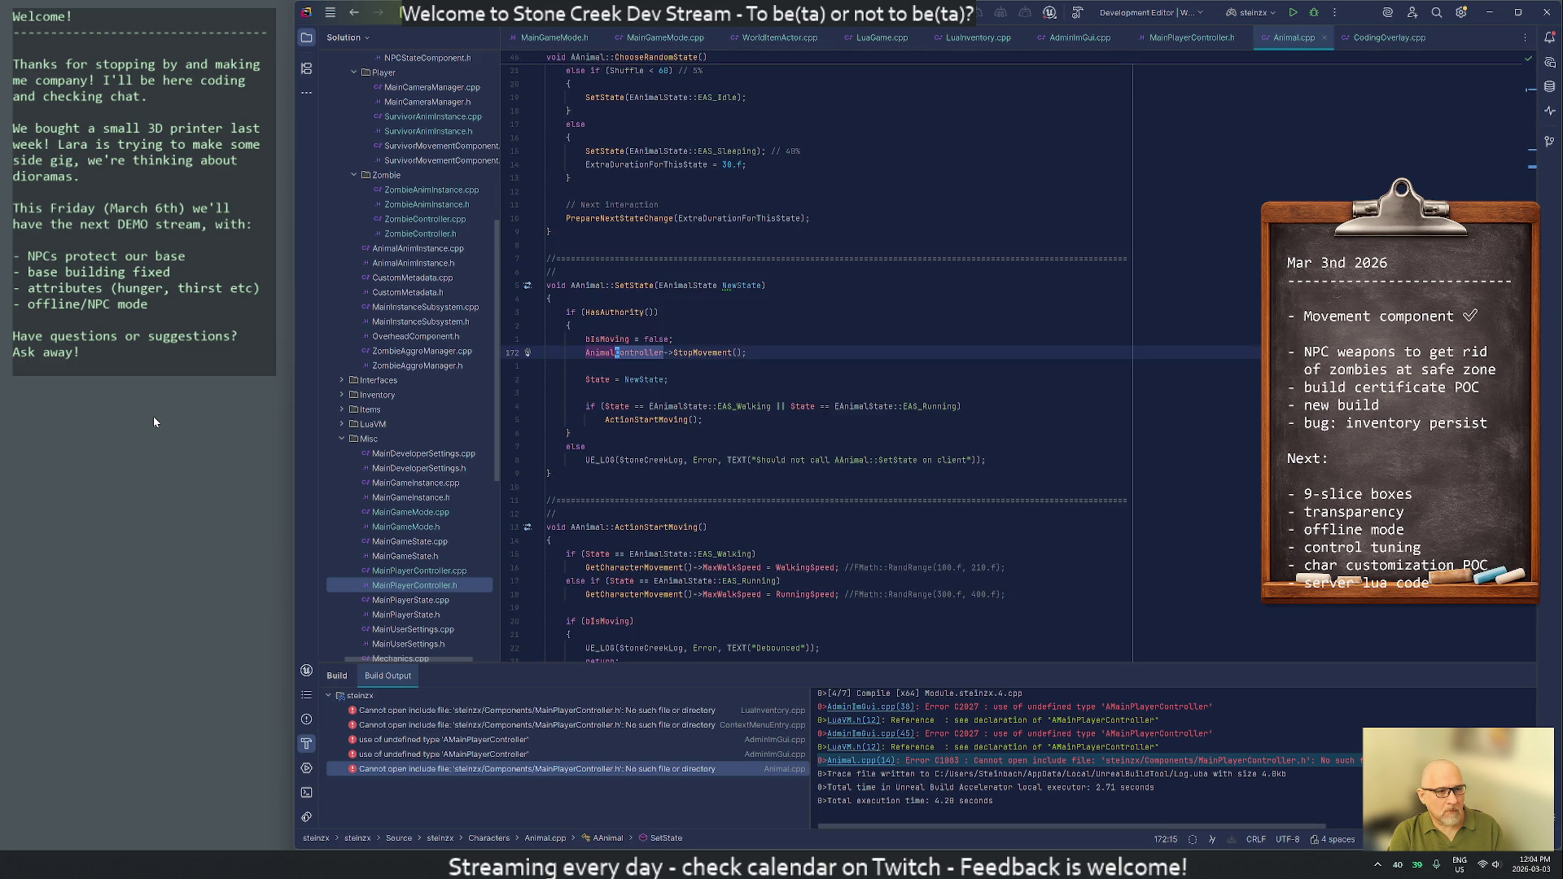
{"action": "key", "text": "F3"}
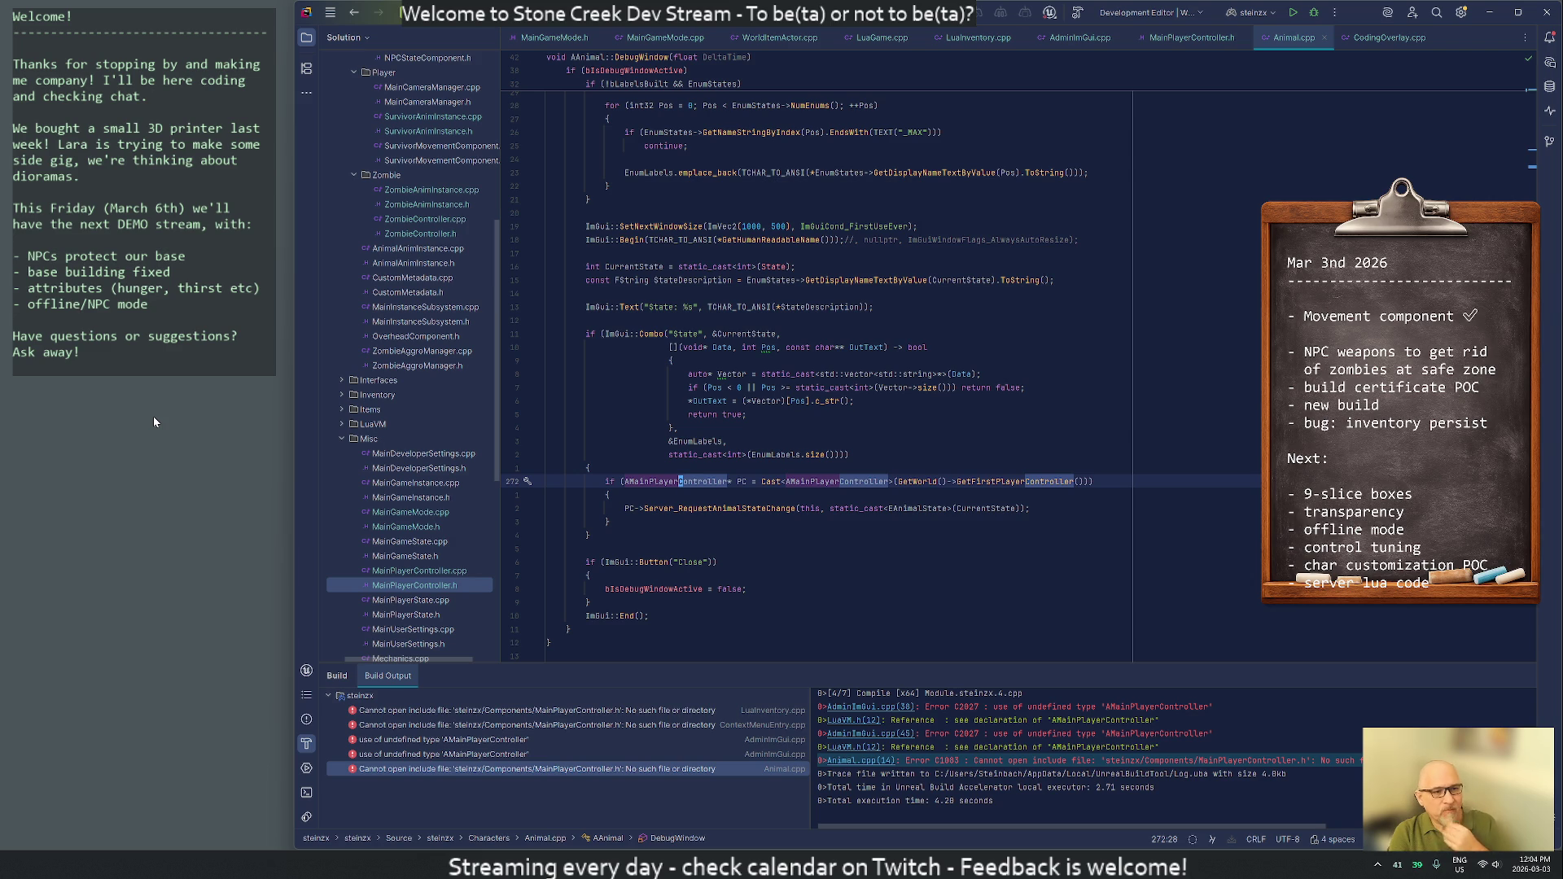
{"action": "key", "text": "F3"}
{"action": "key", "text": "F3"}
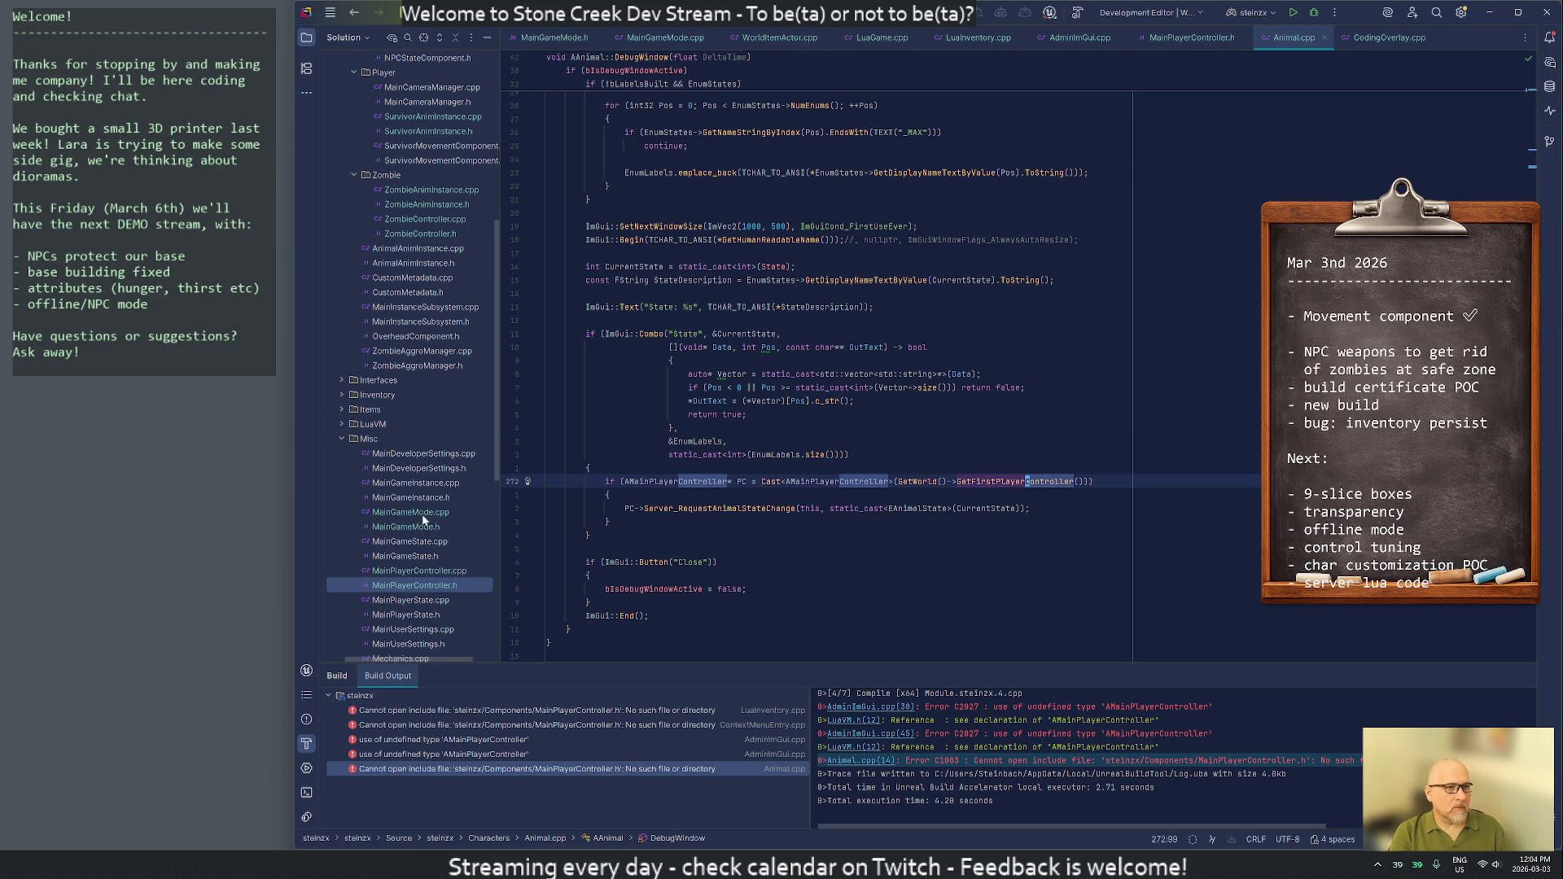
{"action": "scroll", "coordinate": [425, 518], "scroll_direction": "up", "scroll_amount": 5}
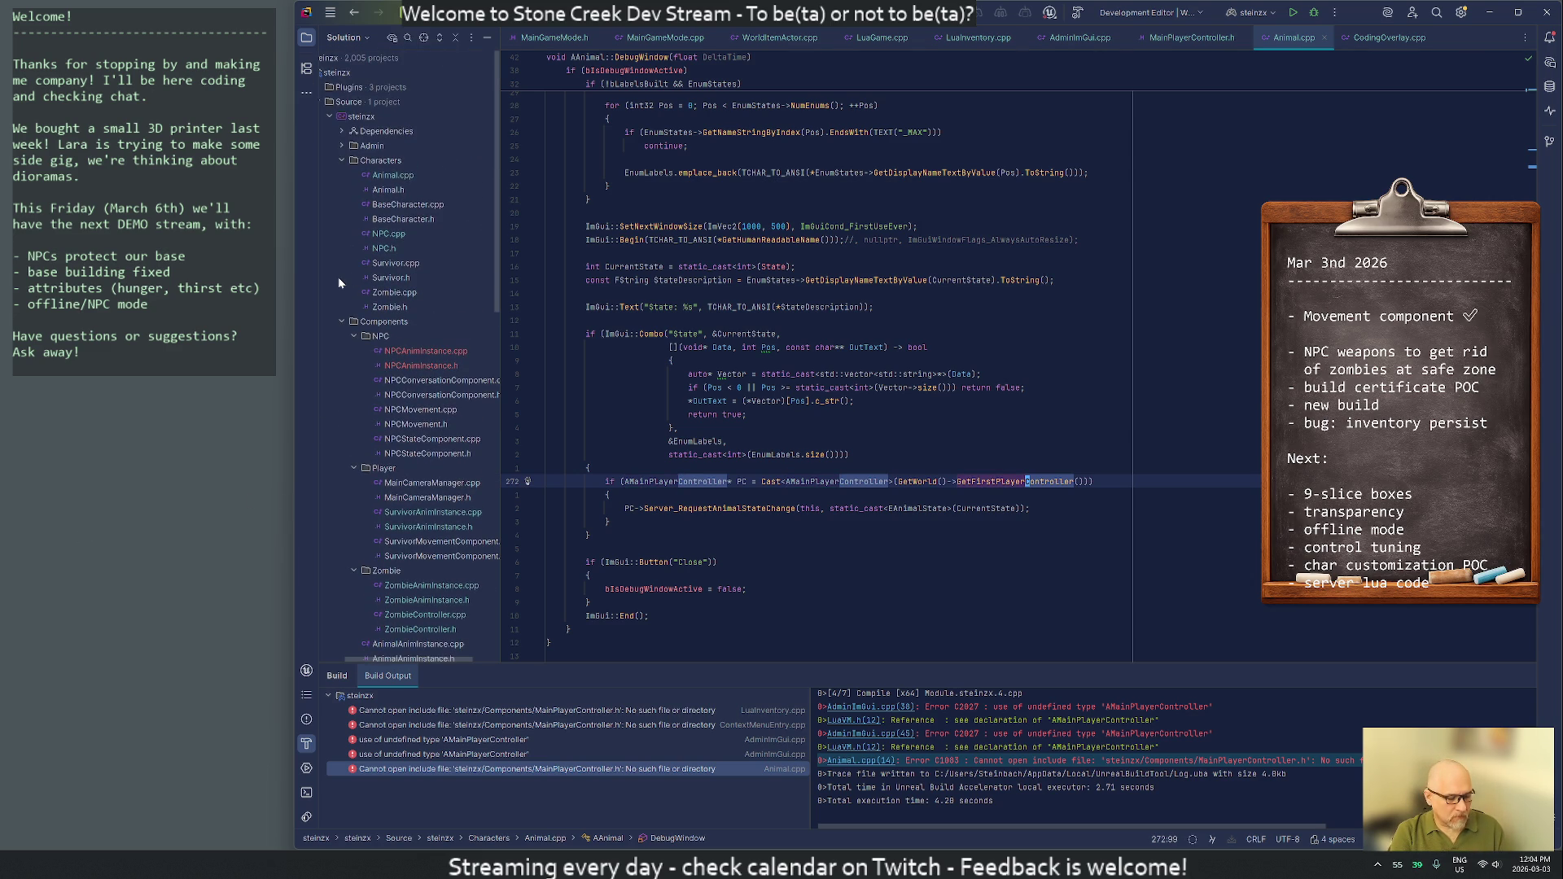
{"action": "key", "text": "ctrl+shift+b"}
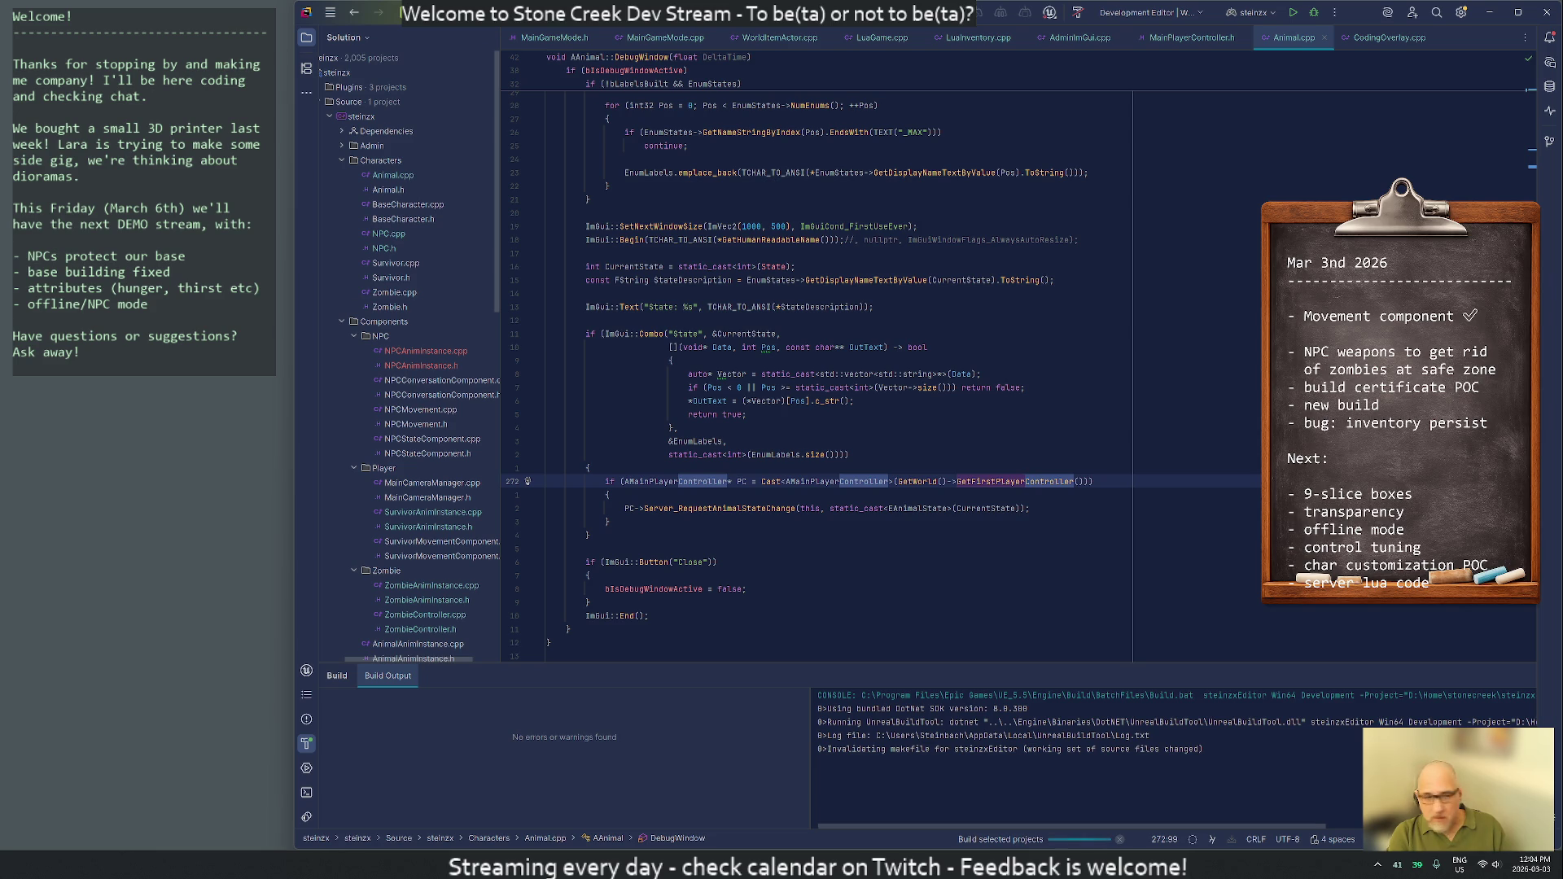
{"action": "mouse_move", "coordinate": [717, 508]}
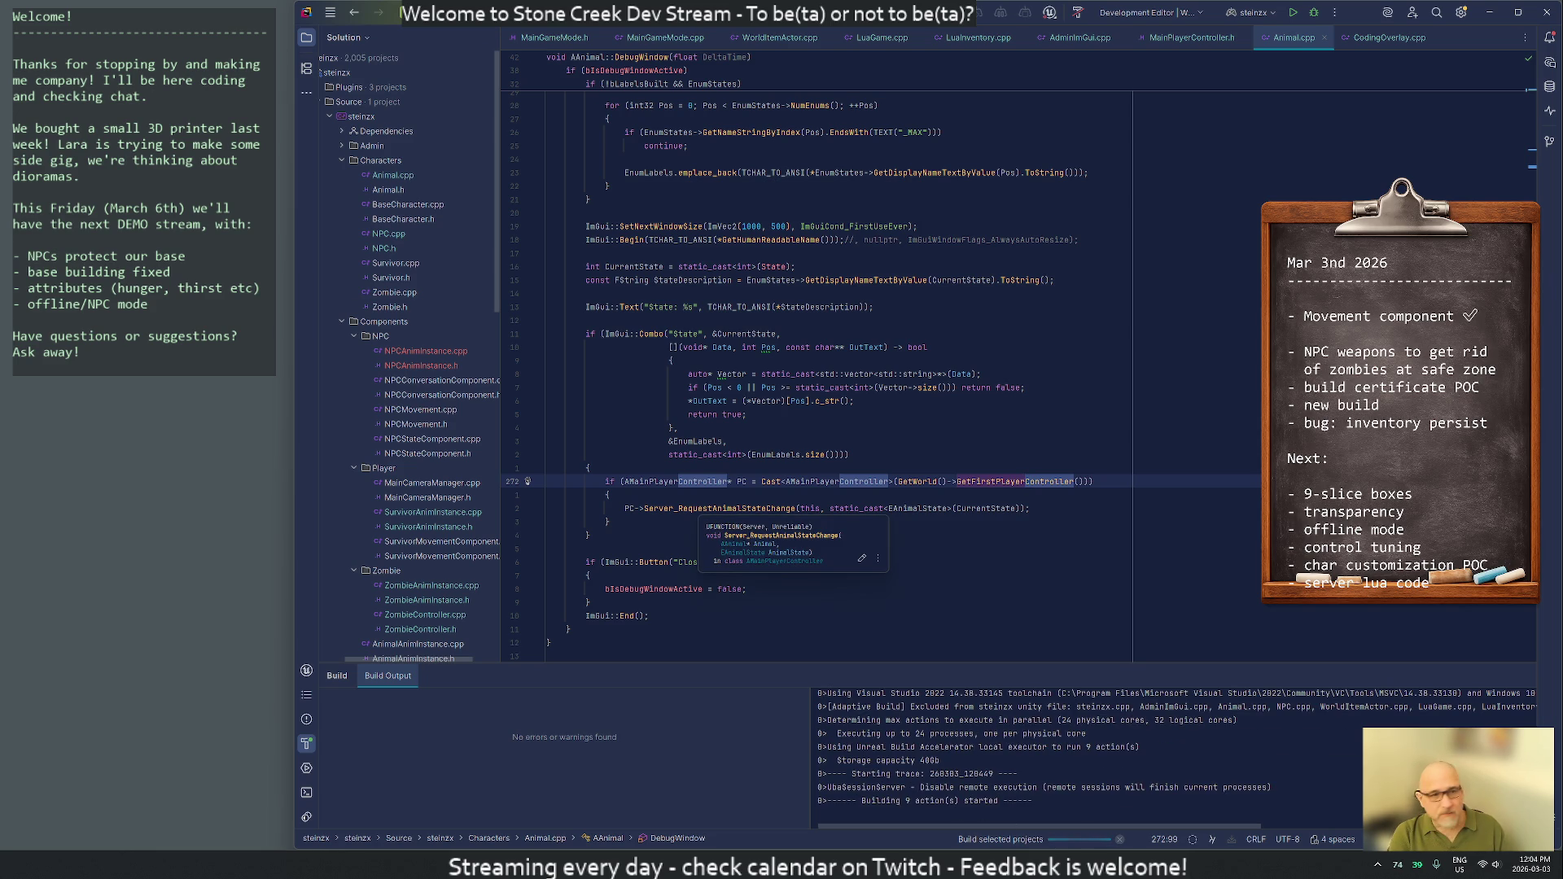